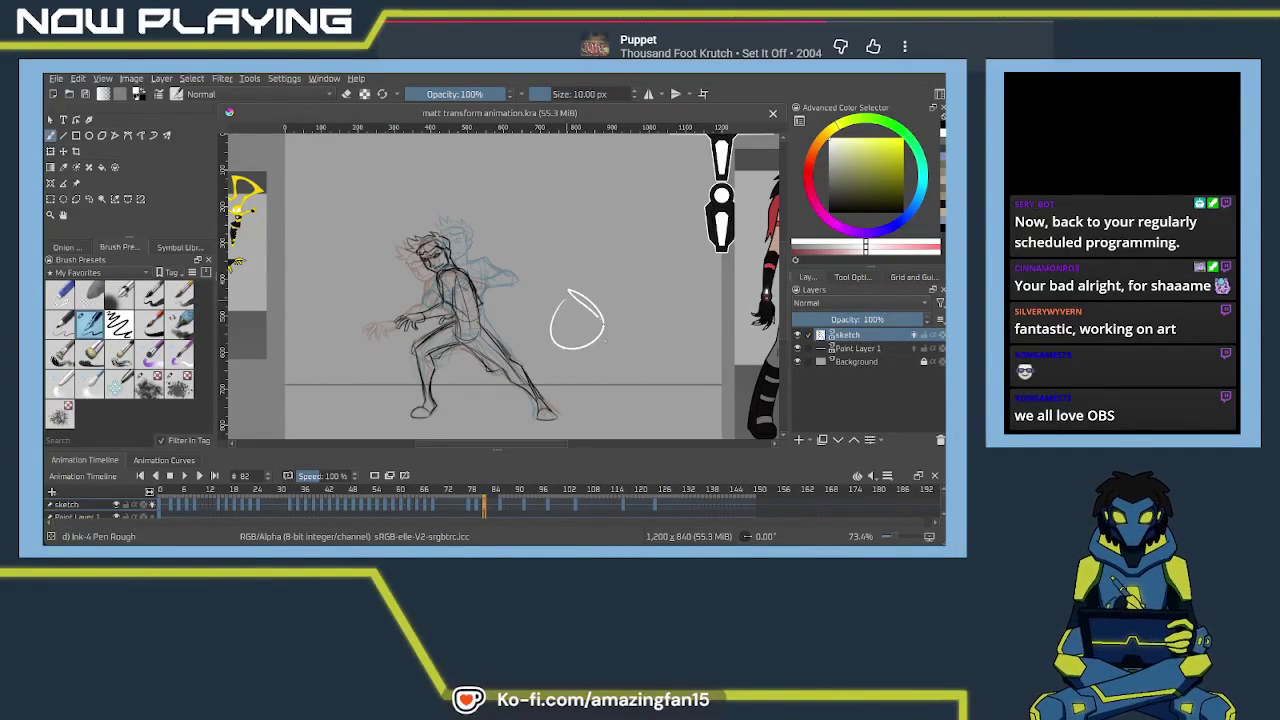
Switch to the Pencil-2 brush, undoing the test scribbles on the canvas
left_click_drag(567, 300, 640, 350)
key("ctrl+z")
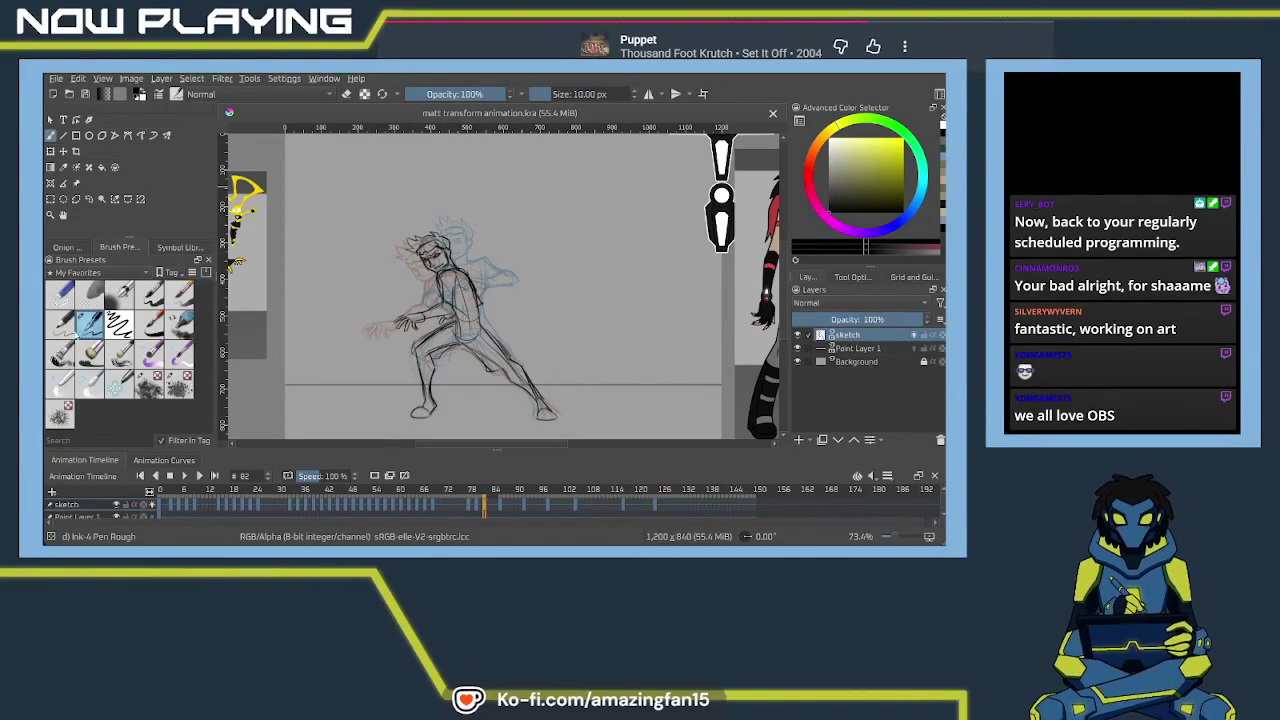
key("slash")
left_click_drag(595, 300, 546, 357)
key("ctrl+z")
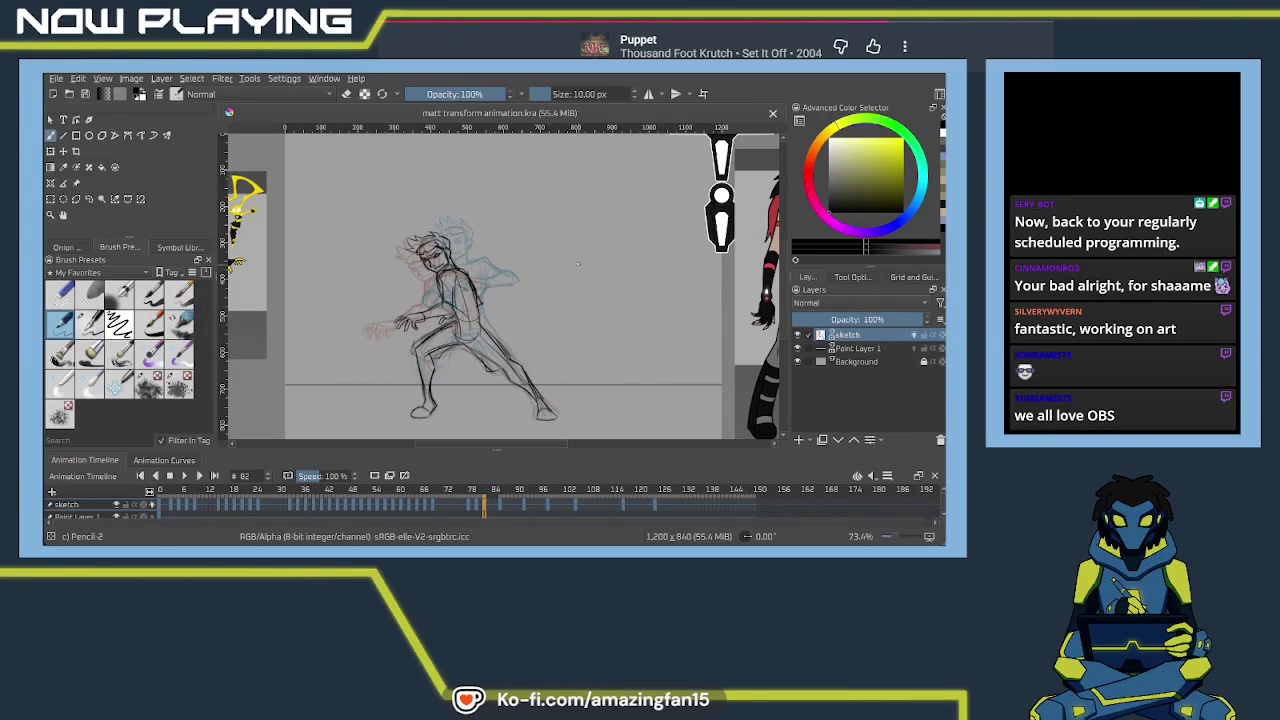
Zoom in on the figure and go to frame 84 in the Animation Timeline
left_click_drag(542, 313, 564, 294)
scroll(566, 279, "up", 5)
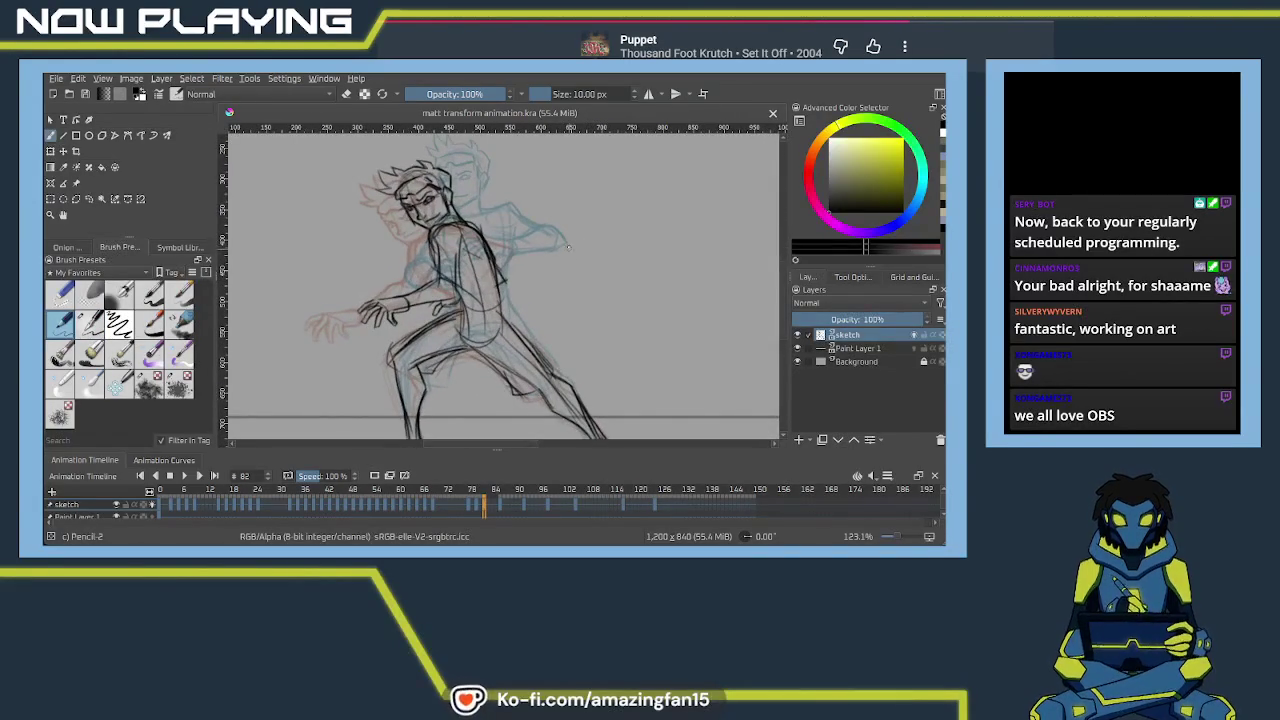
left_click_drag(543, 257, 514, 243)
mouse_move(490, 450)
left_mouse_down()
mouse_move(518, 346)
mouse_move(491, 326)
left_mouse_up()
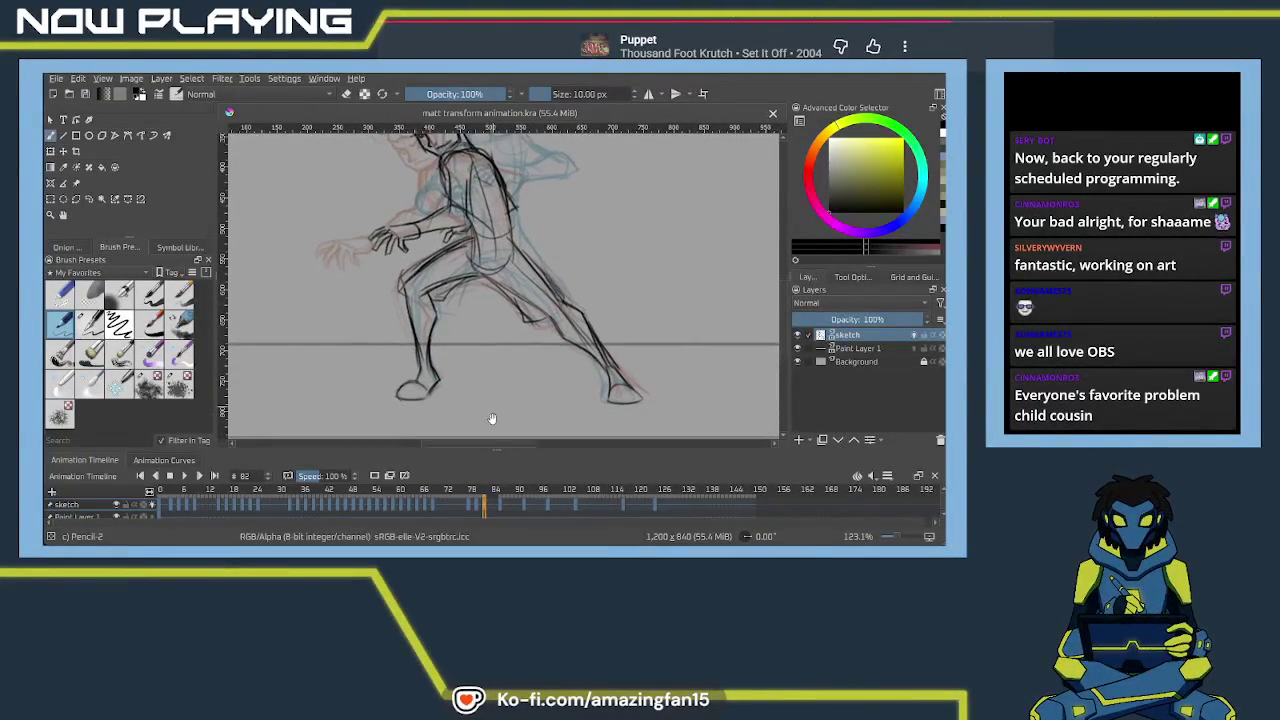
left_click(491, 505)
left_click_drag(489, 359, 500, 292)
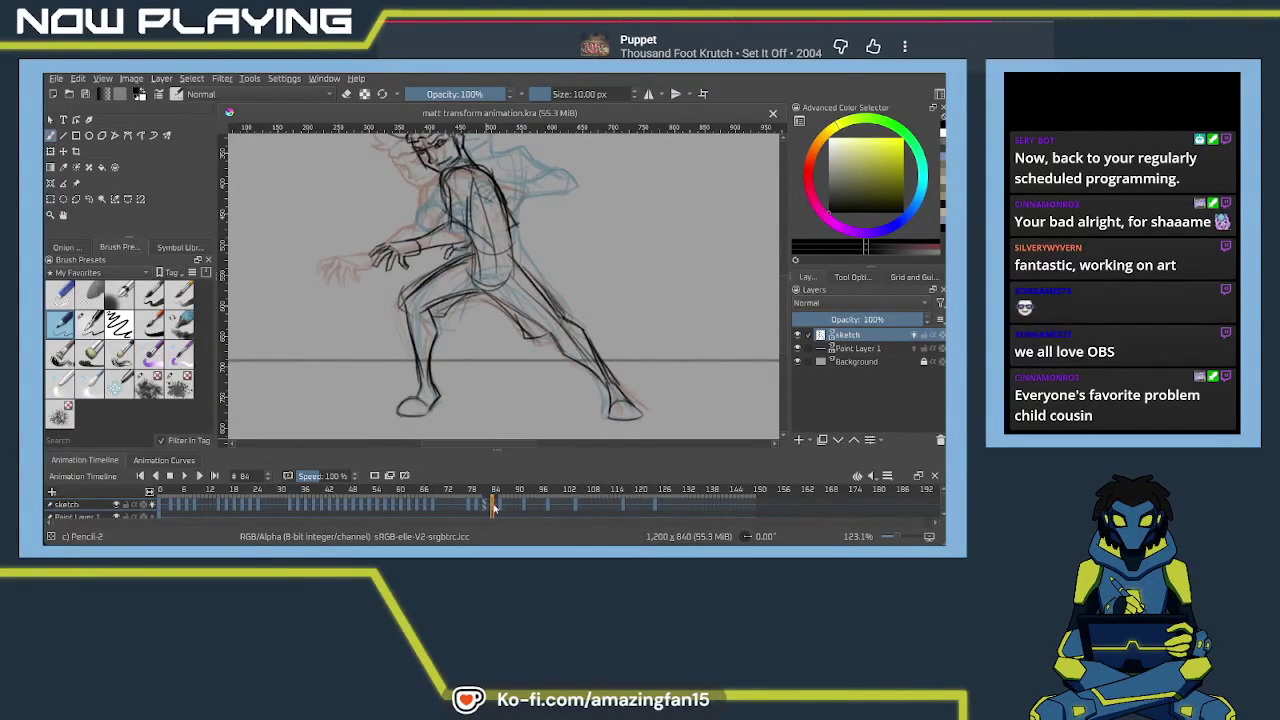
Clear frame 84's old line art and trace a first line down the torso
key("Delete")
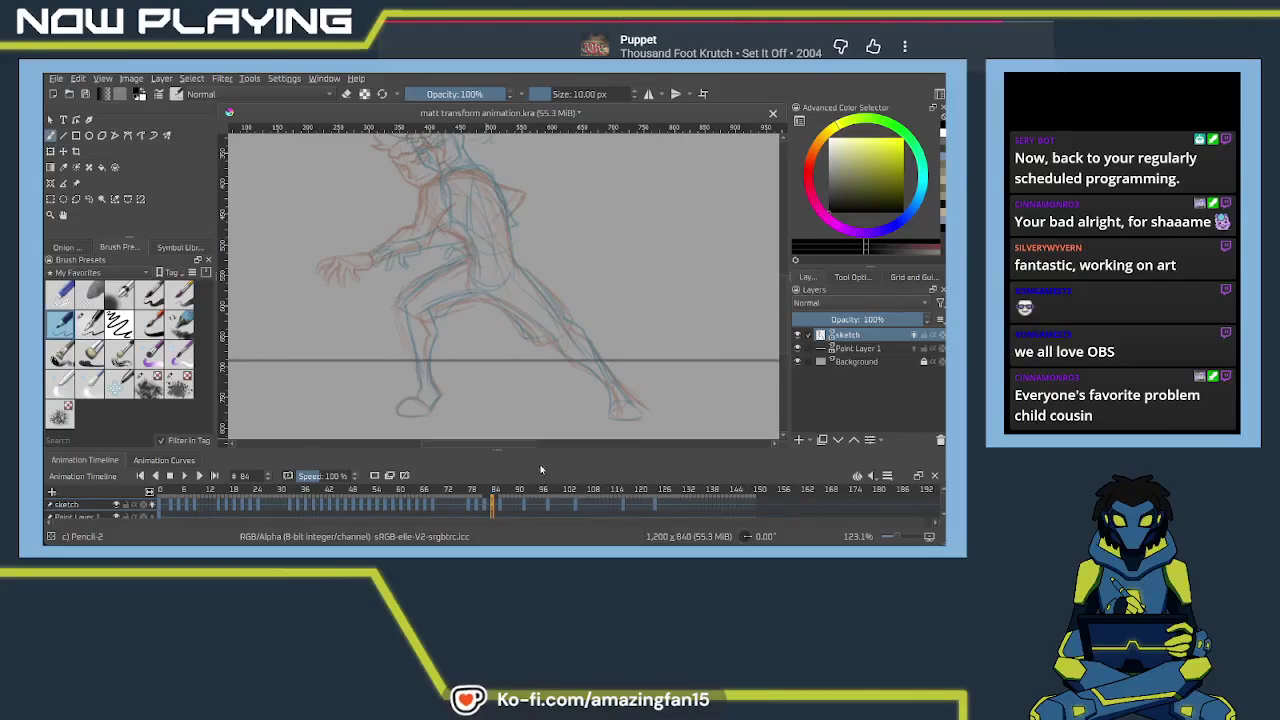
scroll(540, 440, "up", 2)
left_click_drag(440, 251, 495, 368)
key("ctrl+z")
left_click_drag(450, 258, 487, 352)
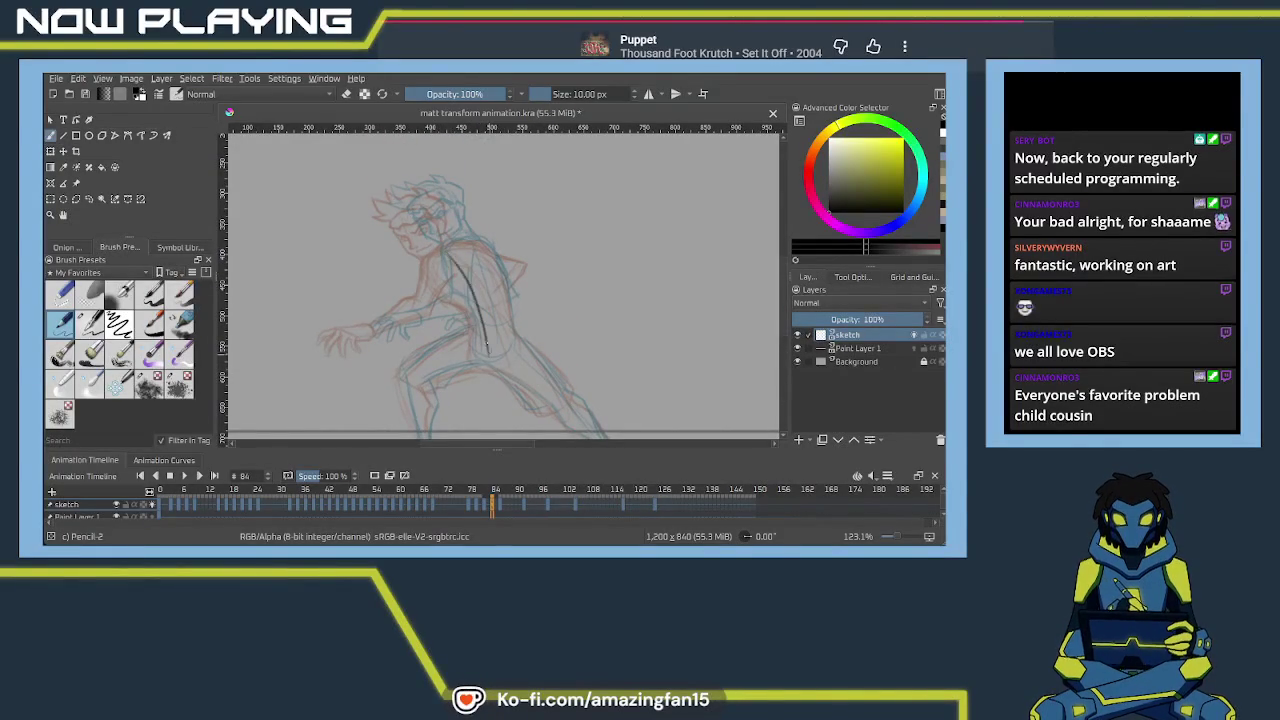
Trace the back curve, right side and lower torso in pencil
mouse_move(465, 244)
left_mouse_down()
mouse_move(430, 266)
mouse_move(432, 295)
left_mouse_up()
left_click_drag(465, 248, 510, 318)
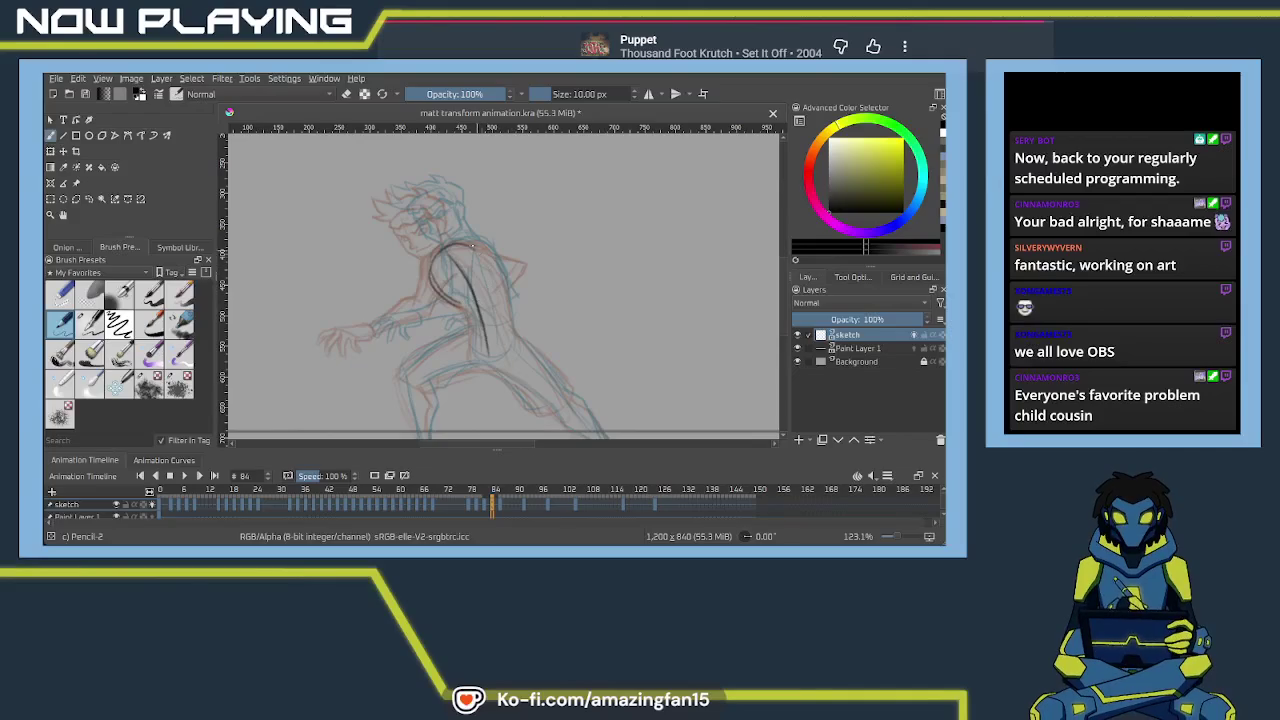
left_click_drag(478, 252, 506, 335)
mouse_move(452, 298)
left_mouse_down()
mouse_move(478, 350)
mouse_move(521, 246)
left_mouse_up()
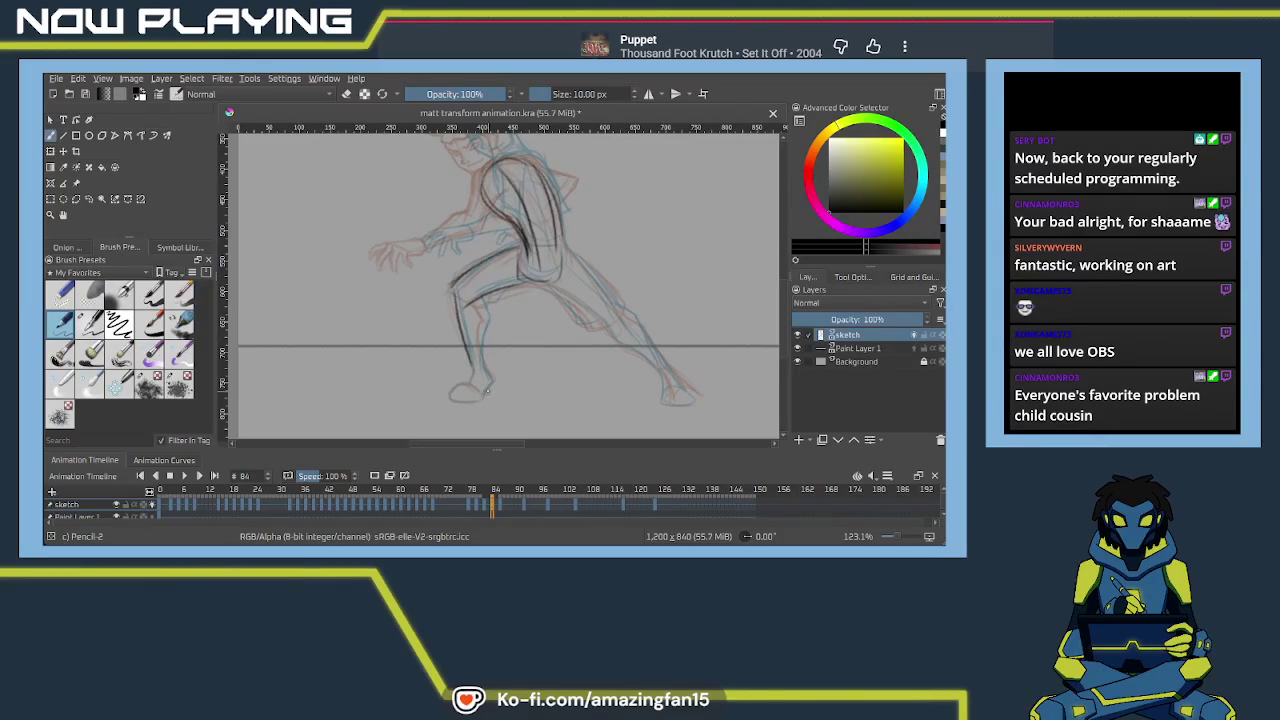
scroll(491, 324, "up", 1)
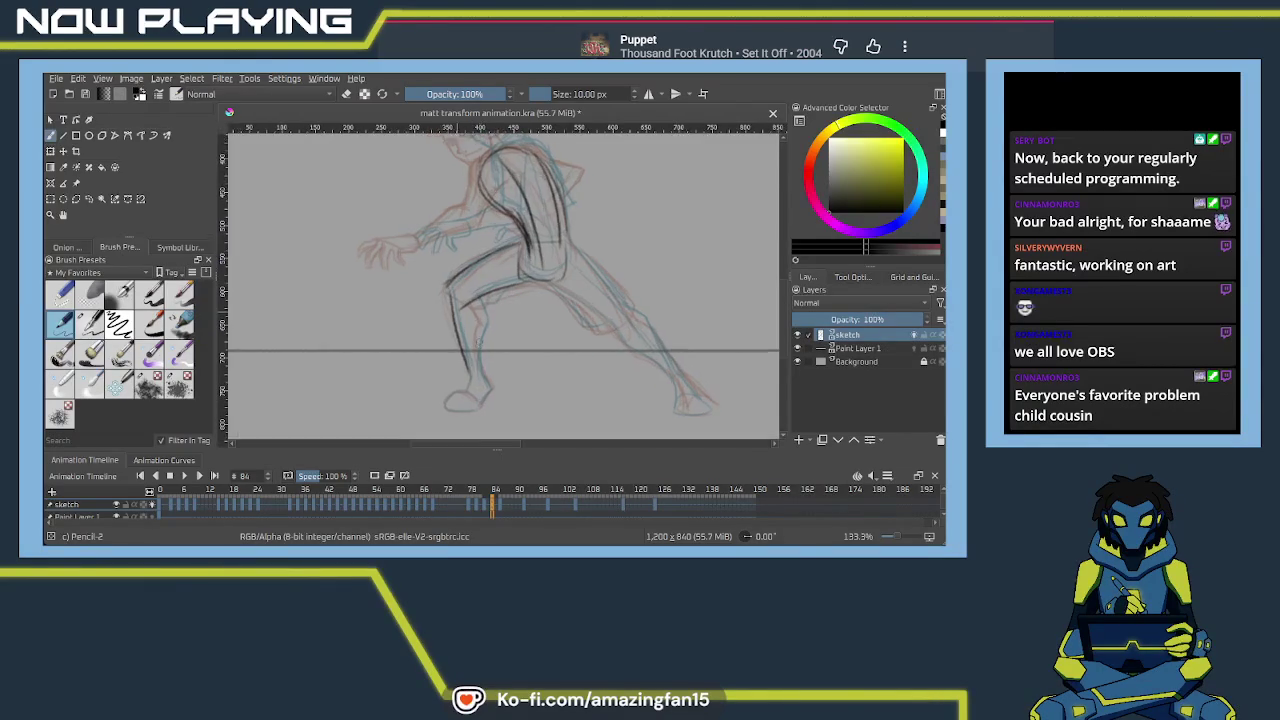
scroll(491, 324, "up", 1)
scroll(491, 324, "up", 1)
scroll(491, 324, "up", 1)
mouse_move(491, 324)
left_mouse_down()
mouse_move(447, 252)
mouse_move(463, 375)
left_mouse_up()
Trace the front lower leg and ankle, then the rear foot outline
key("ctrl+z")
left_click_drag(456, 282, 470, 384)
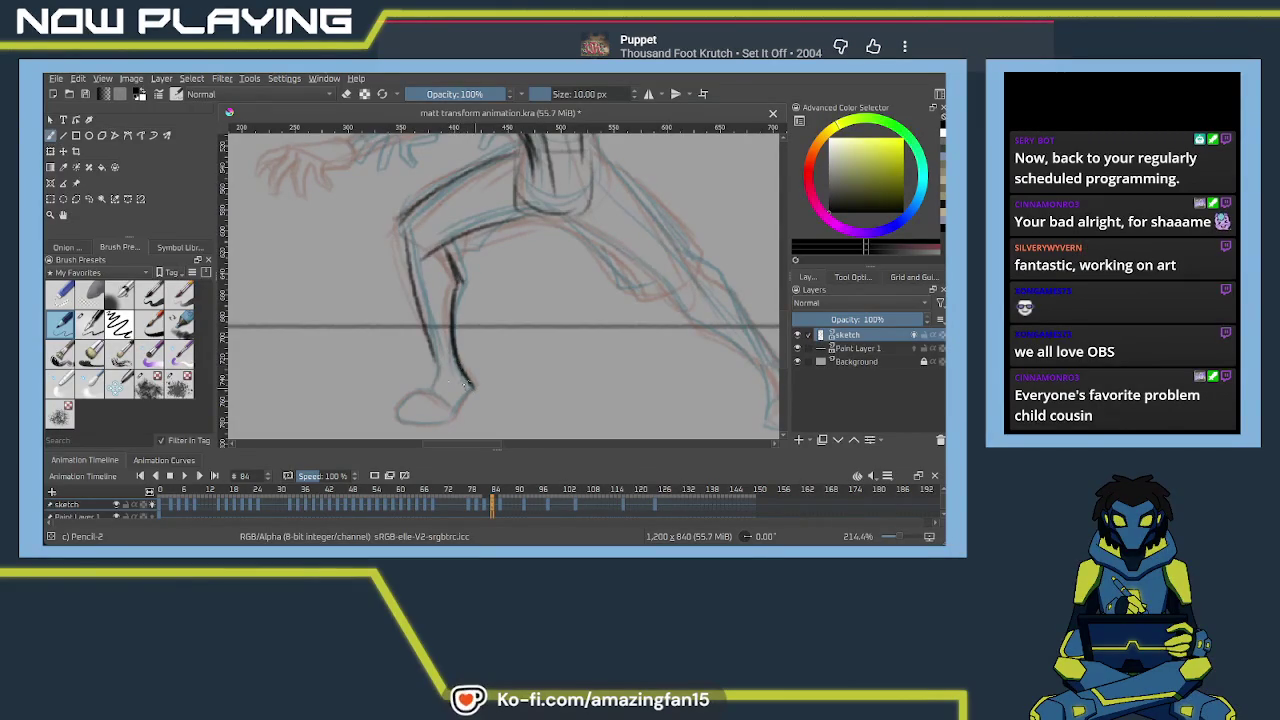
left_click_drag(428, 346, 436, 376)
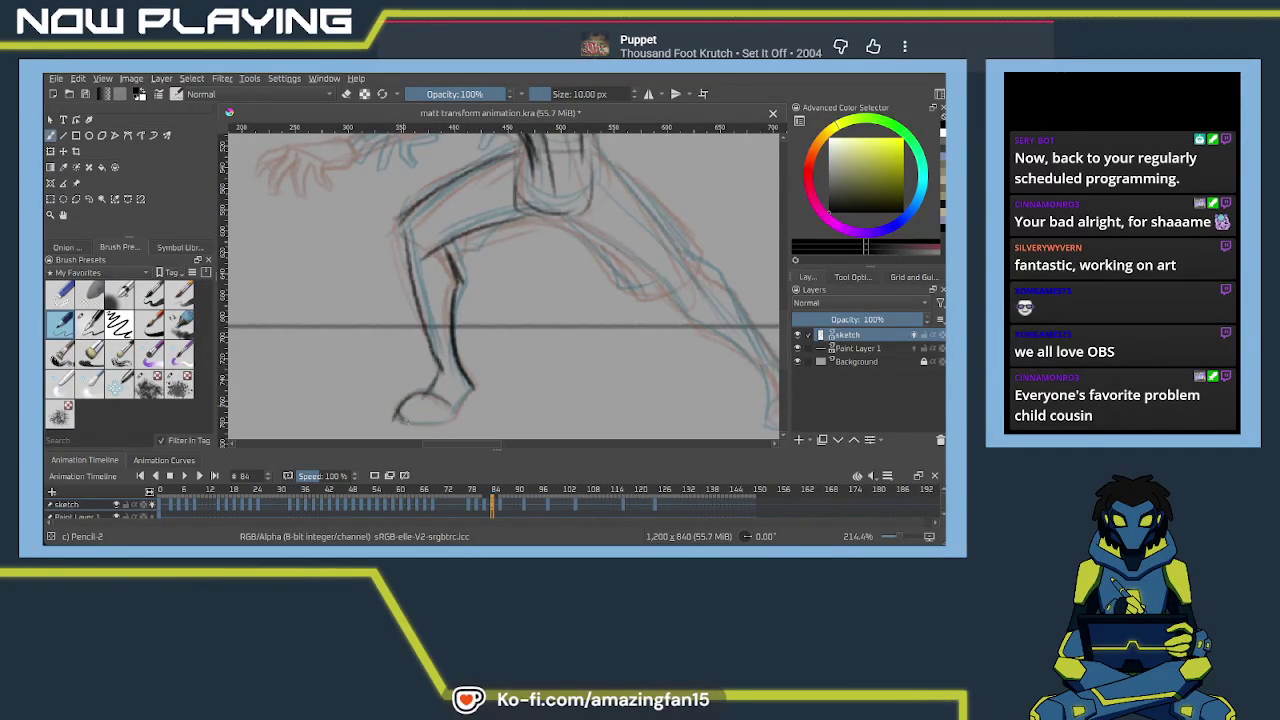
mouse_move(497, 339)
left_mouse_down()
mouse_move(397, 392)
mouse_move(450, 336)
left_mouse_up()
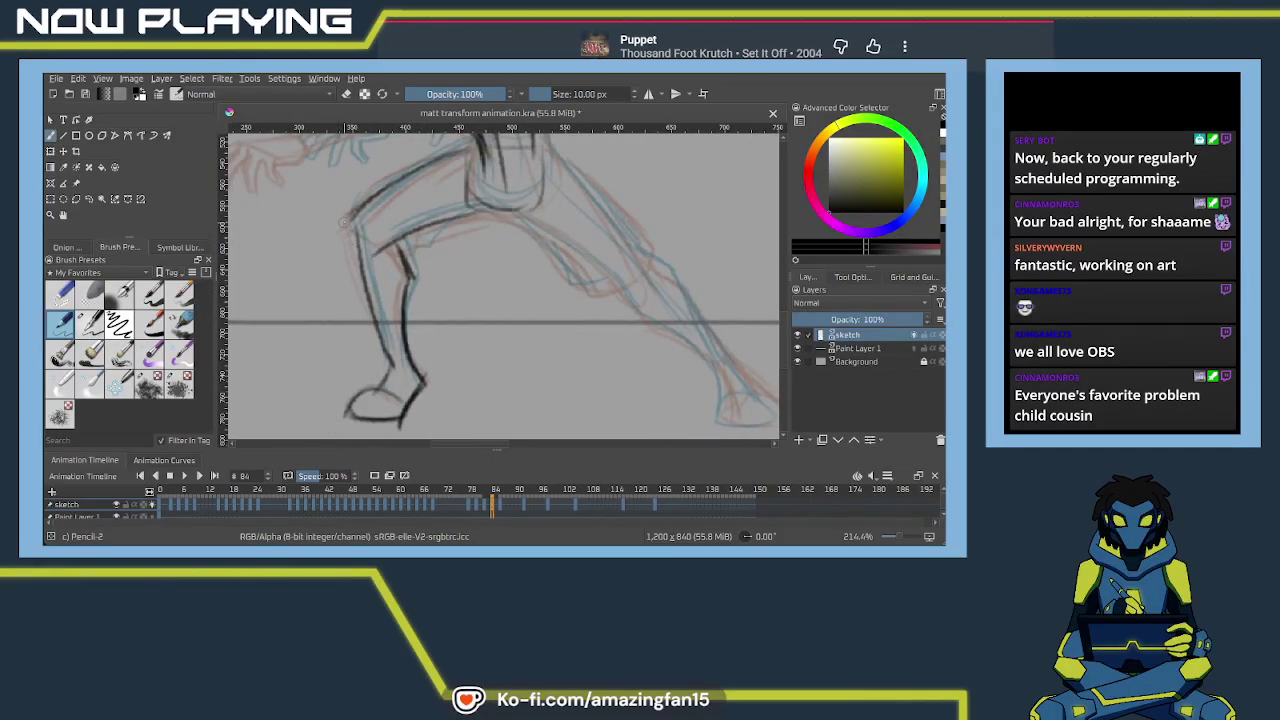
left_click_drag(440, 316, 400, 214)
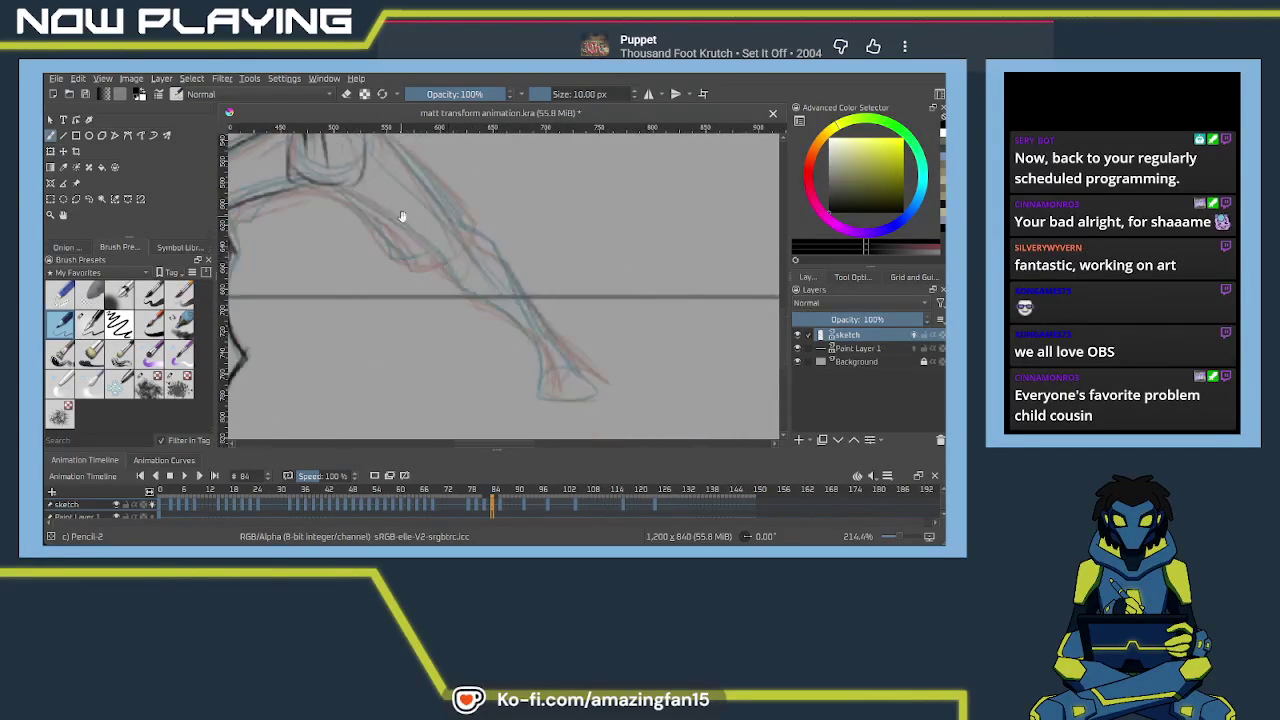
left_click_drag(499, 310, 508, 352)
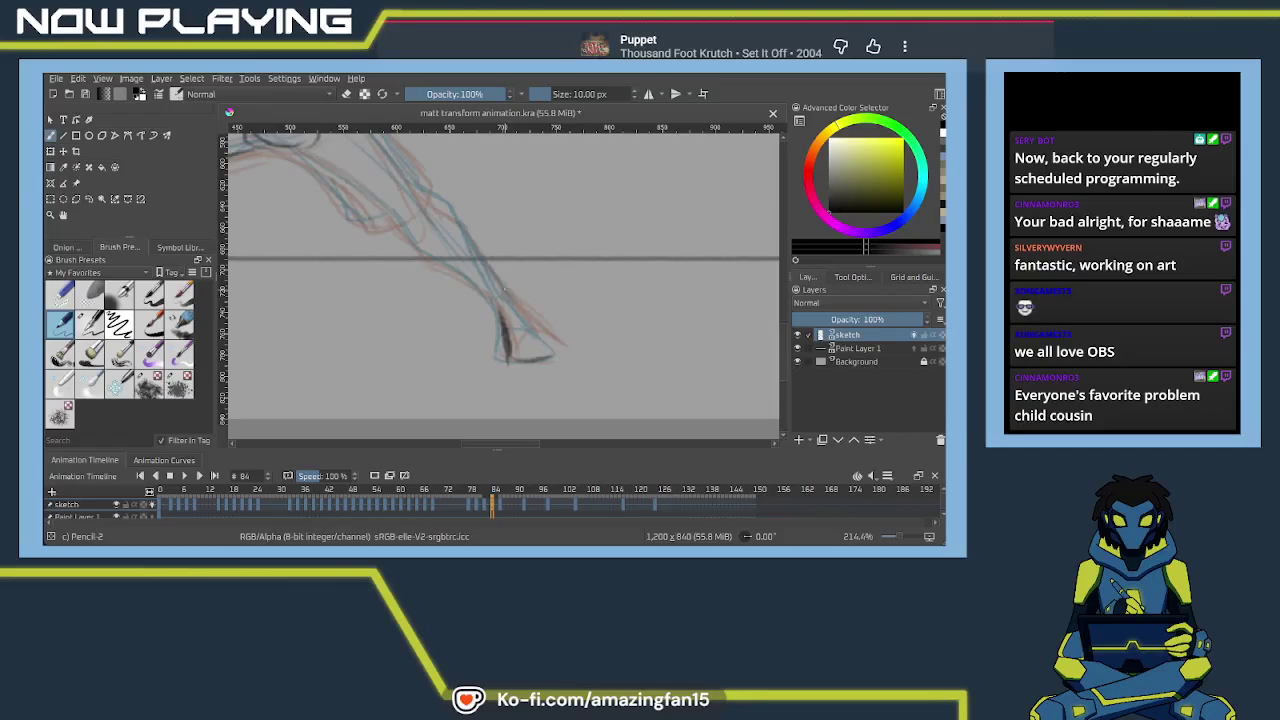
mouse_move(506, 336)
left_mouse_down()
mouse_move(508, 355)
mouse_move(534, 364)
left_mouse_up()
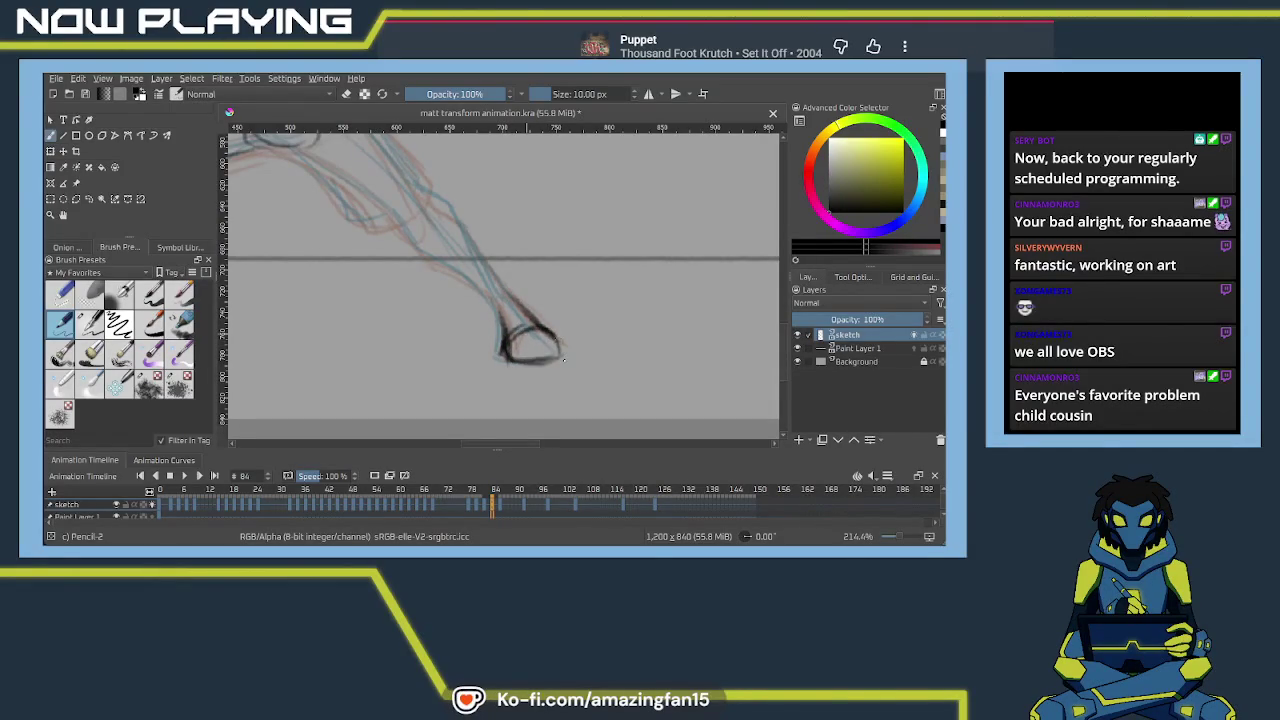
Trace the rear leg's contour with several pencil strokes
left_click_drag(475, 289, 509, 329)
left_click_drag(463, 277, 474, 294)
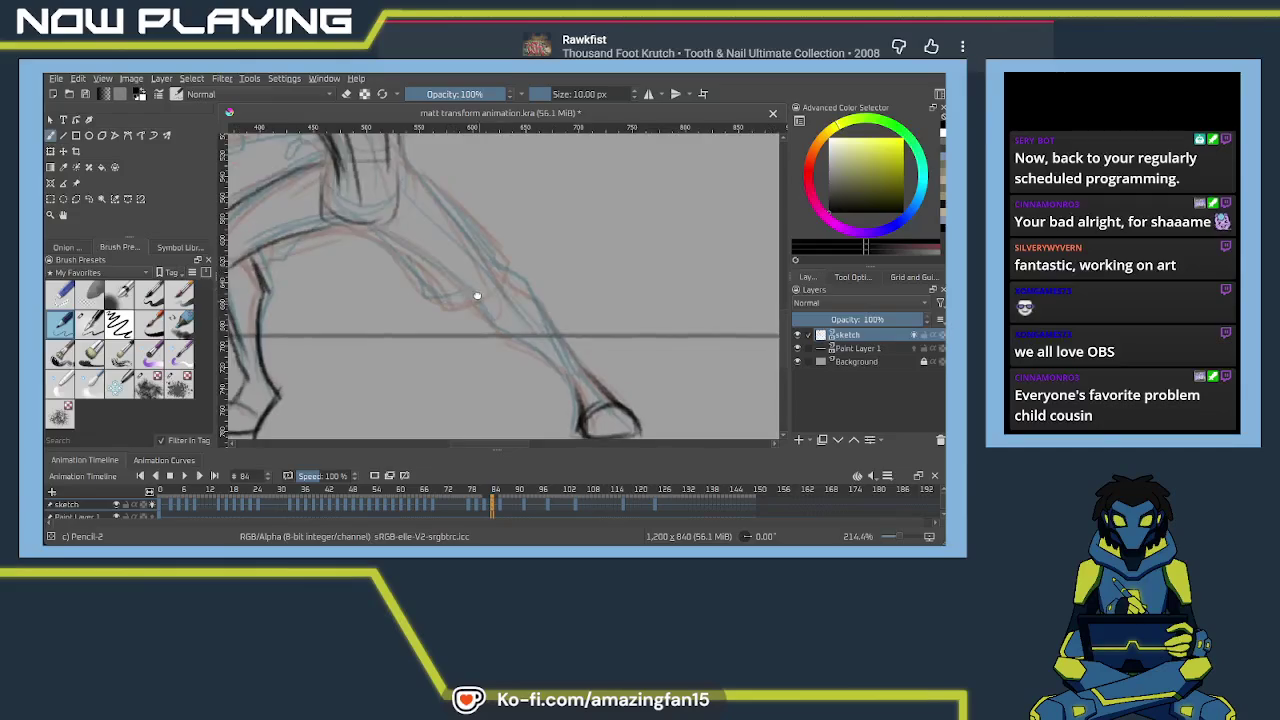
left_click_drag(396, 256, 506, 332)
left_click_drag(424, 256, 520, 340)
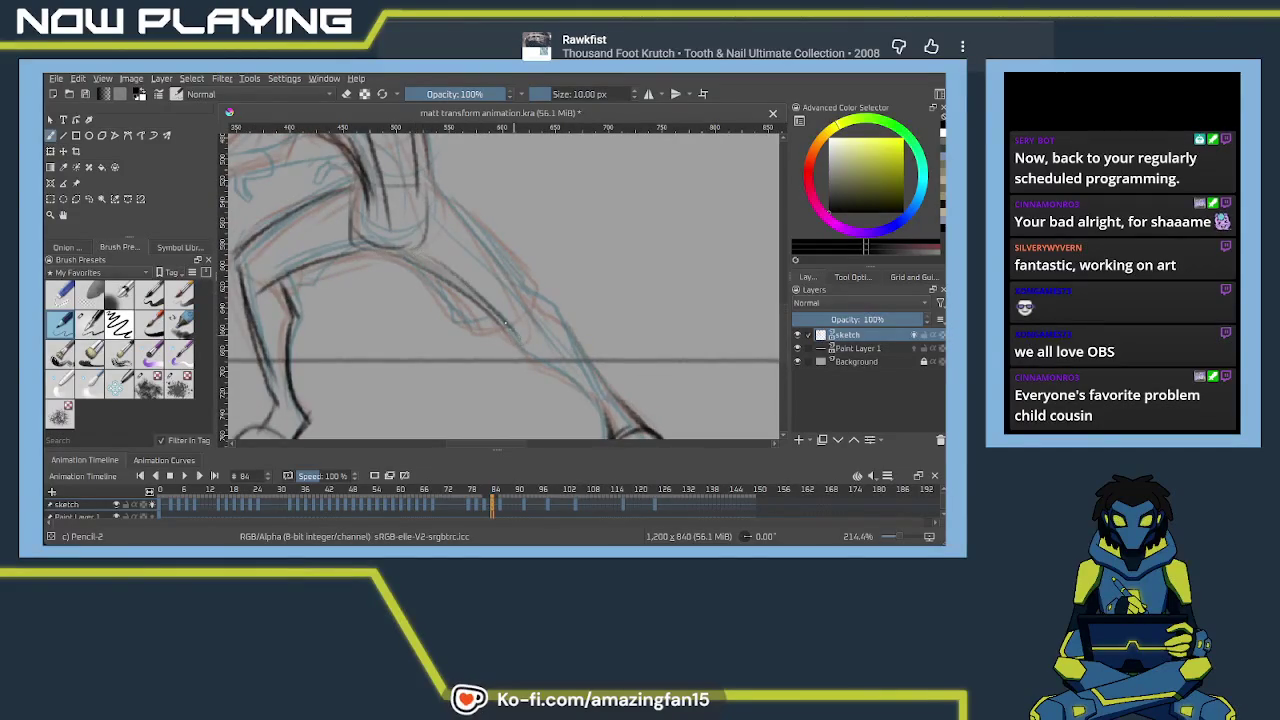
left_click_drag(480, 244, 516, 290)
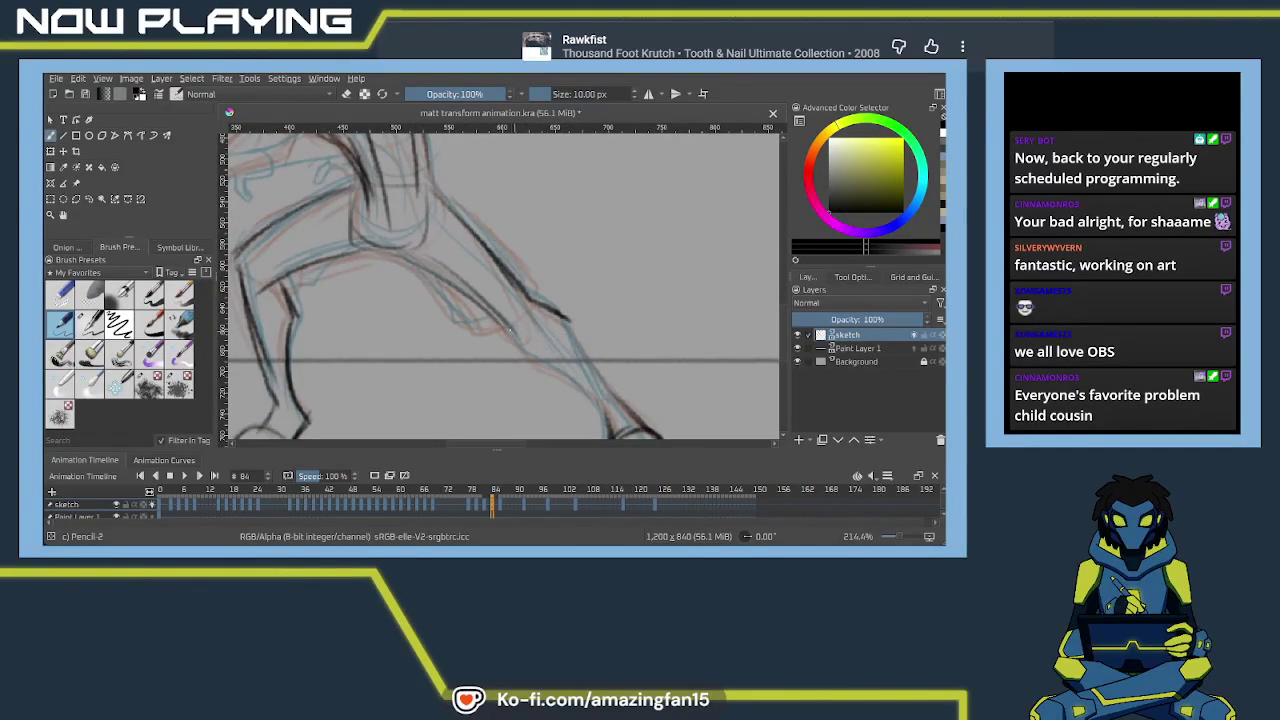
left_click_drag(531, 358, 483, 308)
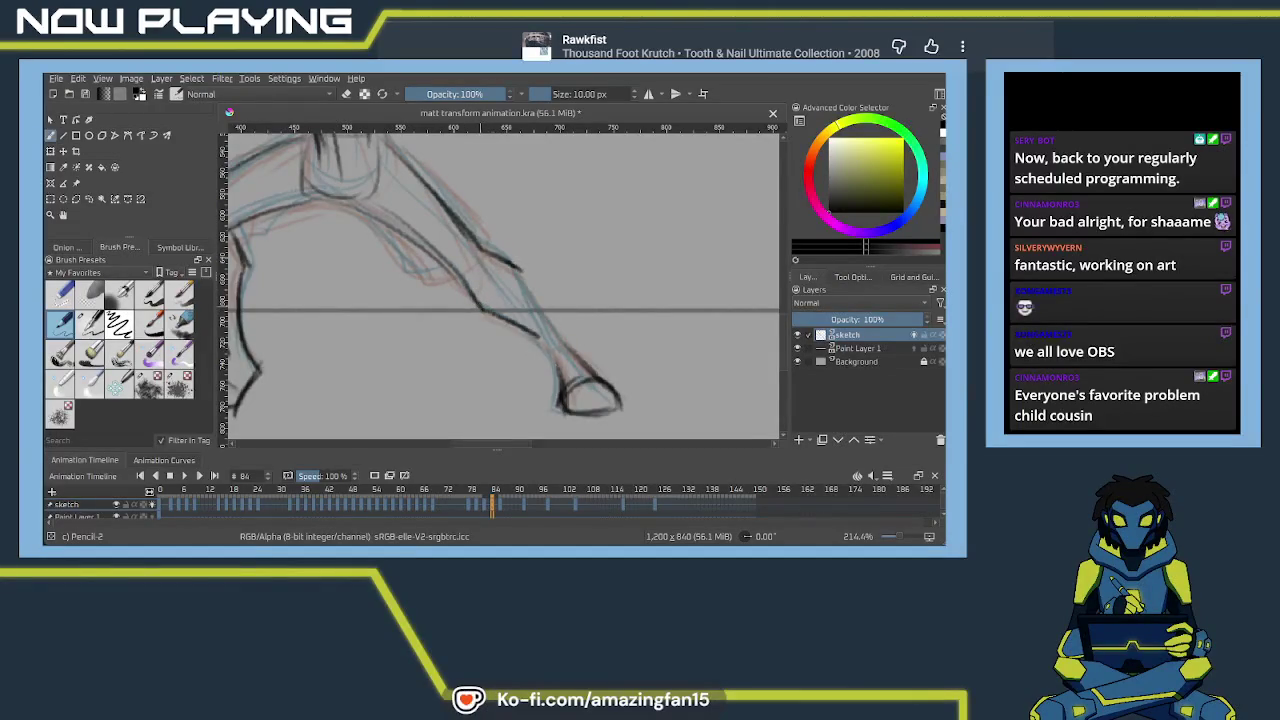
Try a pencil line along the thigh twice and discard both attempts
left_click_drag(562, 345, 722, 432)
left_click_drag(426, 228, 348, 282)
key("ctrl+z")
left_click_drag(428, 228, 336, 278)
key("ctrl+z")
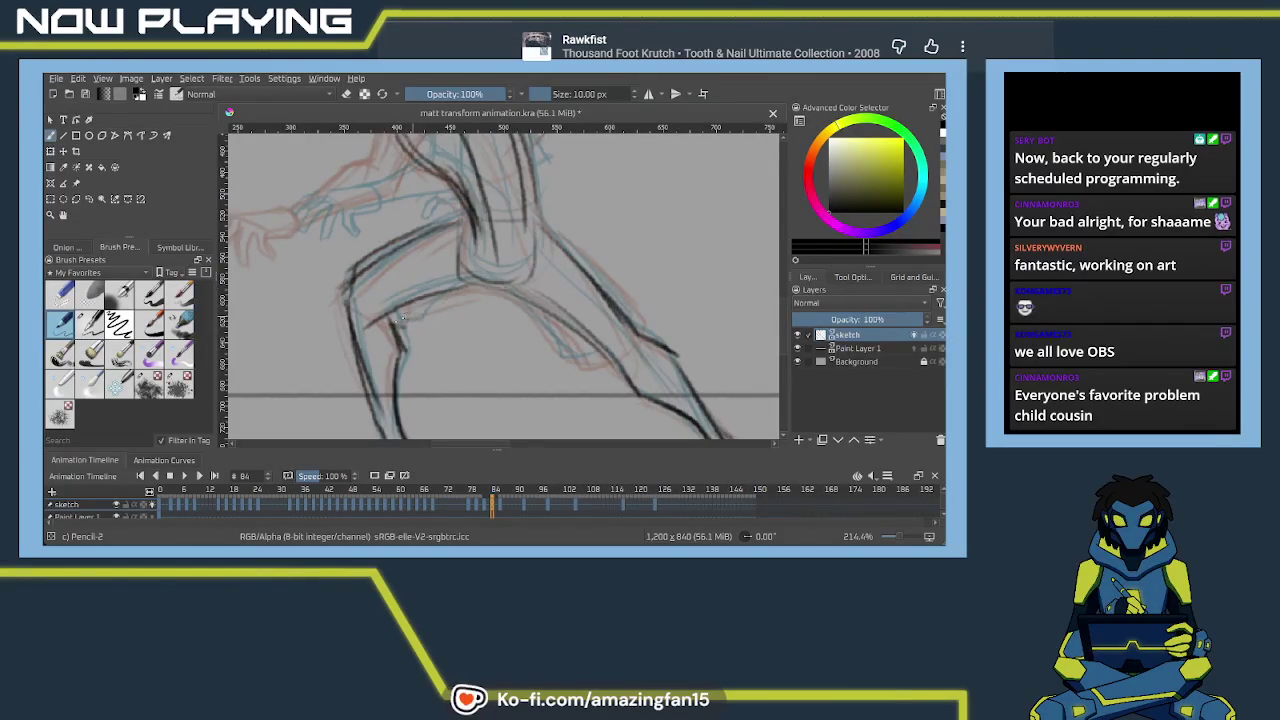
mouse_move(488, 303)
left_mouse_down()
mouse_move(394, 276)
mouse_move(492, 338)
mouse_move(546, 292)
mouse_move(464, 212)
mouse_move(541, 279)
mouse_move(491, 277)
mouse_move(528, 228)
mouse_move(497, 261)
left_mouse_up()
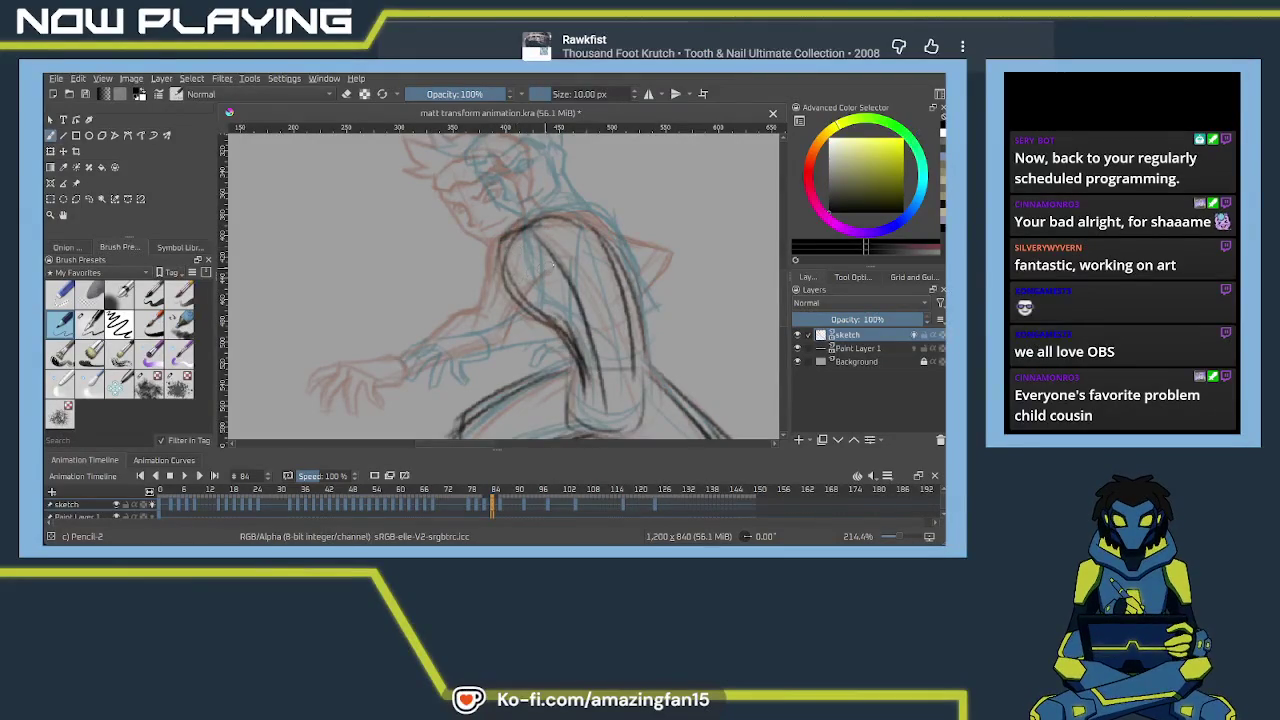
Trace the torso, upper arm, forearm and shoulder in pencil
mouse_move(552, 260)
left_mouse_down()
mouse_move(525, 345)
mouse_move(565, 257)
mouse_move(462, 278)
left_mouse_up()
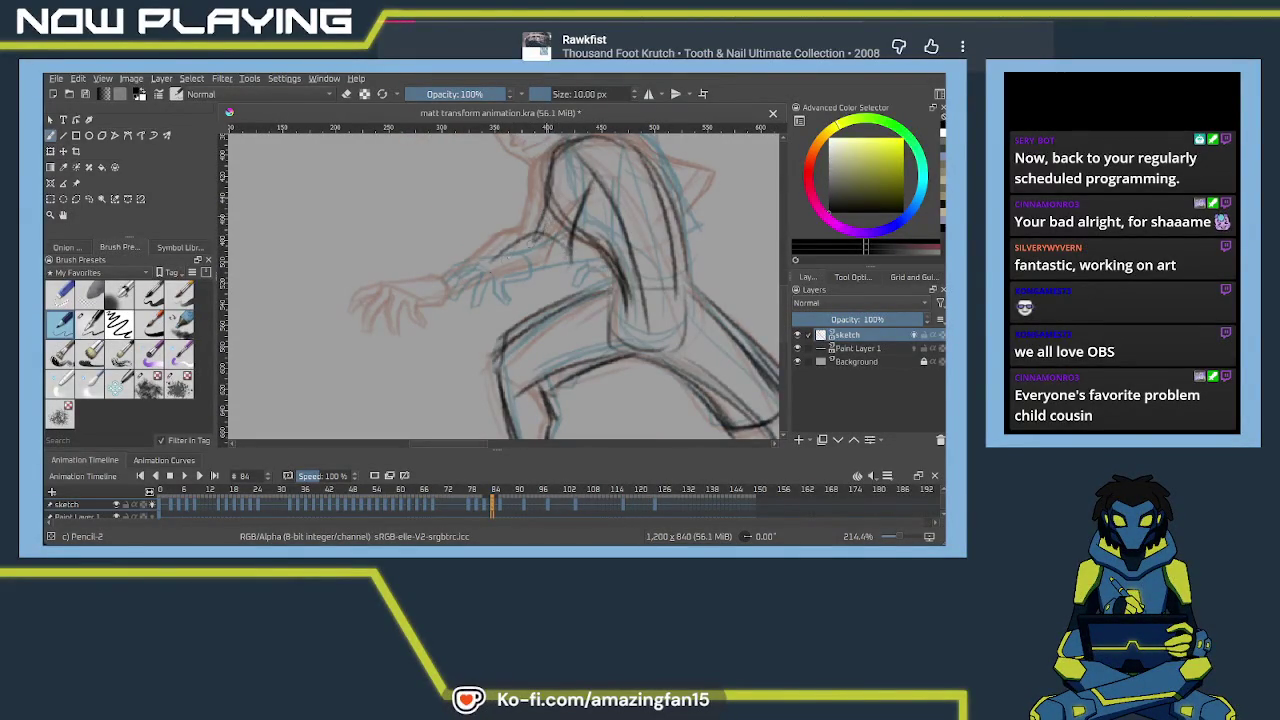
left_click_drag(555, 262, 460, 279)
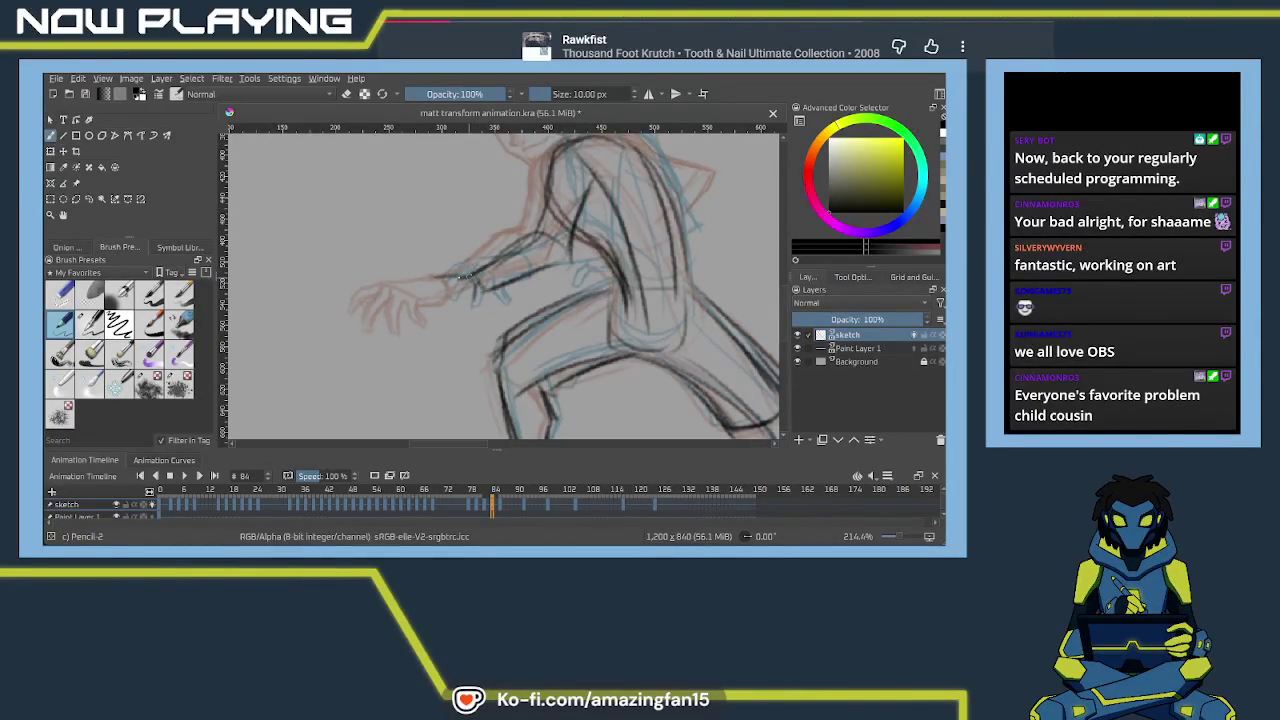
mouse_move(484, 266)
left_mouse_down()
mouse_move(420, 279)
mouse_move(484, 302)
mouse_move(491, 274)
left_mouse_up()
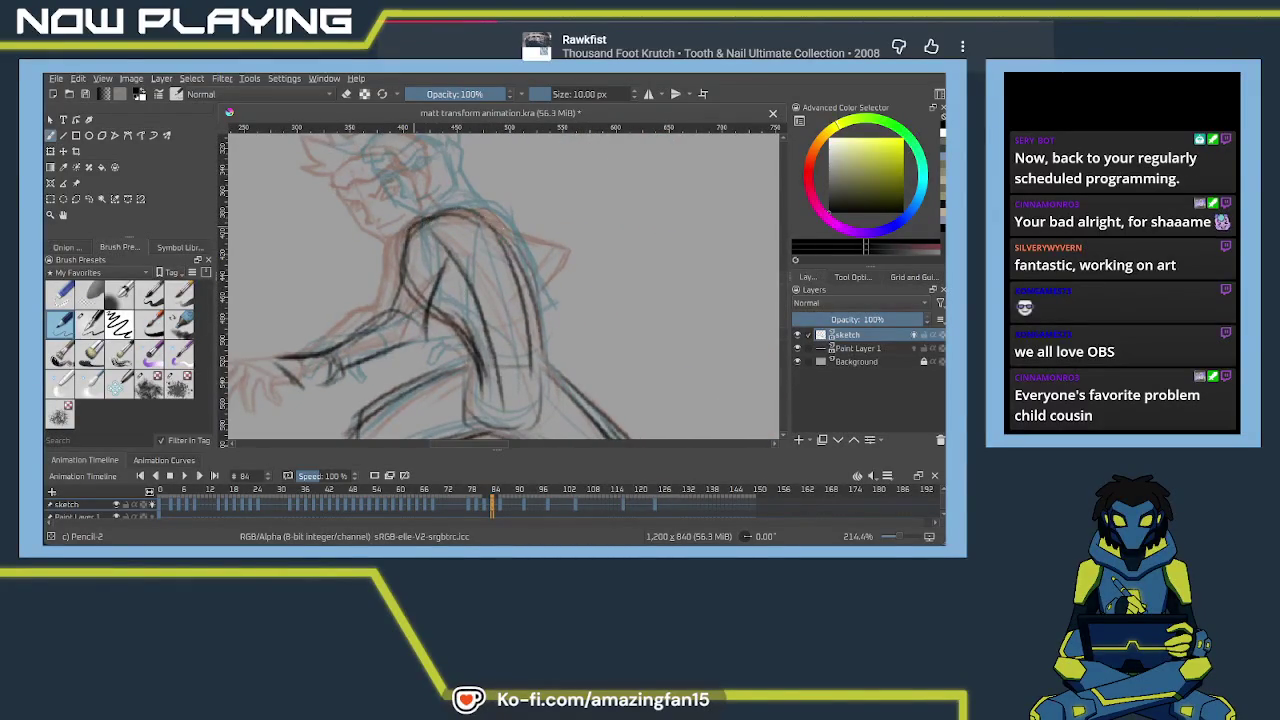
mouse_move(562, 262)
left_mouse_down()
mouse_move(568, 280)
mouse_move(530, 308)
left_mouse_up()
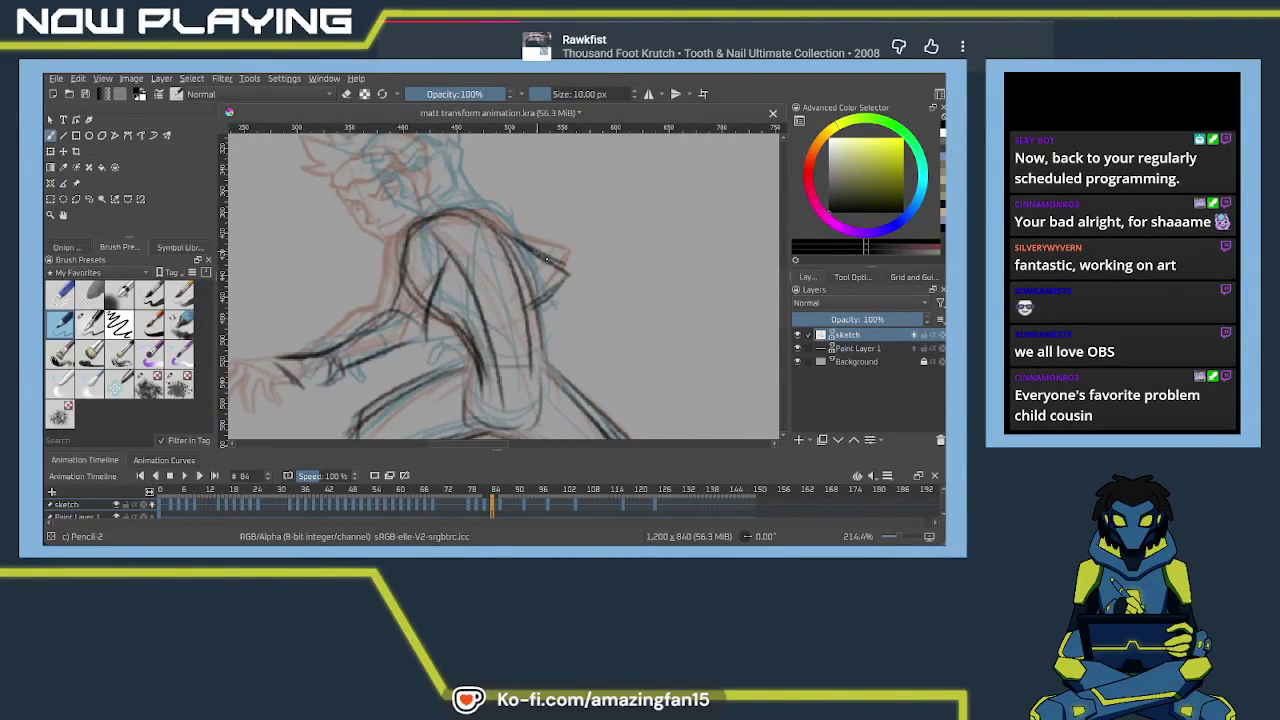
left_click_drag(566, 320, 561, 243)
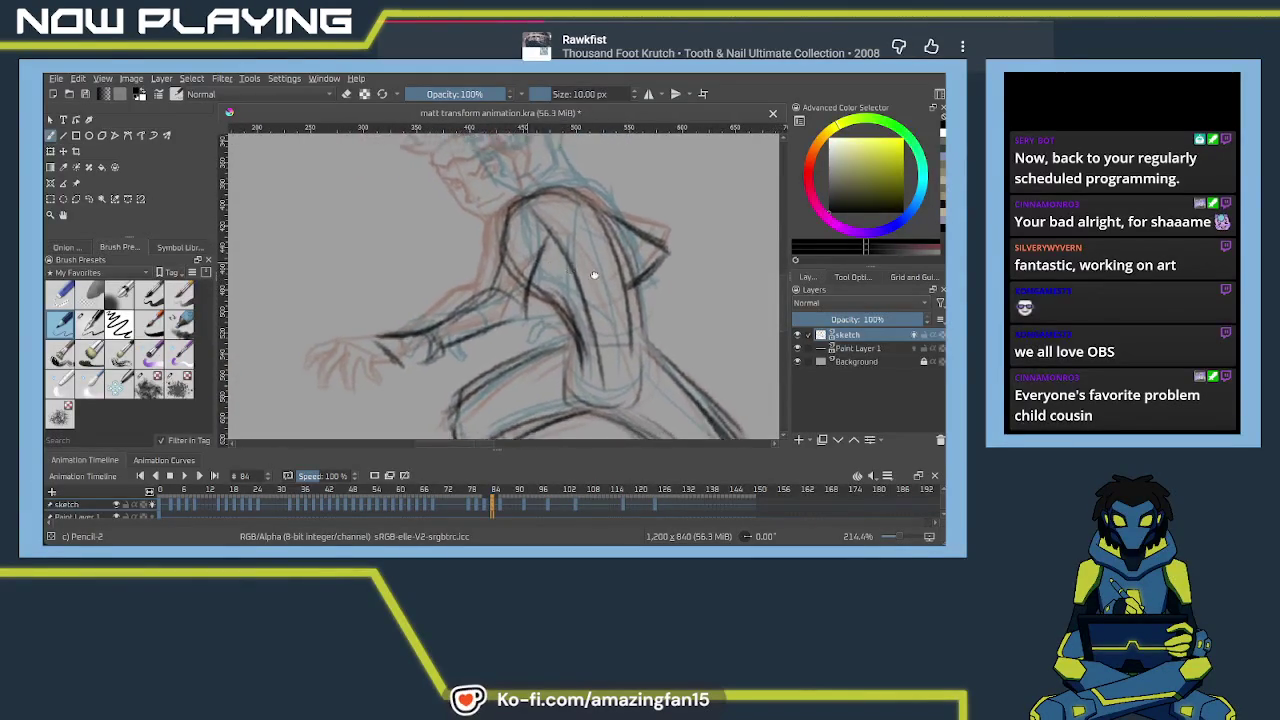
key("ctrl+plus")
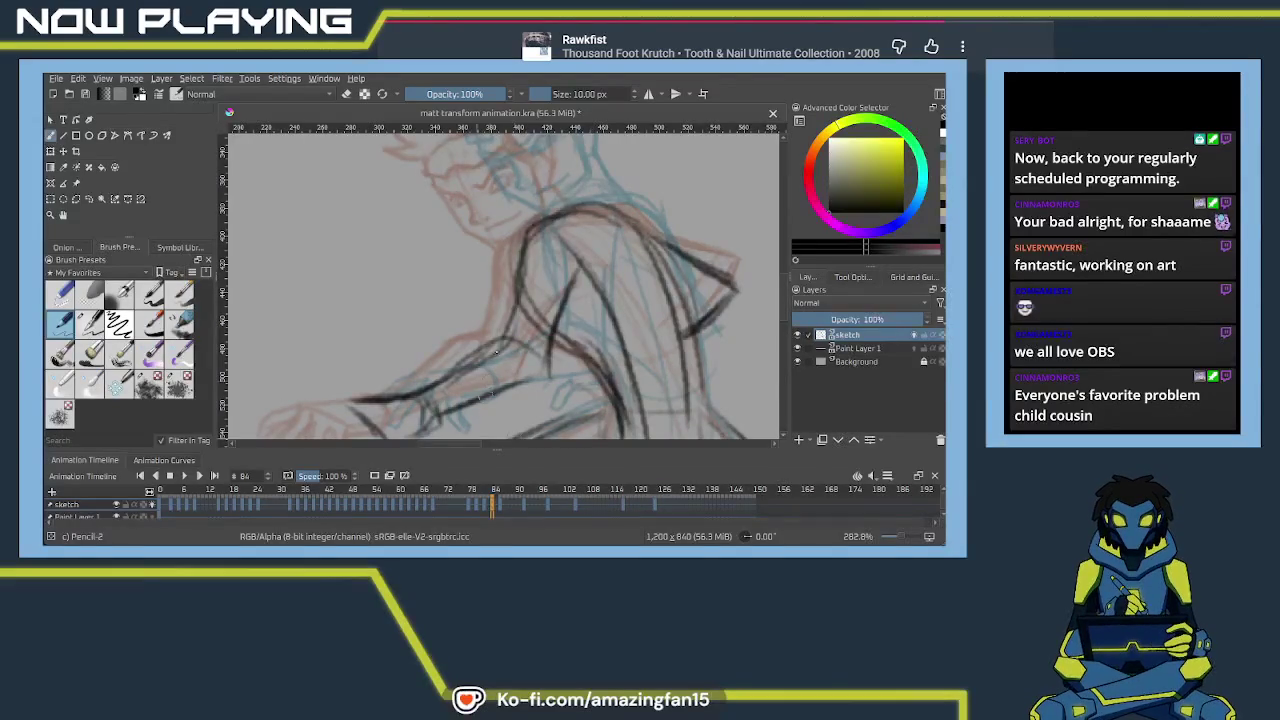
Trace the head outline, jawline, cheeks and right side of the face with the 10 px pencil
left_click_drag(568, 261, 520, 331)
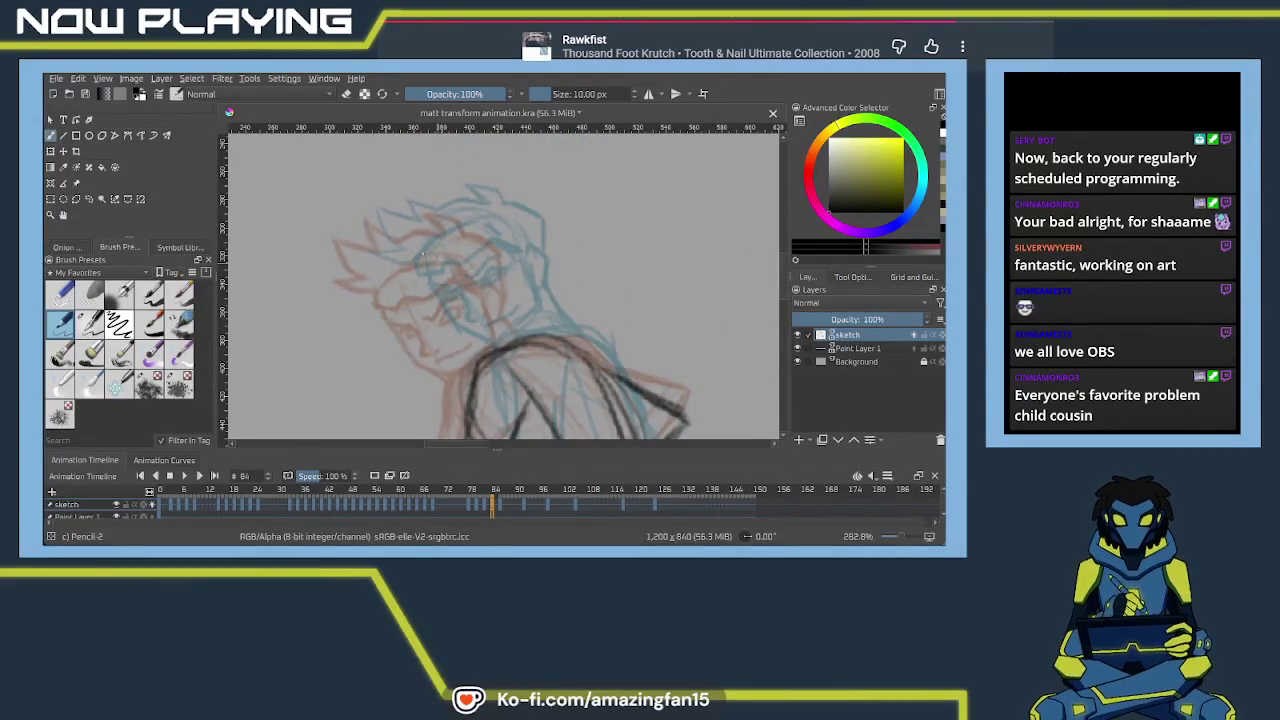
left_click_drag(462, 229, 440, 358)
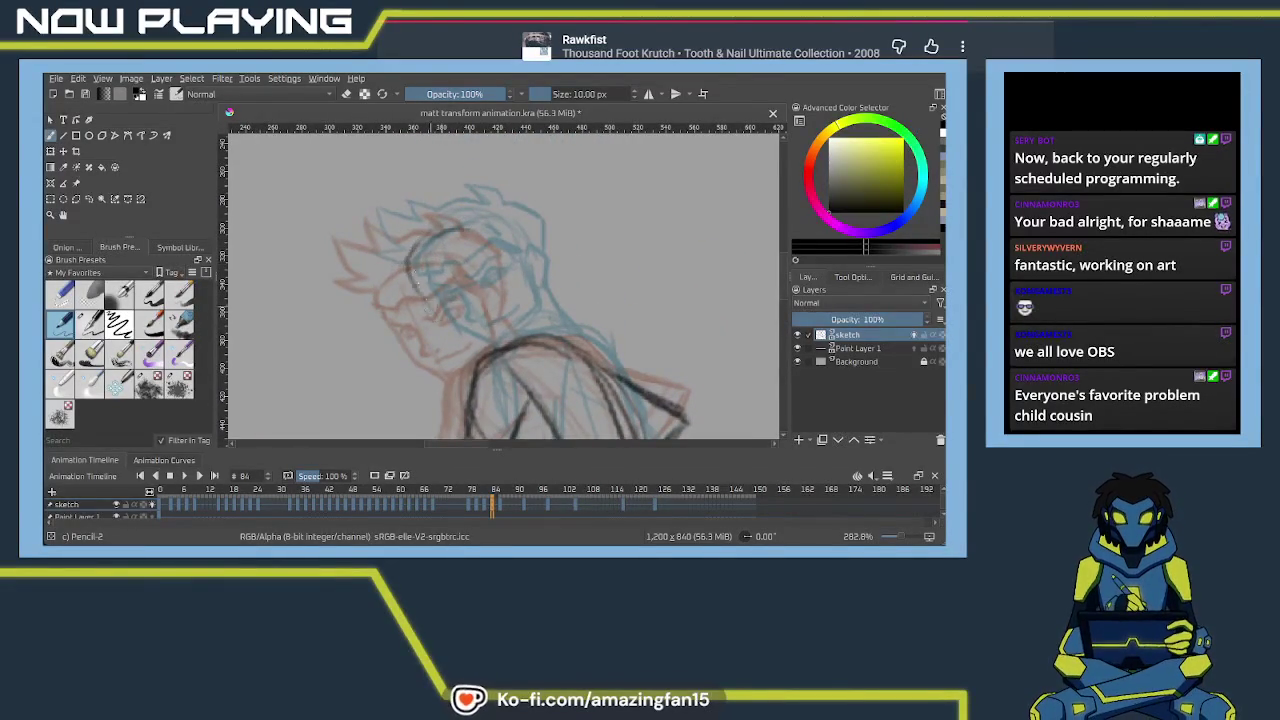
key("ctrl+z")
left_click_drag(408, 268, 450, 340)
mouse_move(410, 290)
left_mouse_down()
mouse_move(448, 350)
mouse_move(486, 354)
left_mouse_up()
mouse_move(450, 245)
left_mouse_down()
mouse_move(524, 235)
mouse_move(520, 288)
left_mouse_up()
left_click_drag(514, 232, 530, 274)
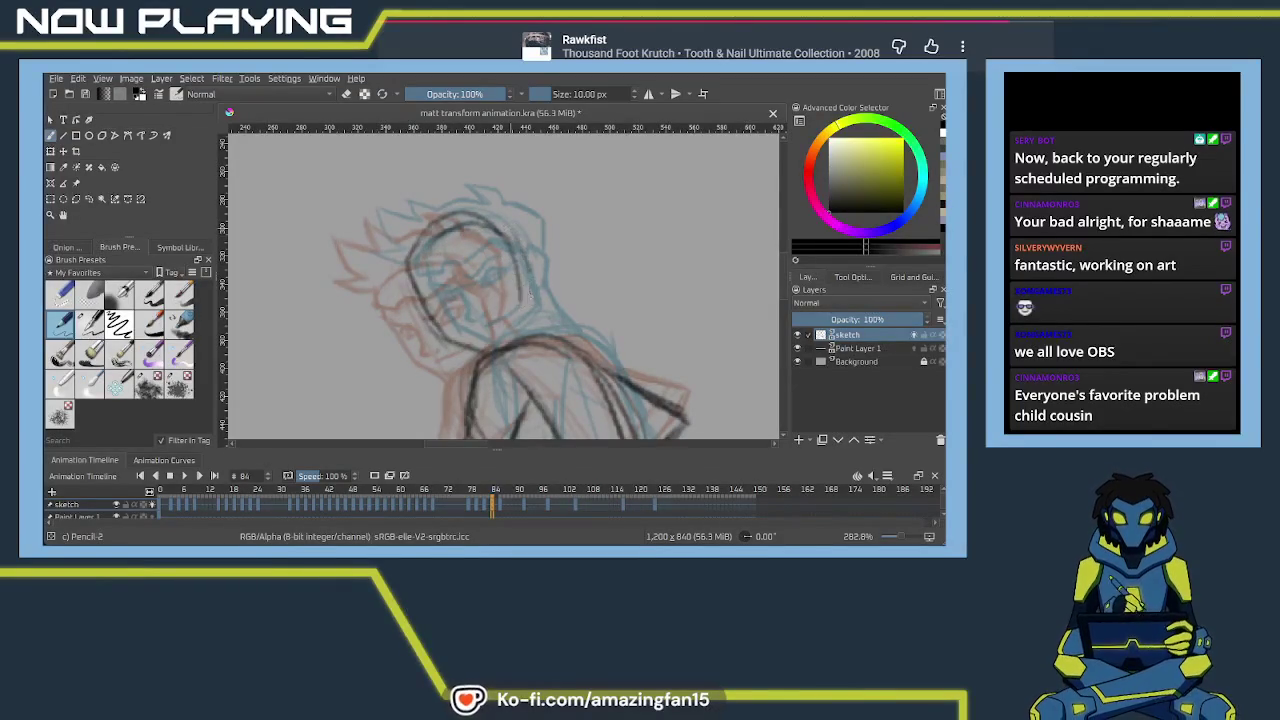
left_click_drag(440, 258, 492, 346)
left_click_drag(455, 282, 495, 352)
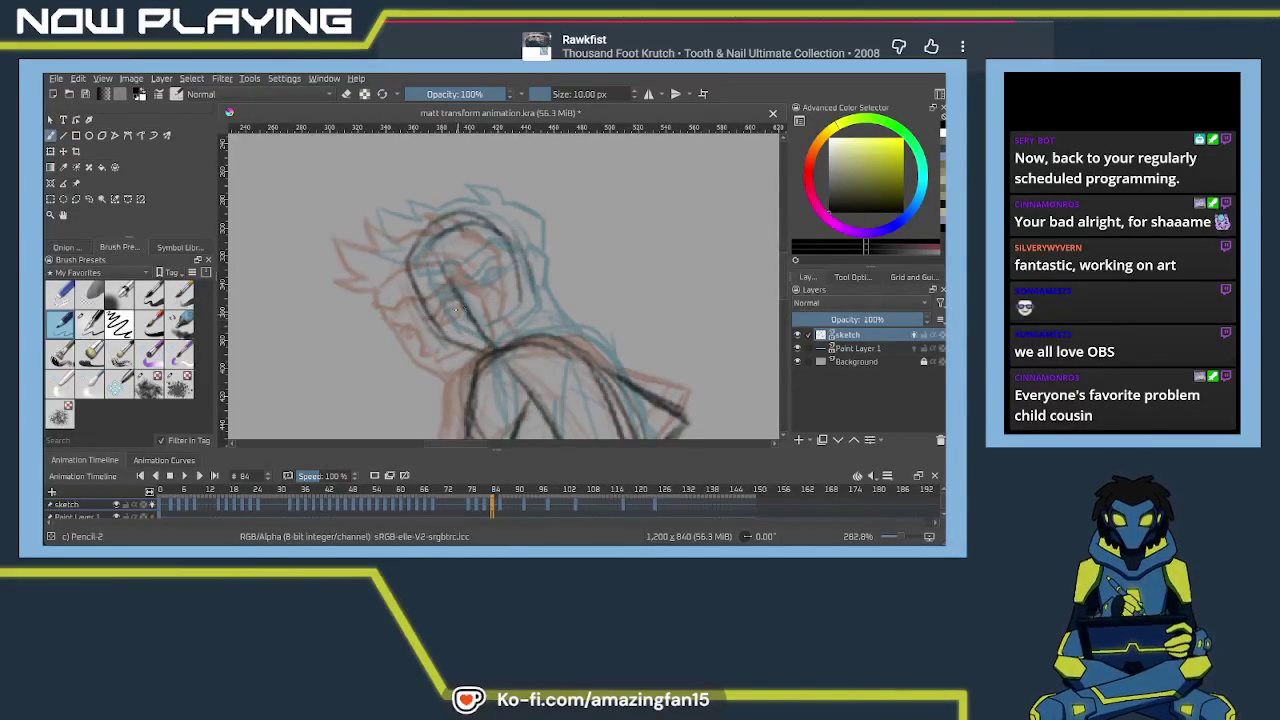
left_click_drag(507, 285, 466, 302)
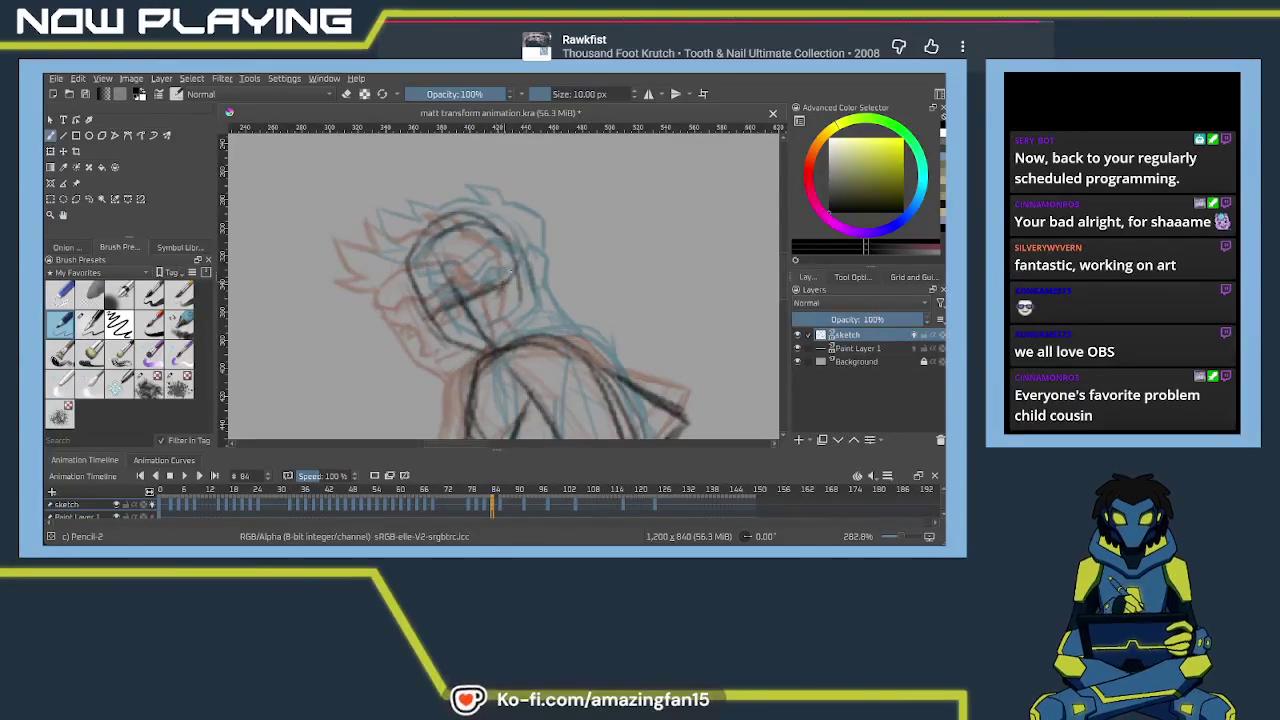
Shrink the pencil to 7 px and trace the arm line and the hand
key("bracketleft")
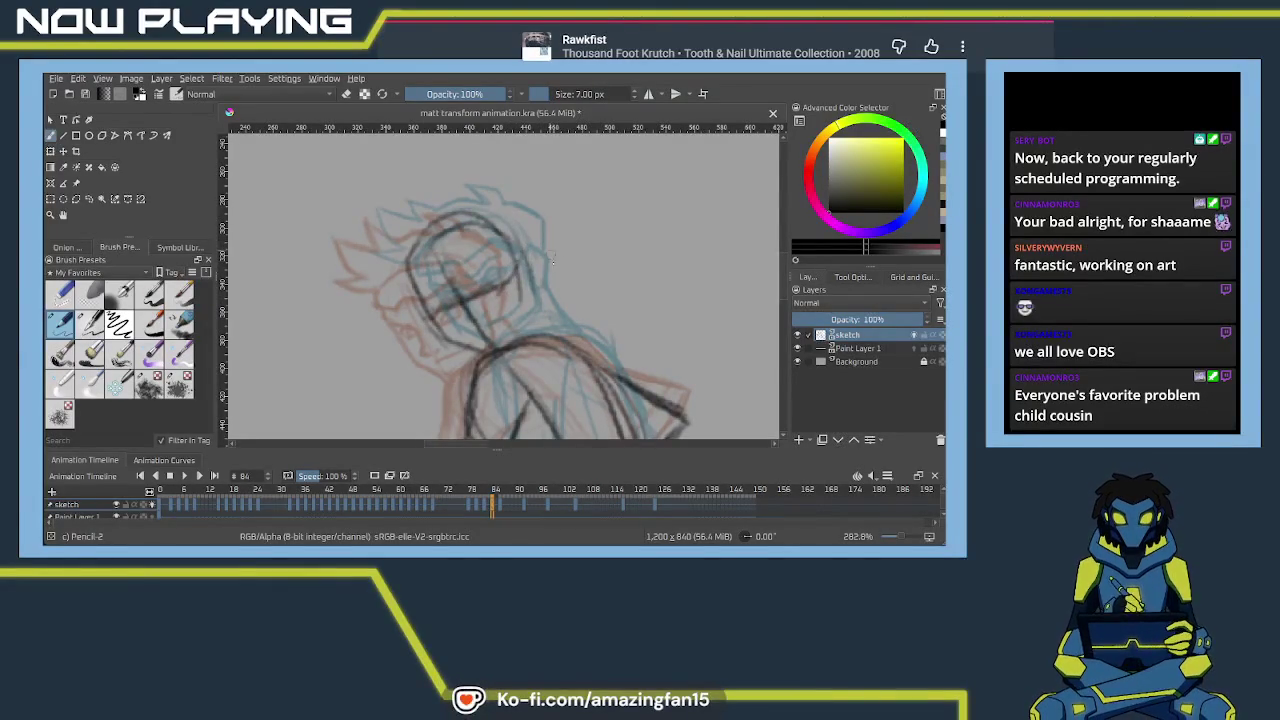
left_click_drag(557, 262, 582, 207)
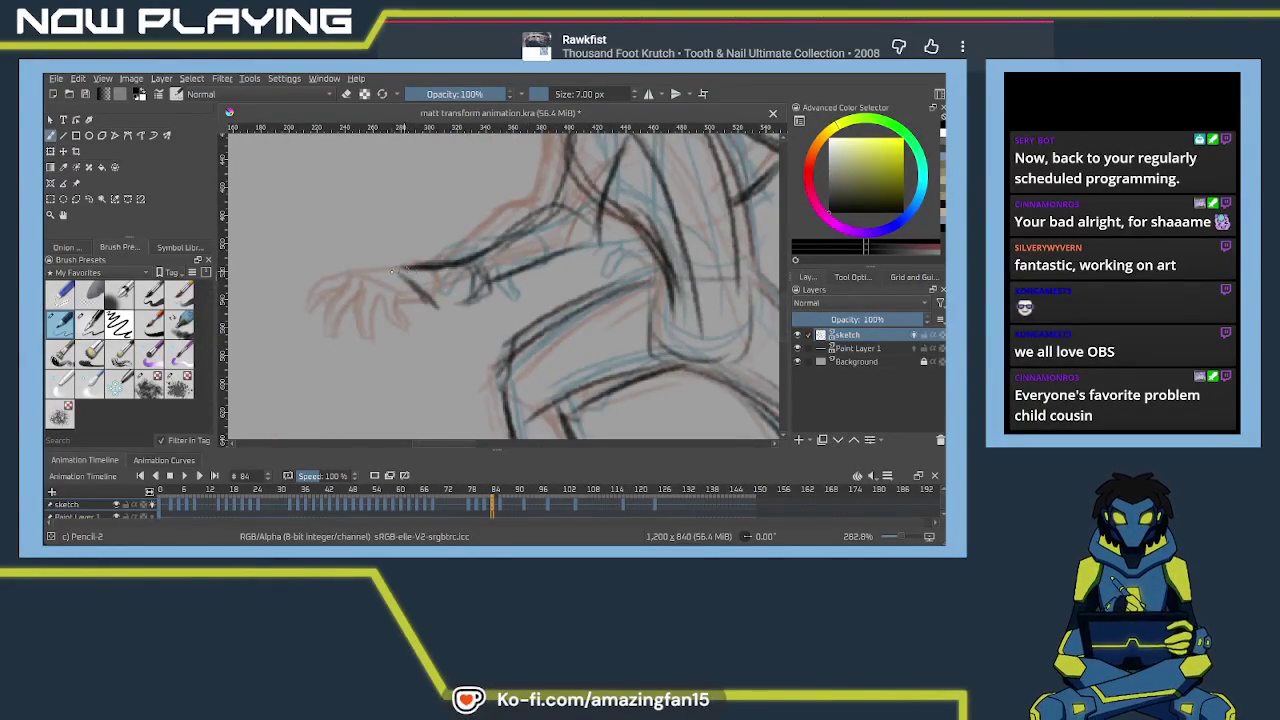
left_click_drag(396, 271, 360, 276)
key("ctrl+z")
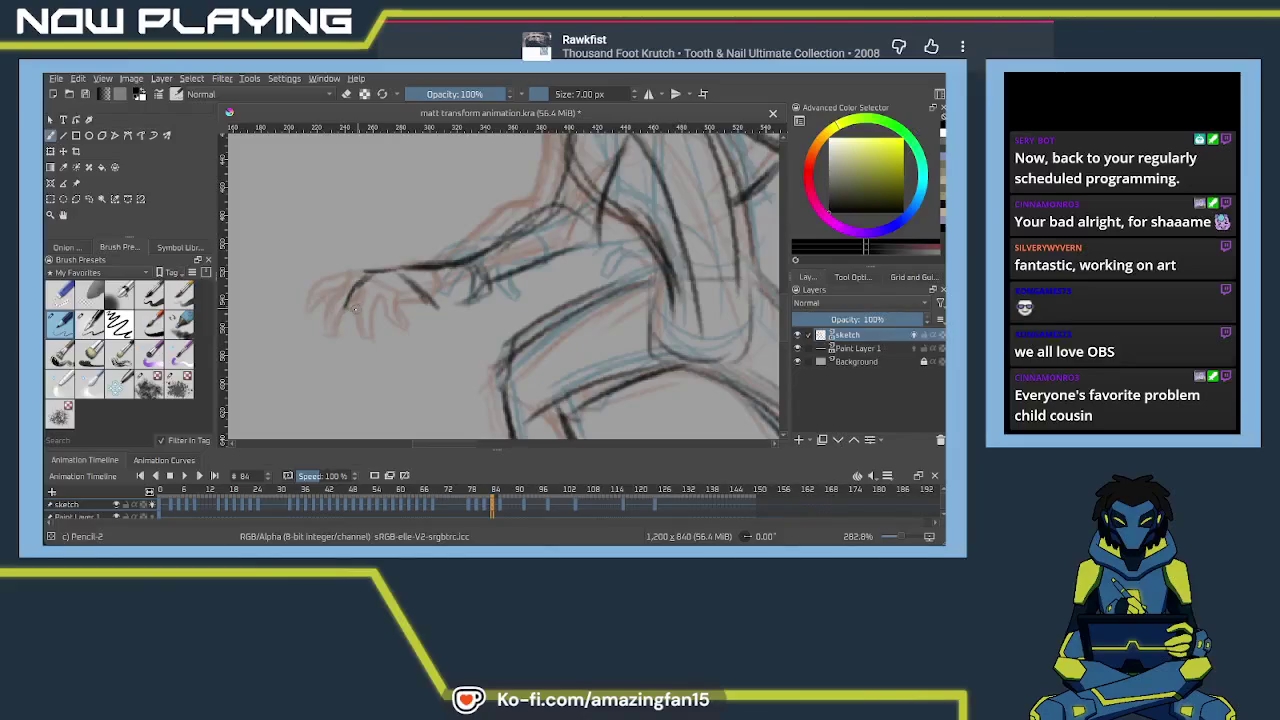
left_click_drag(350, 308, 399, 280)
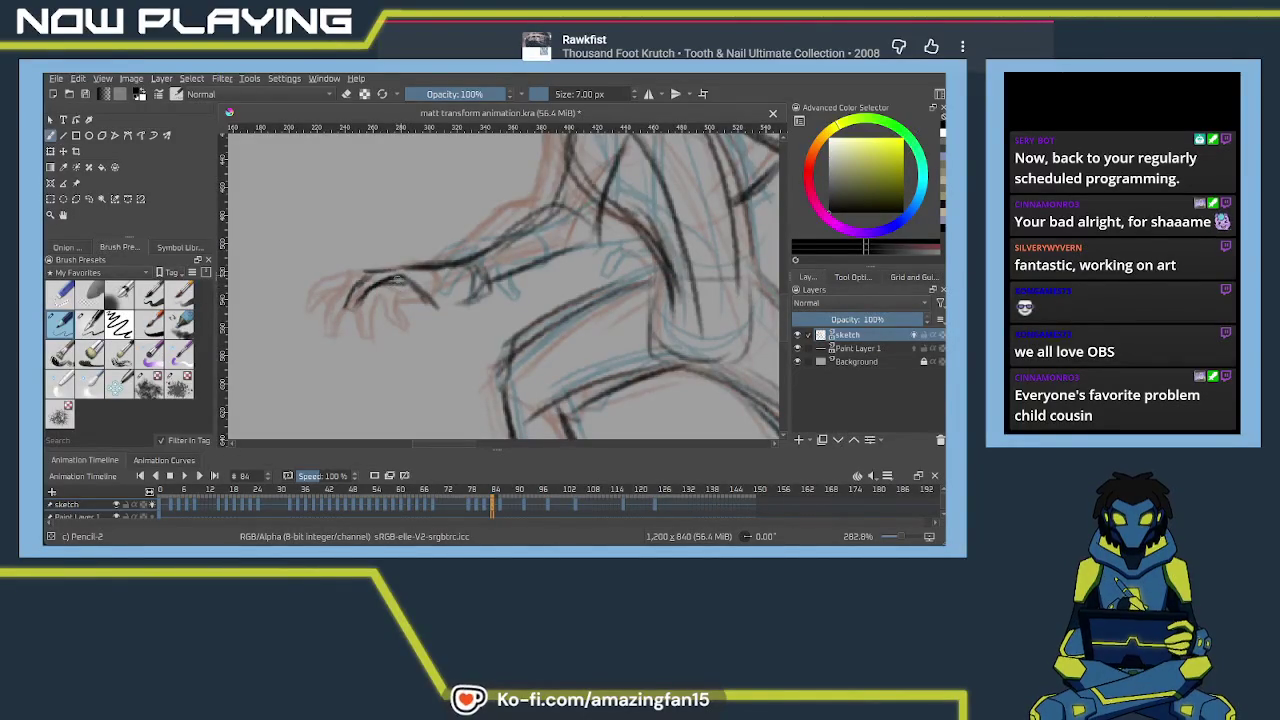
mouse_move(384, 291)
left_mouse_down()
mouse_move(374, 312)
mouse_move(412, 286)
mouse_move(405, 328)
mouse_move(418, 334)
mouse_move(455, 328)
mouse_move(456, 310)
mouse_move(481, 301)
mouse_move(414, 283)
left_mouse_up()
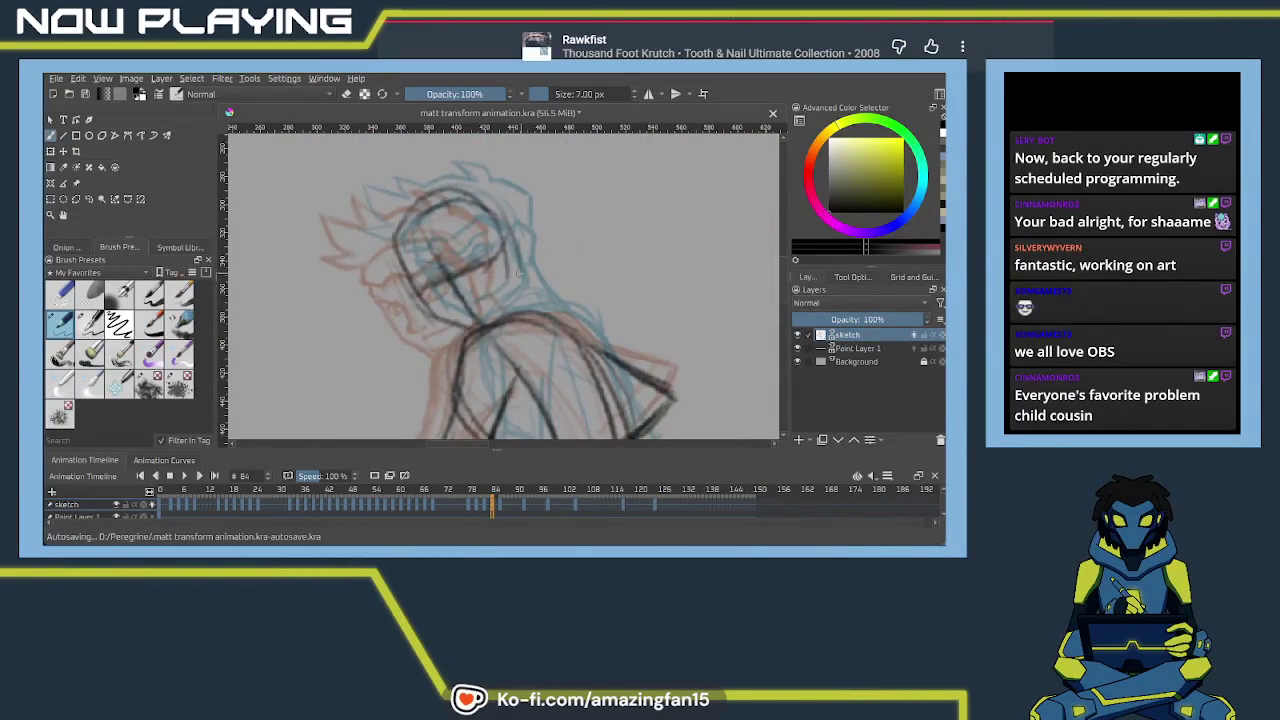
Draw a line across the face, erase it with Eraser Soft, and return to Pencil-2
scroll(517, 270, "up", 1)
scroll(510, 270, "up", 1)
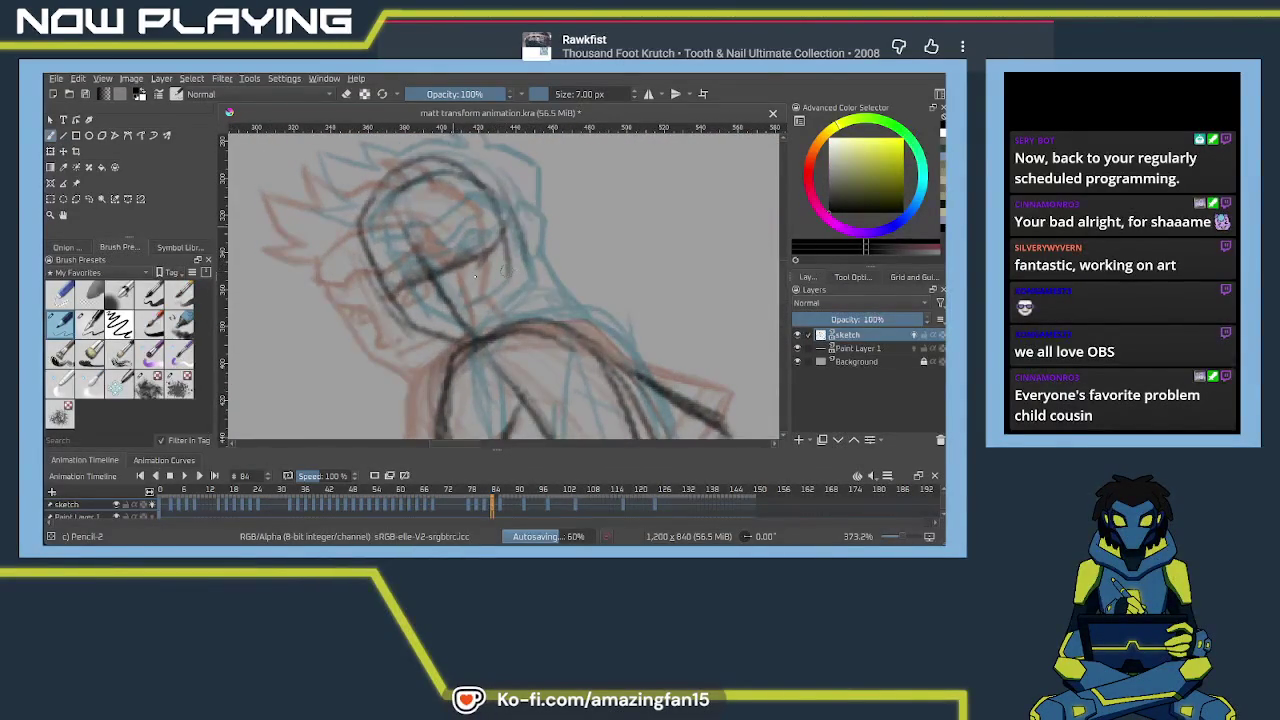
mouse_move(390, 292)
left_mouse_down()
mouse_move(528, 219)
mouse_move(494, 250)
mouse_move(516, 288)
left_mouse_up()
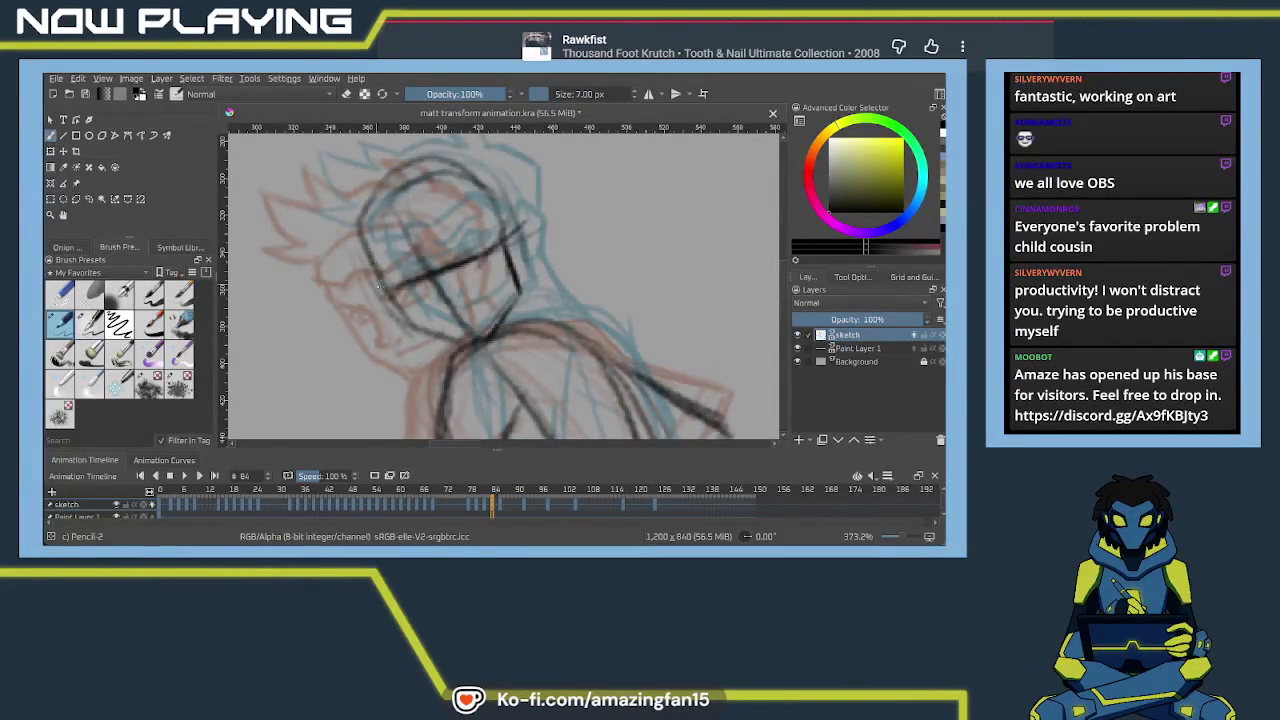
left_click_drag(395, 282, 490, 242)
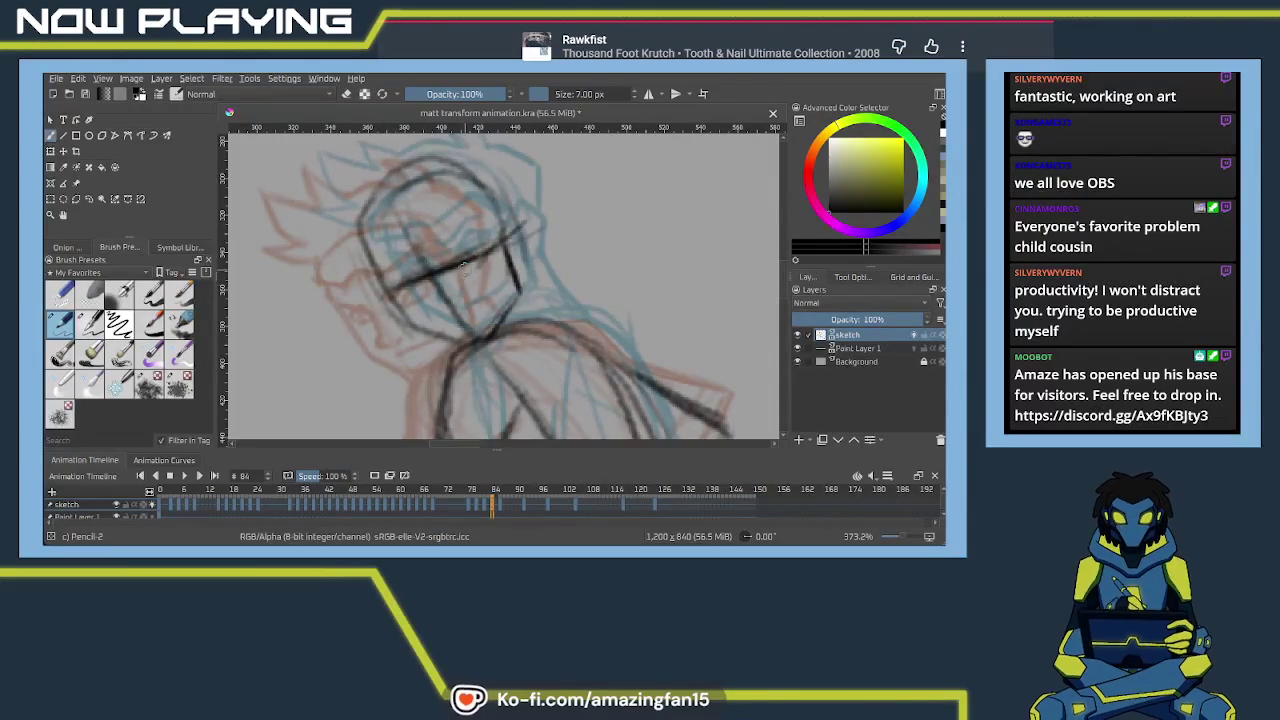
right_click(432, 288)
left_click(472, 219)
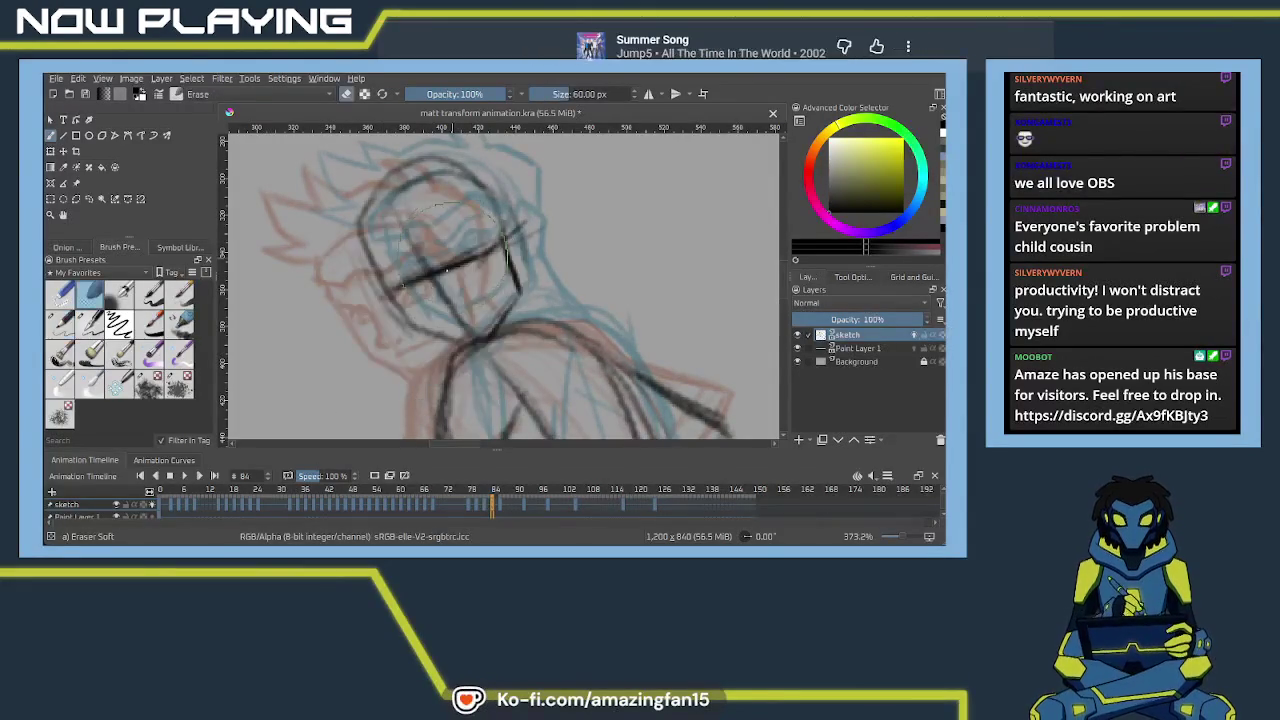
left_click_drag(400, 280, 480, 255)
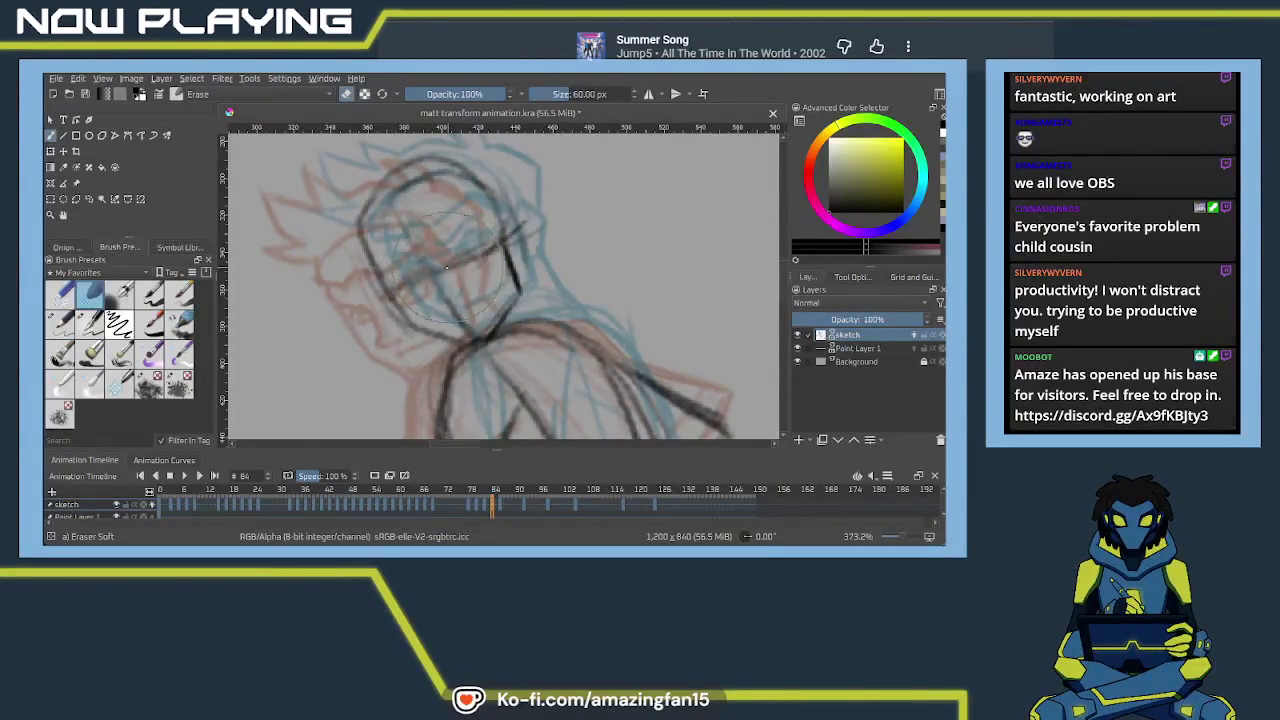
key("slash")
Draw the face's left side and the jaw down to the chin, with Tool Options shown
mouse_move(364, 245)
left_mouse_down()
mouse_move(410, 332)
mouse_move(480, 354)
left_mouse_up()
key("ctrl+z")
key("ctrl+z")
key("ctrl+z")
key("ctrl+z")
key("ctrl+z")
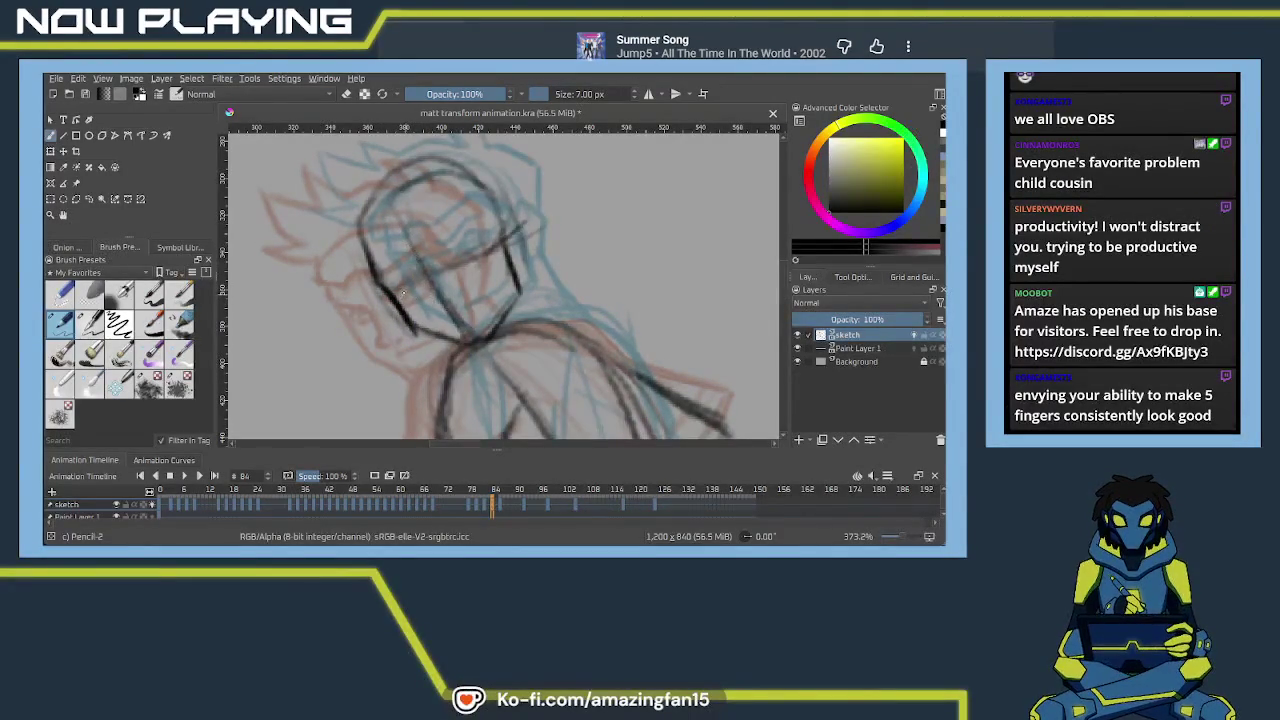
mouse_move(516, 240)
left_mouse_down()
mouse_move(420, 284)
mouse_move(385, 277)
mouse_move(420, 278)
left_mouse_up()
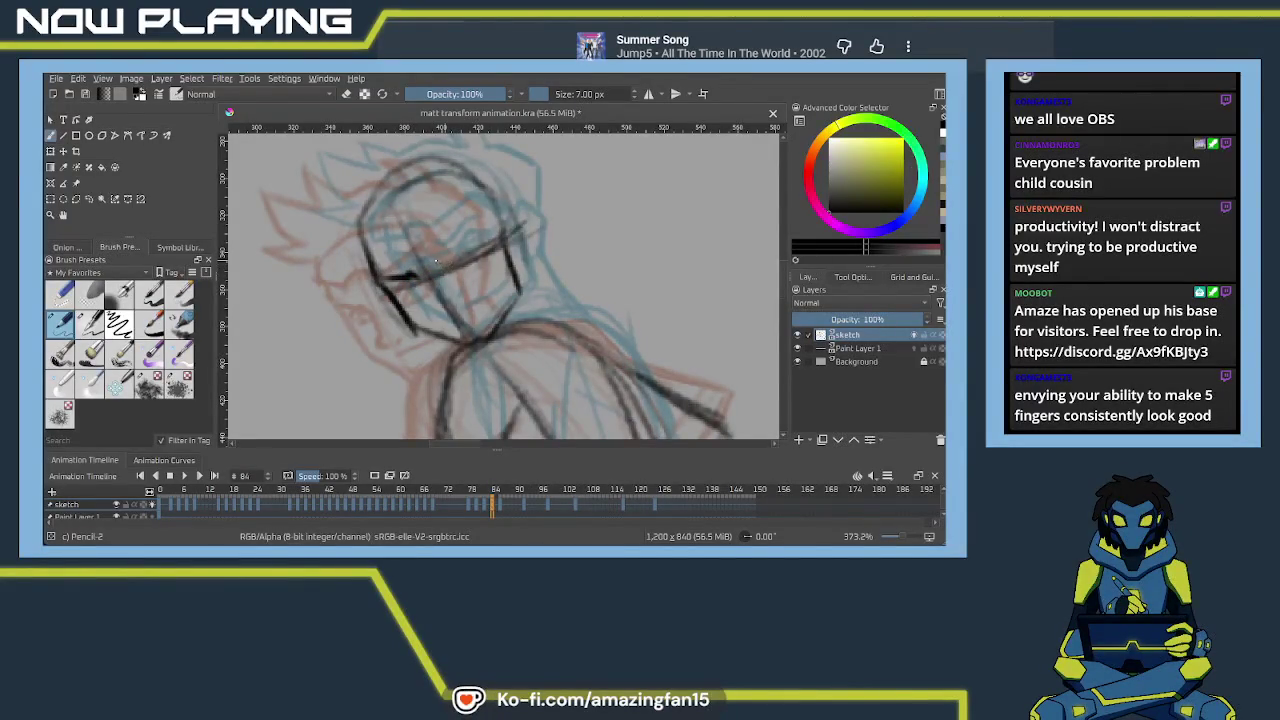
left_click(852, 277)
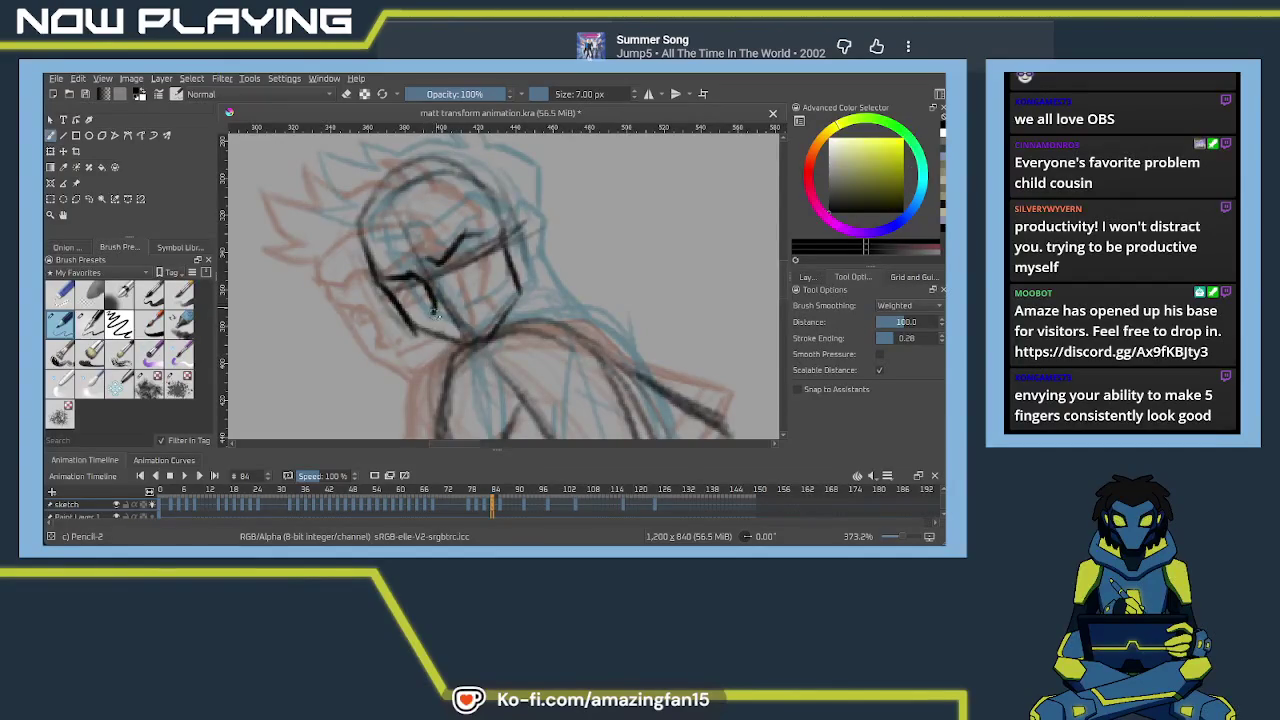
left_click_drag(414, 330, 454, 343)
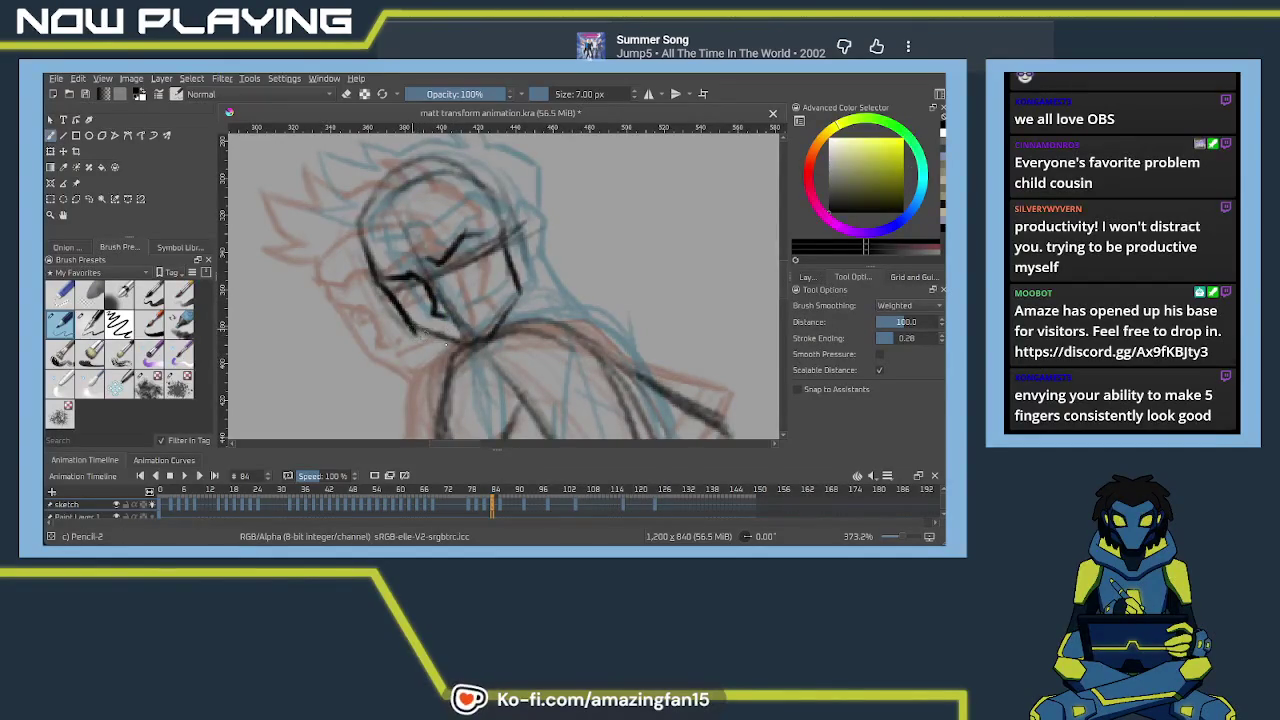
left_click_drag(528, 298, 490, 340)
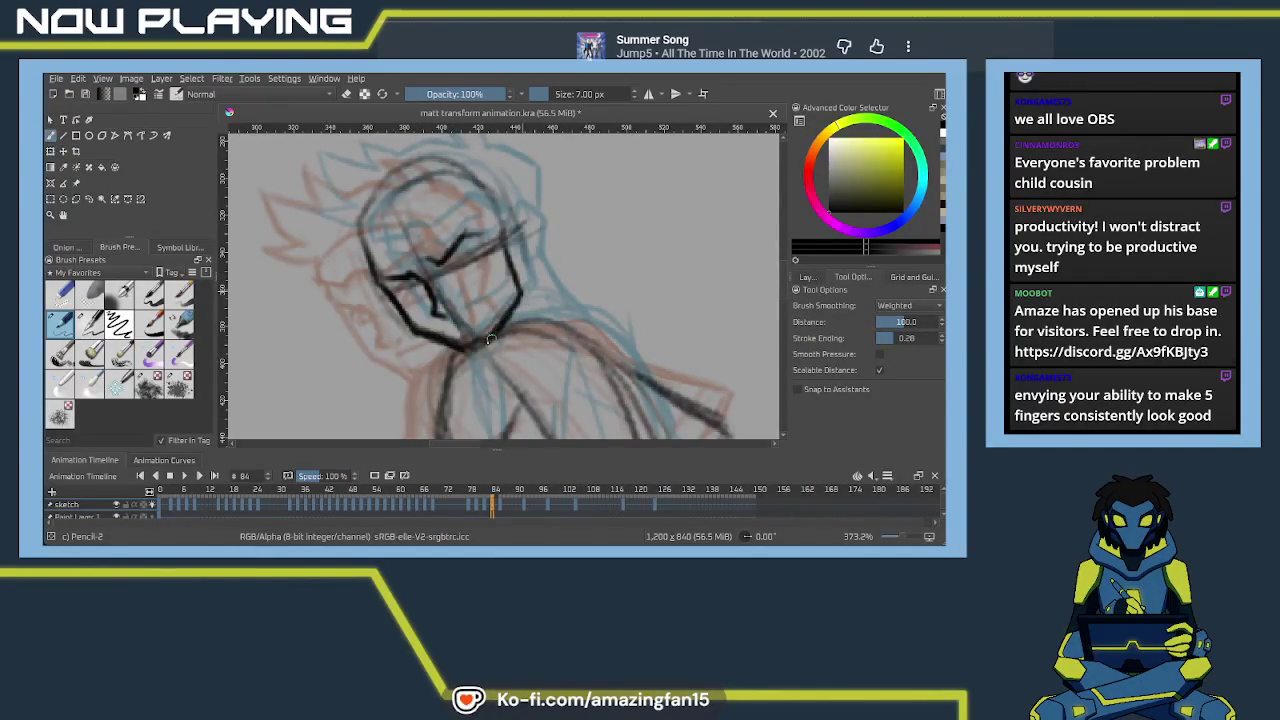
Add brow strokes and eye marks, discarding a trial mouth stroke
mouse_move(503, 222)
left_mouse_down()
mouse_move(516, 214)
mouse_move(533, 228)
mouse_move(531, 260)
left_mouse_up()
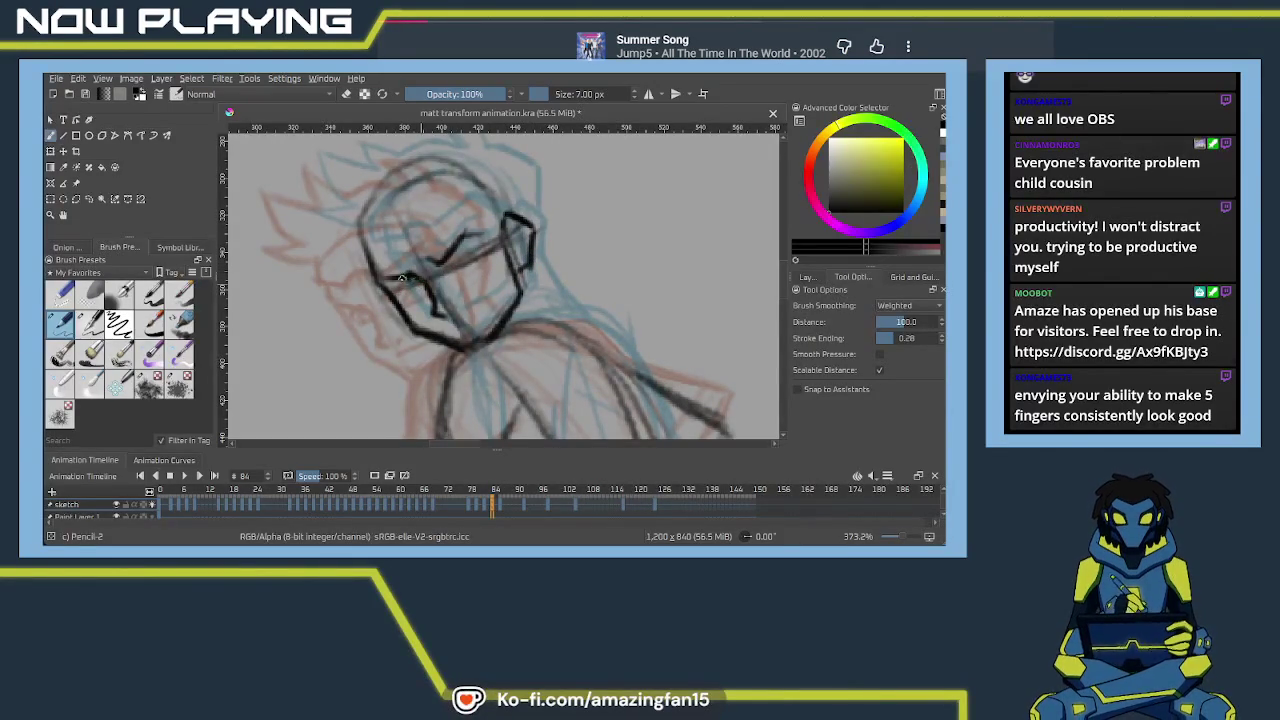
left_click_drag(408, 286, 428, 276)
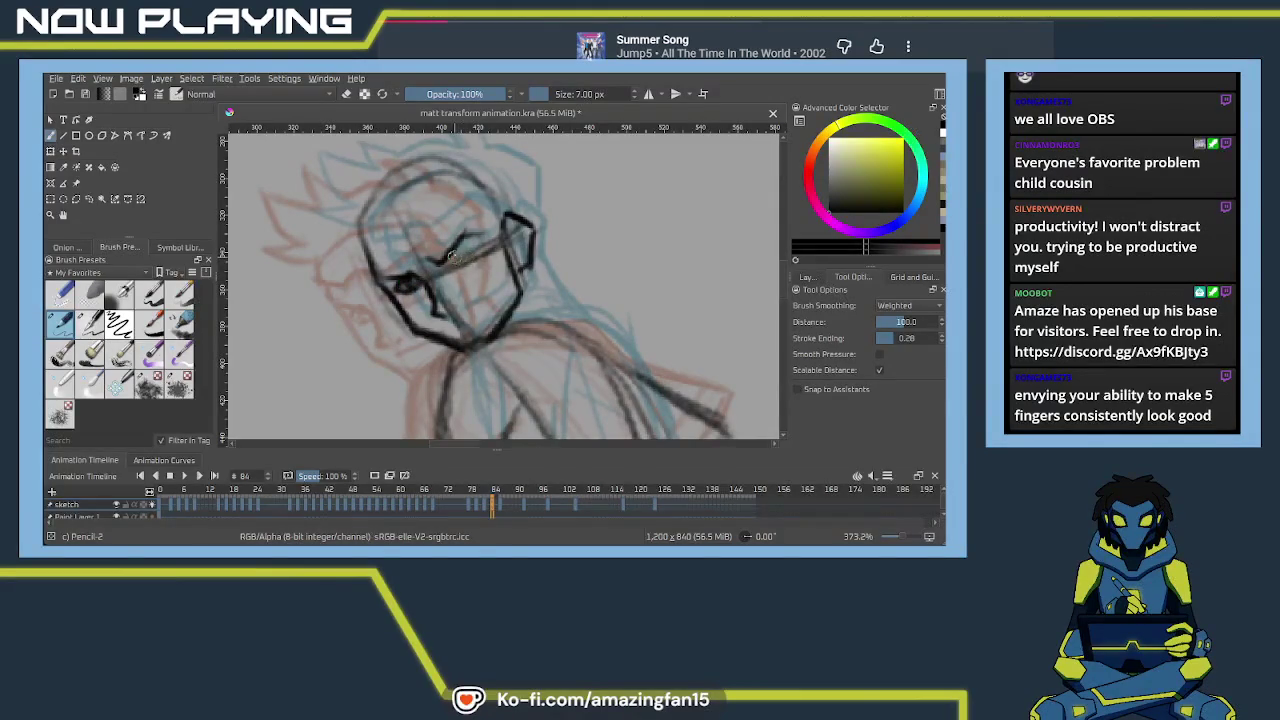
mouse_move(453, 255)
left_mouse_down()
mouse_move(482, 238)
mouse_move(482, 258)
mouse_move(460, 252)
left_mouse_up()
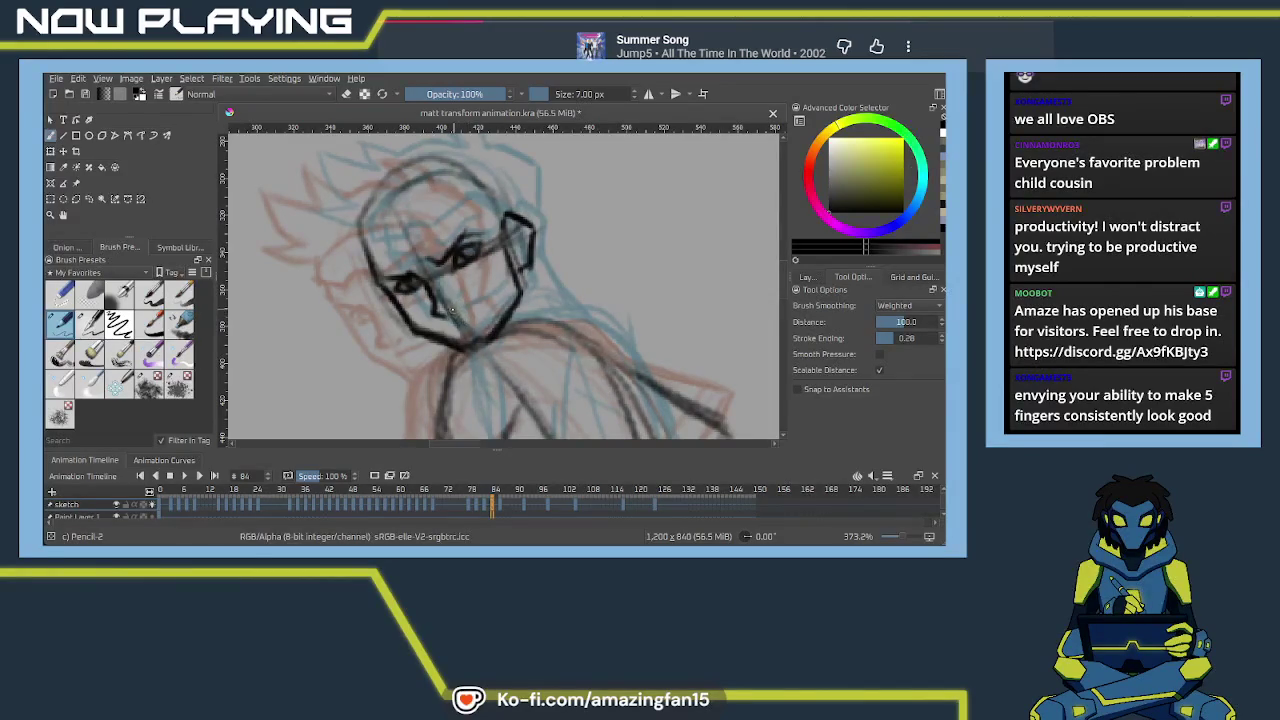
mouse_move(454, 308)
left_mouse_down()
mouse_move(460, 324)
mouse_move(497, 303)
left_mouse_up()
key("ctrl+z")
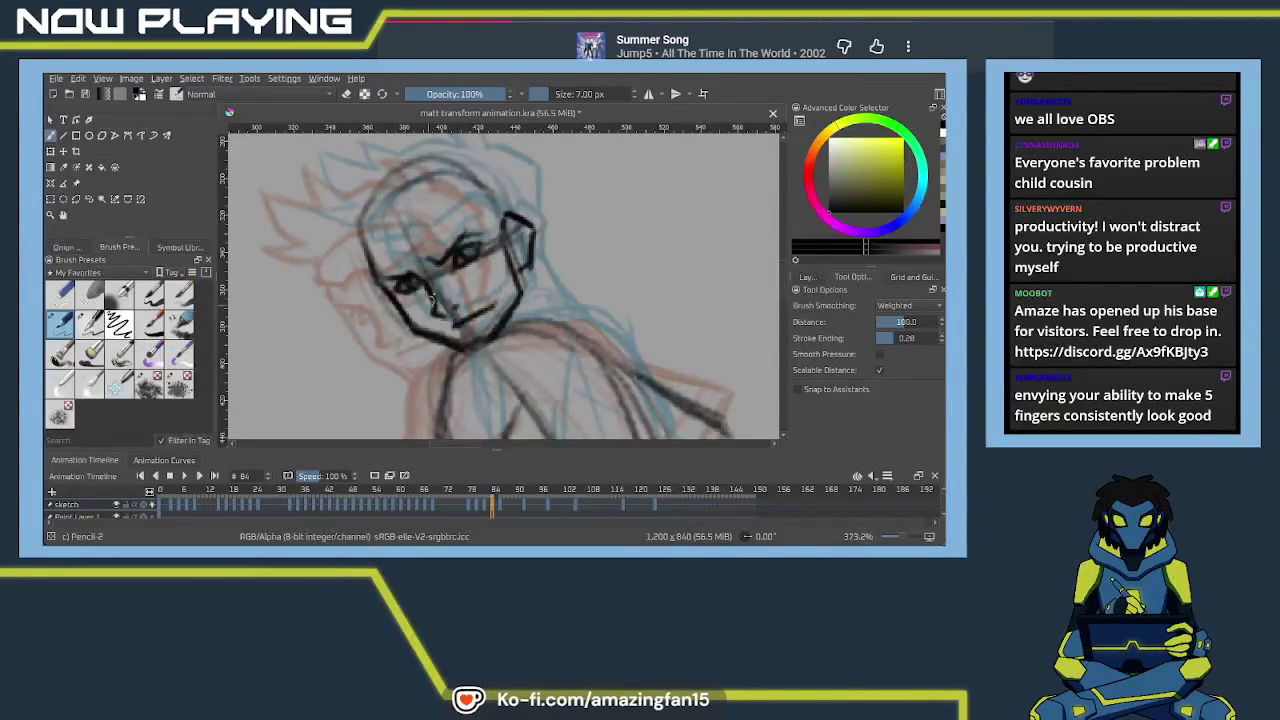
Rotate the canvas upright and draw the visor band across the forehead
key("6")
left_click_drag(386, 330, 416, 328)
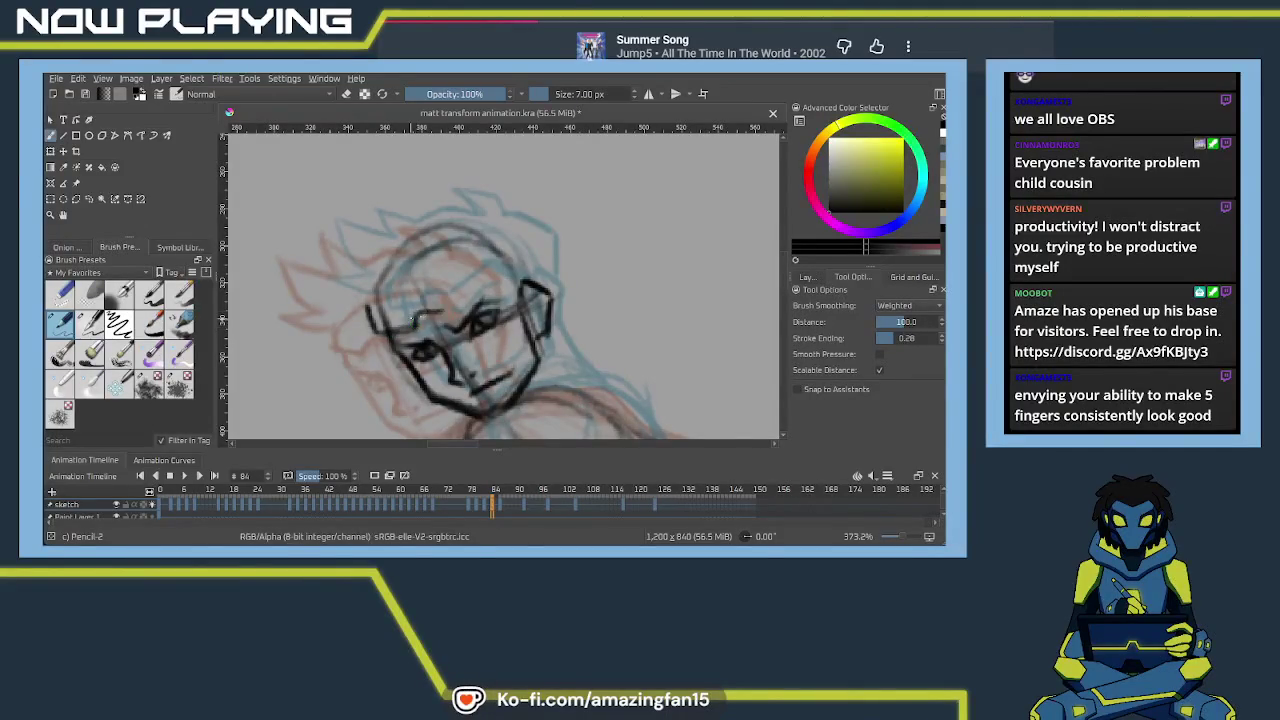
mouse_move(369, 305)
left_mouse_down()
mouse_move(378, 330)
mouse_move(456, 258)
mouse_move(488, 266)
left_mouse_up()
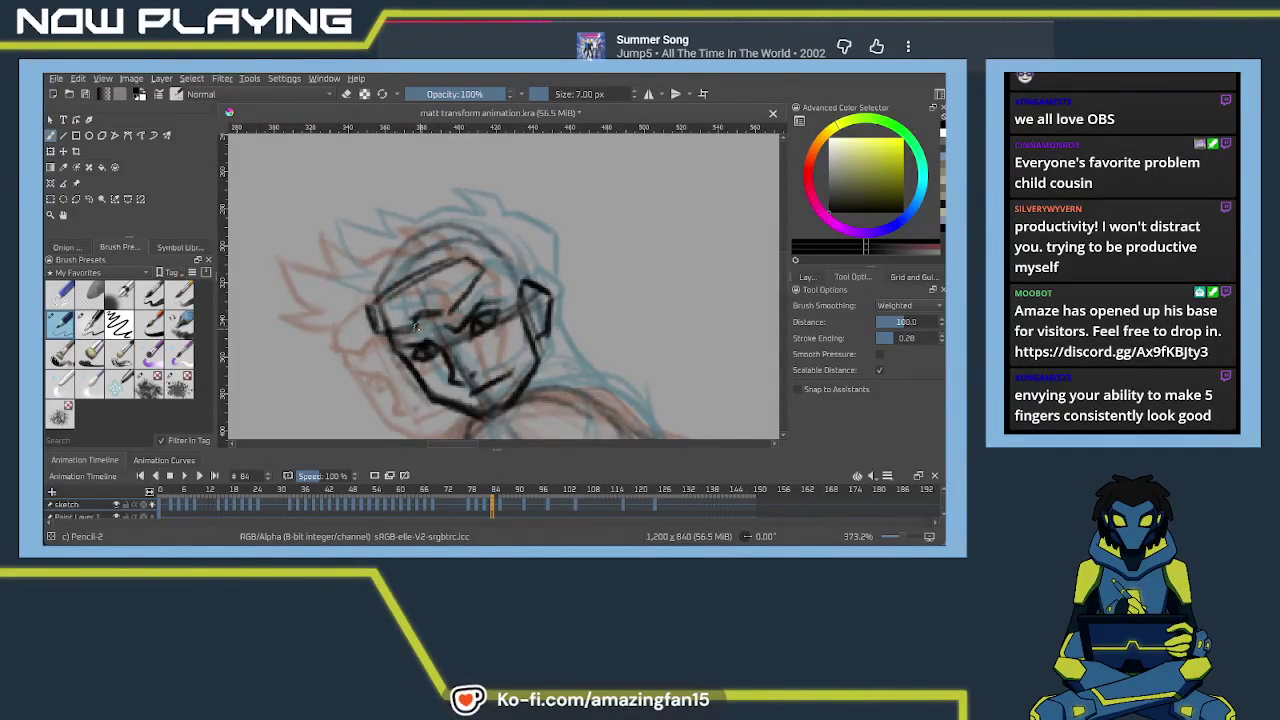
mouse_move(398, 288)
left_mouse_down()
mouse_move(464, 256)
mouse_move(430, 320)
left_mouse_up()
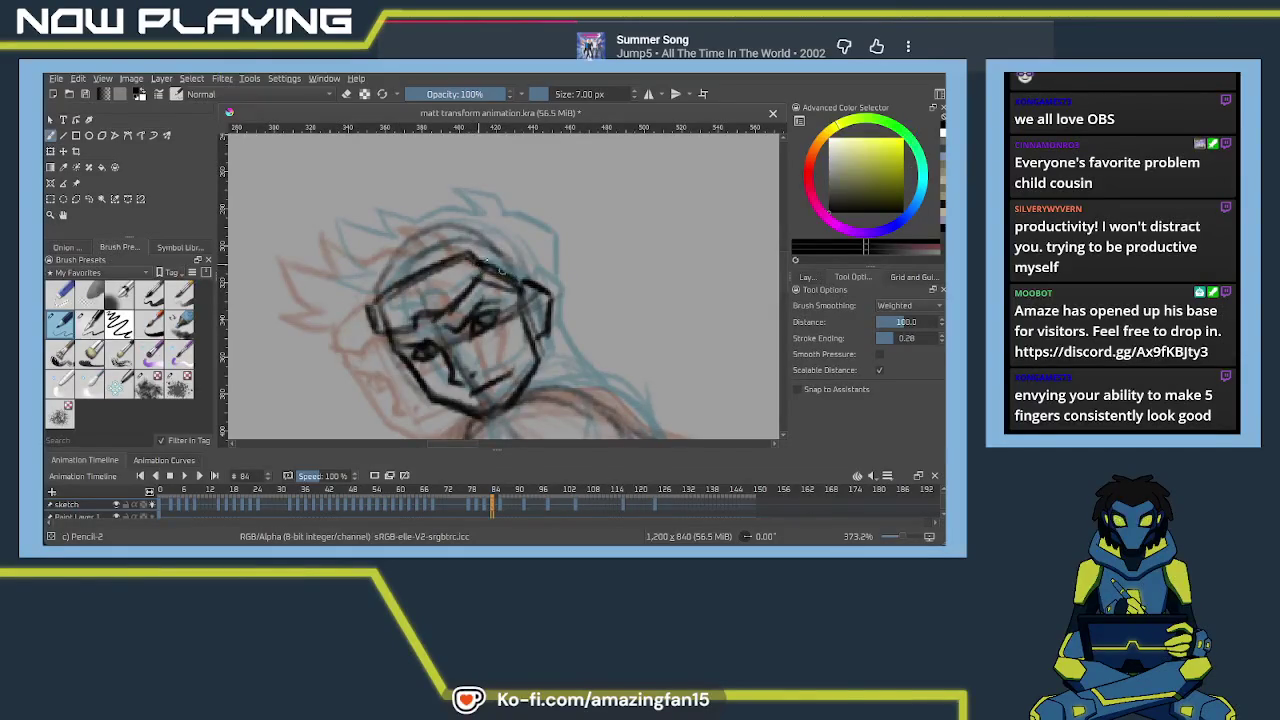
mouse_move(470, 250)
left_mouse_down()
mouse_move(513, 280)
mouse_move(495, 240)
mouse_move(442, 250)
left_mouse_up()
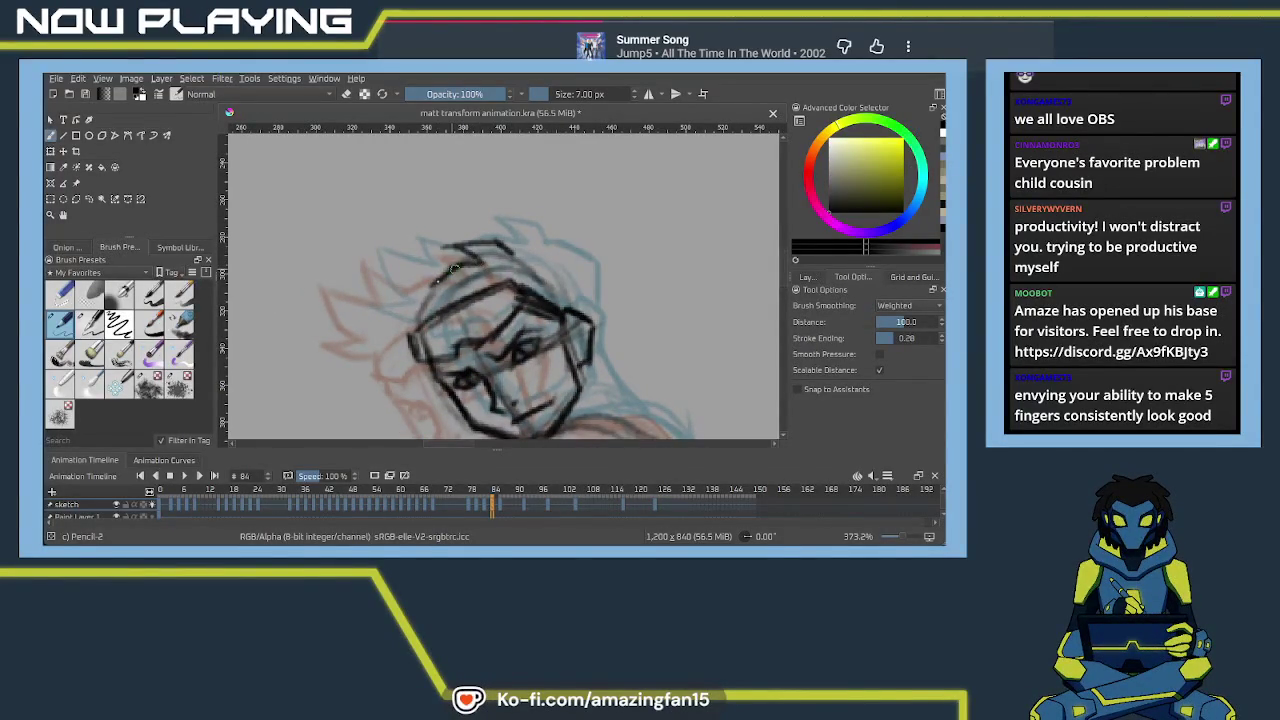
Draw the spiky hair at the head's upper and lower left, redoing the first spikes
mouse_move(440, 268)
left_mouse_down()
mouse_move(386, 264)
mouse_move(406, 300)
mouse_move(350, 286)
mouse_move(361, 321)
left_mouse_up()
key("ctrl+z")
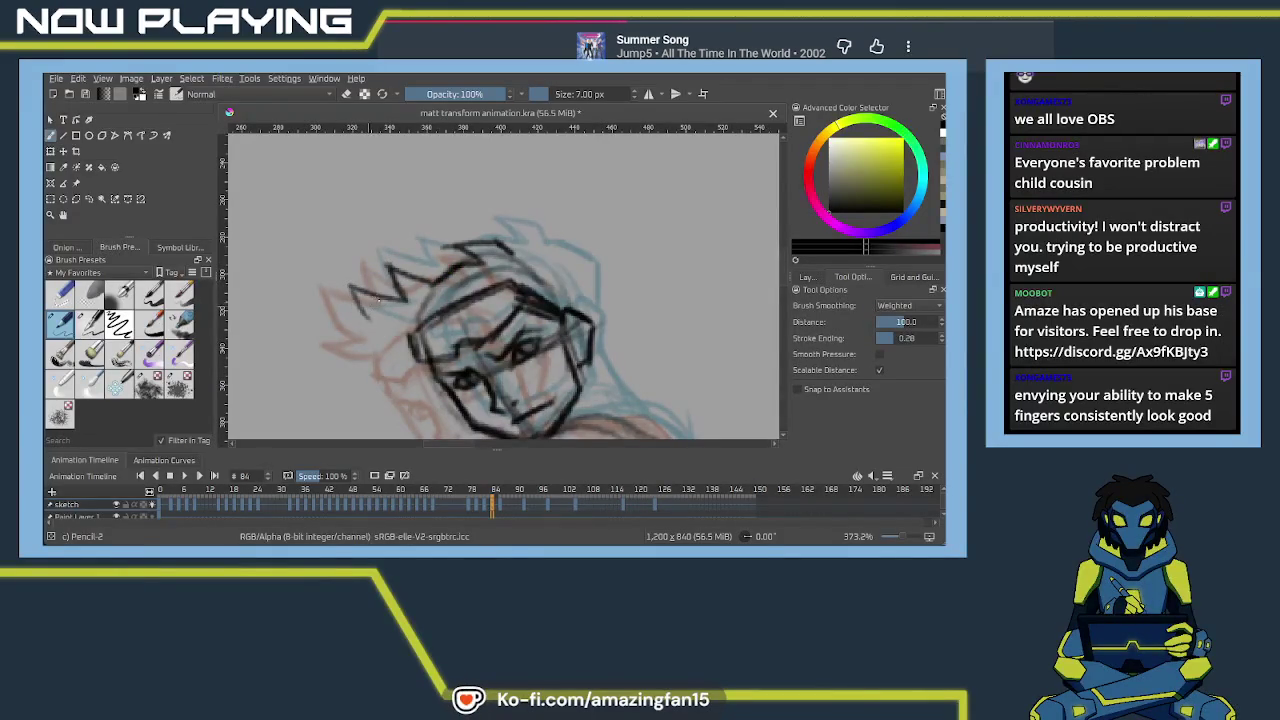
key("ctrl+z")
key("ctrl+z")
key("ctrl+z")
key("ctrl+z")
mouse_move(452, 284)
left_mouse_down()
mouse_move(384, 260)
mouse_move(362, 312)
left_mouse_up()
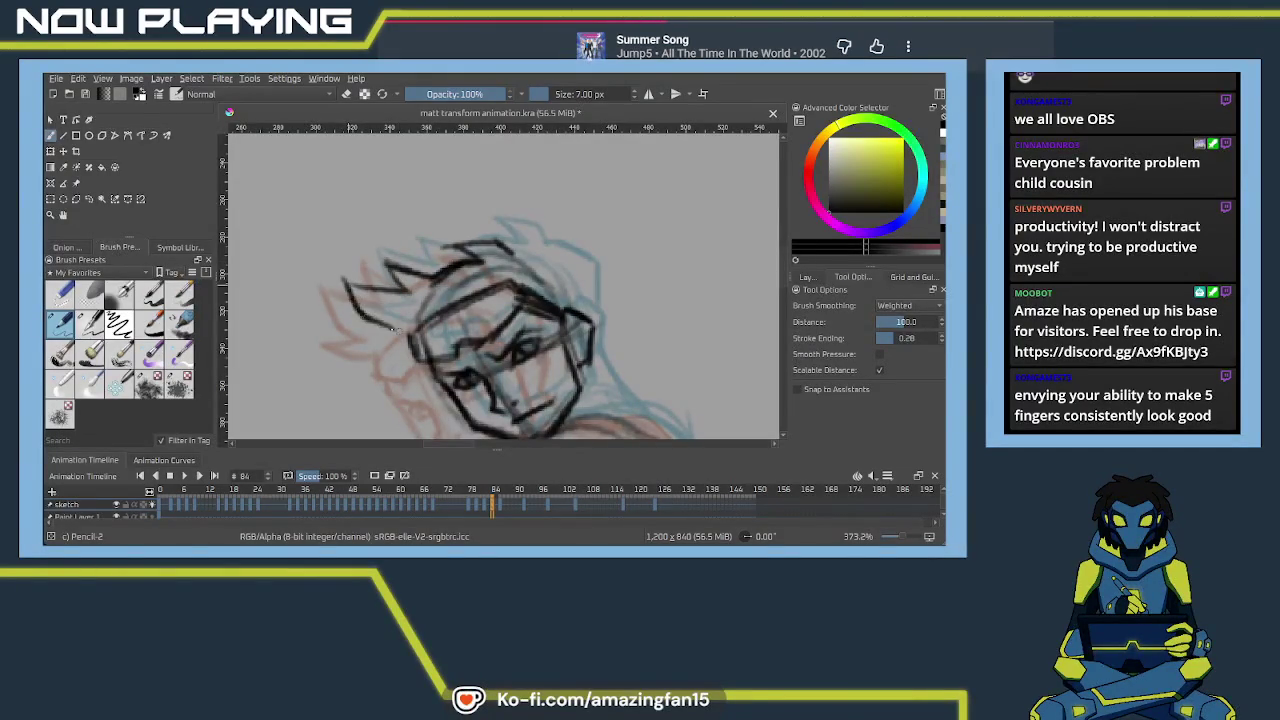
left_click_drag(358, 350, 405, 338)
Draw the right side of the head and neck, discarding a stray stroke
mouse_move(570, 262)
left_mouse_down()
mouse_move(592, 328)
mouse_move(542, 224)
mouse_move(590, 300)
left_mouse_up()
key("ctrl+z")
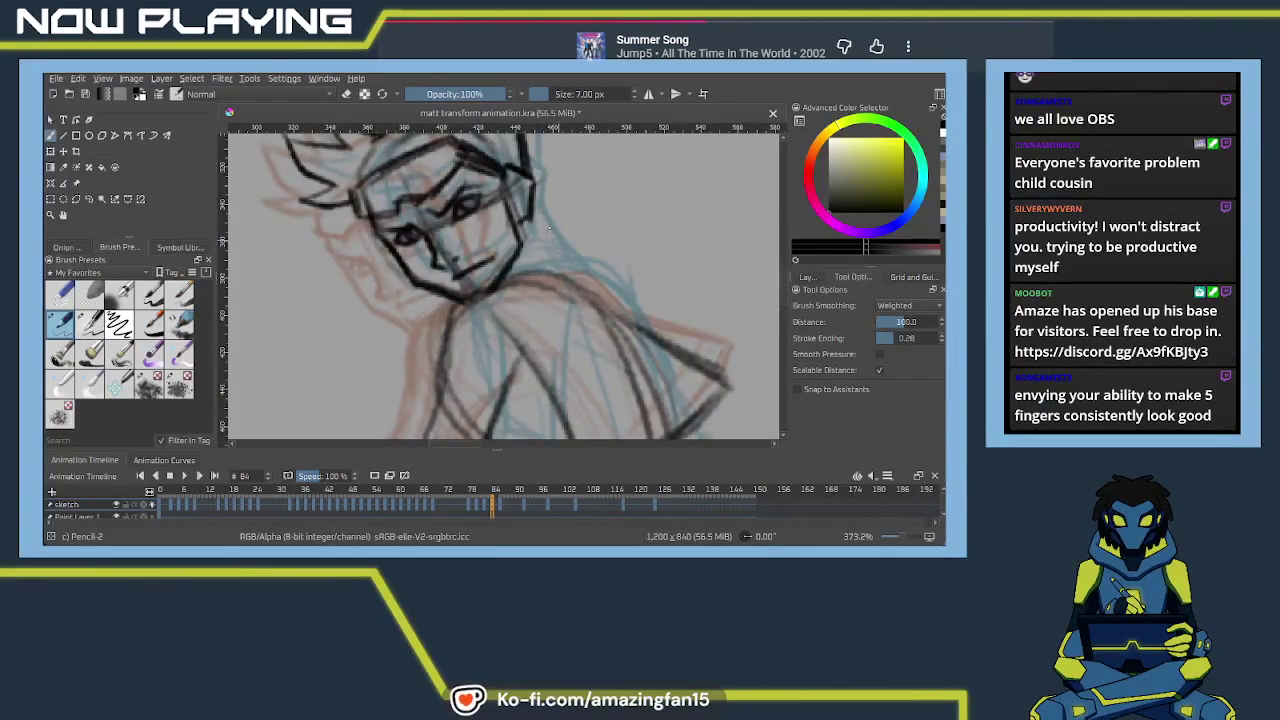
left_click_drag(531, 206, 572, 262)
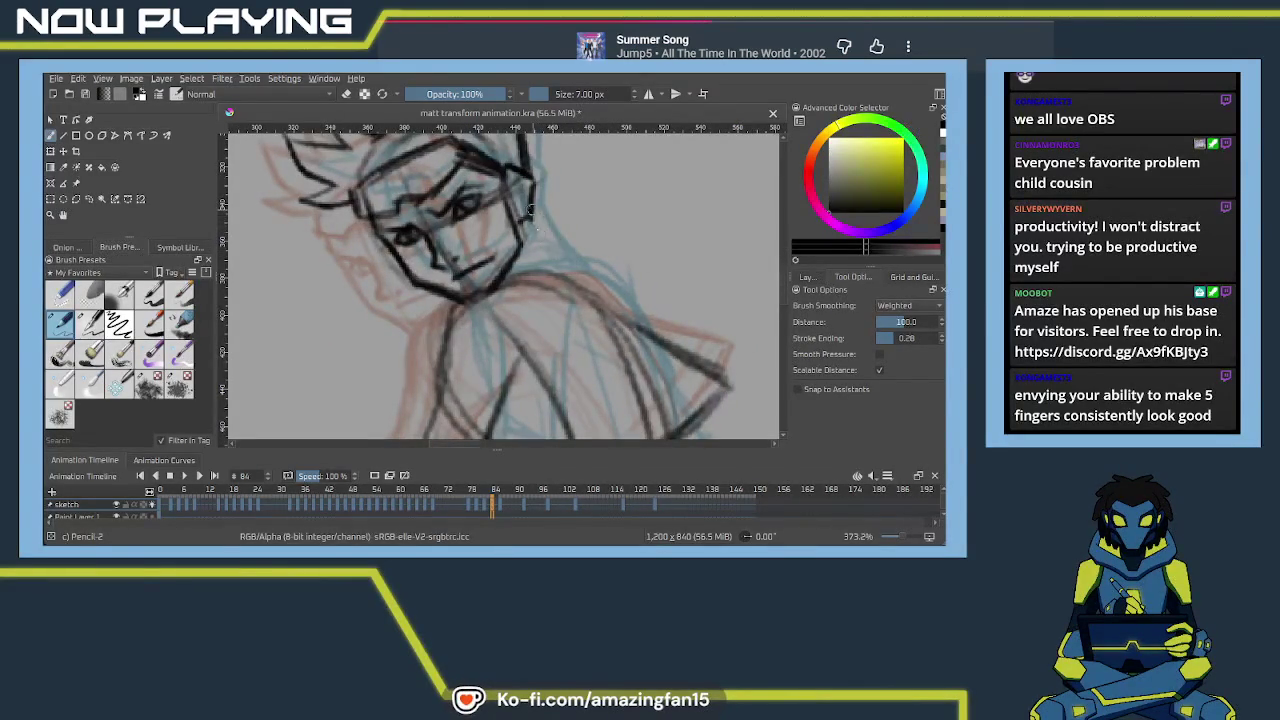
mouse_move(560, 270)
left_mouse_down()
mouse_move(598, 192)
mouse_move(682, 303)
mouse_move(610, 212)
left_mouse_up()
Zoom out and save matt transform animation.kra with Ctrl+S
scroll(616, 253, "down", 2)
scroll(590, 290, "down", 2)
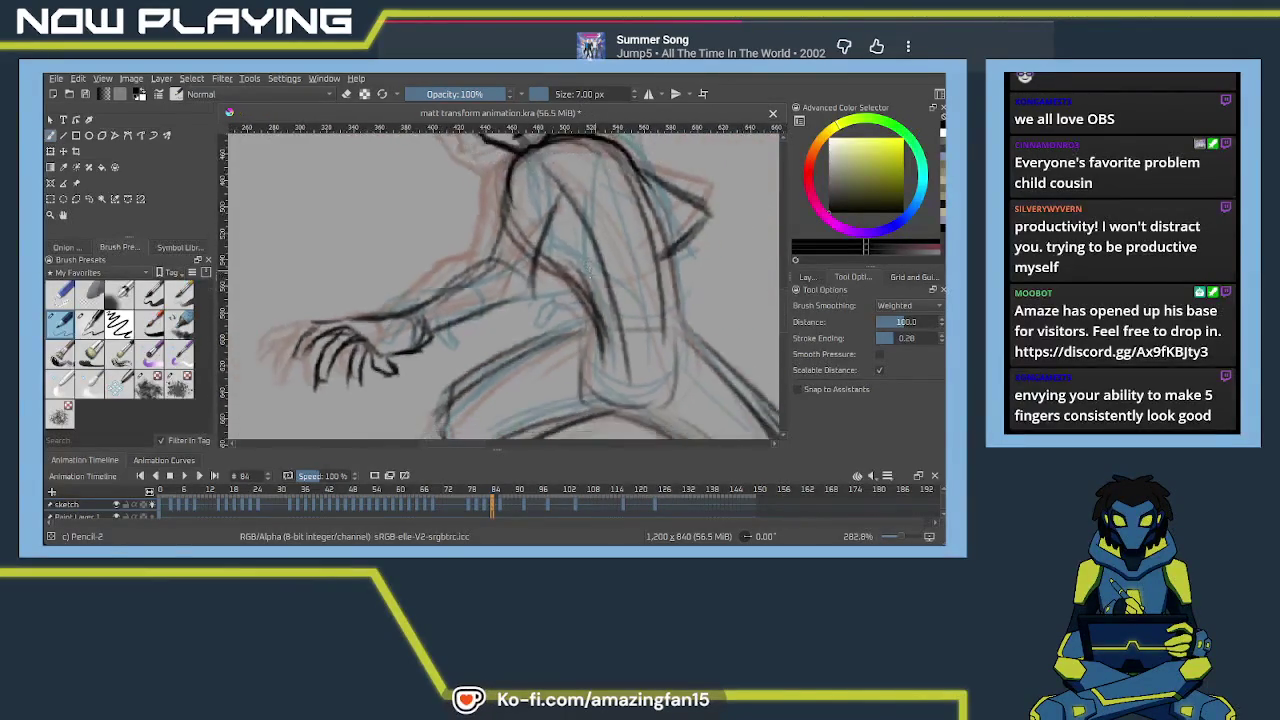
scroll(556, 330, "down", 1)
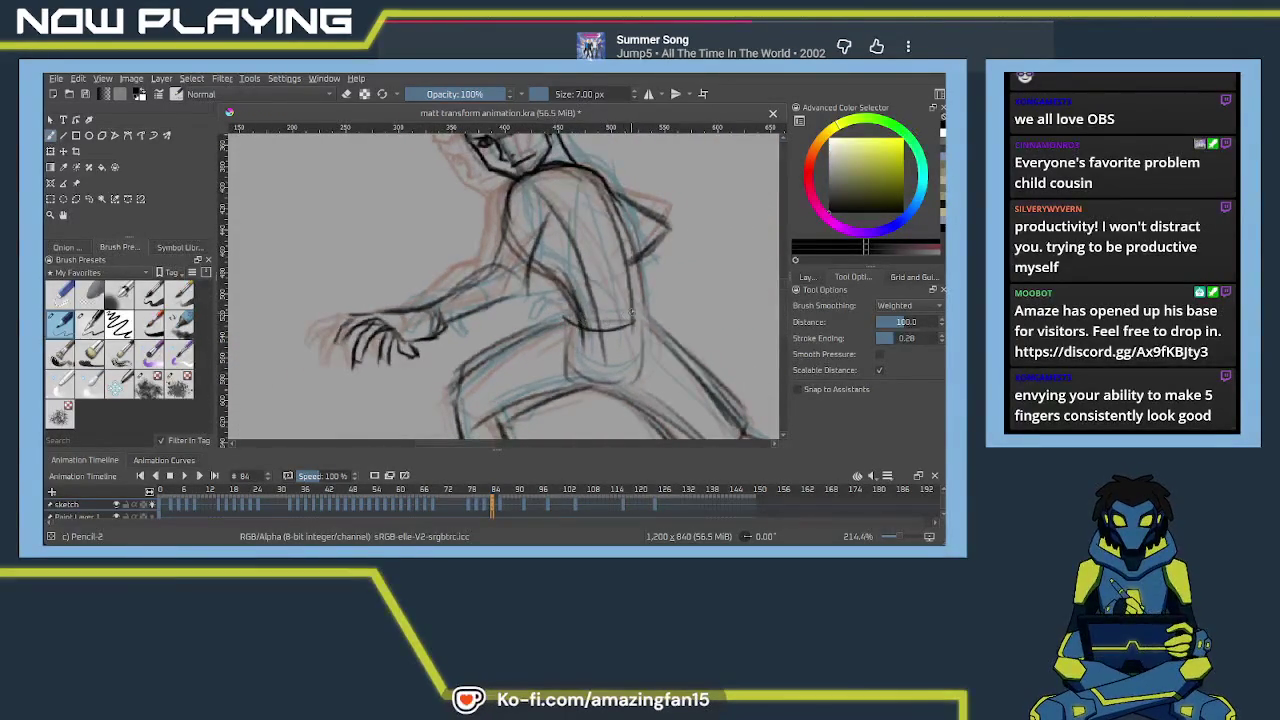
scroll(595, 322, "down", 1)
scroll(604, 313, "down", 1)
scroll(600, 314, "down", 2)
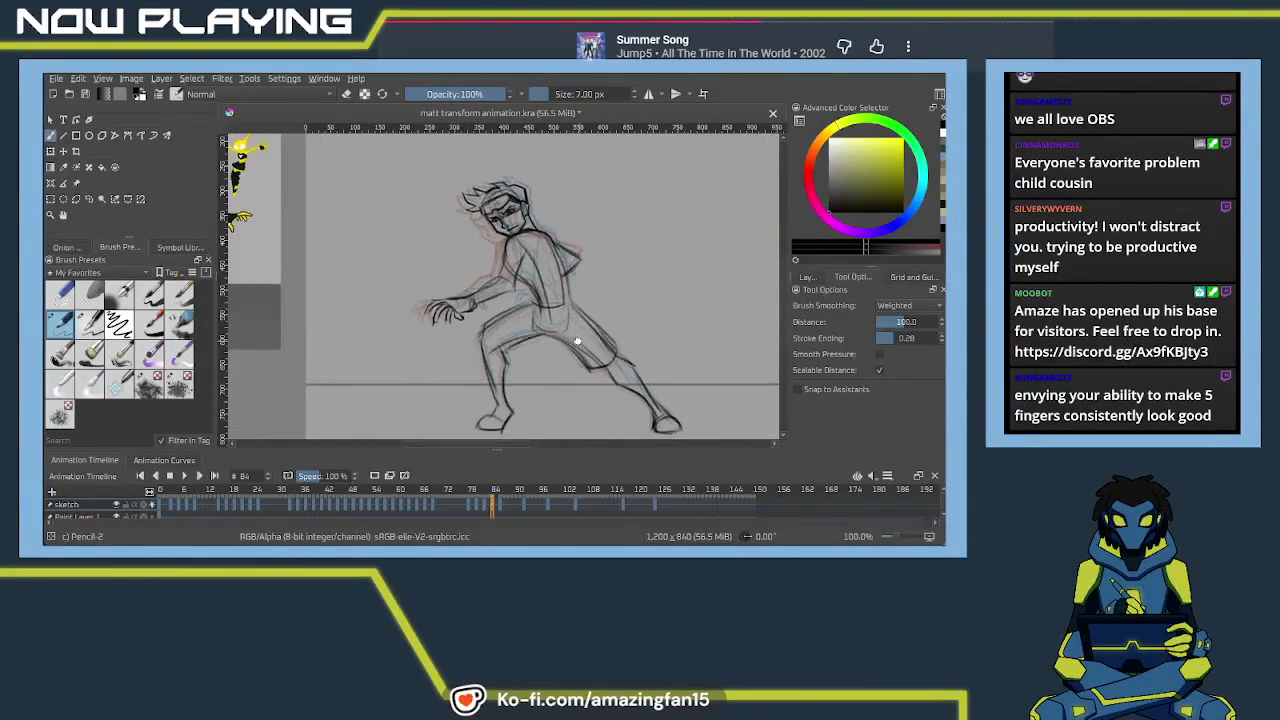
scroll(600, 314, "down", 1)
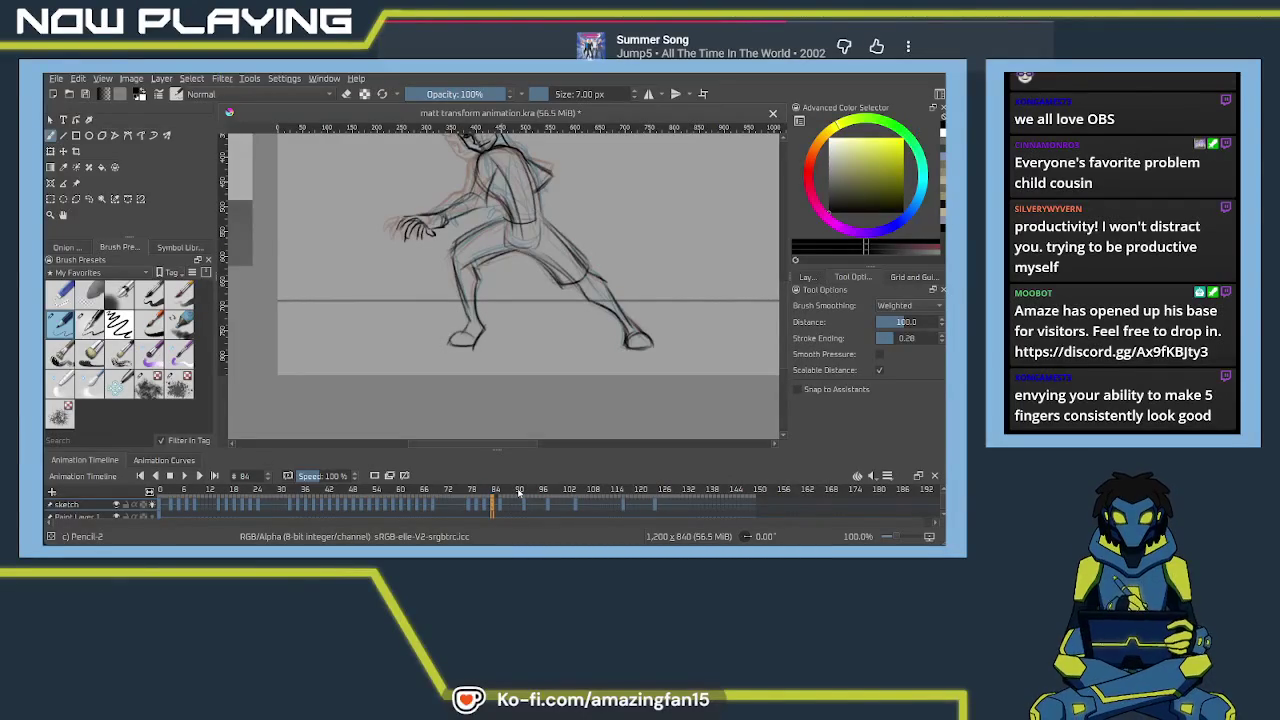
key("ctrl+s")
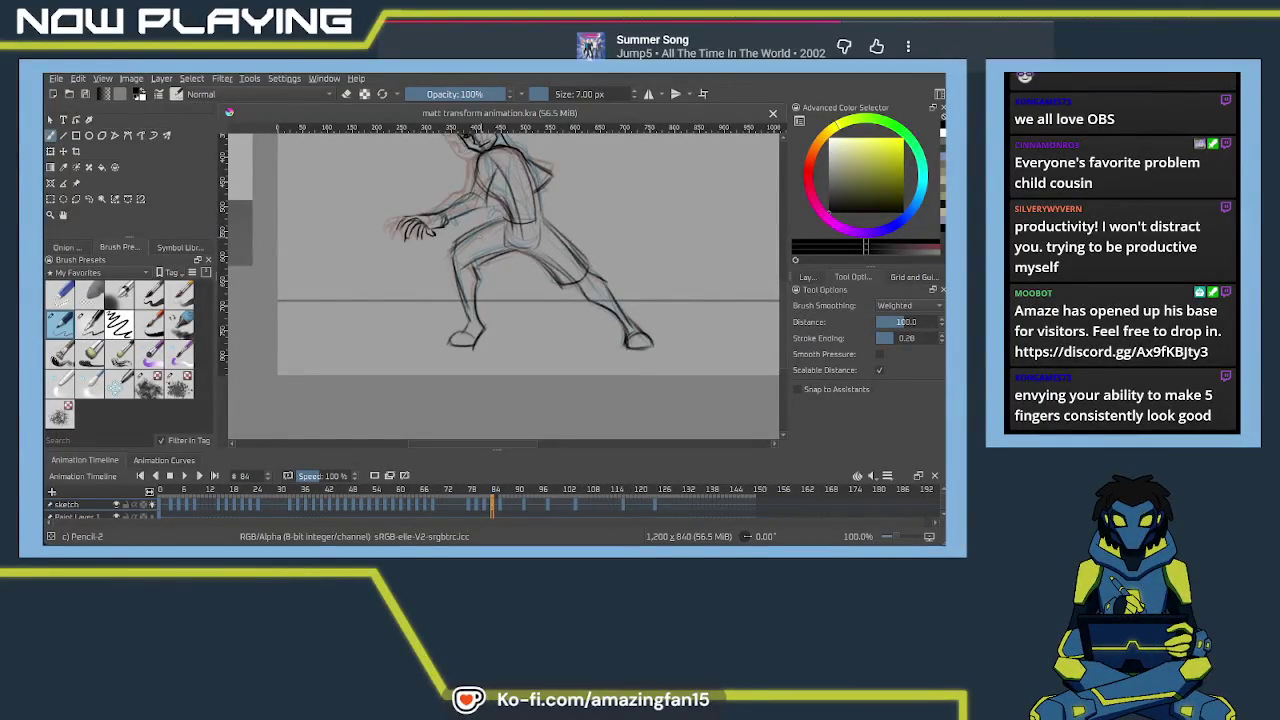
Ink the outstretched hand's fingertips and the upper arm contour in black pencil
scroll(467, 245, "up", 2)
scroll(467, 245, "up", 2)
scroll(467, 245, "up", 1)
left_click_drag(467, 245, 557, 338)
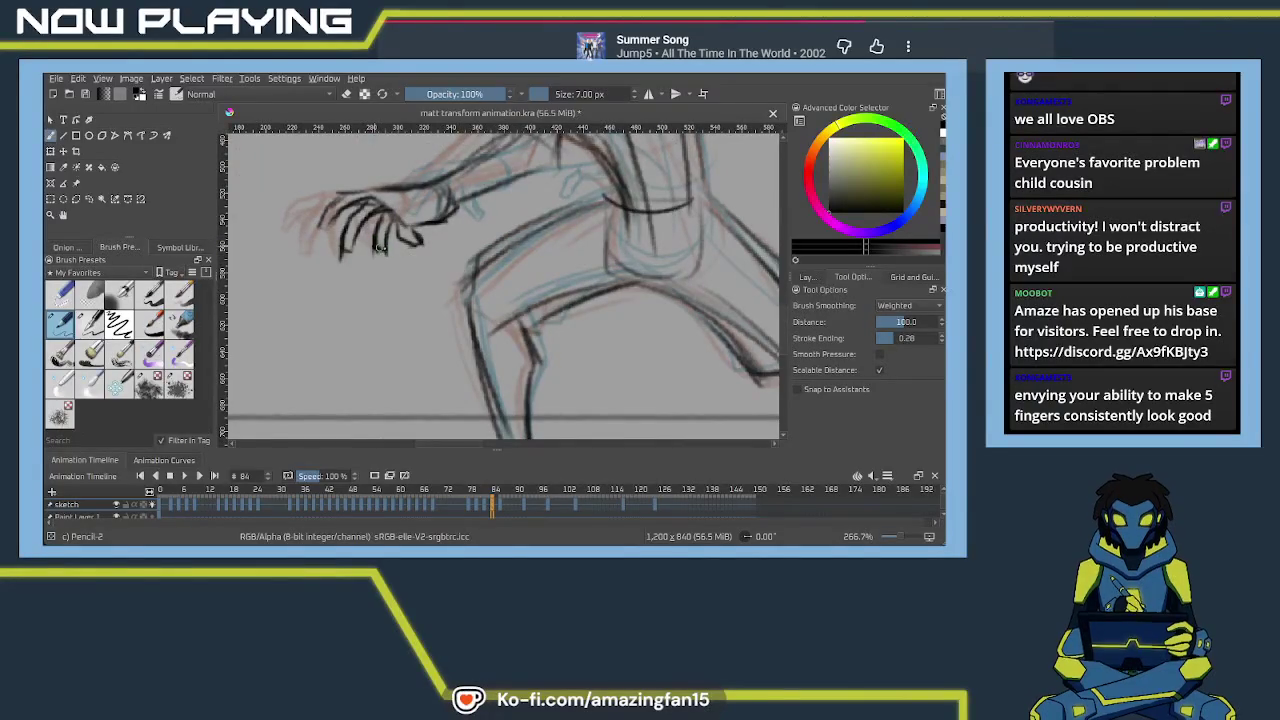
left_click_drag(417, 240, 421, 246)
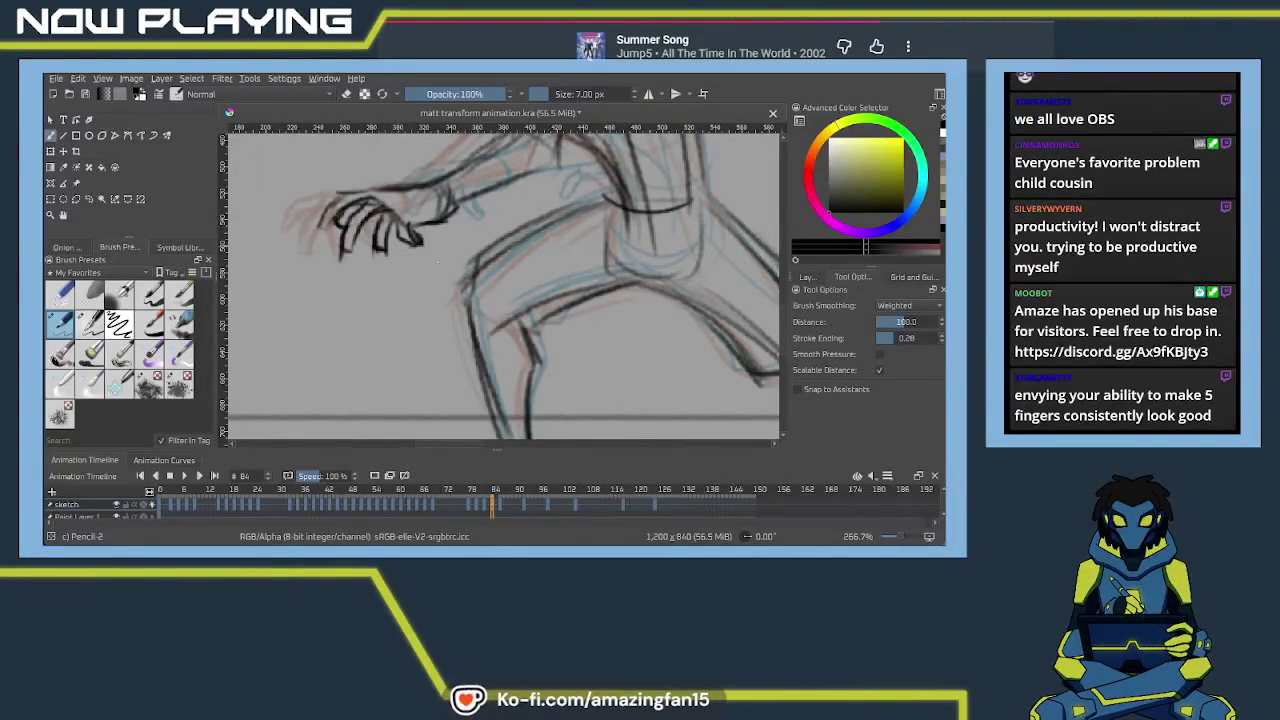
mouse_move(529, 271)
left_mouse_down()
mouse_move(474, 343)
mouse_move(475, 310)
left_mouse_up()
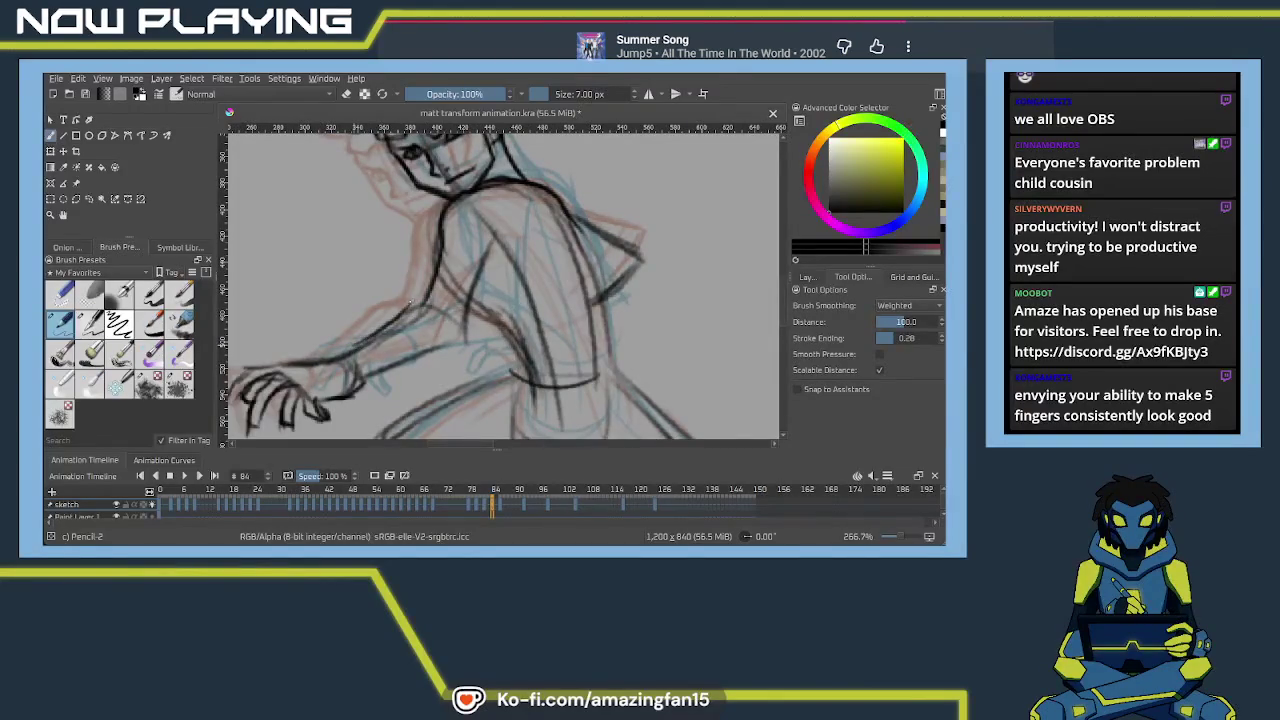
mouse_move(406, 304)
left_mouse_down()
mouse_move(470, 343)
mouse_move(394, 367)
left_mouse_up()
scroll(514, 320, "up", 2)
scroll(505, 310, "up", 2)
scroll(541, 312, "down", 2)
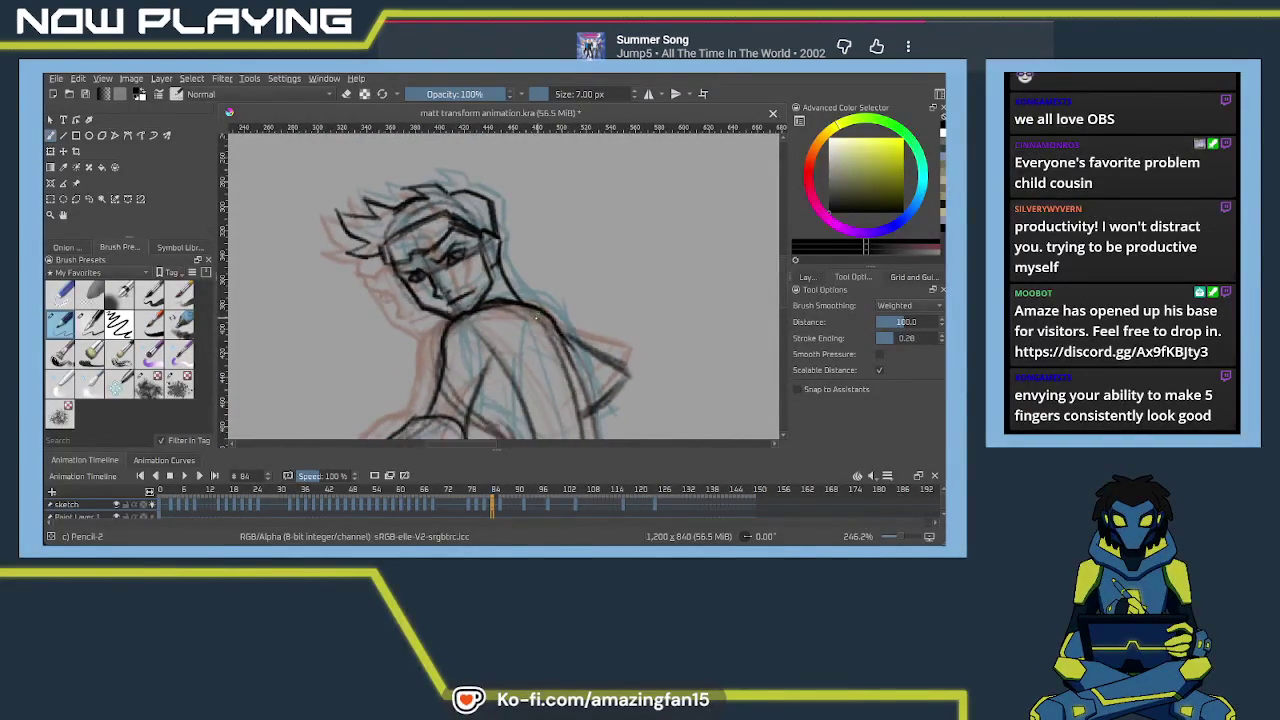
scroll(538, 400, "down", 2)
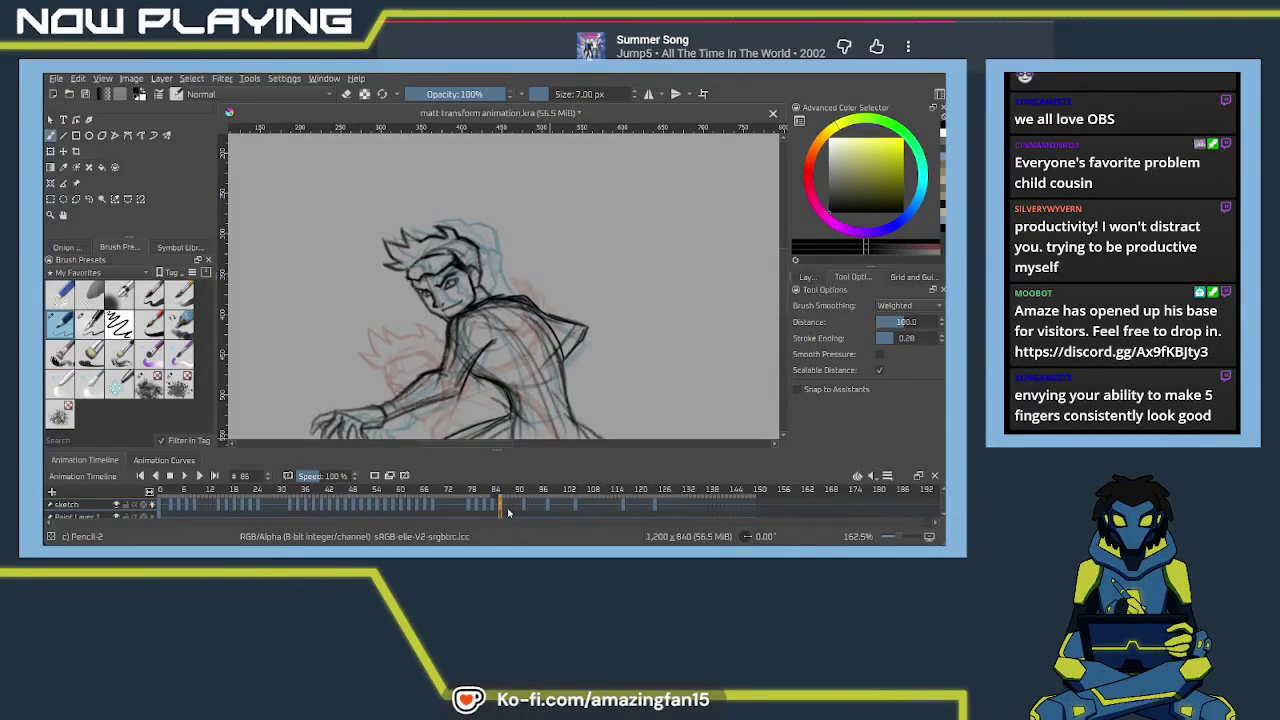
Pan and zoom out to frame the whole onion-skinned figure on frame 88
left_click_drag(620, 318, 495, 335)
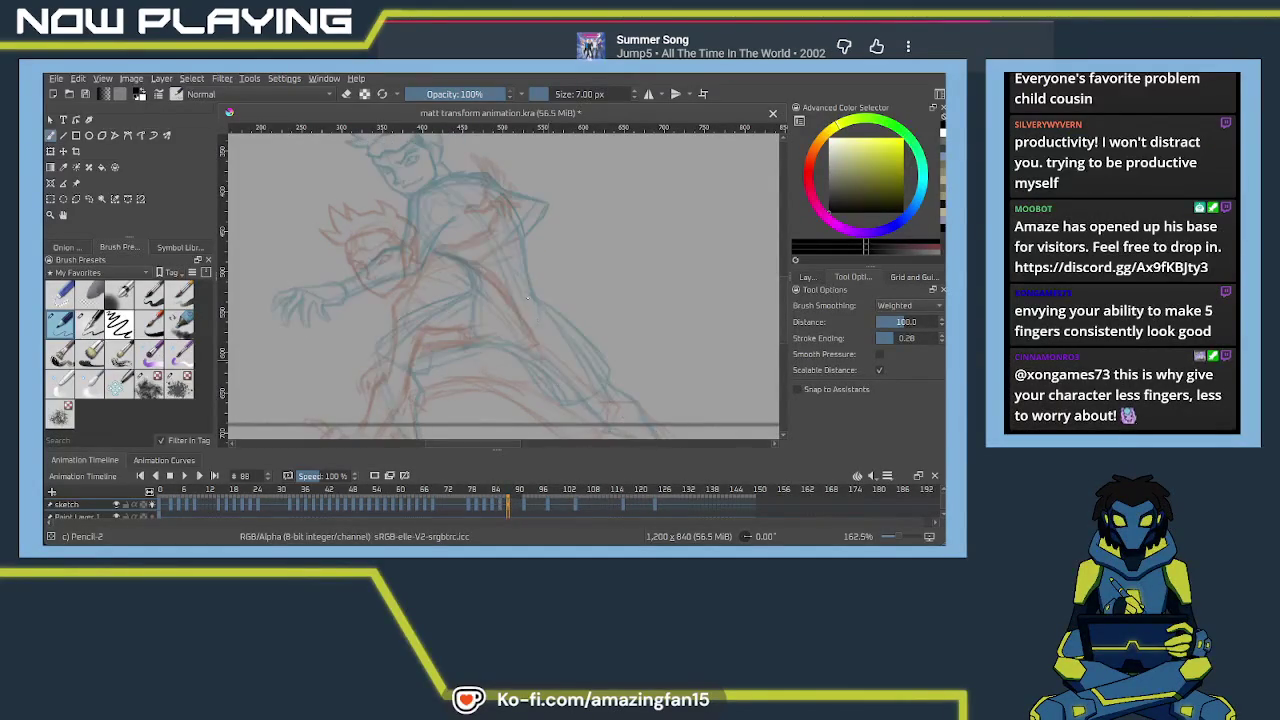
scroll(543, 311, "down", 1)
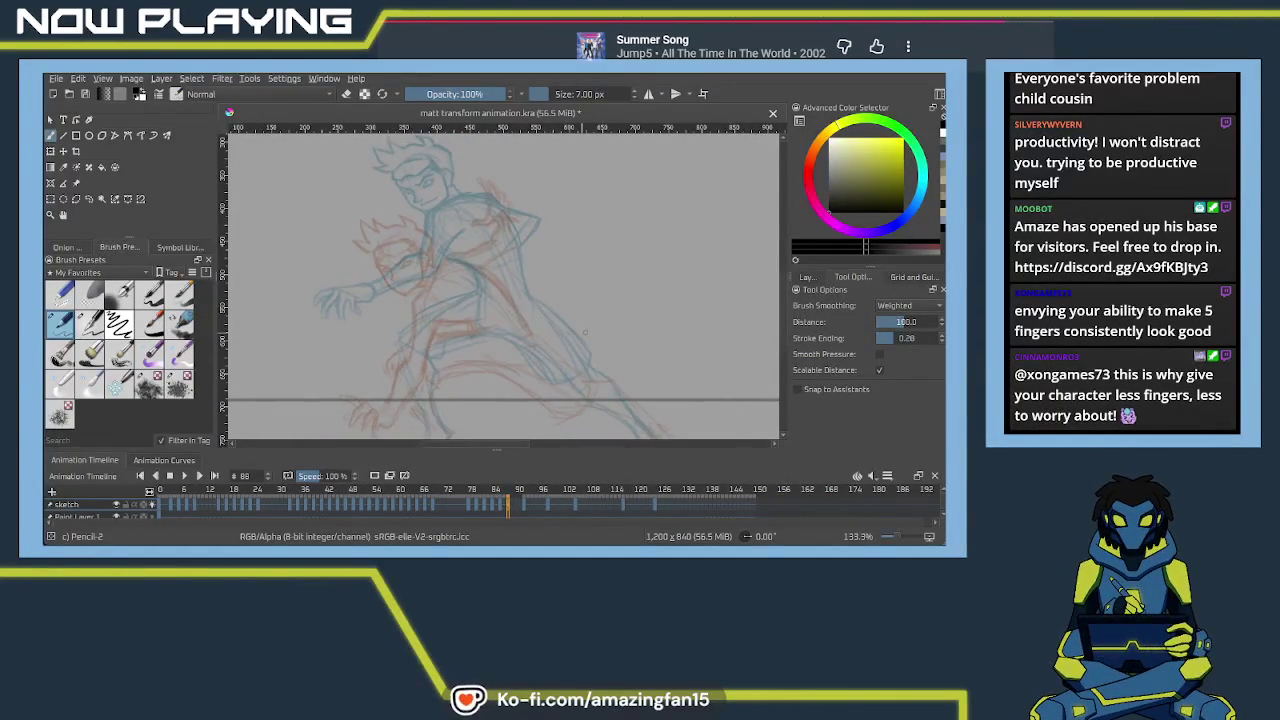
mouse_move(591, 334)
left_mouse_down()
mouse_move(576, 270)
mouse_move(530, 268)
left_mouse_up()
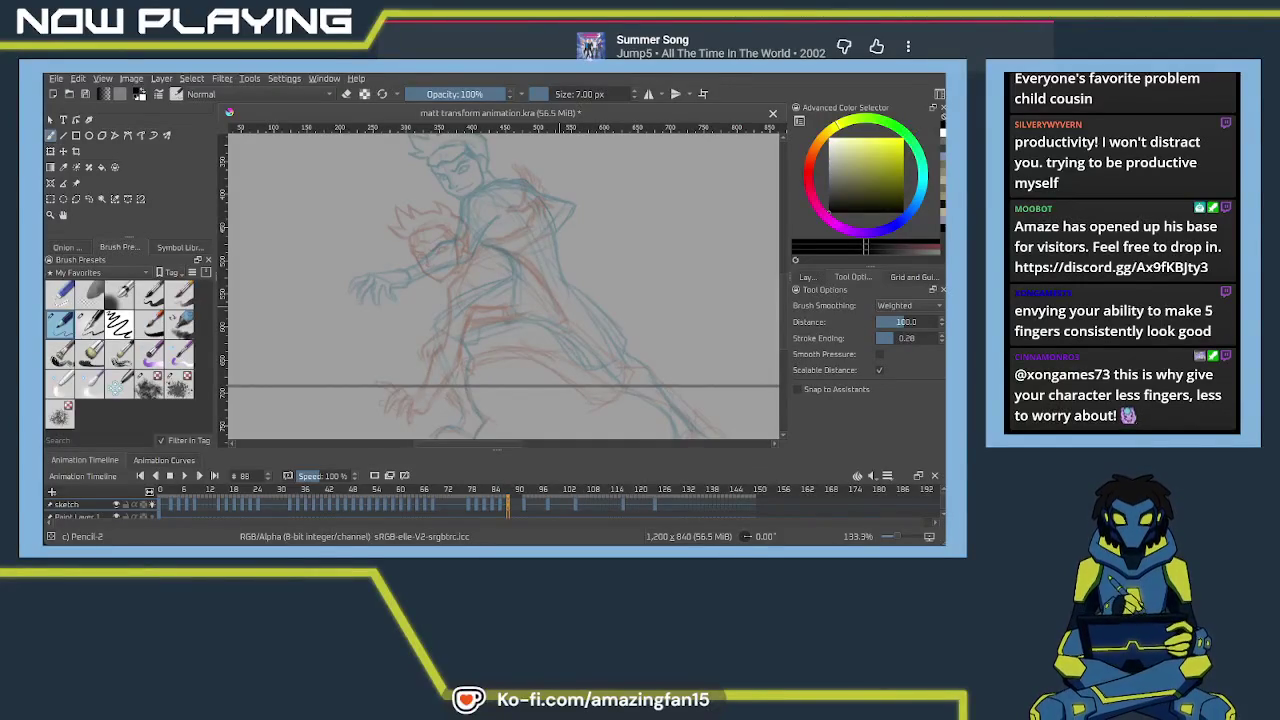
Trace the curved torso line in black pencil, adding shoulder and cross strokes
left_click_drag(596, 360, 561, 380)
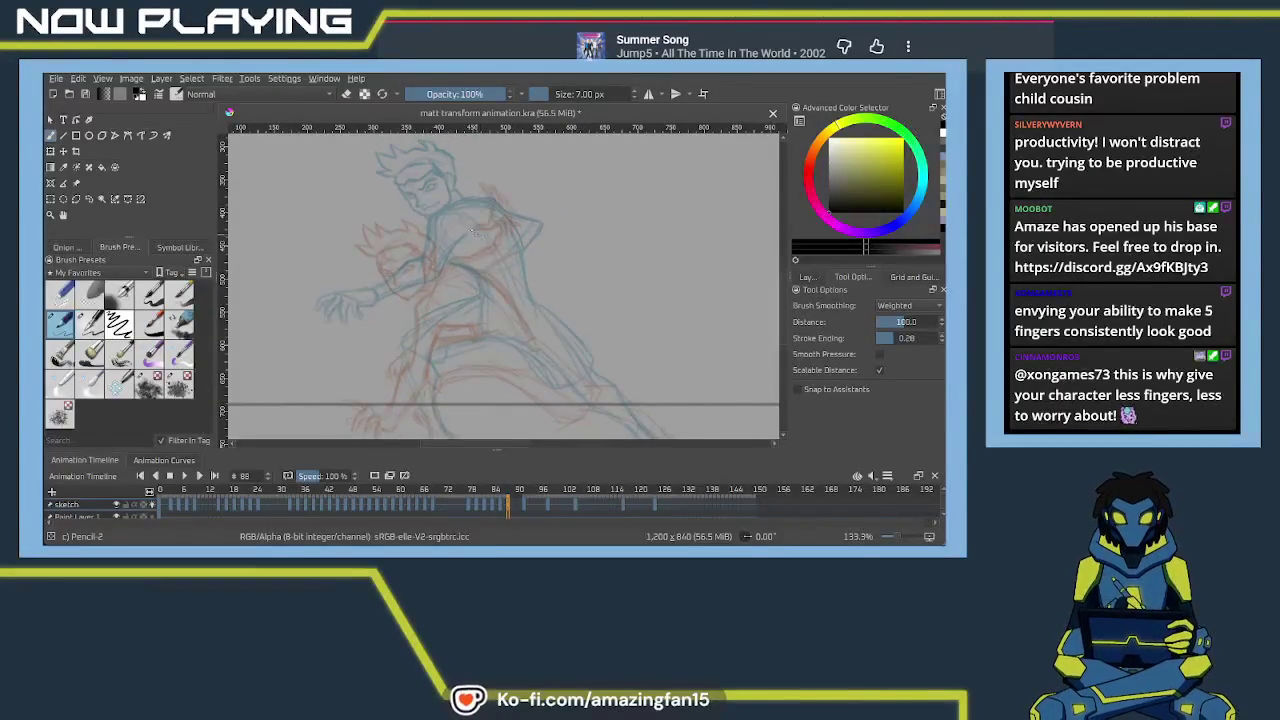
left_click_drag(444, 230, 520, 330)
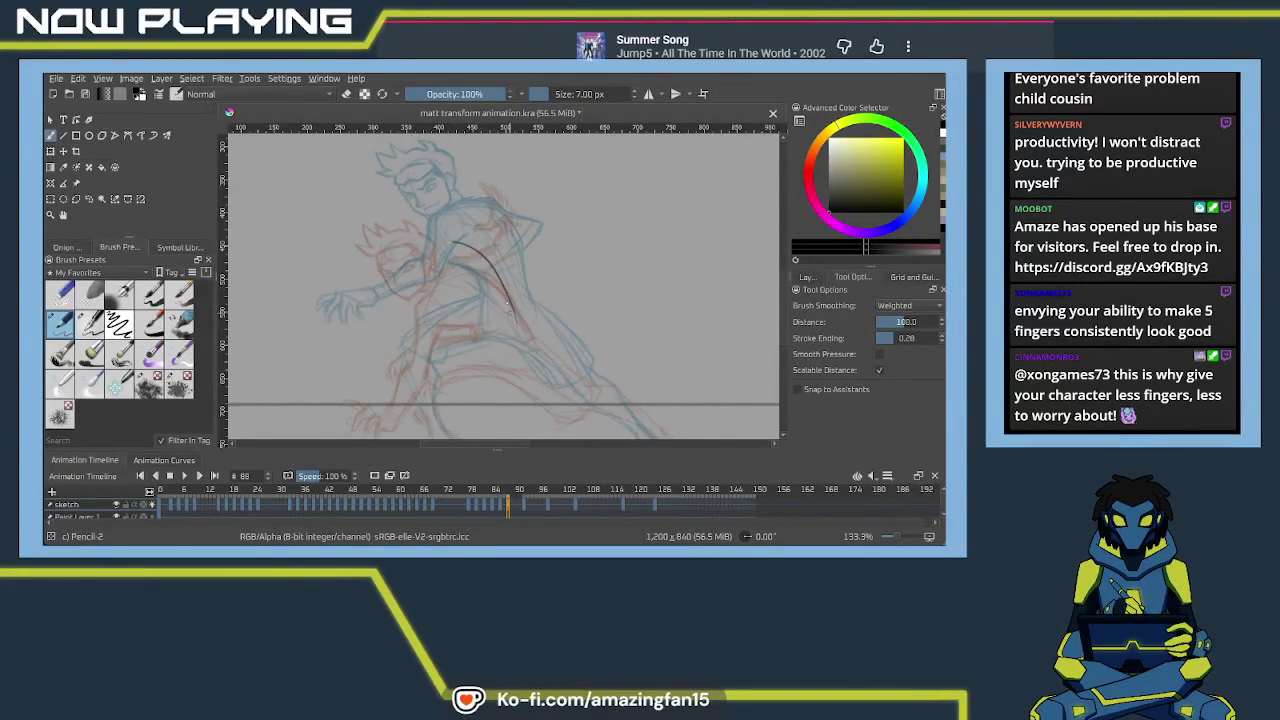
left_click_drag(452, 238, 515, 318)
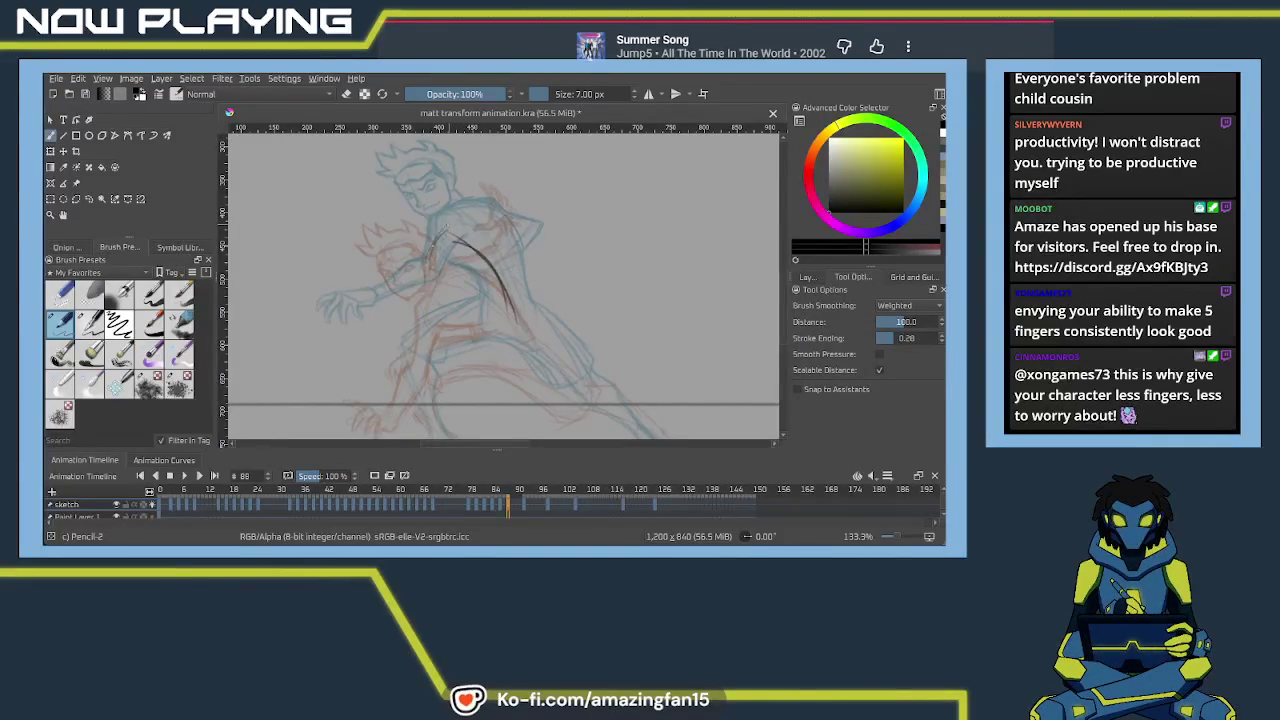
left_click_drag(428, 245, 465, 216)
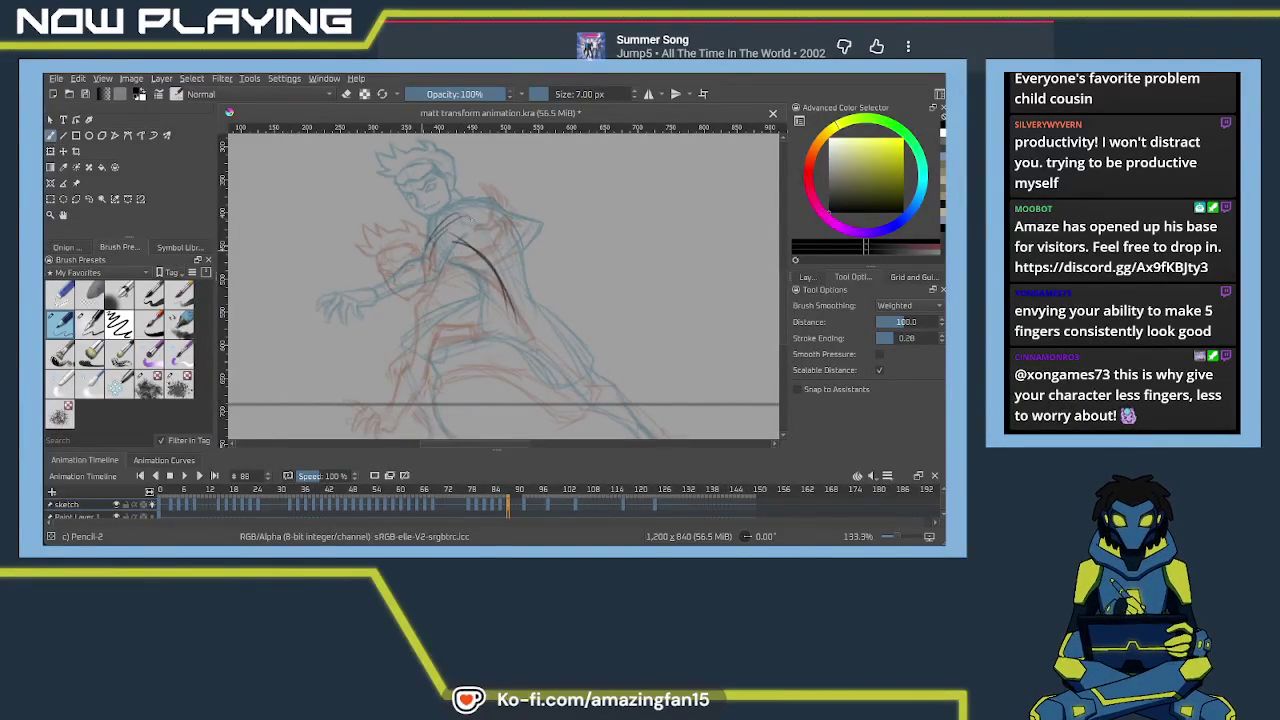
left_click_drag(498, 258, 517, 312)
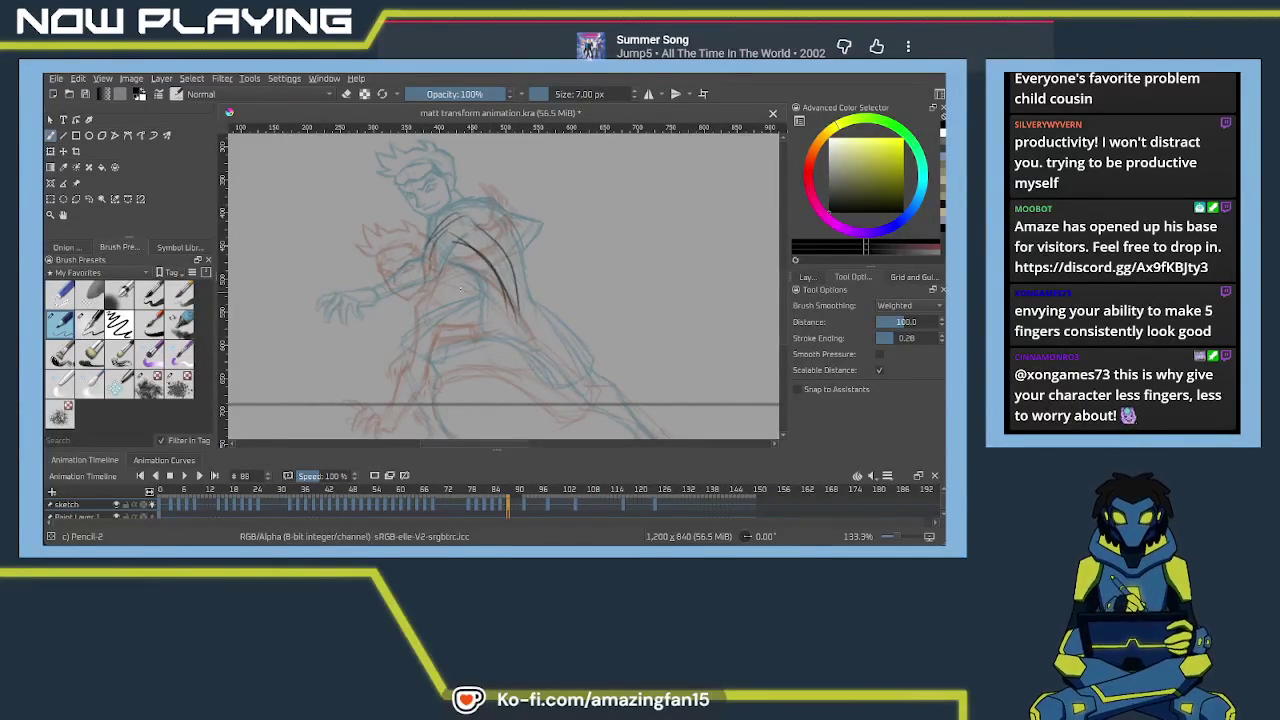
mouse_move(442, 278)
left_mouse_down()
mouse_move(500, 310)
mouse_move(474, 338)
mouse_move(486, 300)
left_mouse_up()
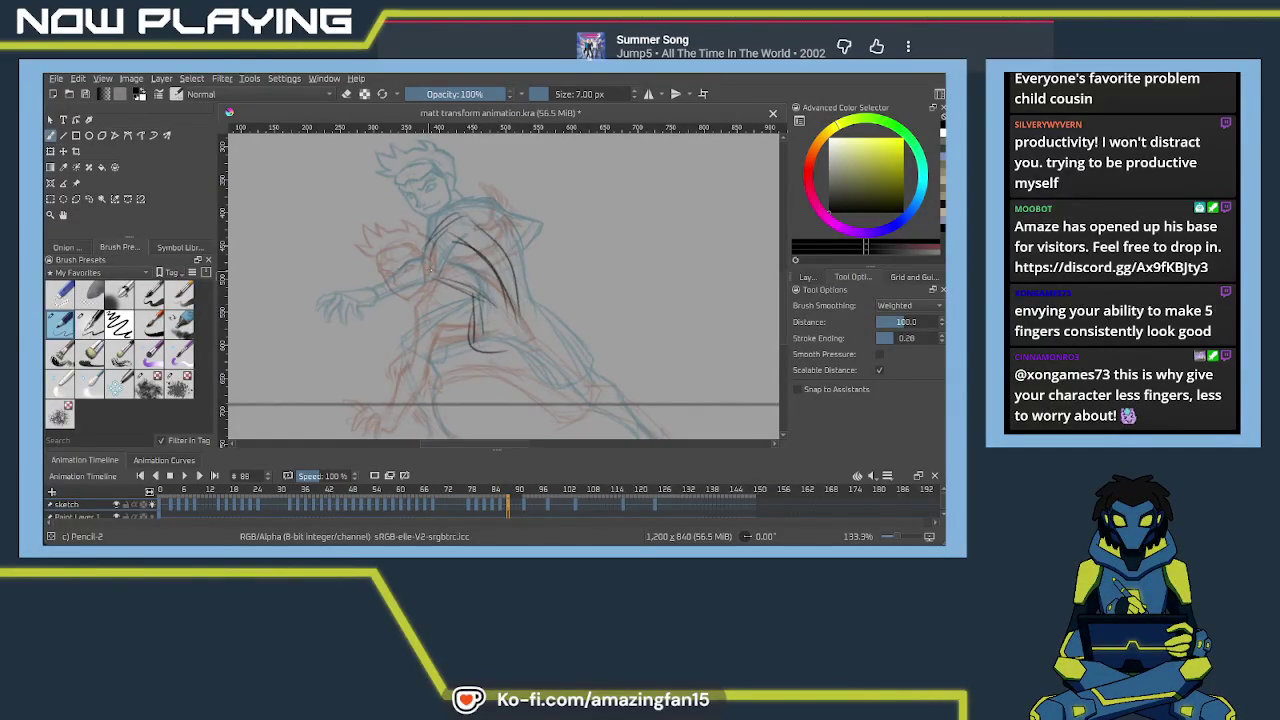
left_click_drag(436, 257, 466, 252)
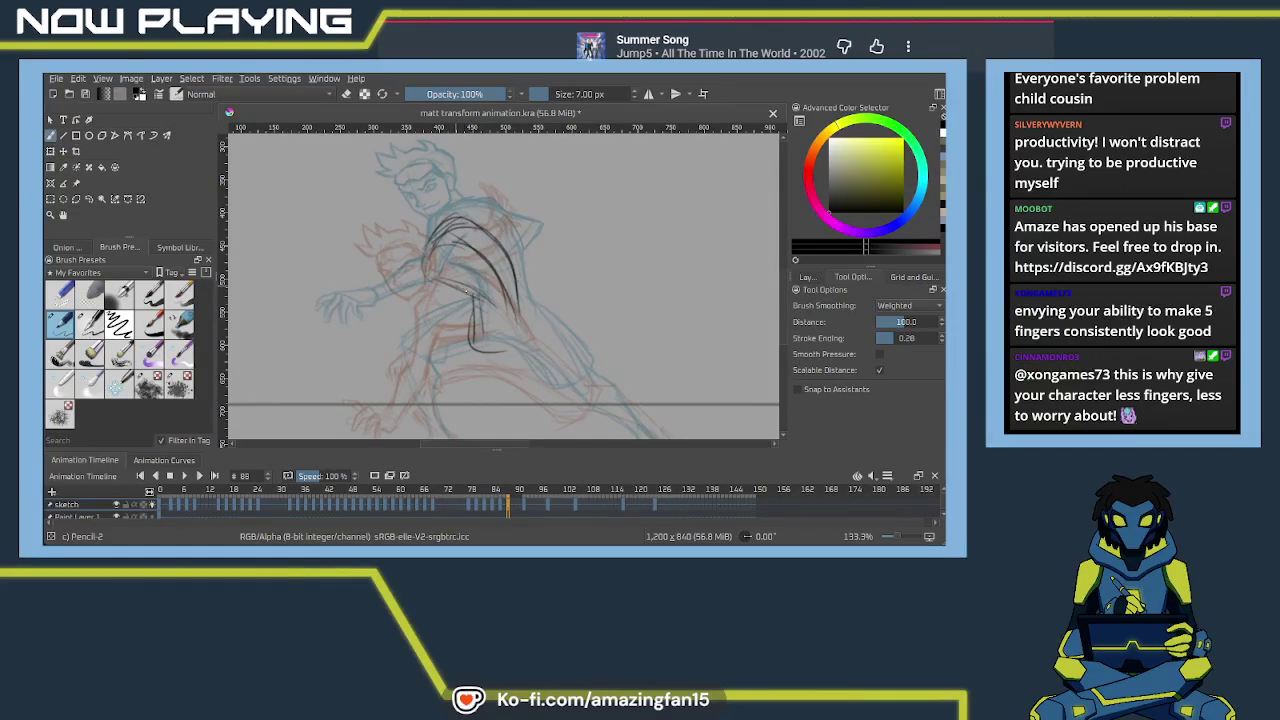
mouse_move(468, 293)
left_mouse_down()
mouse_move(480, 313)
mouse_move(525, 300)
left_mouse_up()
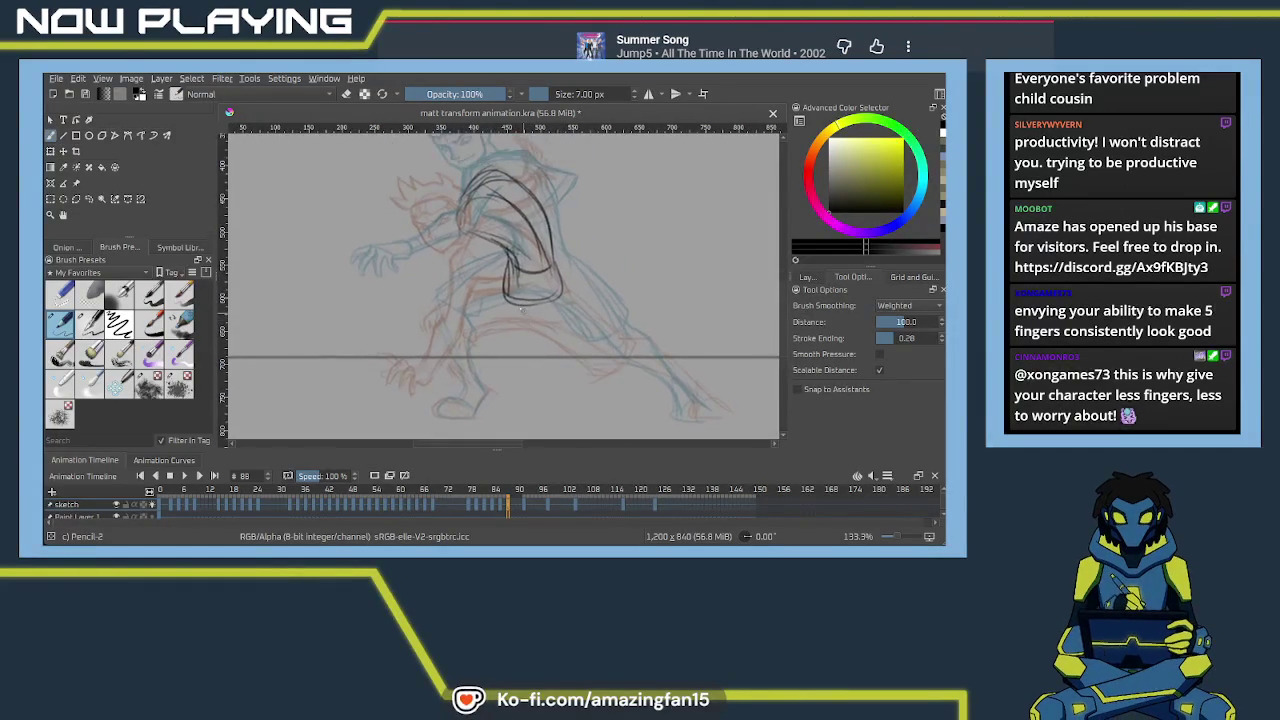
Redraw the hip line until it sits right, then extend the left-side leg downward
left_click_drag(505, 270, 436, 311)
key("ctrl+z")
left_click_drag(505, 265, 438, 312)
key("ctrl+z")
left_click_drag(501, 270, 428, 308)
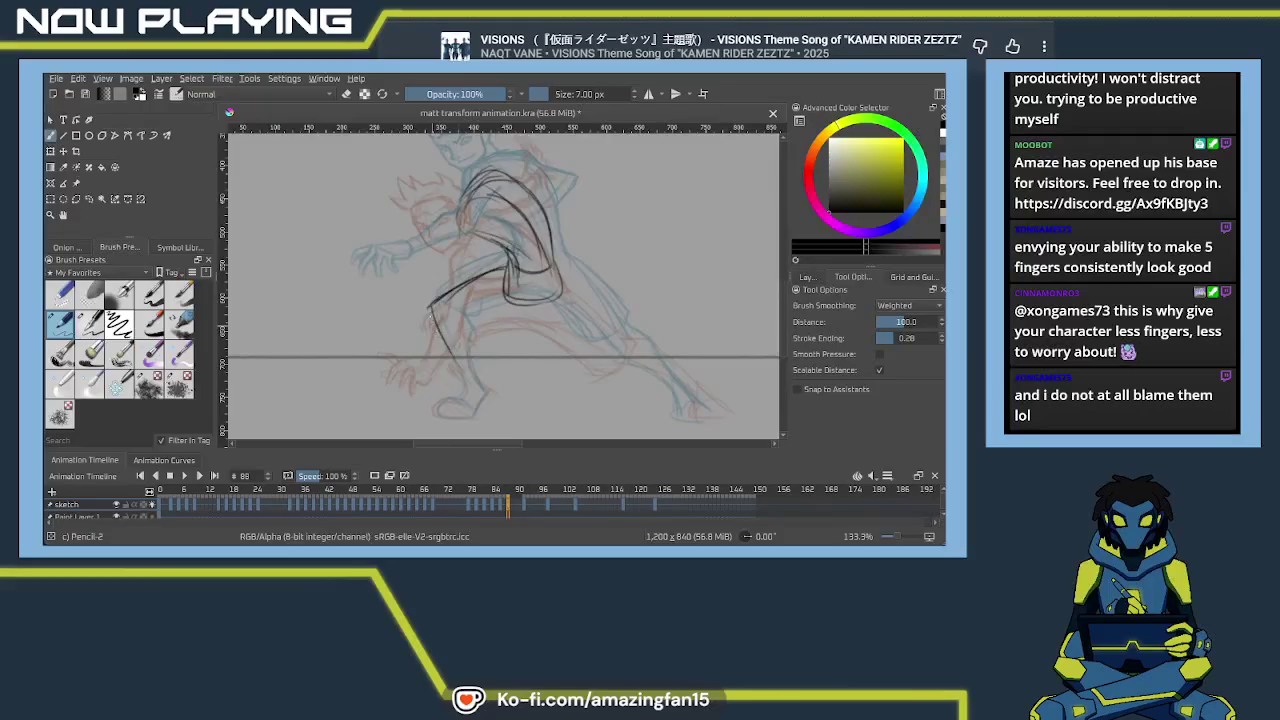
left_click_drag(450, 315, 460, 375)
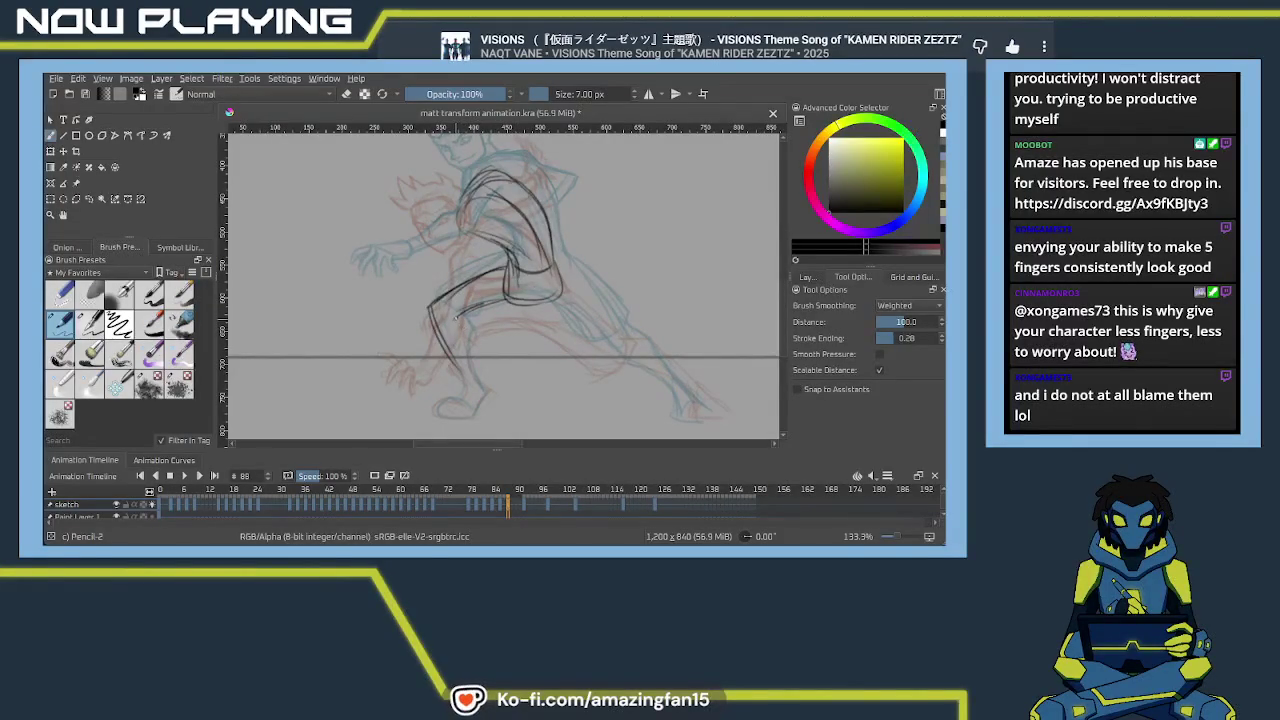
left_click_drag(457, 318, 470, 335)
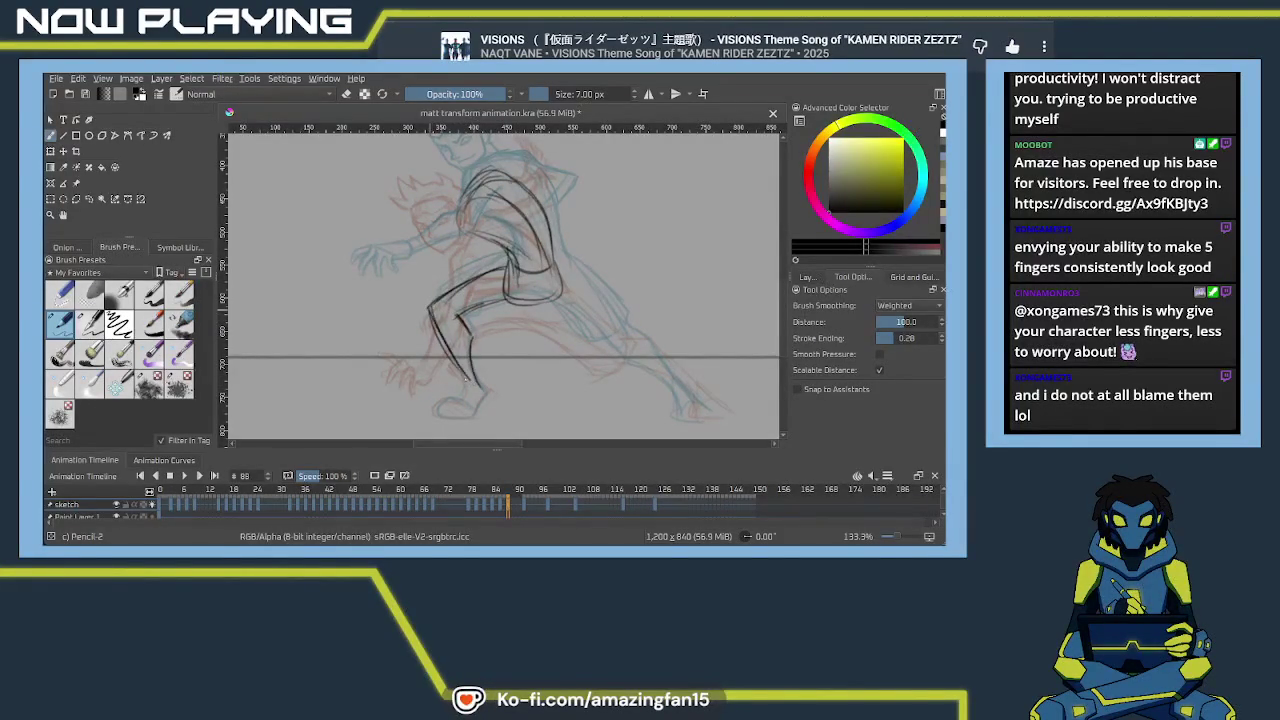
mouse_move(485, 348)
left_mouse_down()
mouse_move(563, 372)
mouse_move(659, 244)
left_mouse_up()
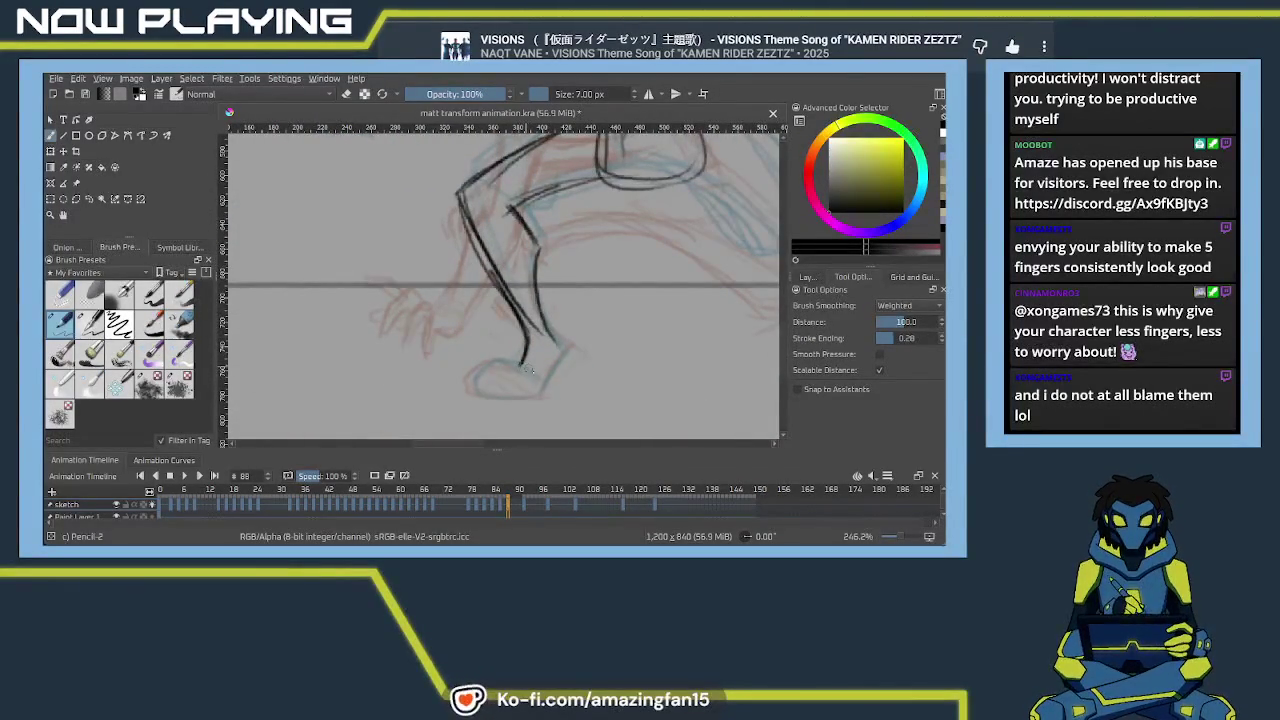
Ink the foot at the bottom of the leg and outline the right foot
left_click_drag(518, 358, 536, 373)
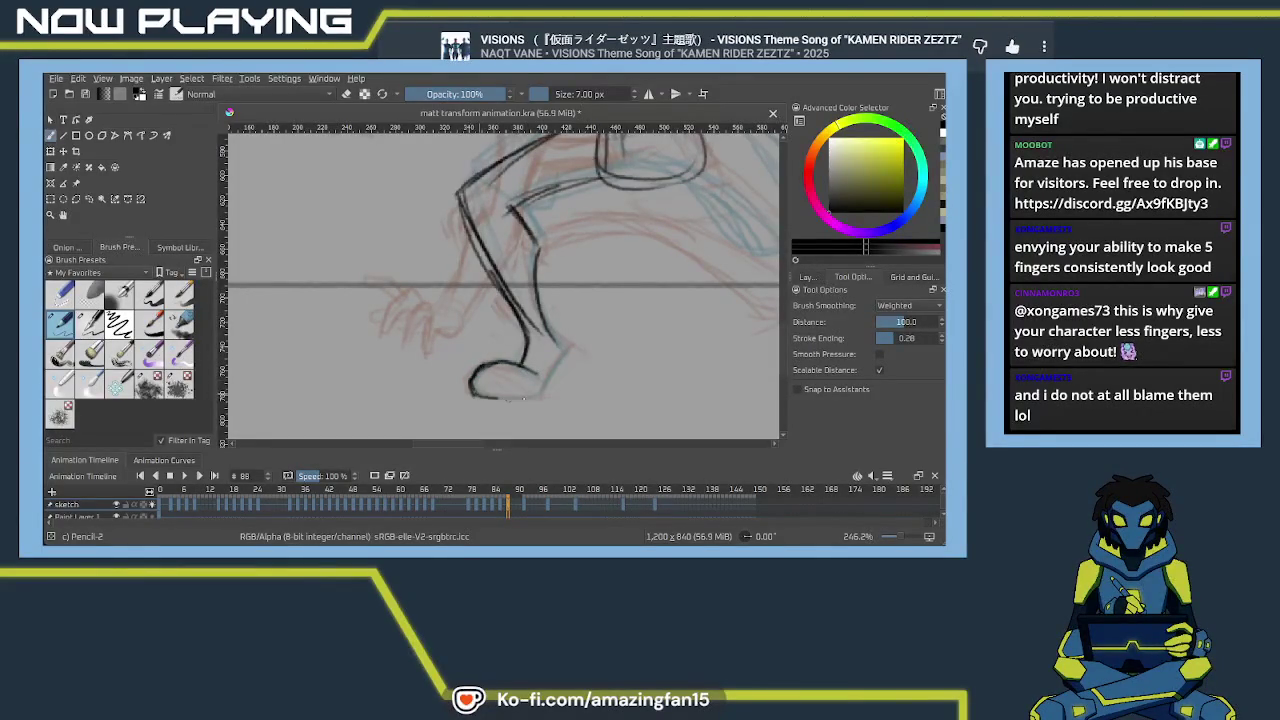
mouse_move(538, 318)
left_mouse_down()
mouse_move(566, 348)
mouse_move(469, 268)
mouse_move(436, 277)
mouse_move(371, 199)
left_mouse_up()
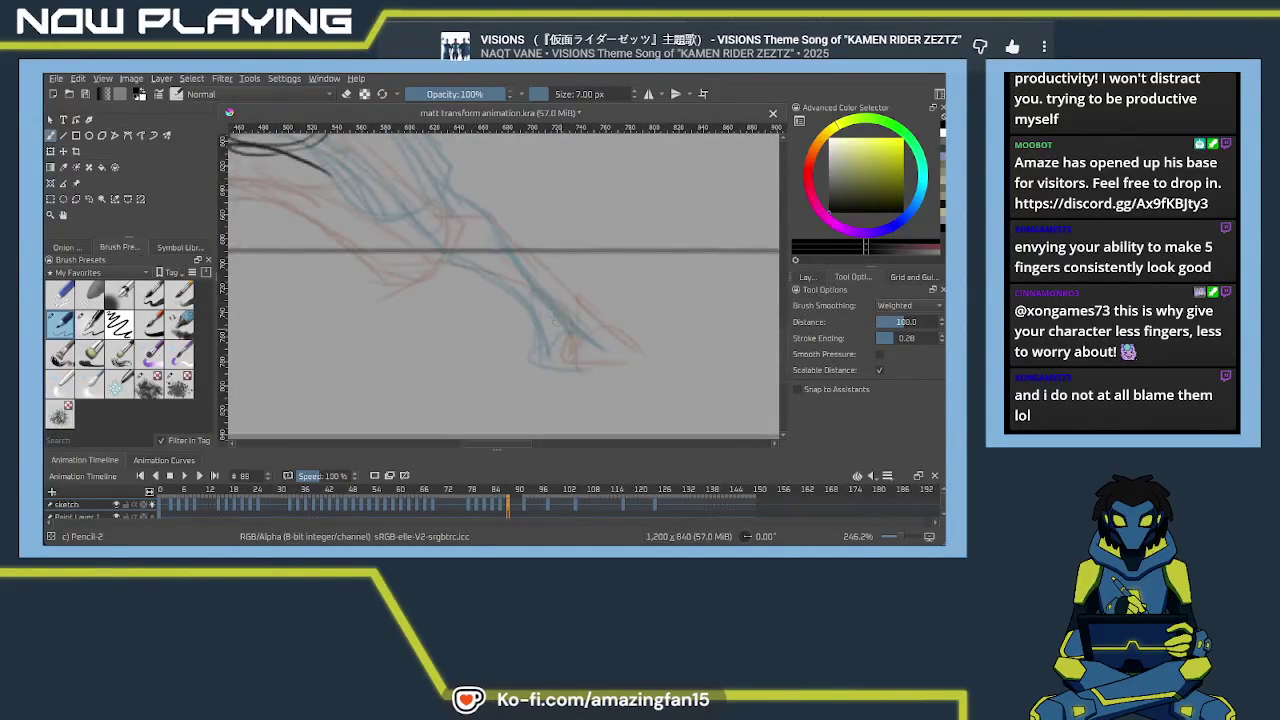
left_click_drag(541, 304, 556, 352)
left_click_drag(539, 300, 559, 360)
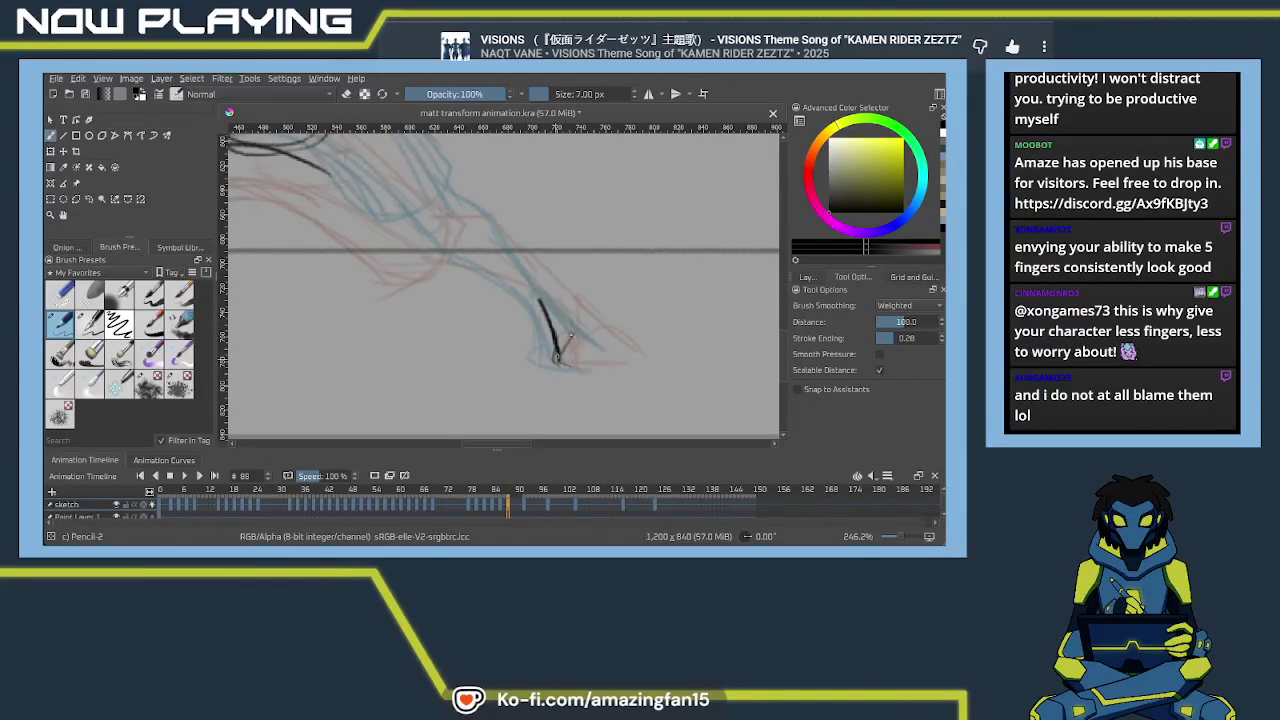
left_click_drag(557, 362, 630, 364)
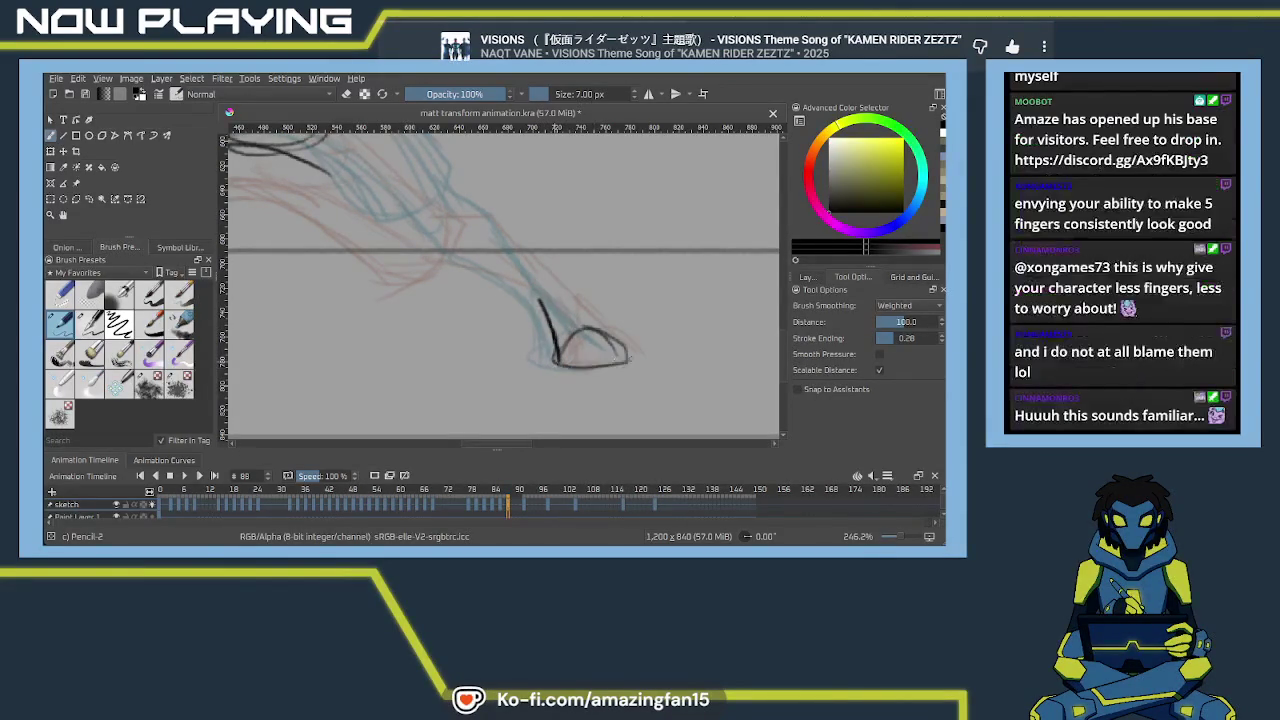
left_click_drag(566, 310, 596, 348)
mouse_move(563, 298)
left_mouse_down()
mouse_move(588, 322)
mouse_move(634, 328)
mouse_move(457, 268)
mouse_move(477, 300)
left_mouse_up()
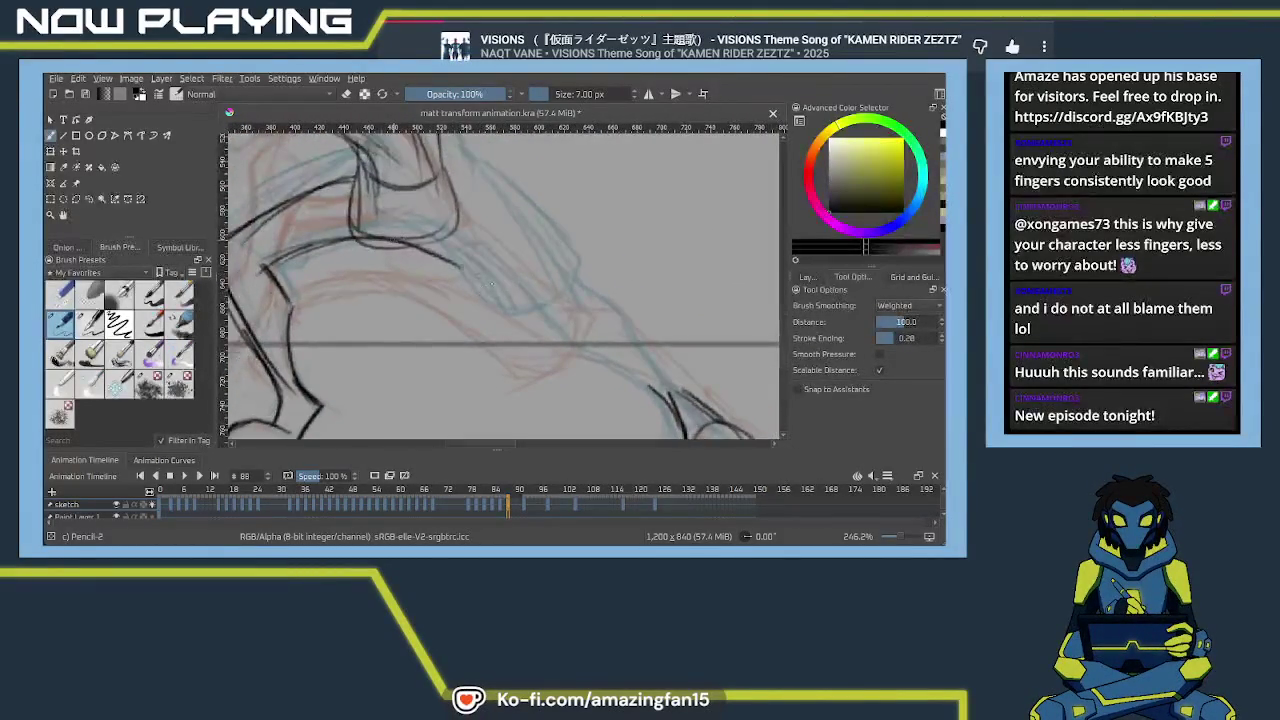
Trace the neck and back curve and the outstretched right leg
left_click_drag(397, 239, 495, 298)
left_click_drag(455, 200, 545, 280)
left_click_drag(460, 200, 552, 294)
mouse_move(508, 242)
left_mouse_down()
mouse_move(563, 305)
mouse_move(496, 264)
mouse_move(545, 256)
mouse_move(585, 330)
mouse_move(618, 354)
left_mouse_up()
left_click_drag(545, 254, 636, 346)
left_click_drag(585, 298, 632, 346)
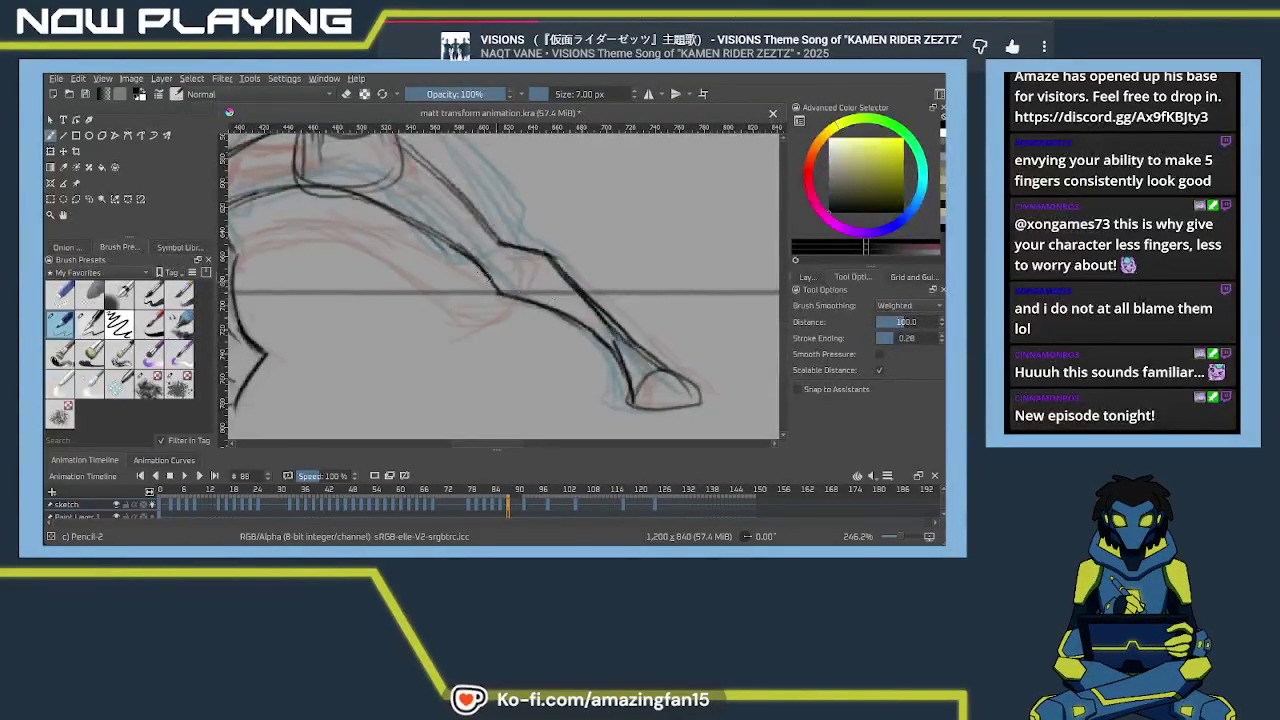
Outline the right side of the hair
mouse_move(490, 278)
left_mouse_down()
mouse_move(516, 326)
mouse_move(440, 264)
mouse_move(428, 215)
mouse_move(465, 165)
left_mouse_up()
left_click_drag(560, 216, 598, 316)
mouse_move(584, 270)
left_mouse_down()
mouse_move(604, 352)
mouse_move(589, 362)
mouse_move(552, 228)
left_mouse_up()
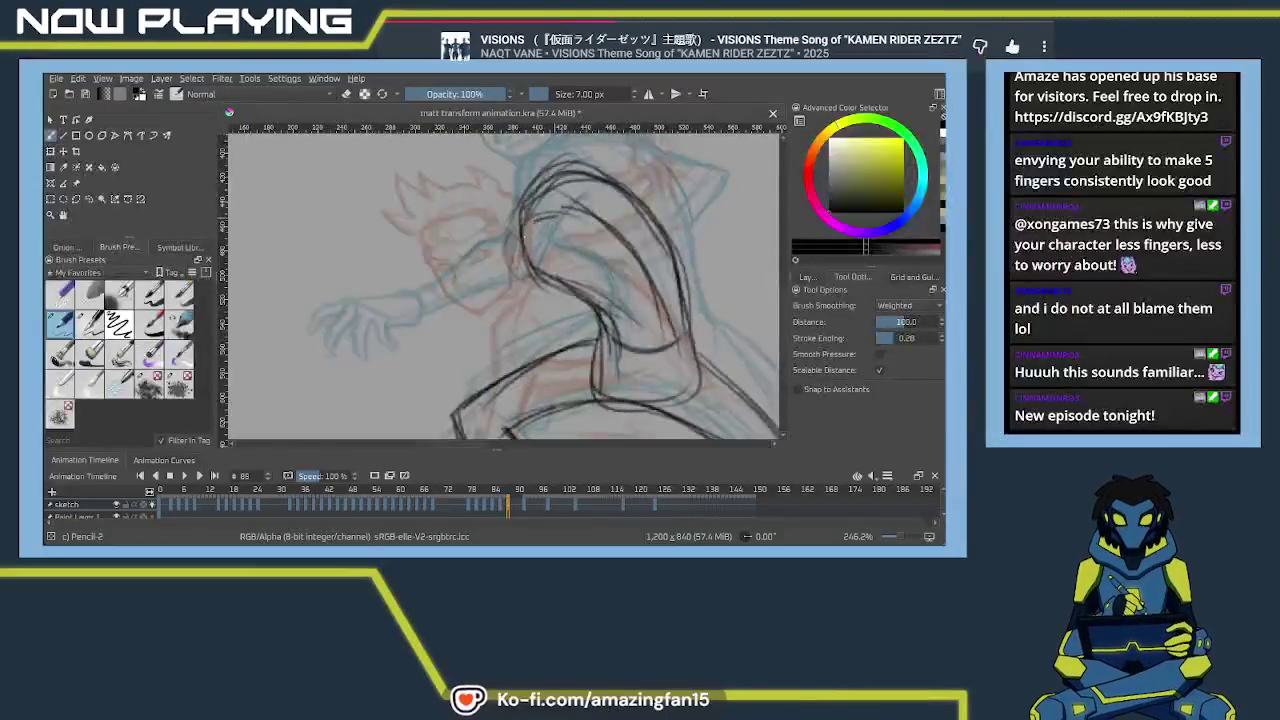
Try strokes near the arm and the hair's left edge, undoing both attempts
mouse_move(515, 258)
left_mouse_down()
mouse_move(553, 205)
mouse_move(546, 259)
left_mouse_up()
left_click_drag(556, 254, 538, 332)
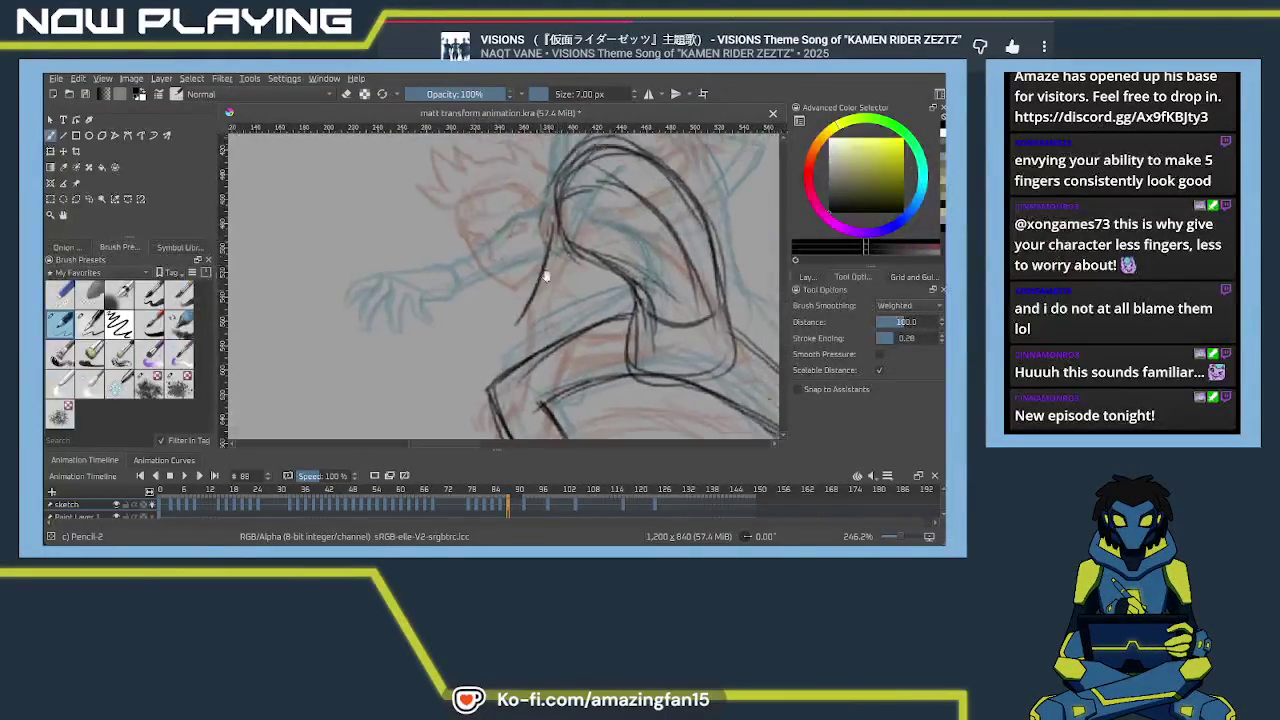
left_click_drag(592, 245, 577, 268)
left_click_drag(478, 372, 554, 322)
mouse_move(472, 382)
left_mouse_down()
mouse_move(552, 320)
mouse_move(444, 380)
left_mouse_up()
key("ctrl+z")
key("ctrl+z")
key("ctrl+z")
left_click_drag(557, 190, 530, 290)
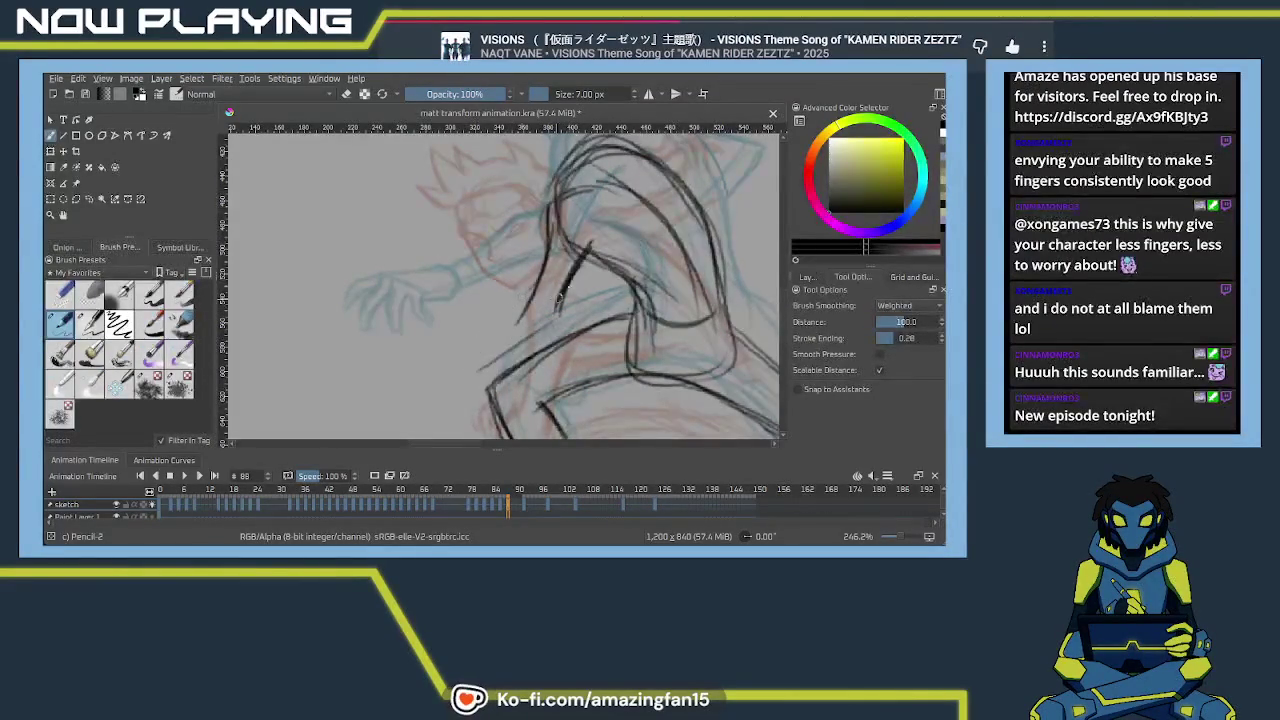
key("ctrl+z")
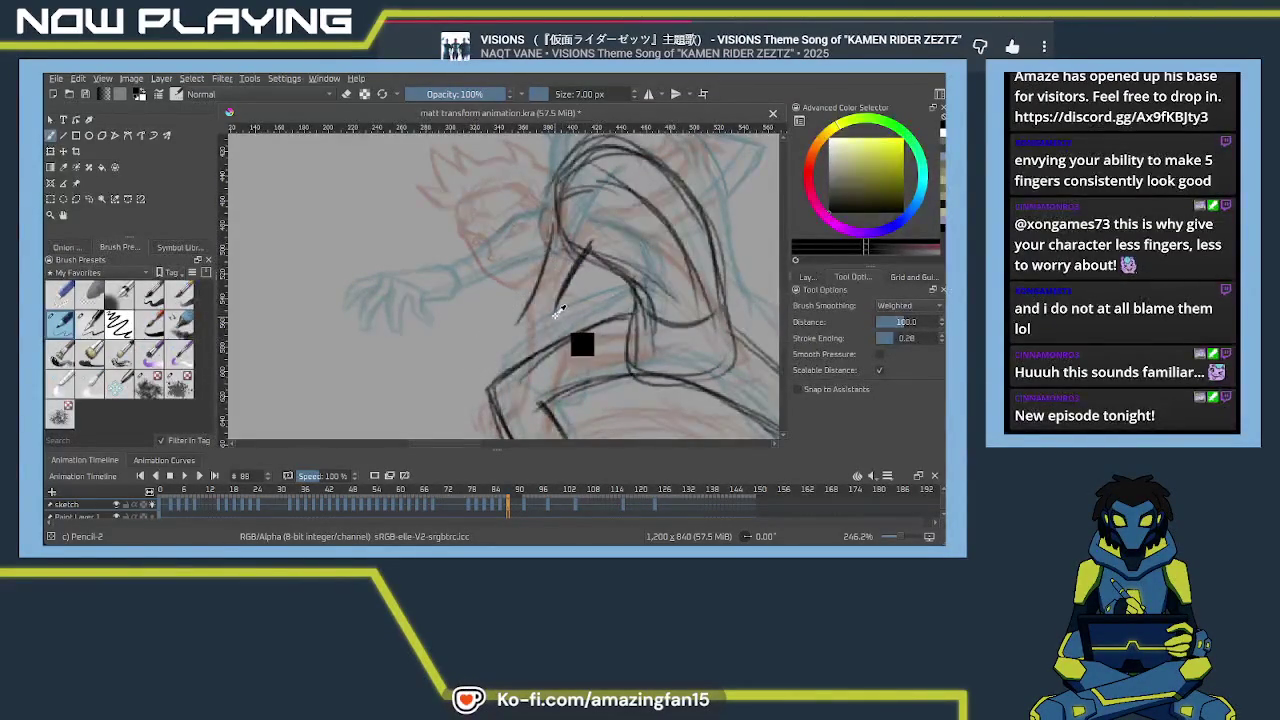
Trace the shoulder and arm contour and ink lines down the bent leg
mouse_move(532, 392)
left_mouse_down()
mouse_move(602, 287)
mouse_move(550, 302)
mouse_move(494, 345)
mouse_move(543, 277)
mouse_move(493, 404)
mouse_move(490, 199)
mouse_move(488, 230)
left_mouse_up()
mouse_move(494, 178)
left_mouse_down()
mouse_move(472, 272)
mouse_move(490, 314)
left_mouse_up()
mouse_move(514, 258)
left_mouse_down()
mouse_move(496, 298)
mouse_move(416, 370)
left_mouse_up()
left_click_drag(486, 274, 404, 352)
left_click_drag(506, 296, 432, 354)
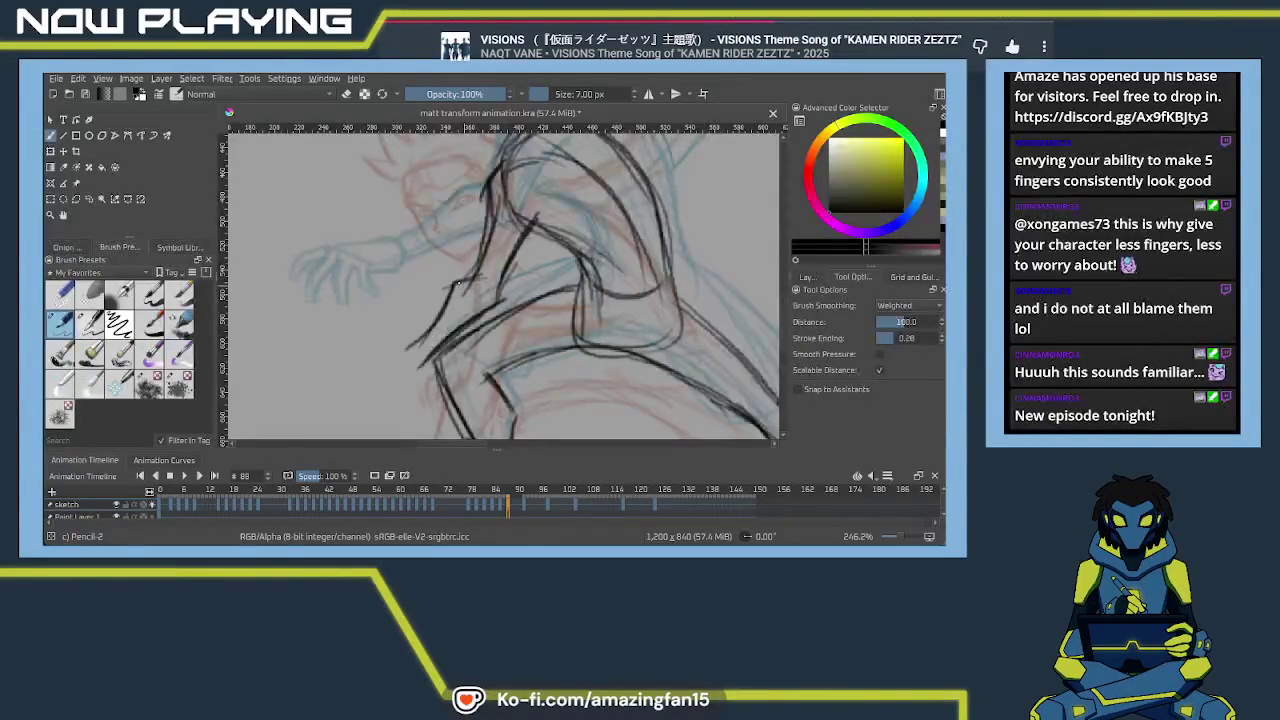
mouse_move(456, 292)
left_mouse_down()
mouse_move(396, 356)
mouse_move(488, 266)
left_mouse_up()
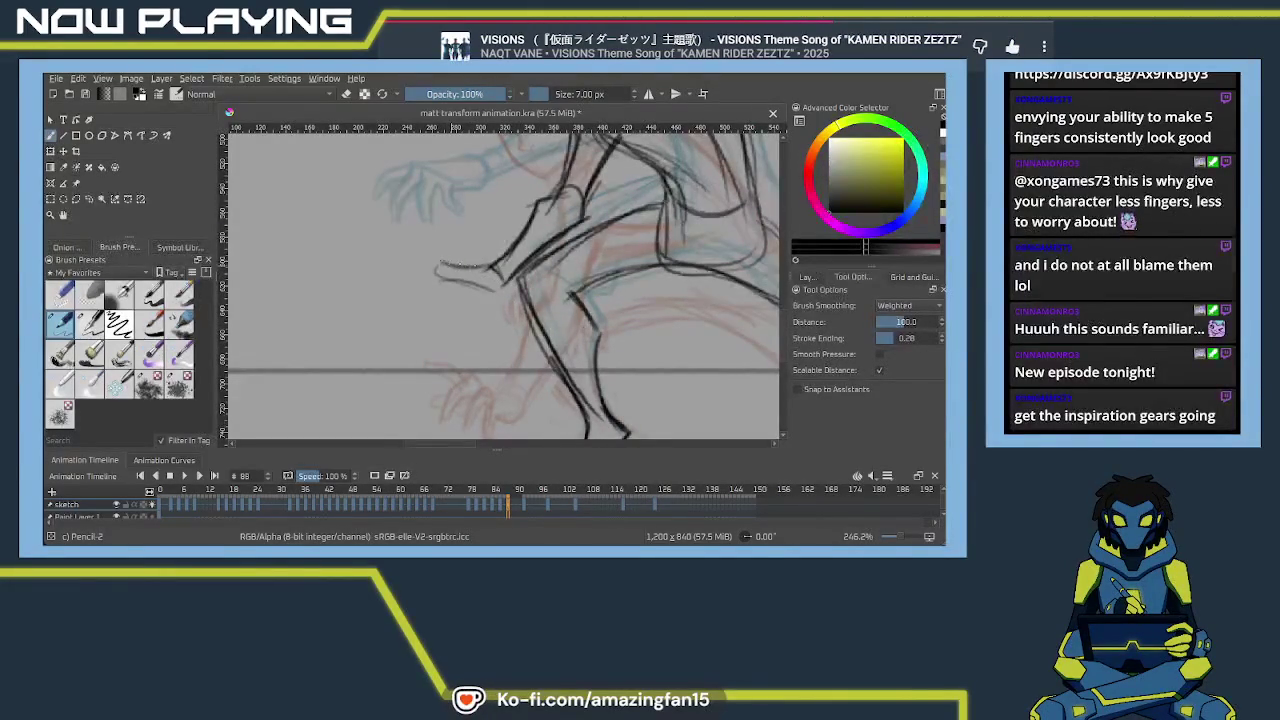
Draw the reaching hand outline with two hanging claws, then ink the arm-shoulder join
left_click_drag(503, 285, 440, 272)
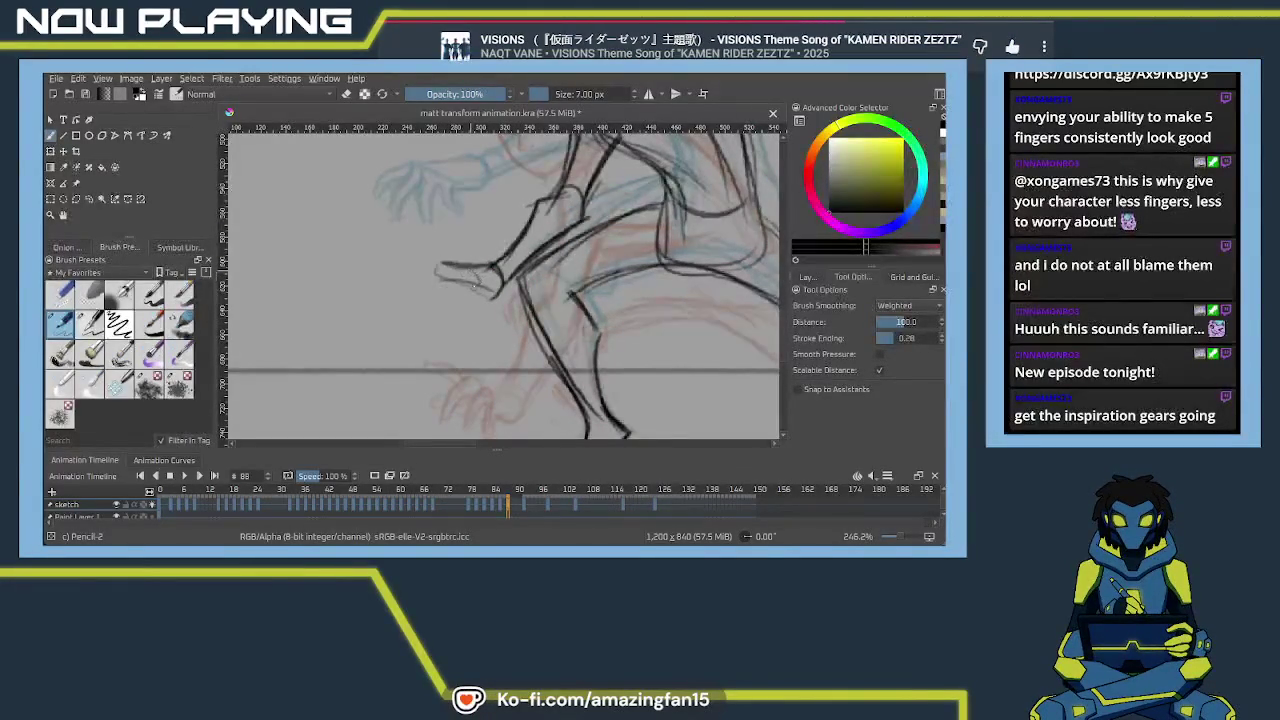
left_click_drag(478, 272, 431, 249)
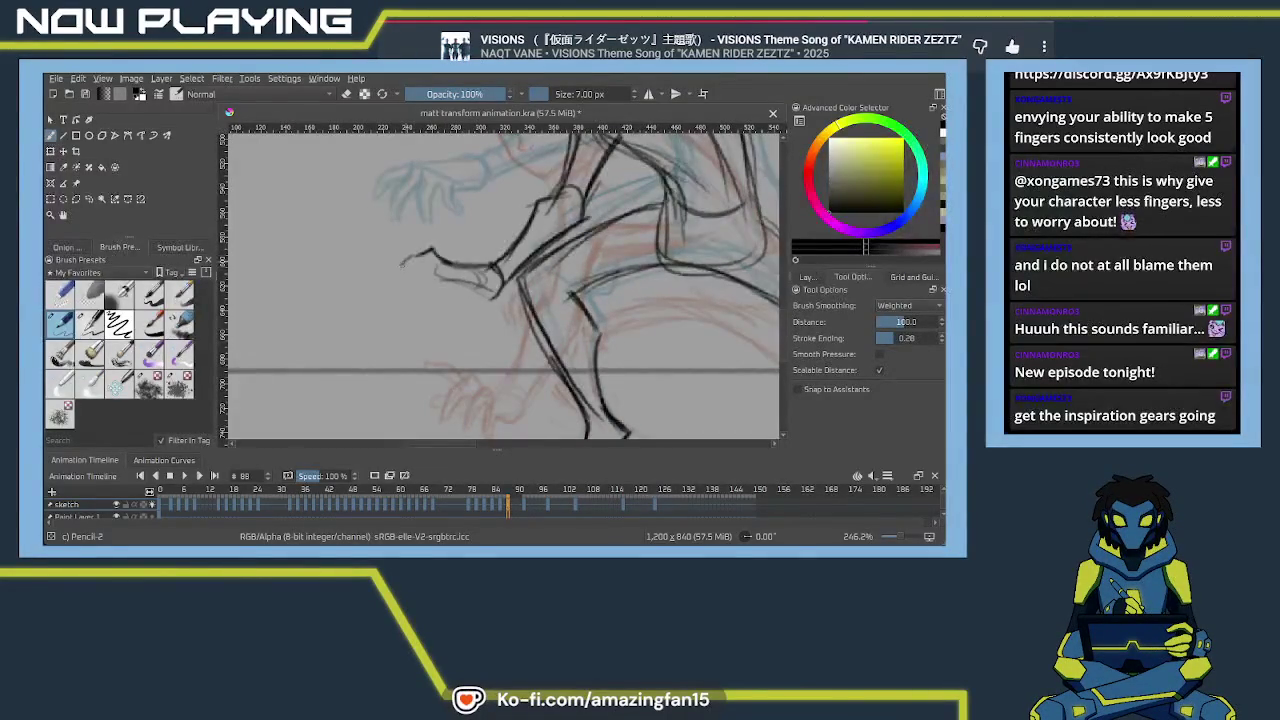
mouse_move(446, 279)
left_mouse_down()
mouse_move(438, 264)
mouse_move(423, 276)
left_mouse_up()
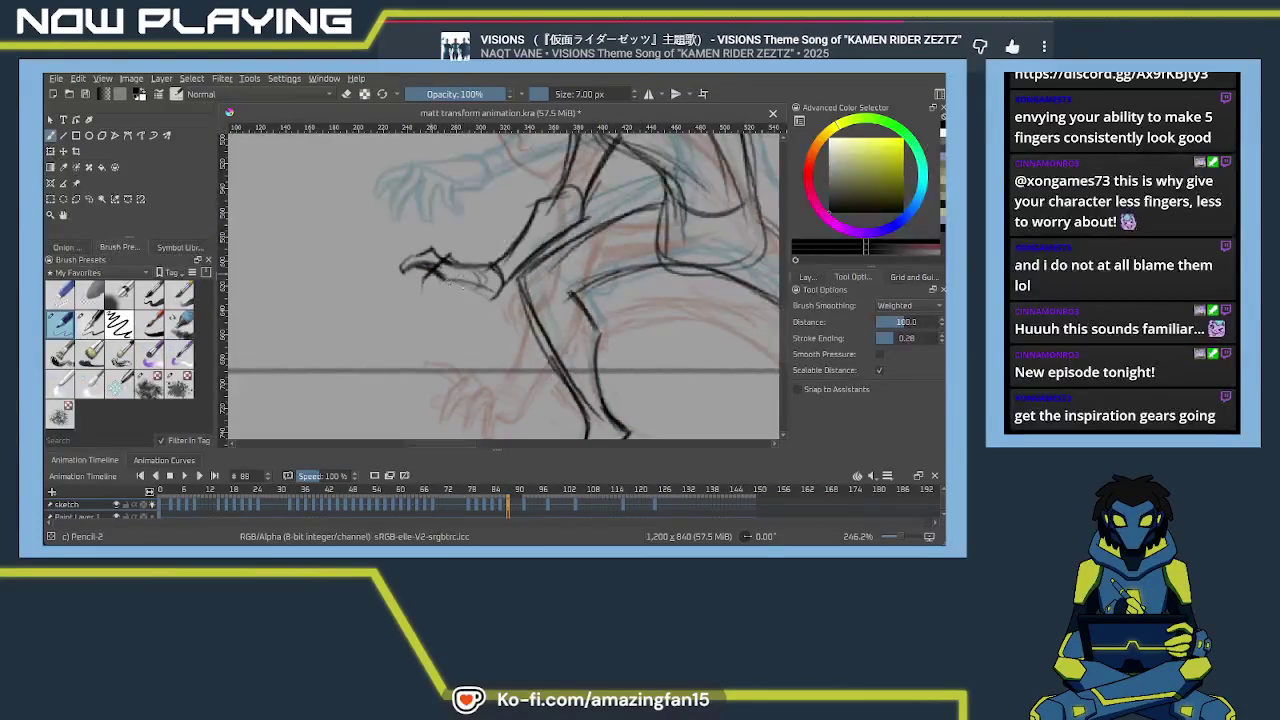
left_click_drag(446, 279, 438, 308)
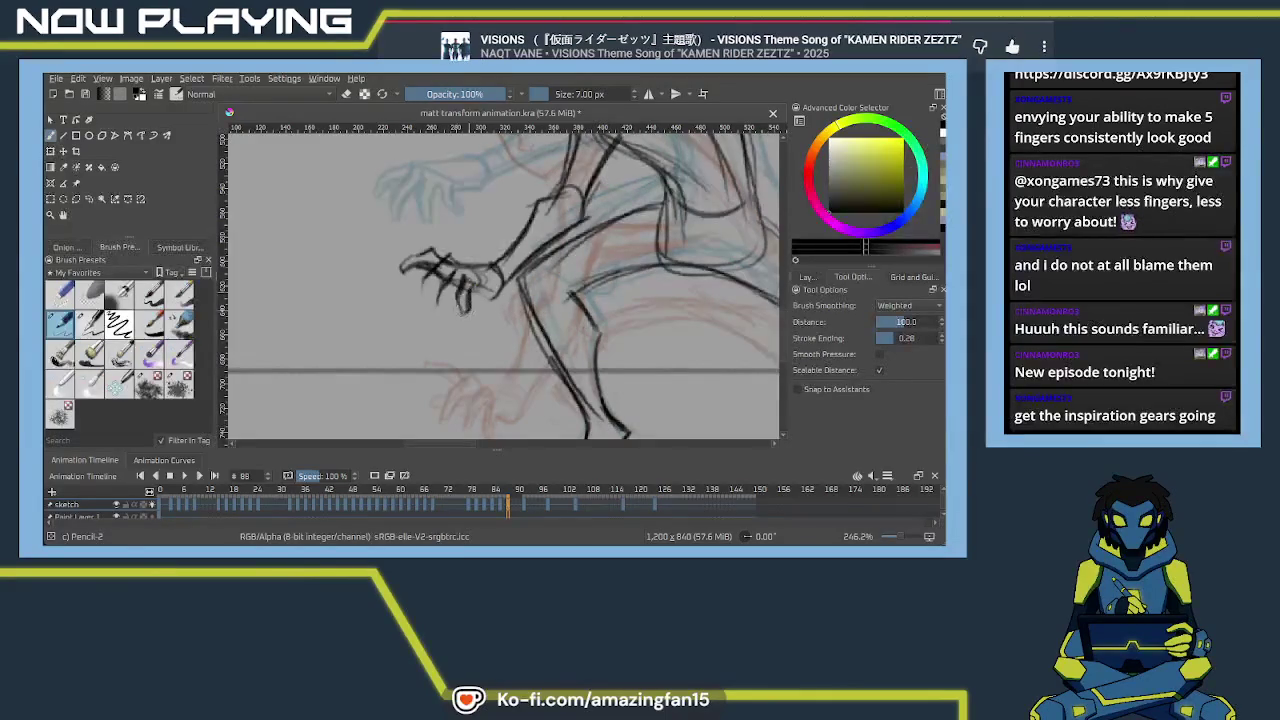
left_click_drag(446, 272, 435, 308)
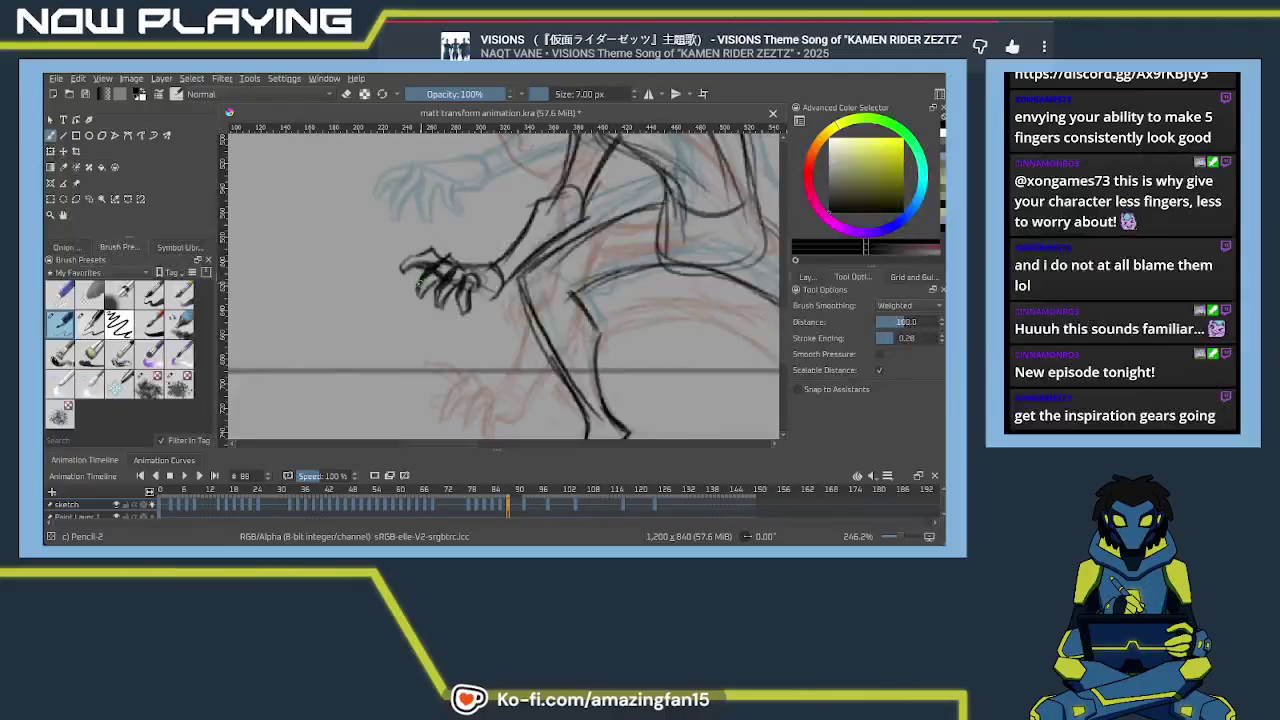
left_click_drag(513, 293, 528, 283)
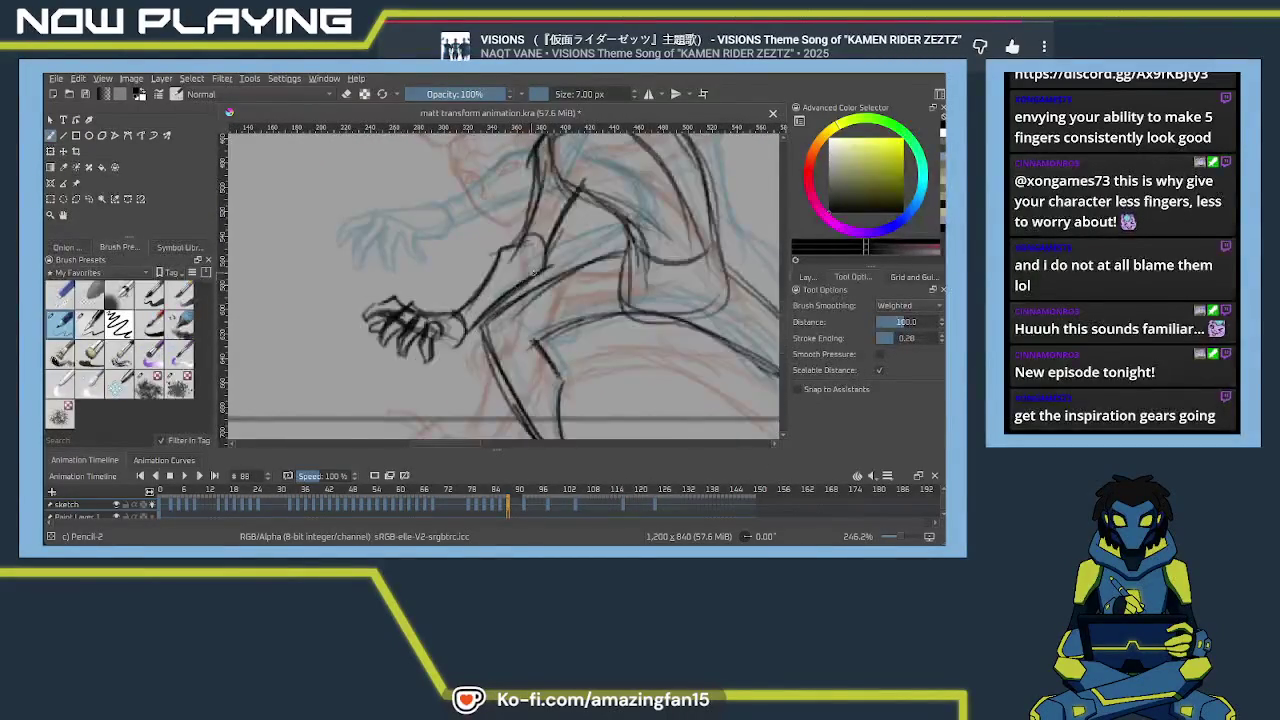
mouse_move(530, 236)
left_mouse_down()
mouse_move(490, 258)
mouse_move(464, 296)
mouse_move(393, 282)
left_mouse_up()
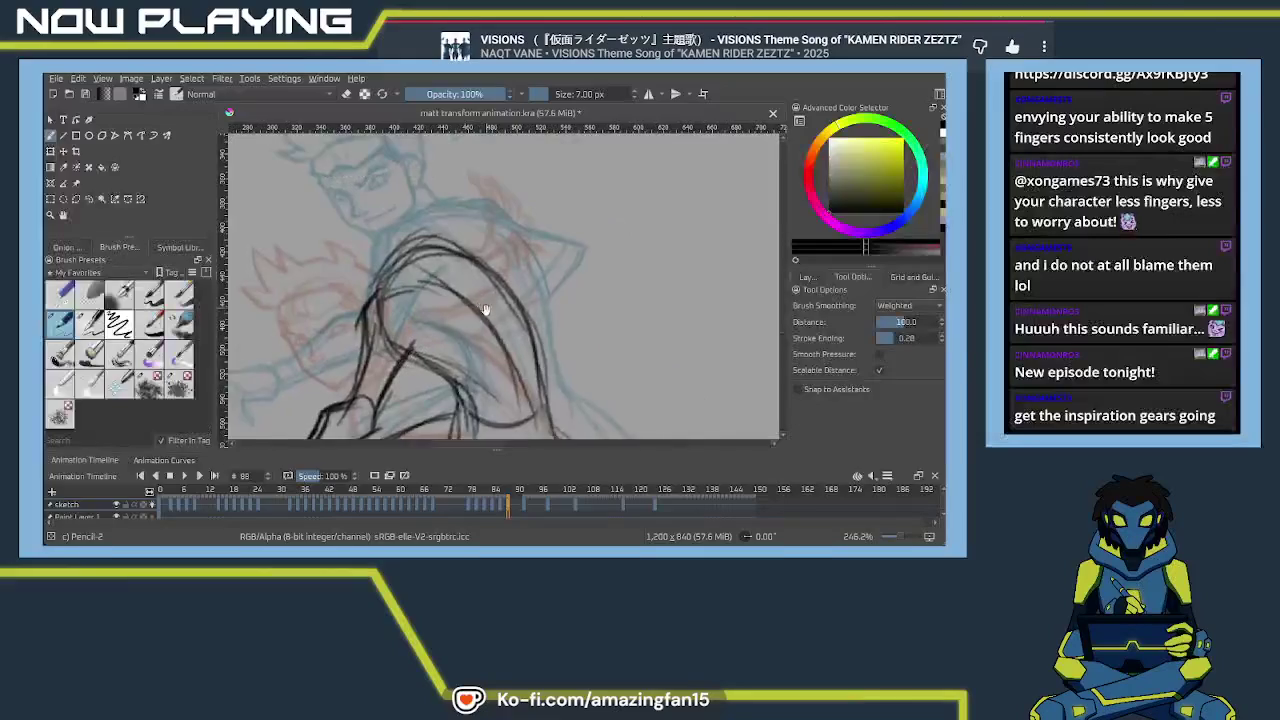
Trace the hair and shoulder curve and reinforce the arm's edges
mouse_move(330, 318)
left_mouse_down()
mouse_move(434, 259)
mouse_move(492, 276)
left_mouse_up()
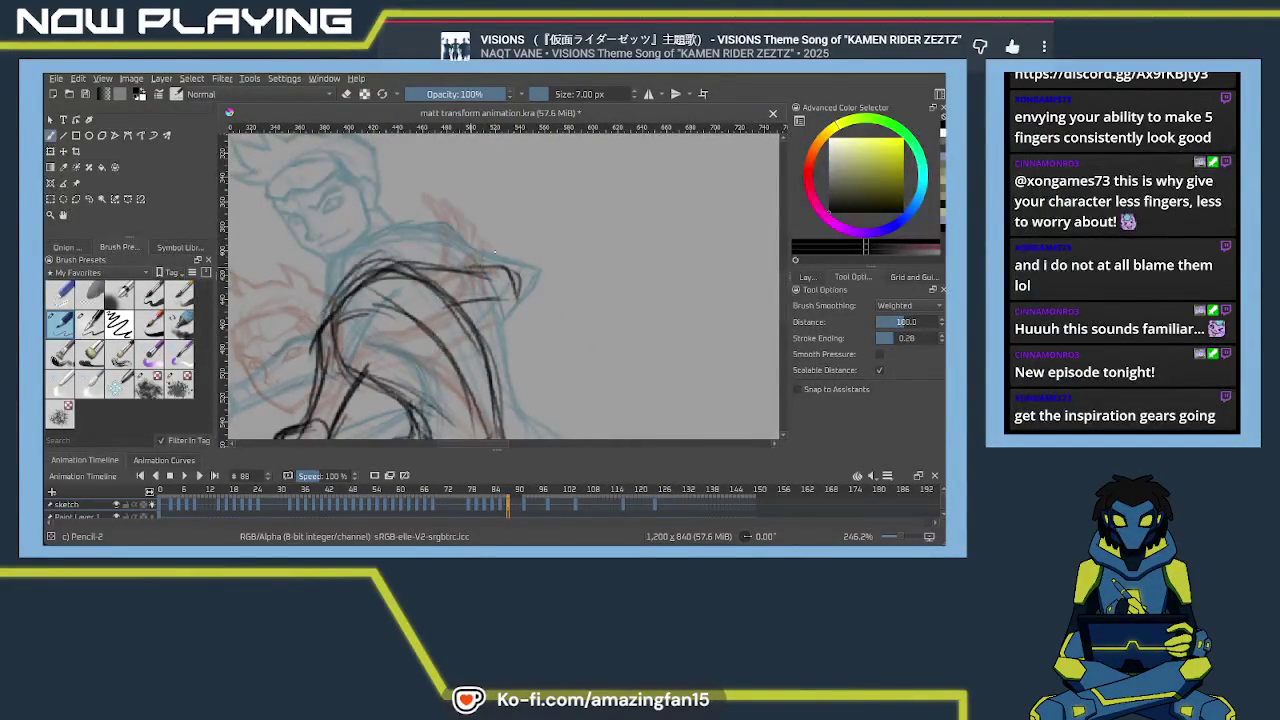
left_click_drag(466, 304, 510, 298)
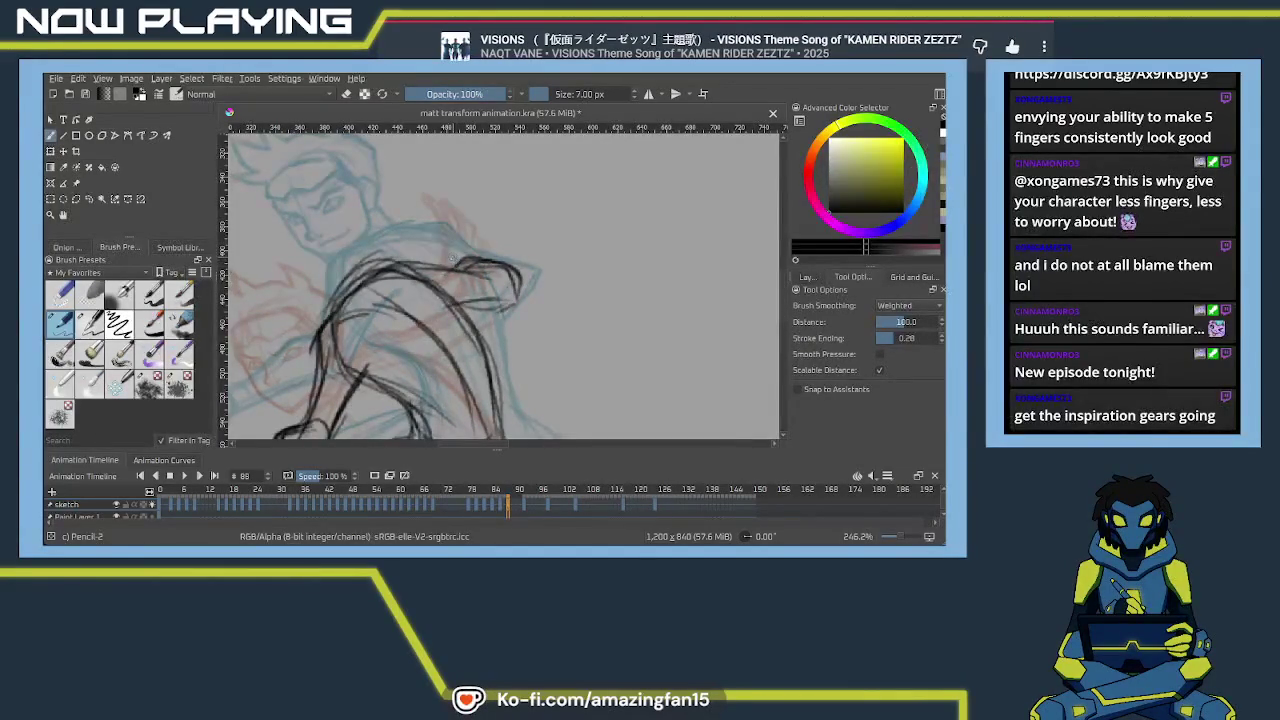
left_click_drag(455, 260, 434, 268)
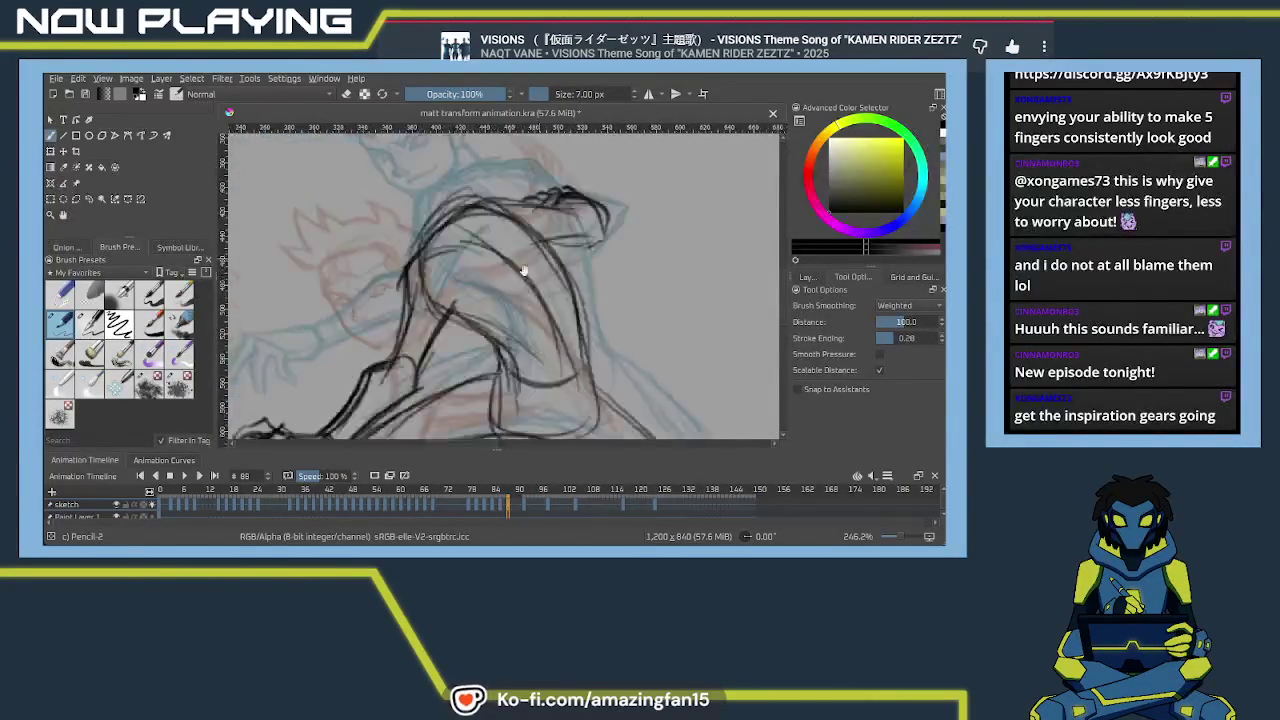
Draw the left outline of the face, undoing two misplaced attempts
left_click_drag(506, 264, 512, 304)
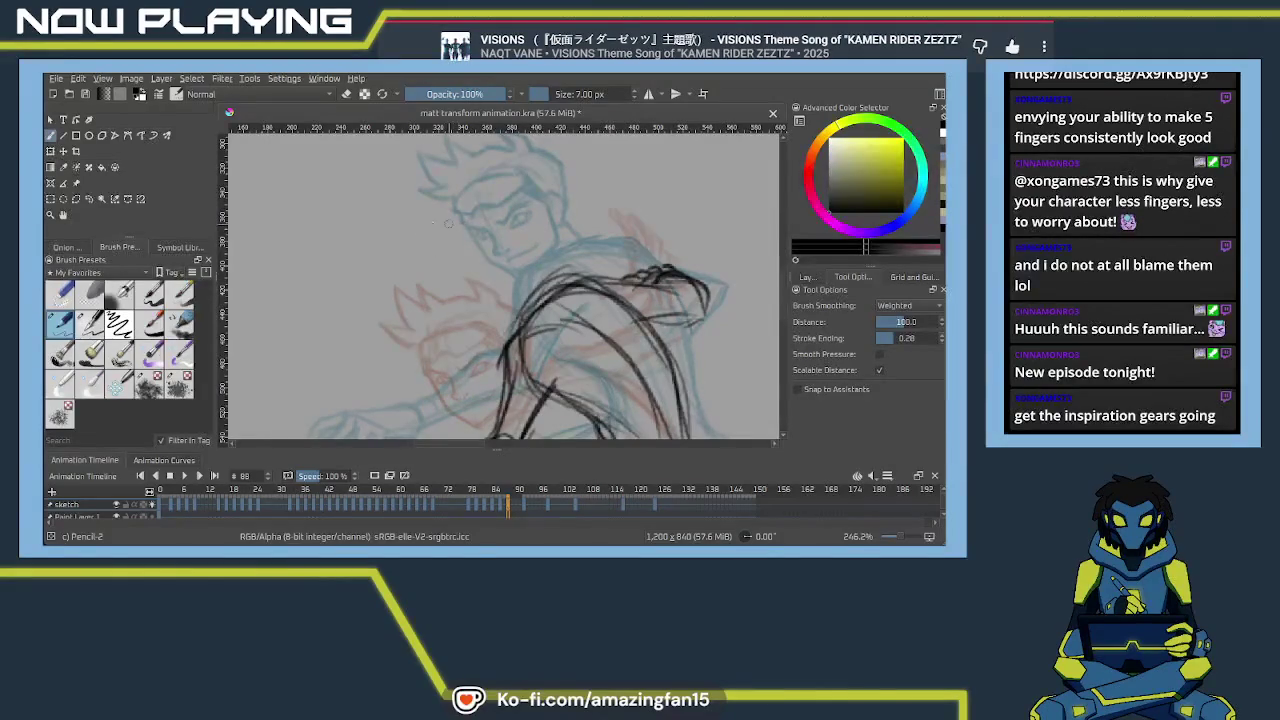
mouse_move(438, 224)
left_mouse_down()
mouse_move(426, 270)
mouse_move(504, 232)
left_mouse_up()
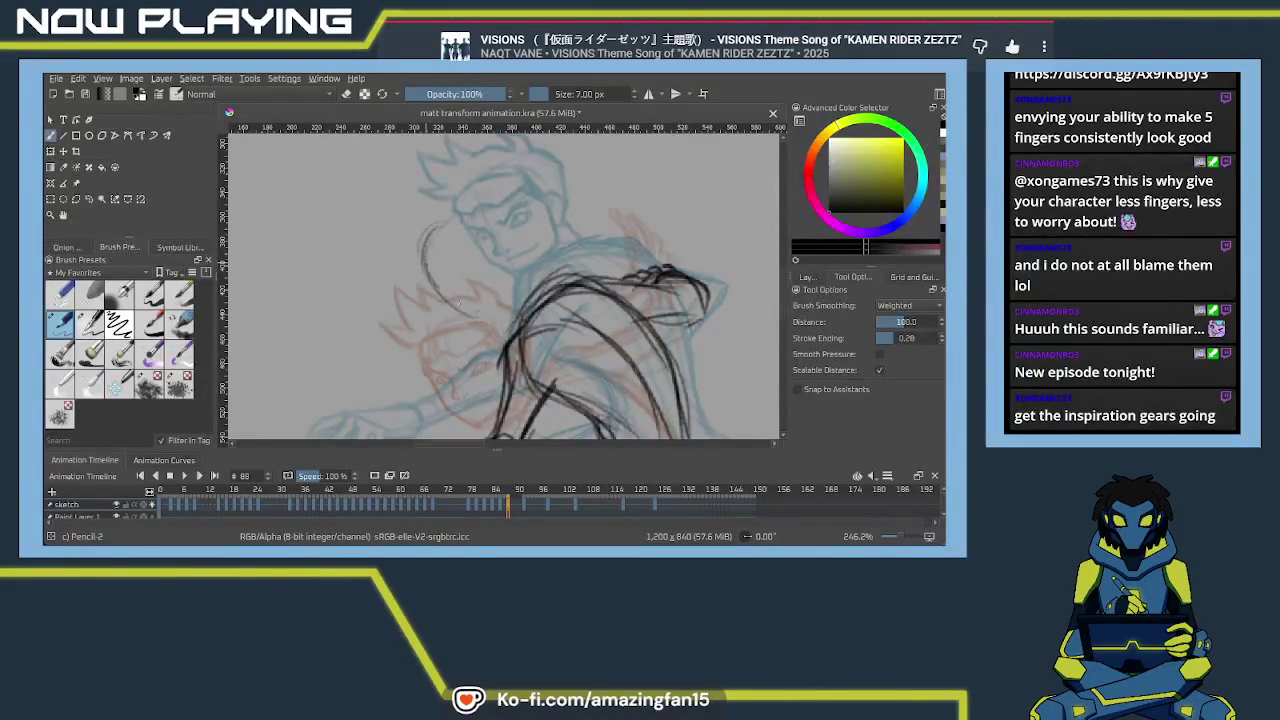
key("ctrl+z")
left_click_drag(430, 250, 478, 322)
key("ctrl+z")
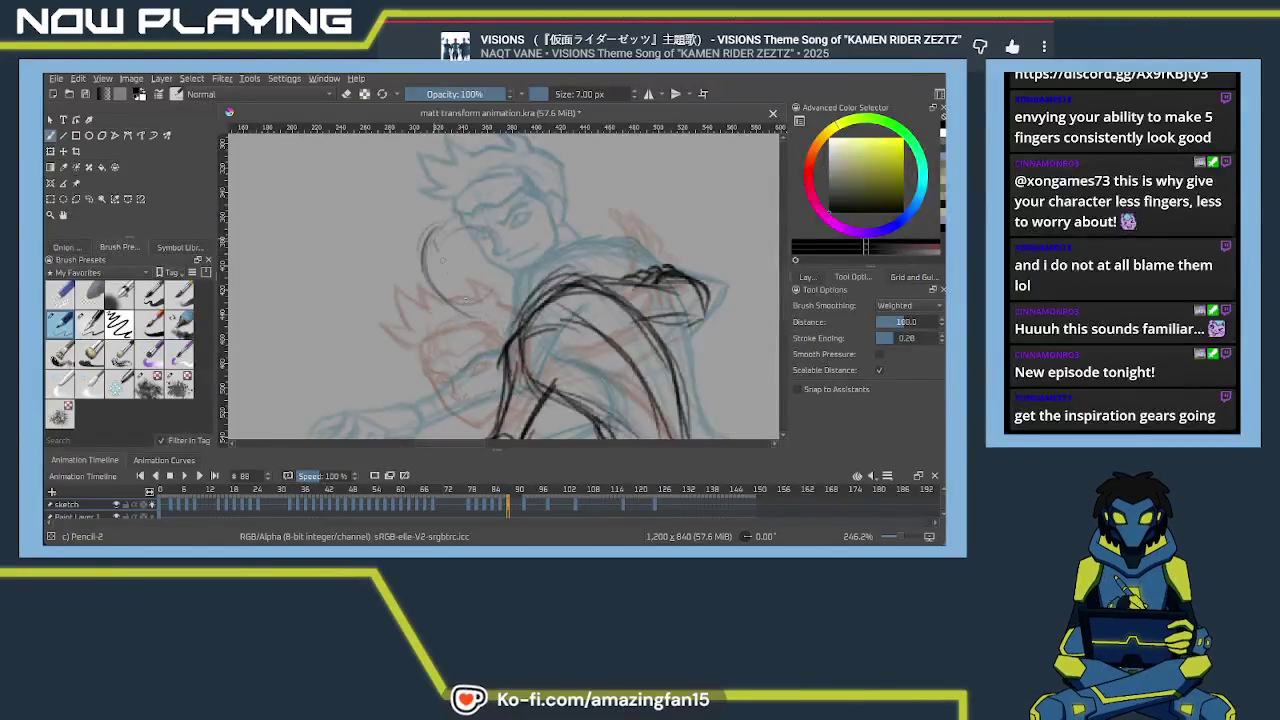
left_click_drag(428, 230, 433, 296)
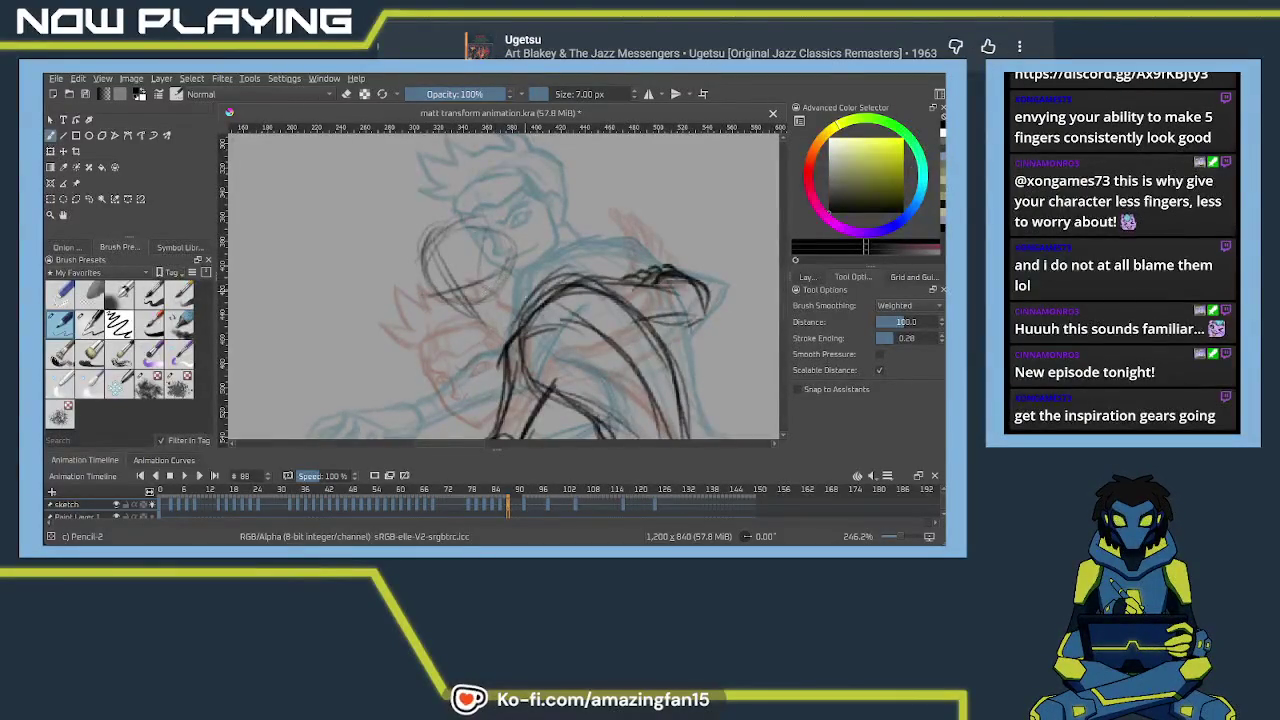
scroll(553, 322, "up", 2)
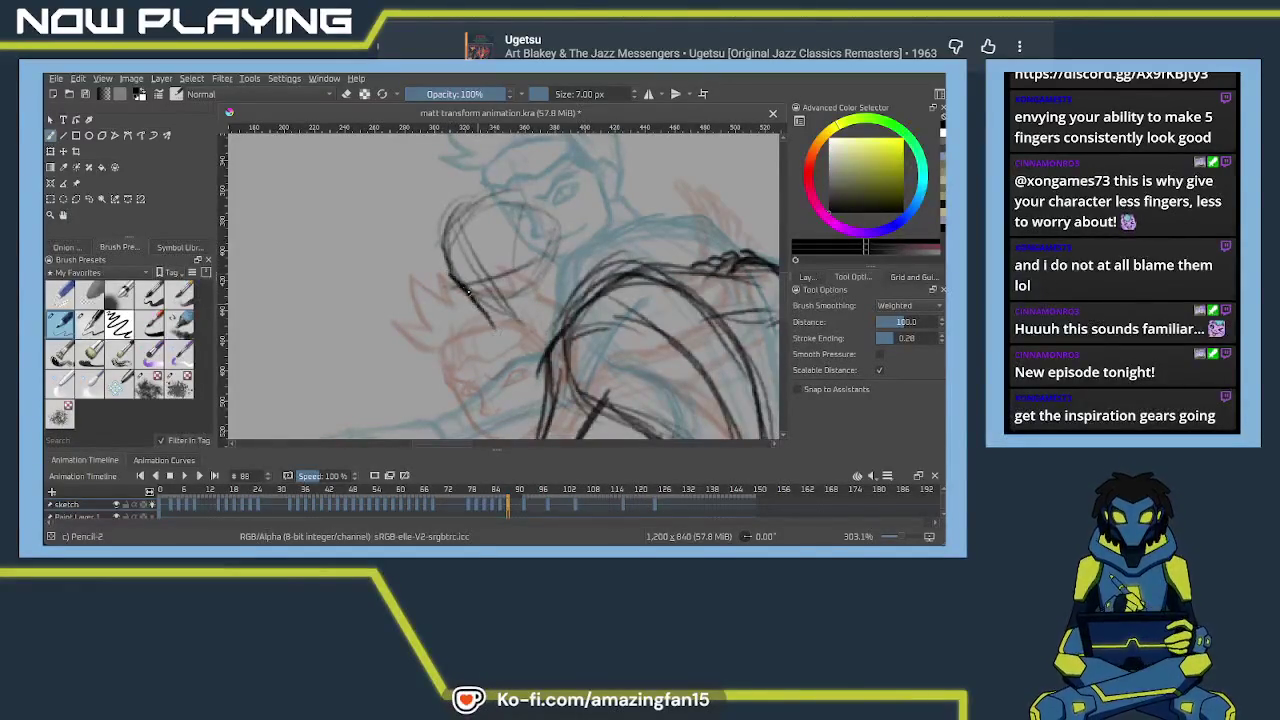
Undo a stray extension and erase leftover strokes beside the head with Eraser Soft
mouse_move(480, 310)
left_mouse_down()
mouse_move(540, 337)
mouse_move(522, 330)
mouse_move(540, 337)
mouse_move(550, 320)
mouse_move(549, 273)
mouse_move(549, 303)
left_mouse_up()
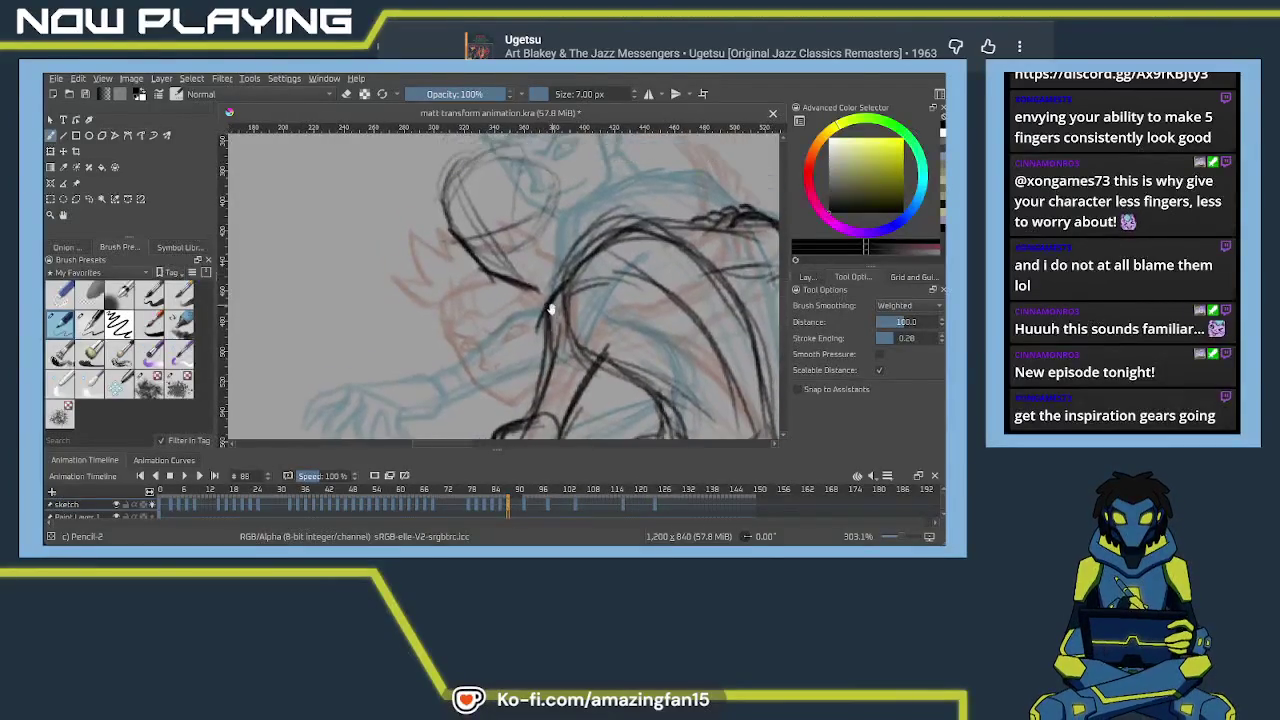
key("ctrl+z")
key("ctrl+z")
key("e")
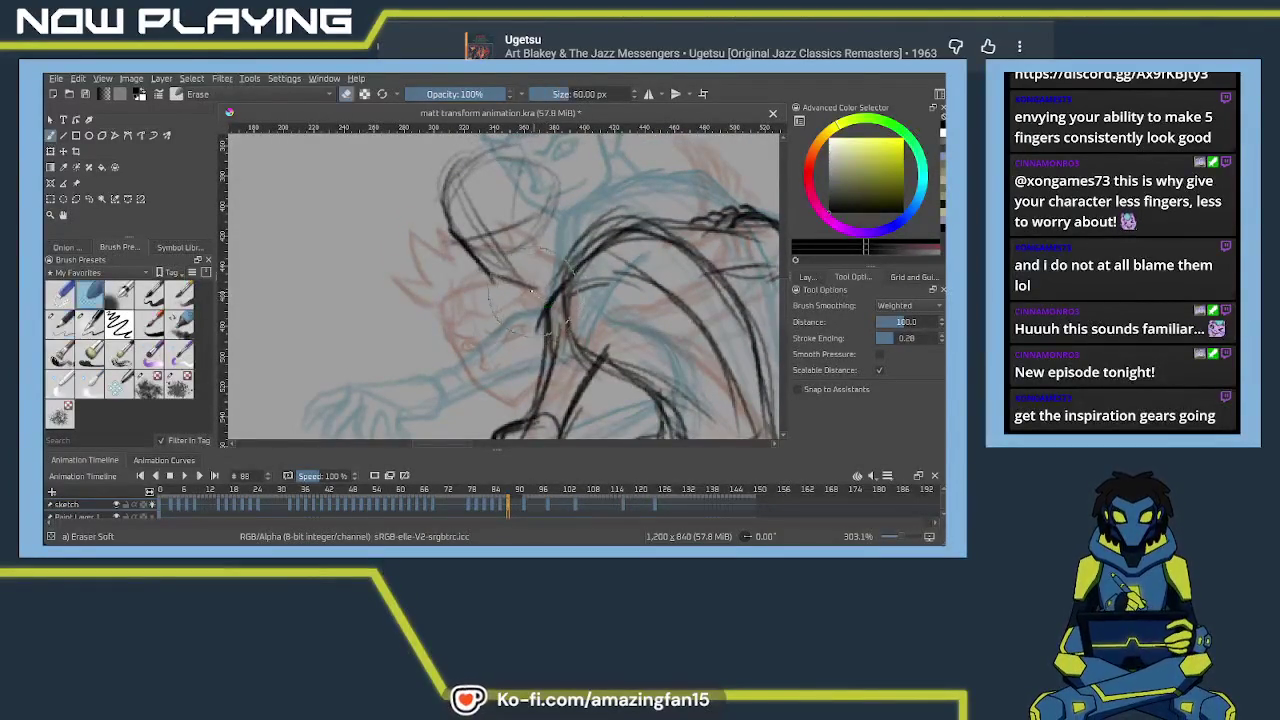
left_click_drag(520, 273, 503, 283)
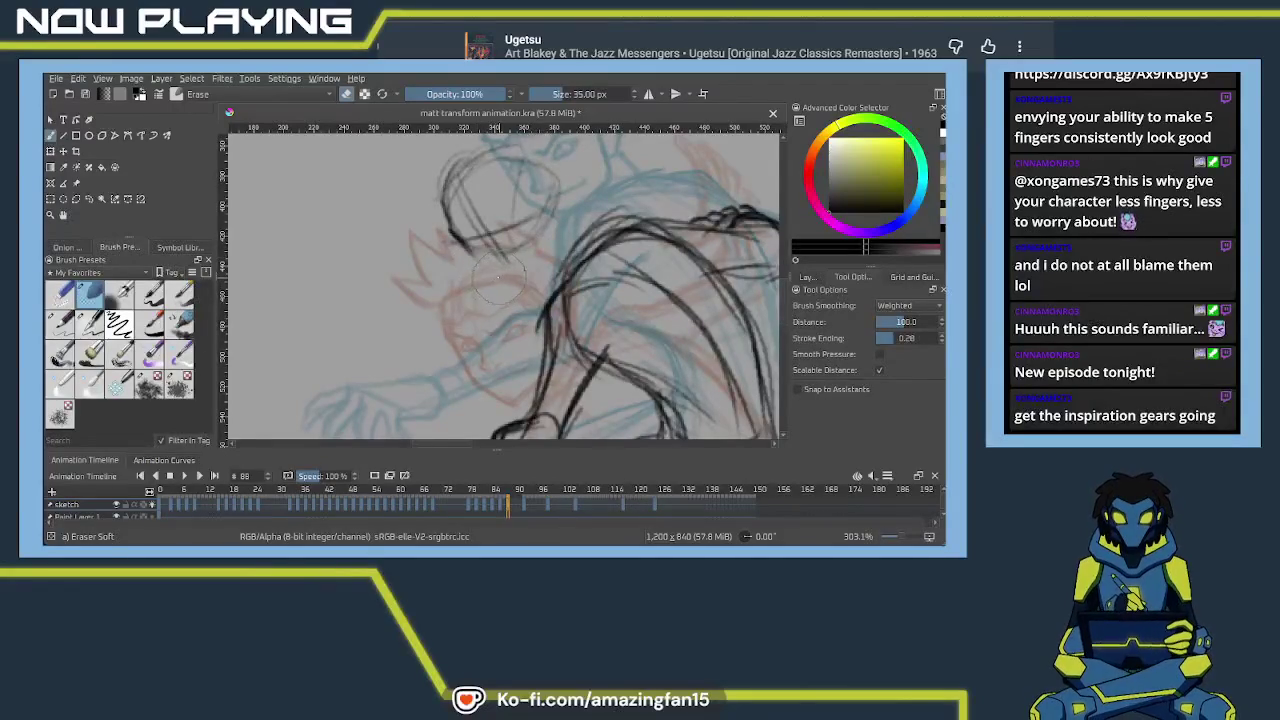
key("e")
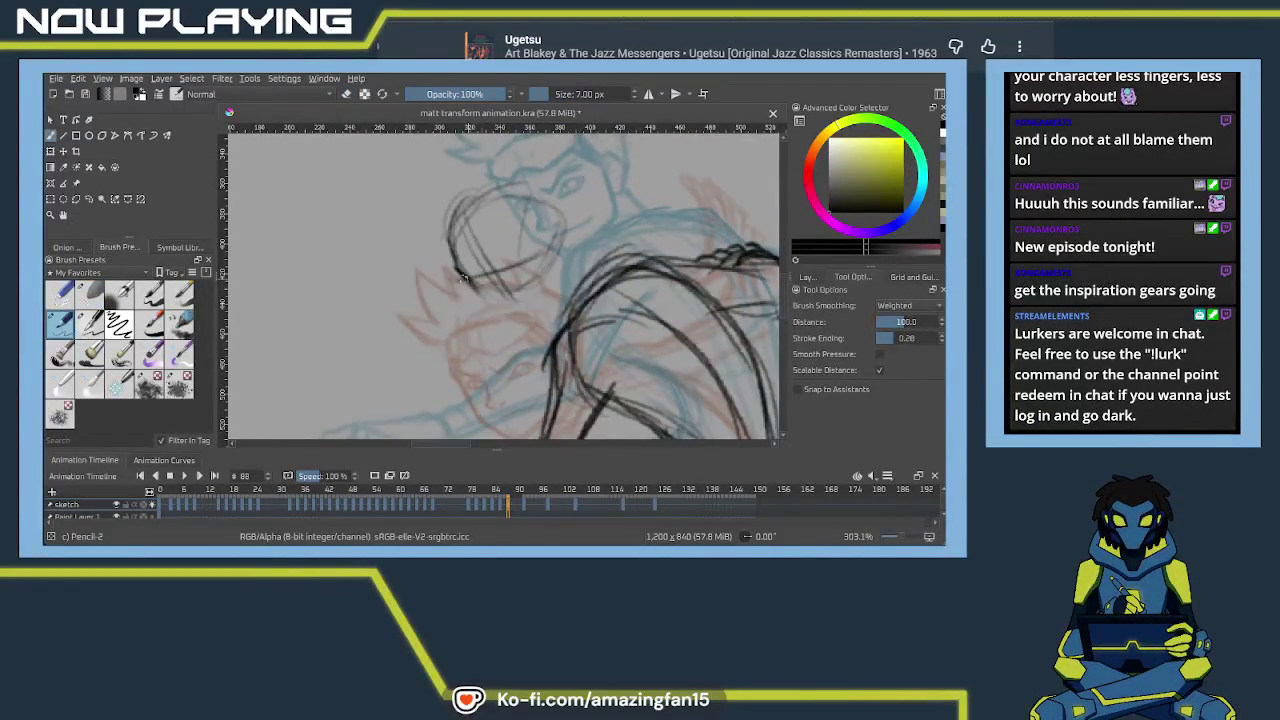
Redraw a darker jaw line and head outline down toward the chin
left_click_drag(553, 245, 568, 285)
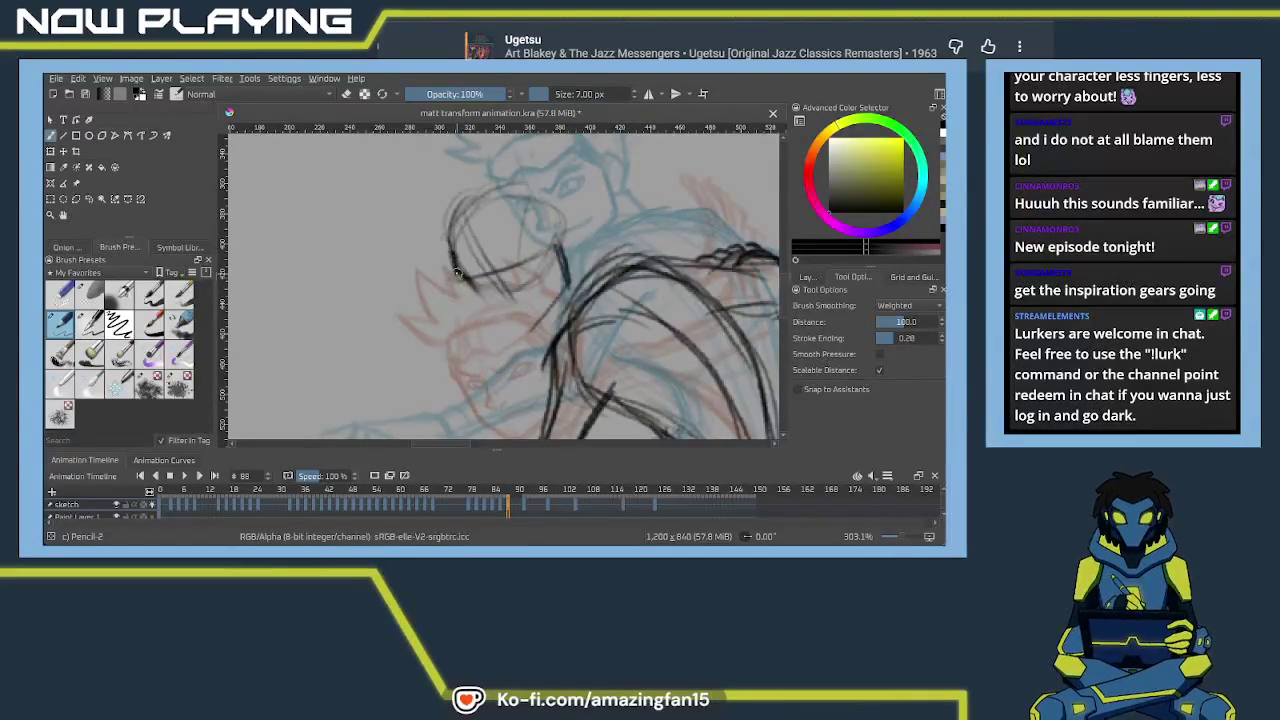
left_click_drag(462, 278, 478, 302)
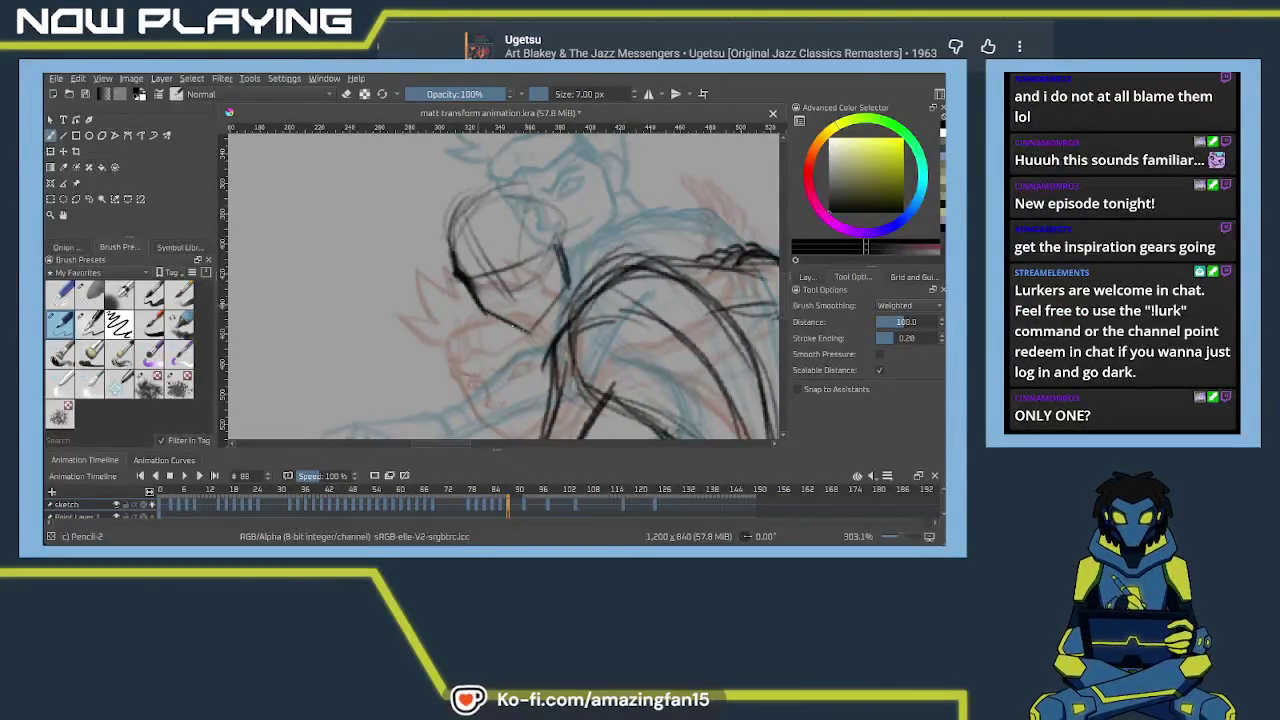
left_click_drag(475, 298, 530, 334)
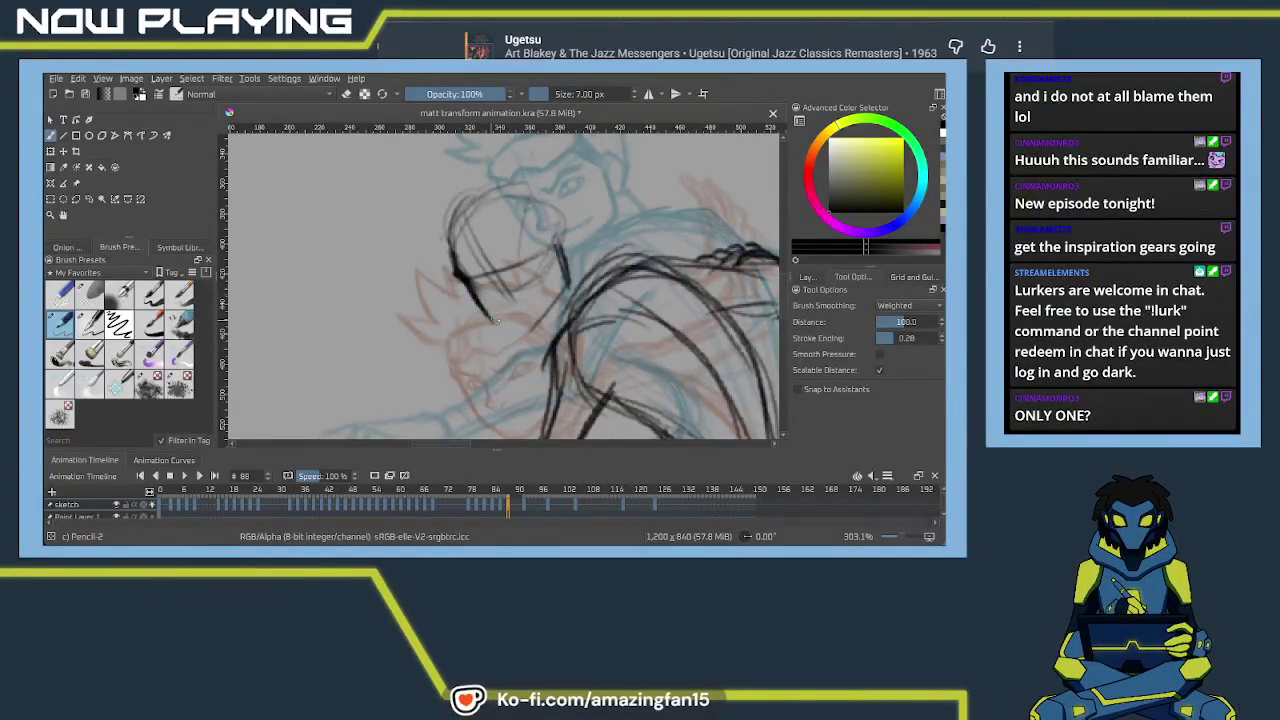
left_click_drag(474, 242, 530, 330)
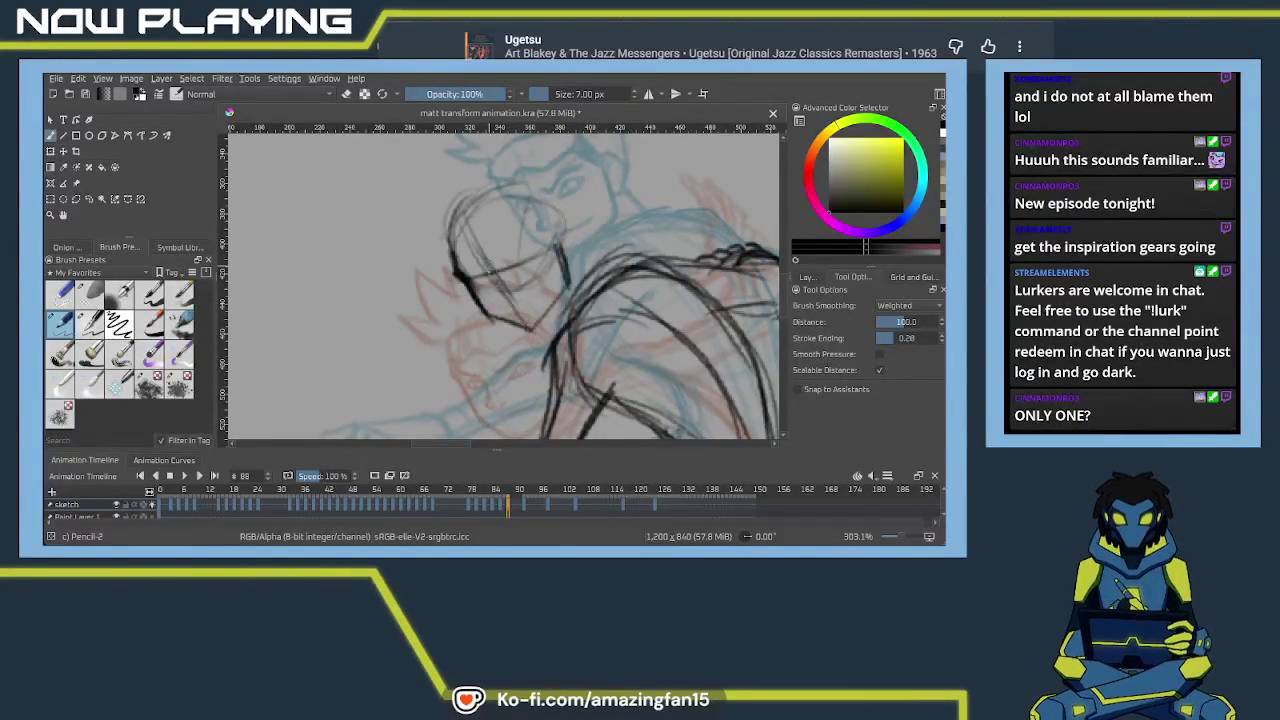
left_click_drag(466, 219, 500, 288)
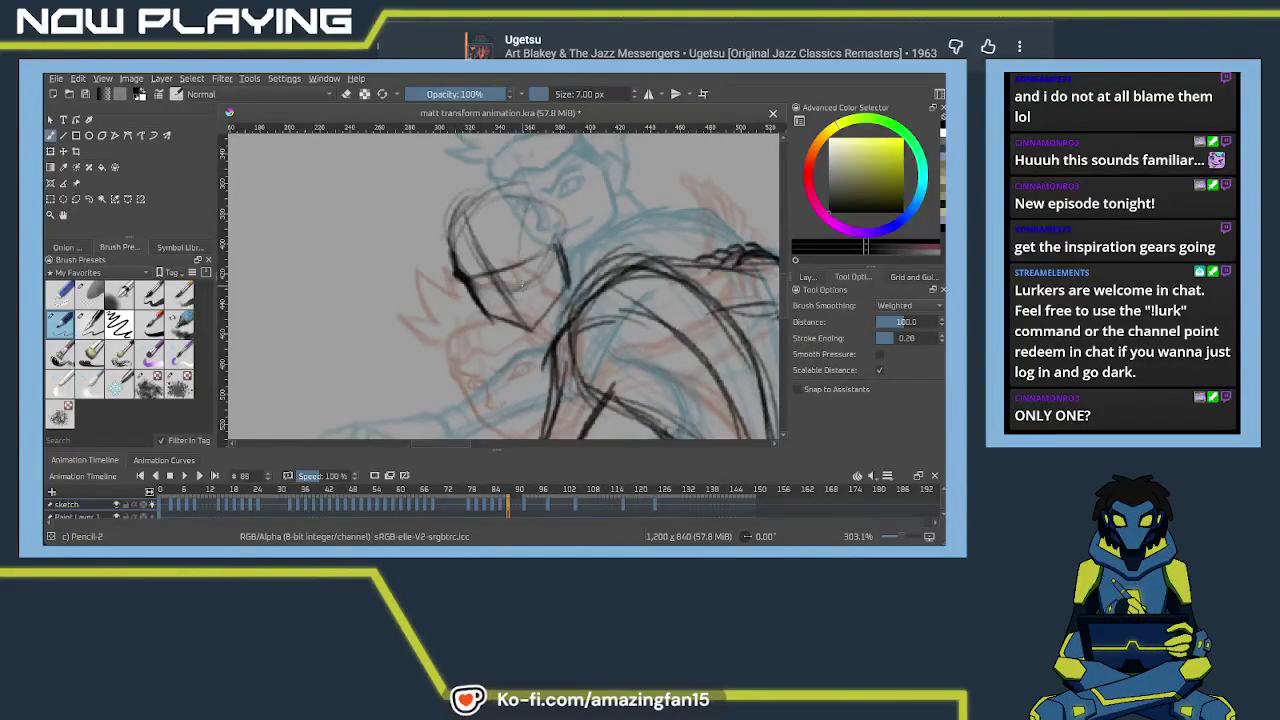
scroll(522, 284, "down", 2)
Zoom out to review the reference and full pose, then go to frame 92
scroll(522, 285, "down", 2)
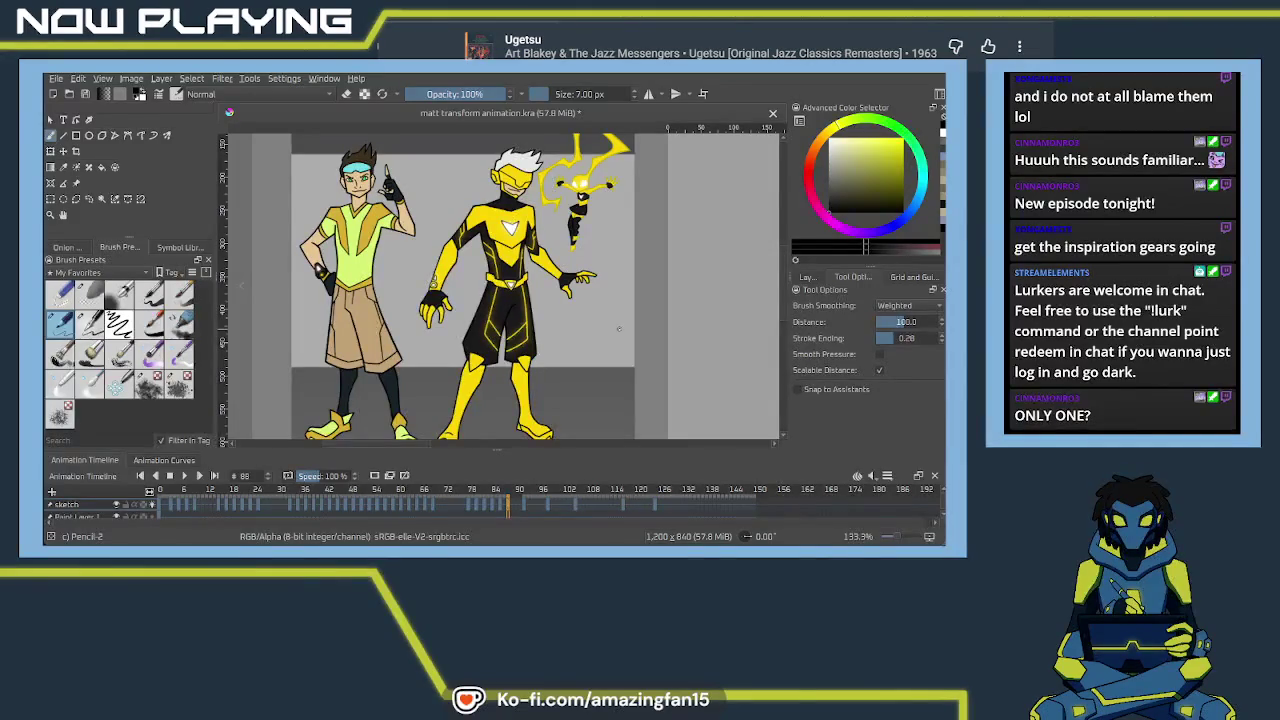
mouse_move(619, 329)
left_mouse_down()
mouse_move(559, 292)
mouse_move(518, 355)
left_mouse_up()
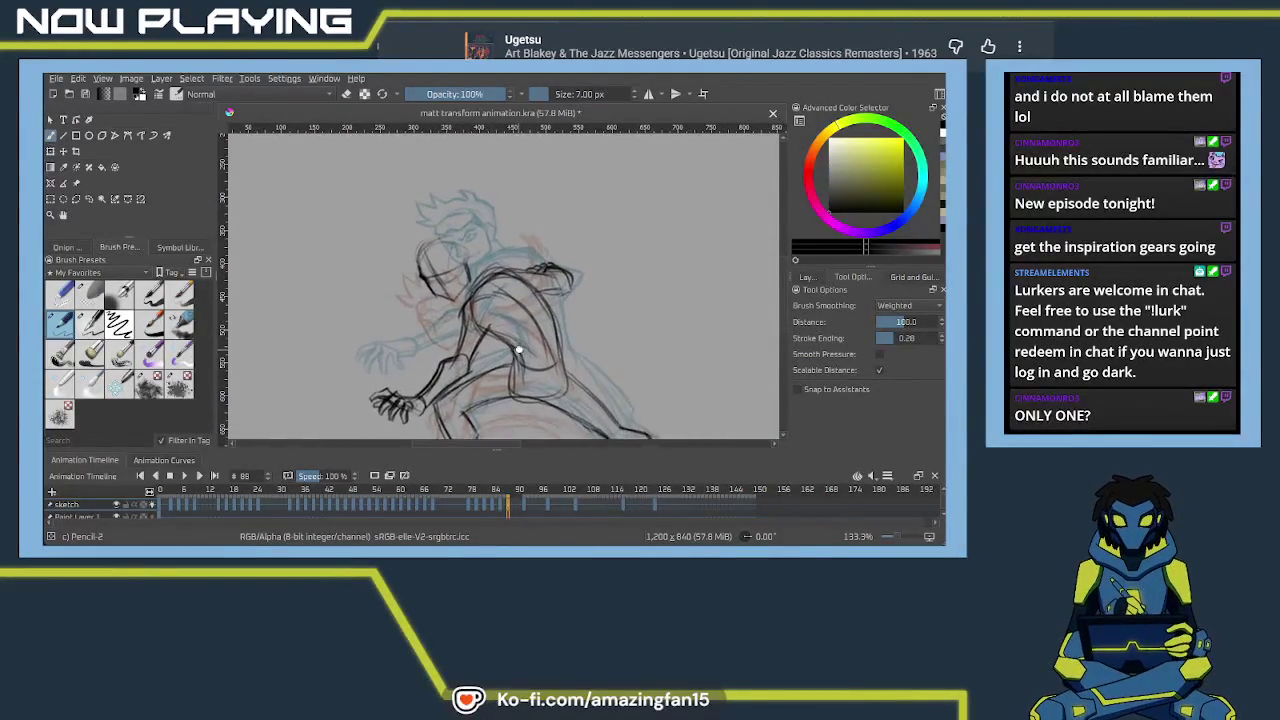
left_click_drag(518, 355, 525, 340)
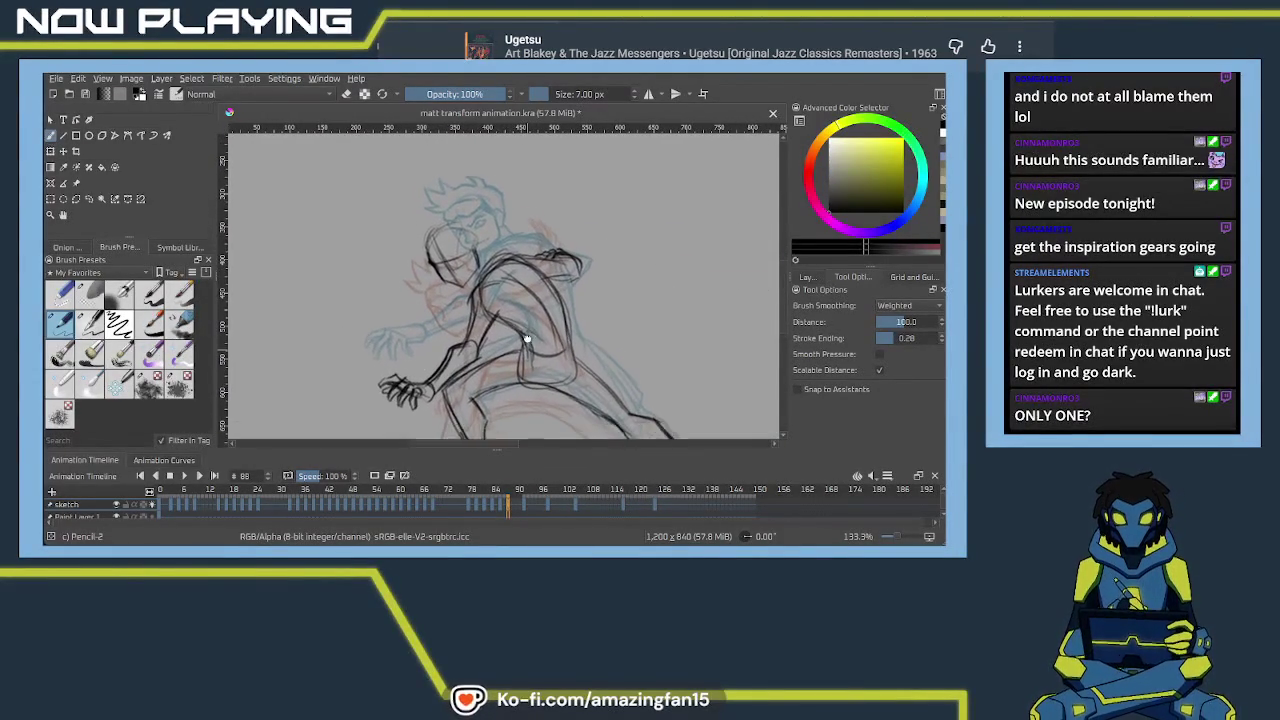
left_click(523, 508)
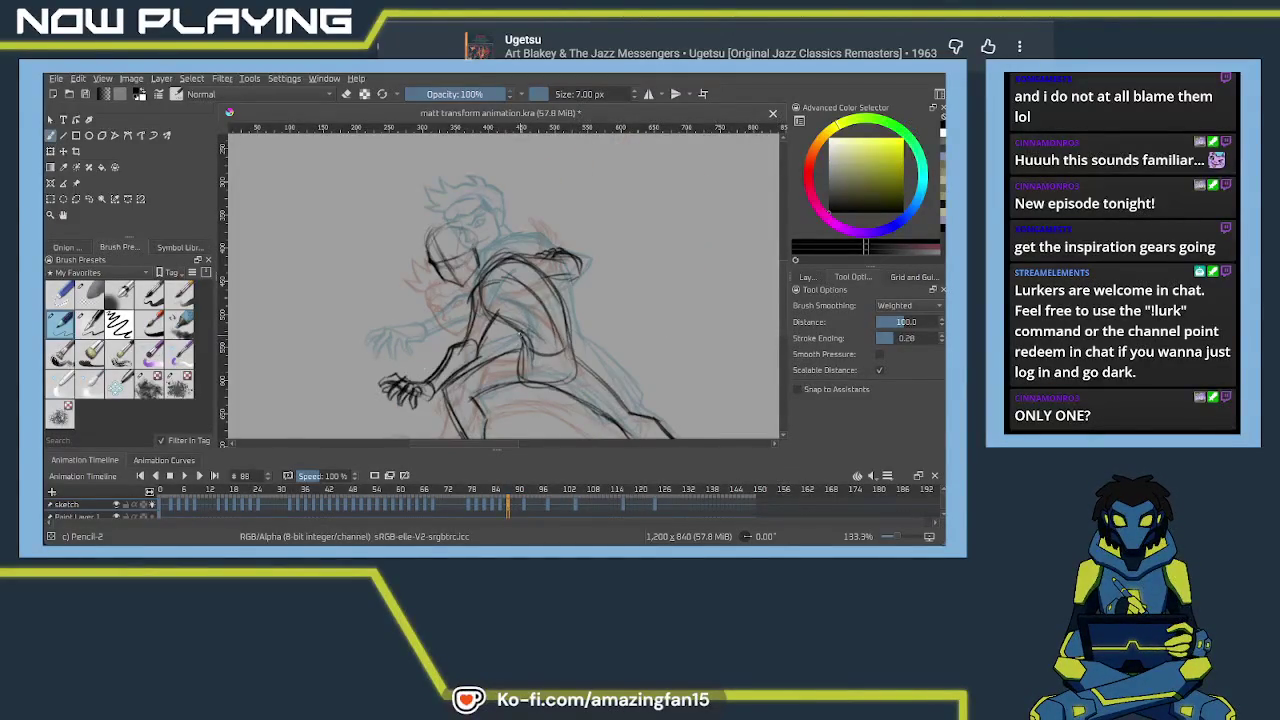
scroll(467, 304, "up", 2)
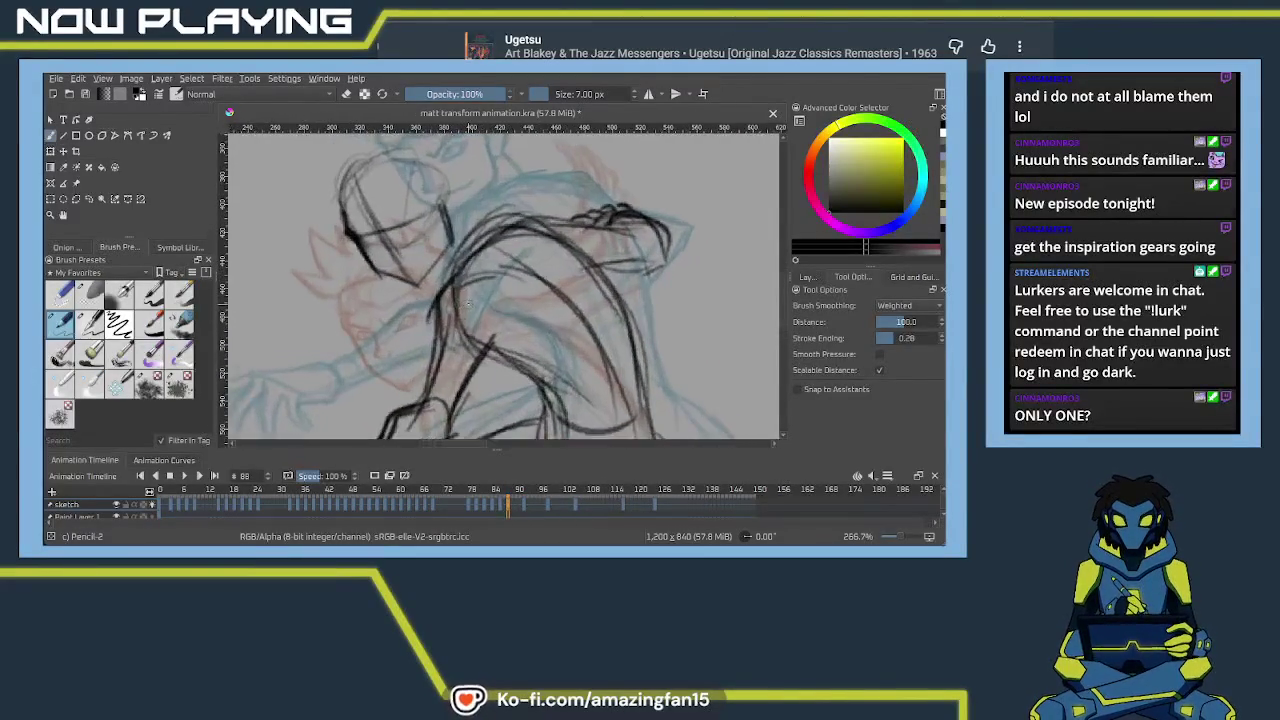
Erase stray head lines, then trace the side of the face and lower jaw
scroll(468, 302, "up", 1)
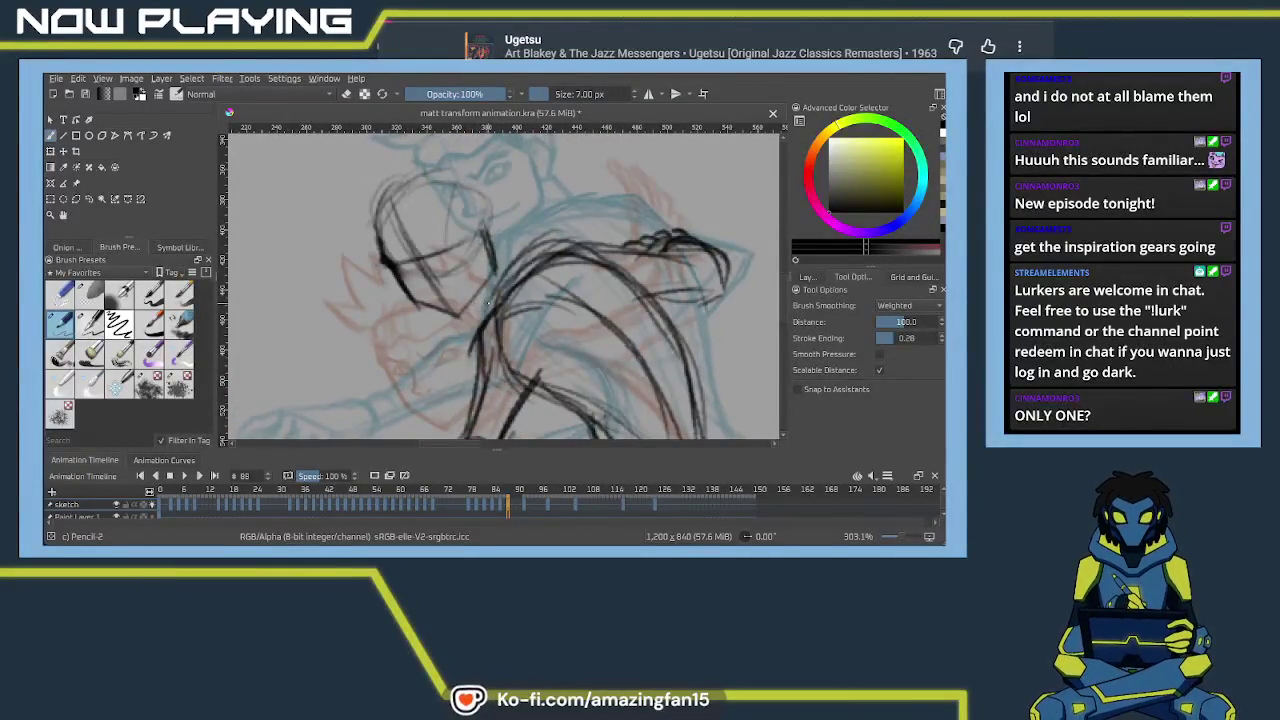
key("e")
mouse_move(480, 240)
left_mouse_down()
mouse_move(466, 304)
mouse_move(470, 292)
left_mouse_up()
key("e")
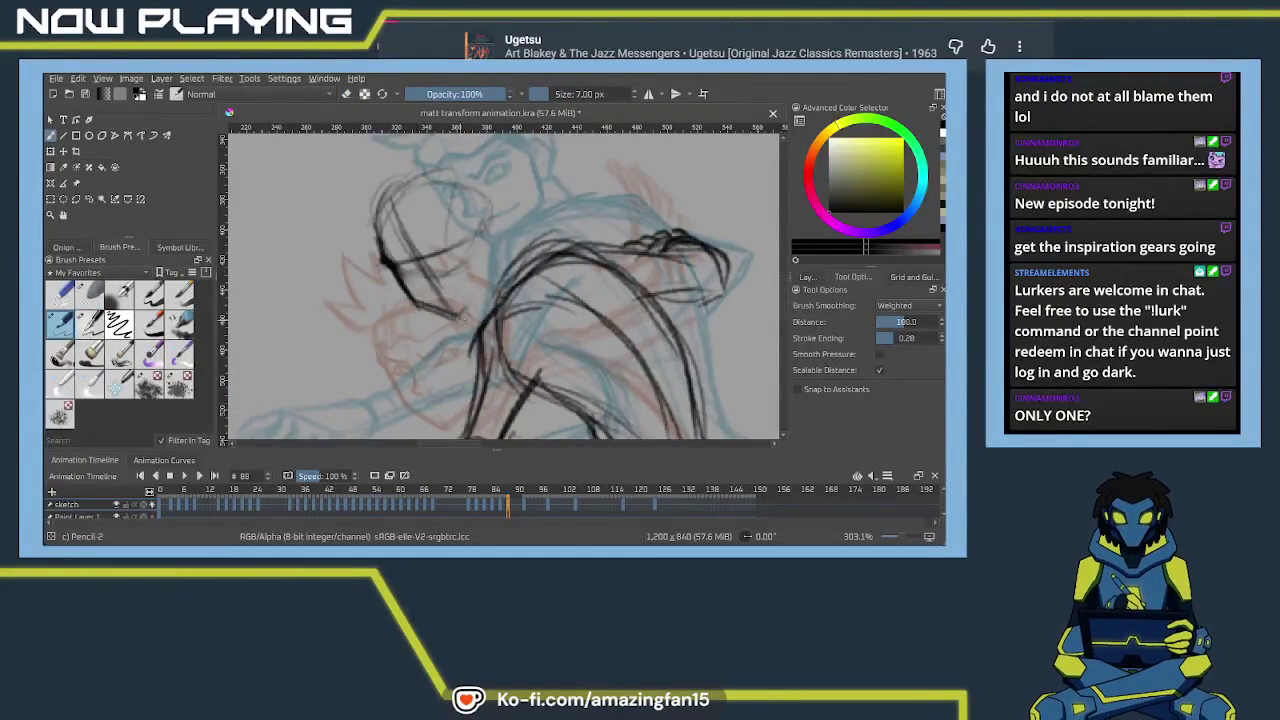
mouse_move(458, 318)
left_mouse_down()
mouse_move(412, 298)
mouse_move(462, 322)
left_mouse_up()
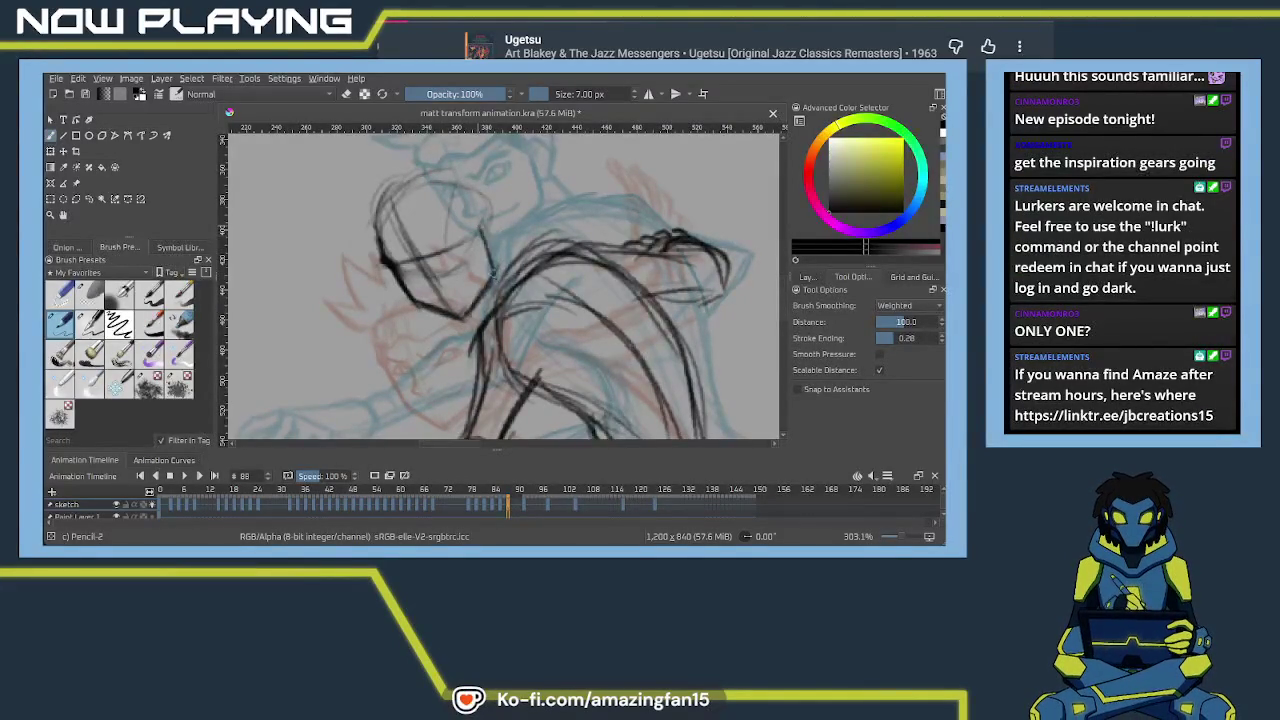
scroll(490, 275, "up", 1)
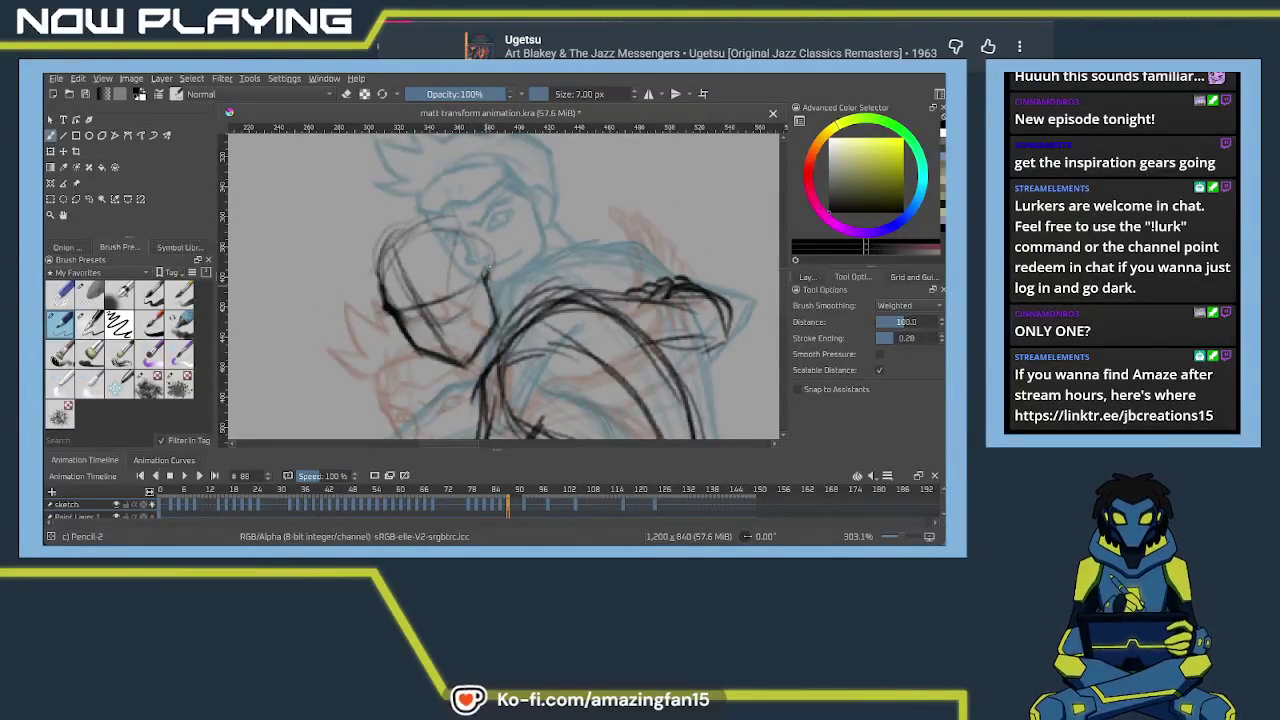
left_click_drag(489, 270, 502, 306)
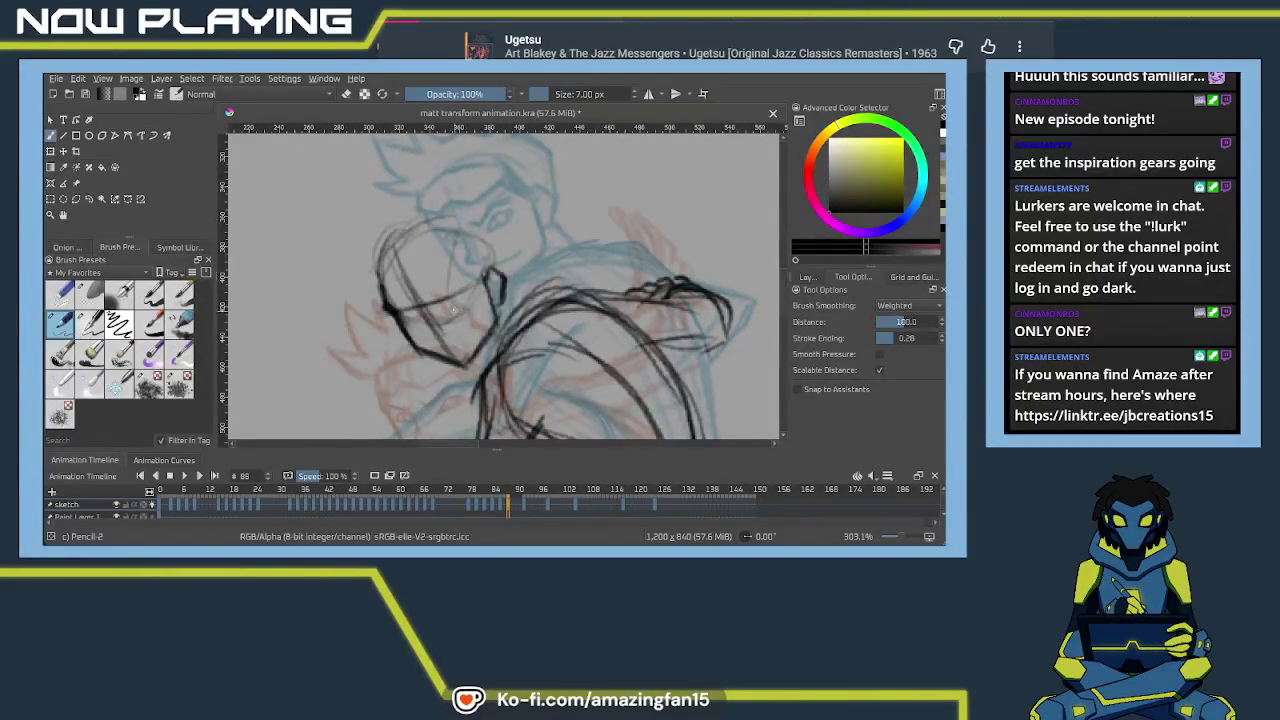
left_click_drag(393, 318, 458, 296)
left_click_drag(390, 307, 466, 274)
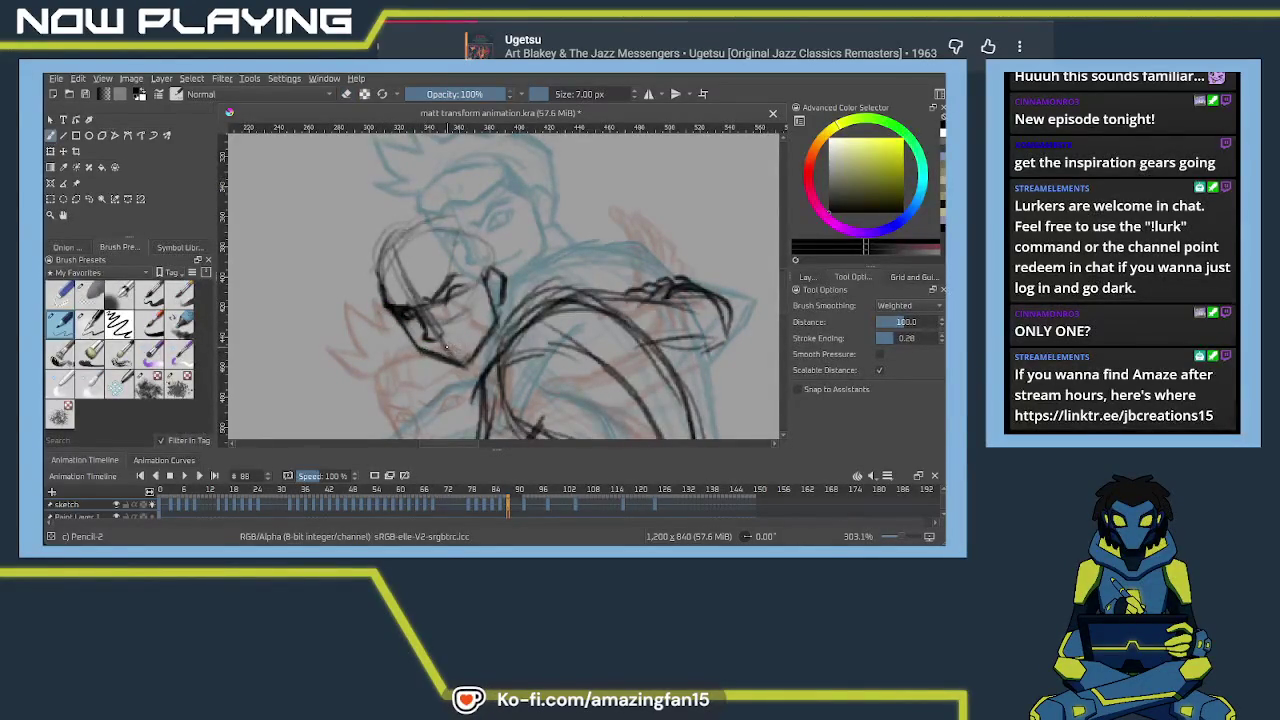
Draw the chin, eyes, forehead hairline and both sides of the head
left_click_drag(446, 347, 471, 334)
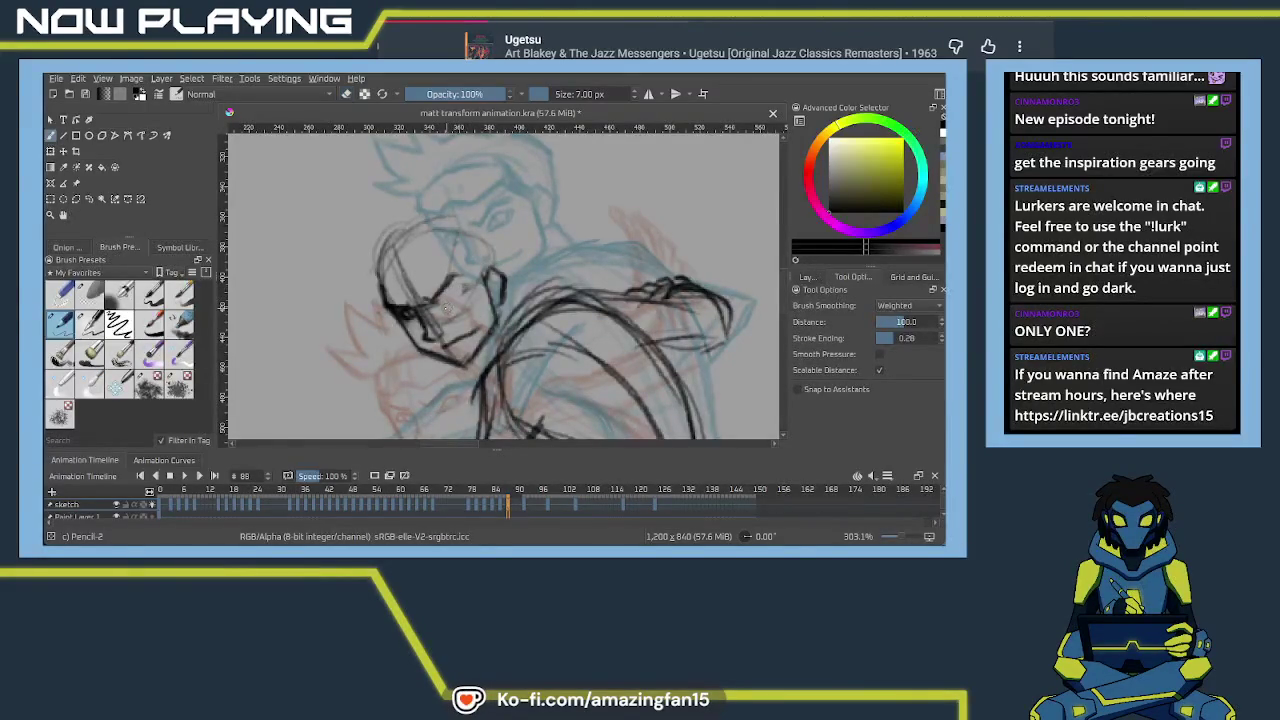
left_click_drag(444, 287, 462, 288)
left_click_drag(449, 296, 478, 328)
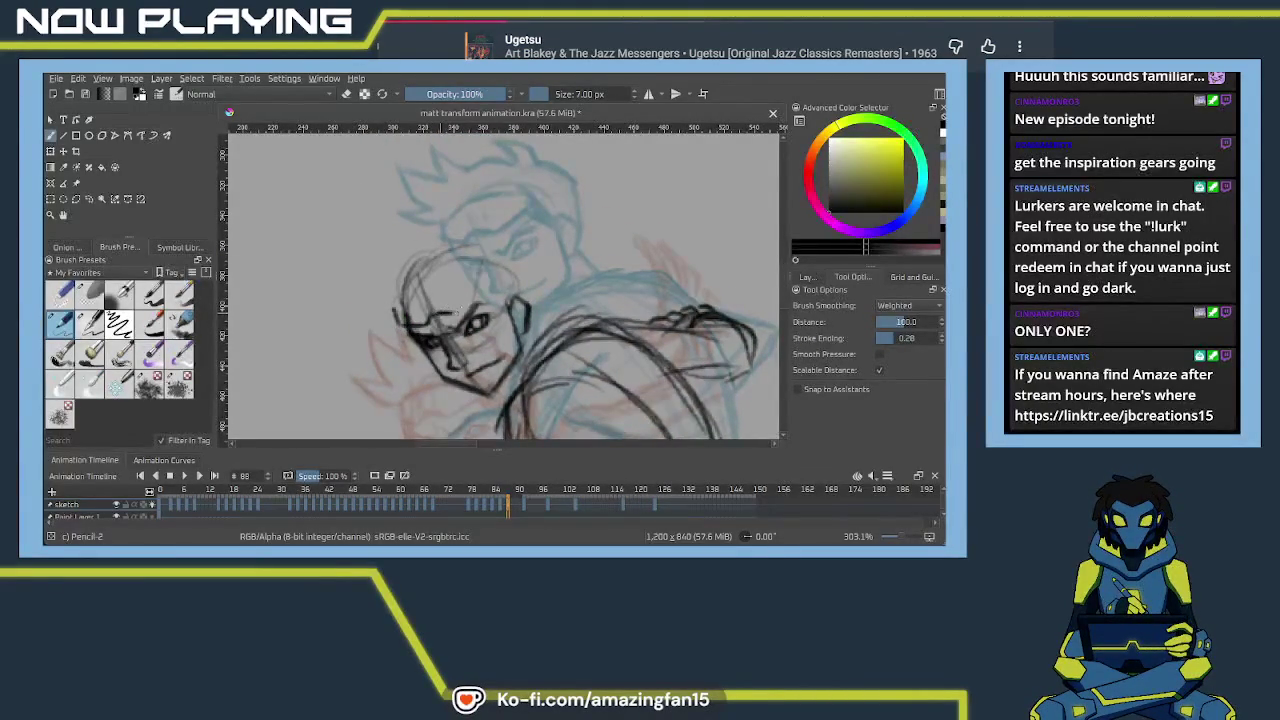
left_click_drag(446, 310, 488, 278)
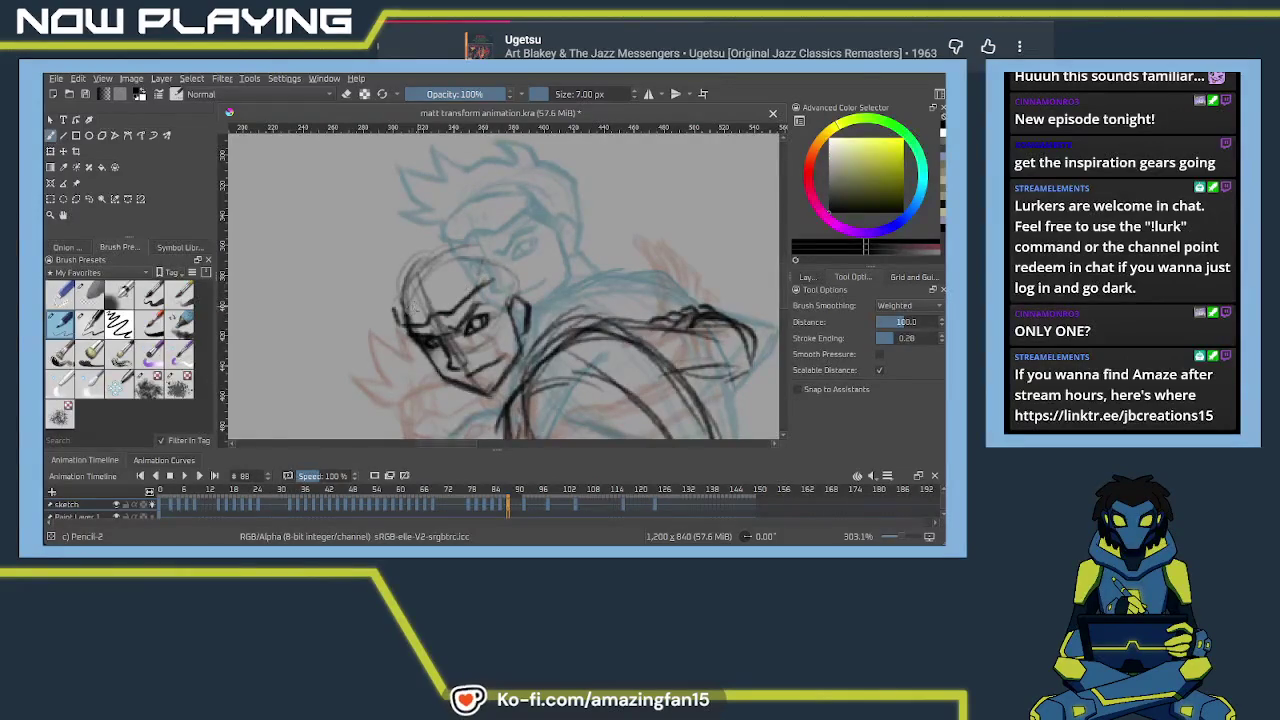
left_click_drag(398, 318, 413, 286)
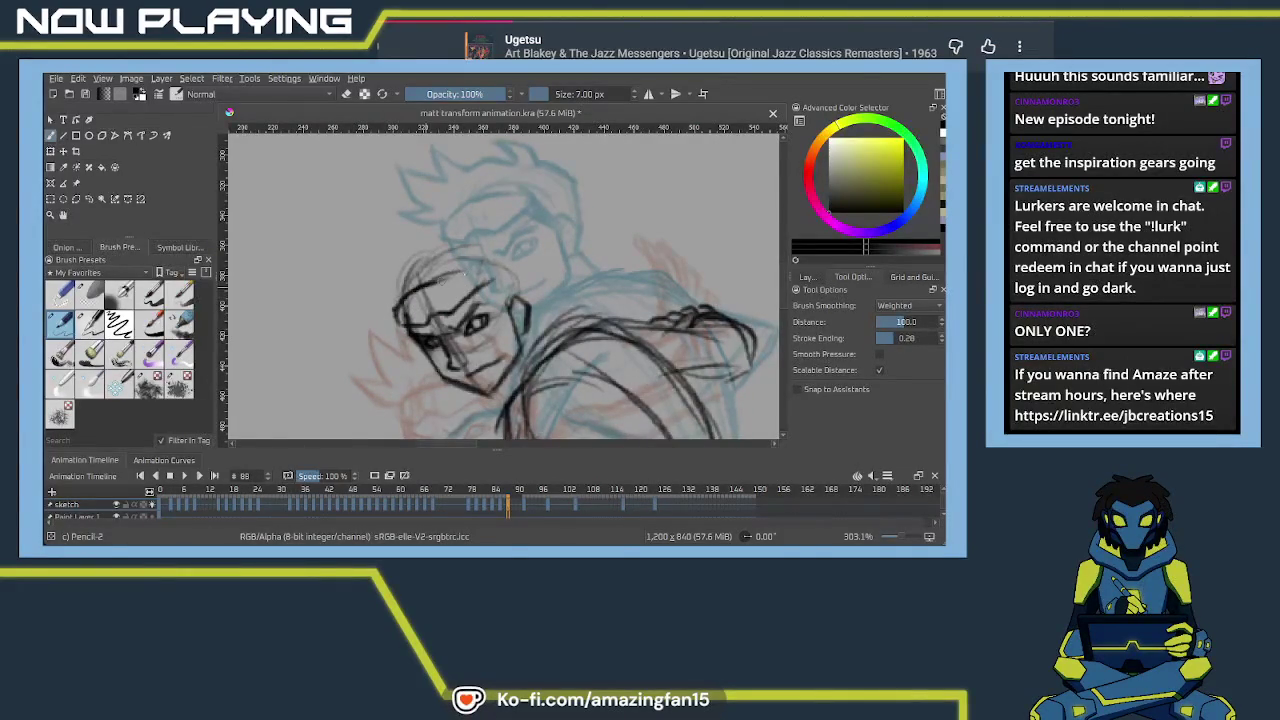
mouse_move(430, 282)
left_mouse_down()
mouse_move(487, 277)
mouse_move(502, 305)
left_mouse_up()
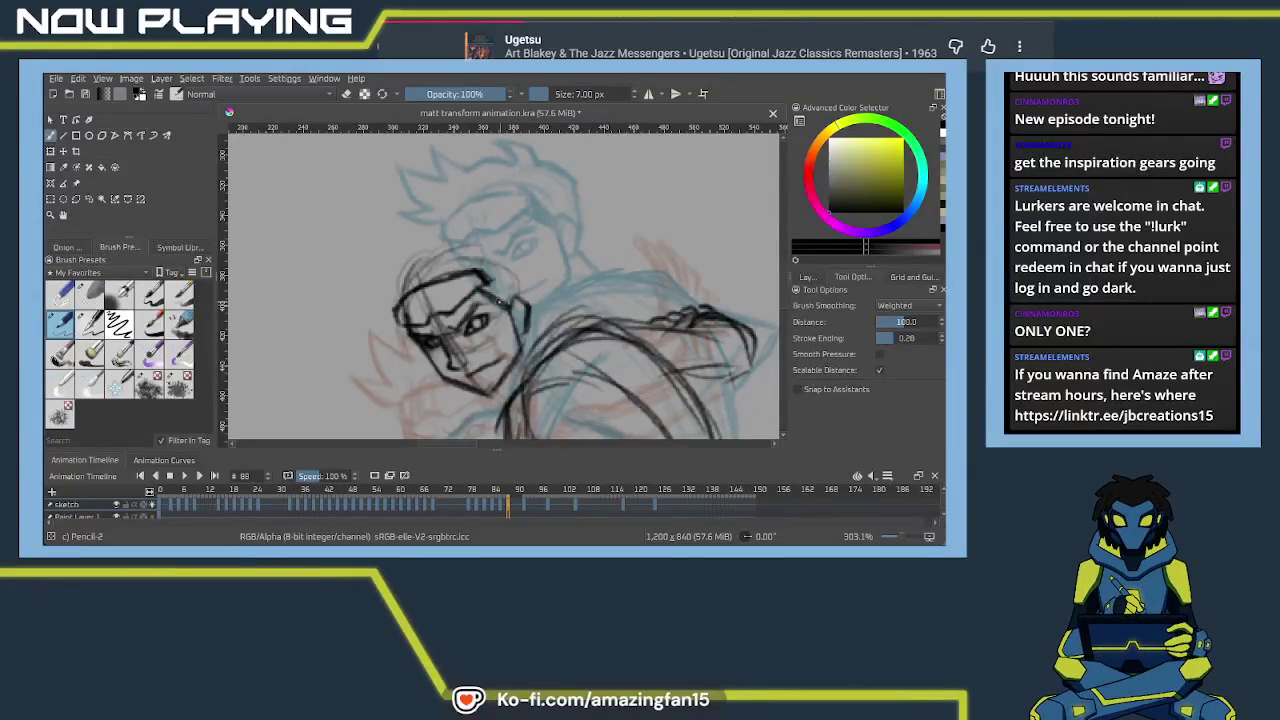
left_click_drag(500, 296, 510, 316)
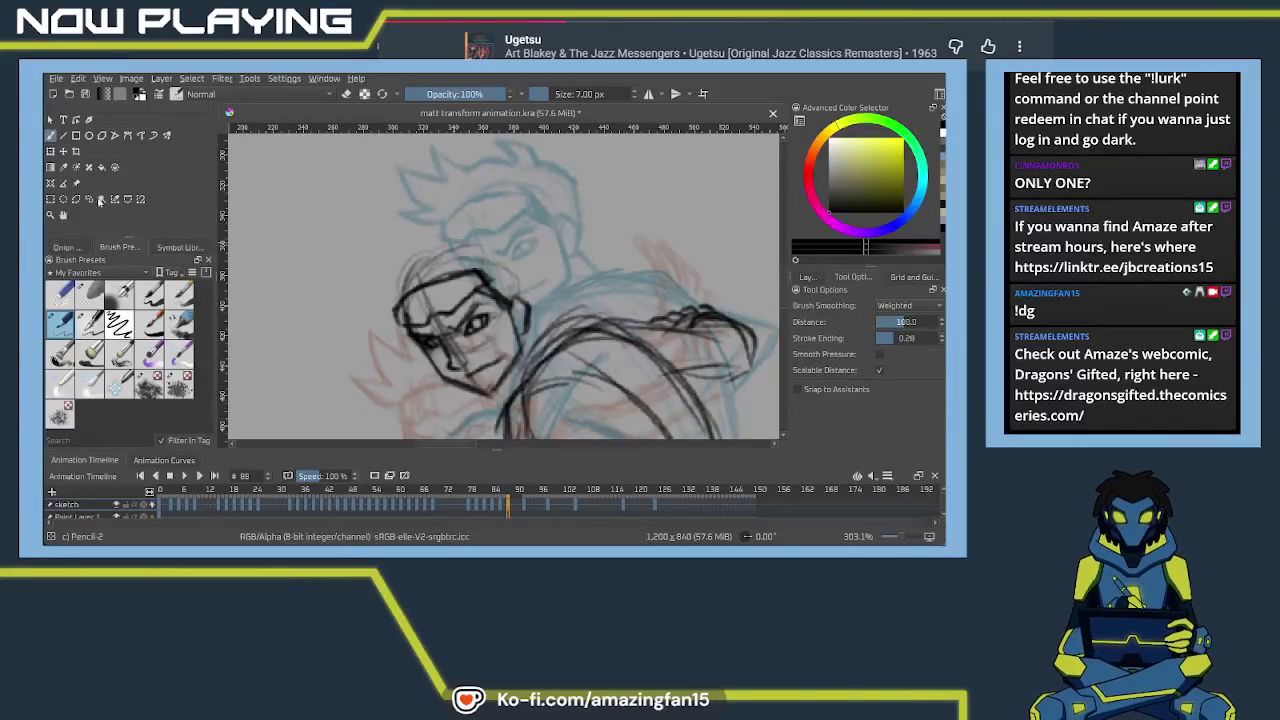
Lasso-select the head linework and transform it slightly up and to the left
left_click(89, 199)
left_click_drag(416, 430, 512, 366)
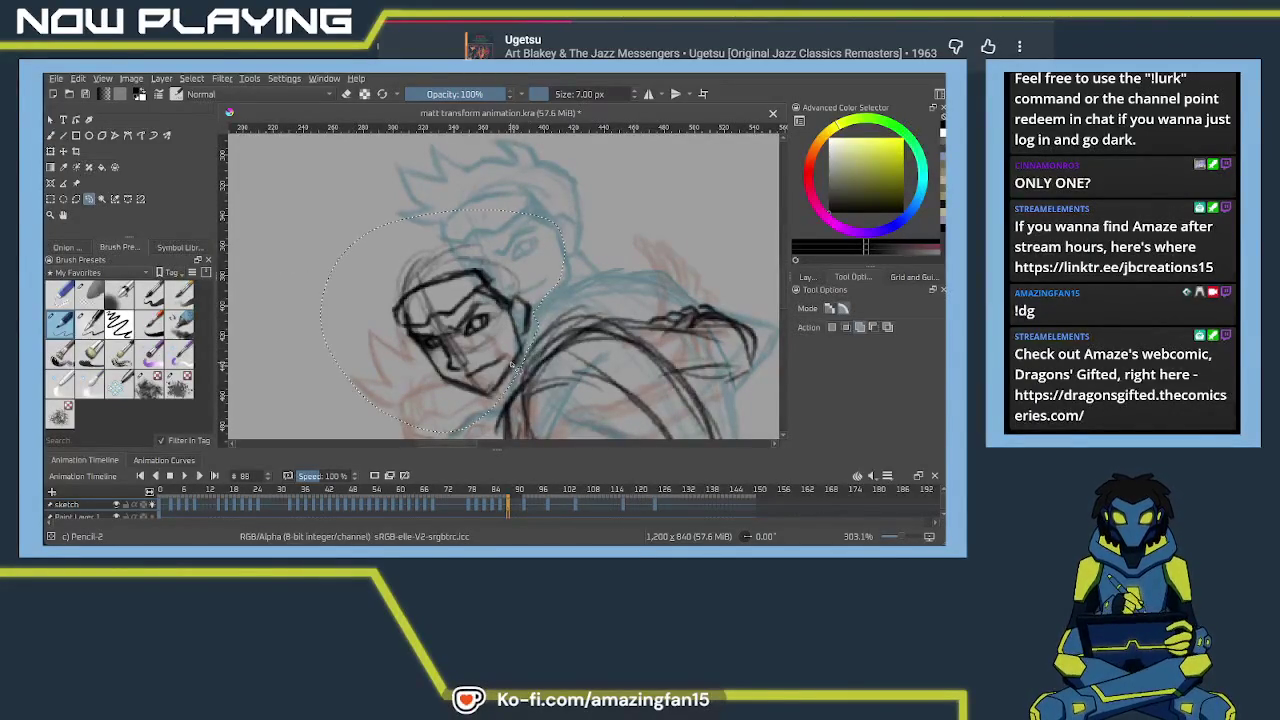
key("ctrl+t")
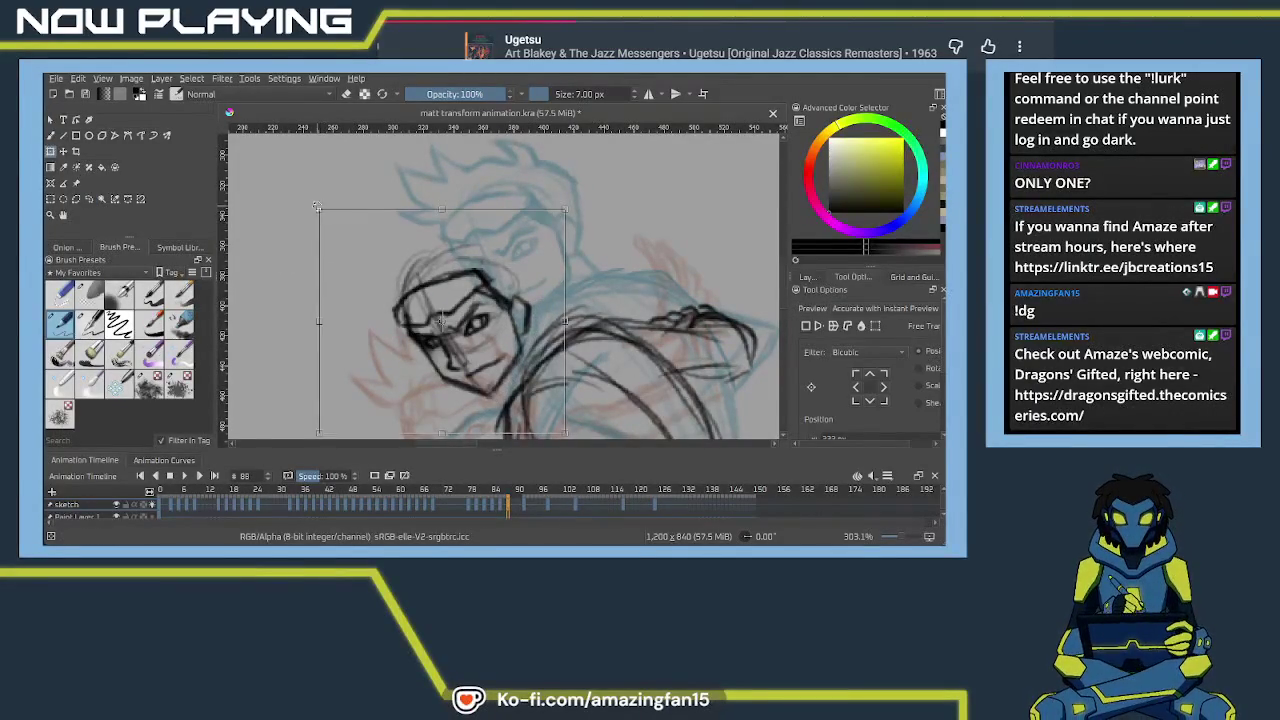
key("Return")
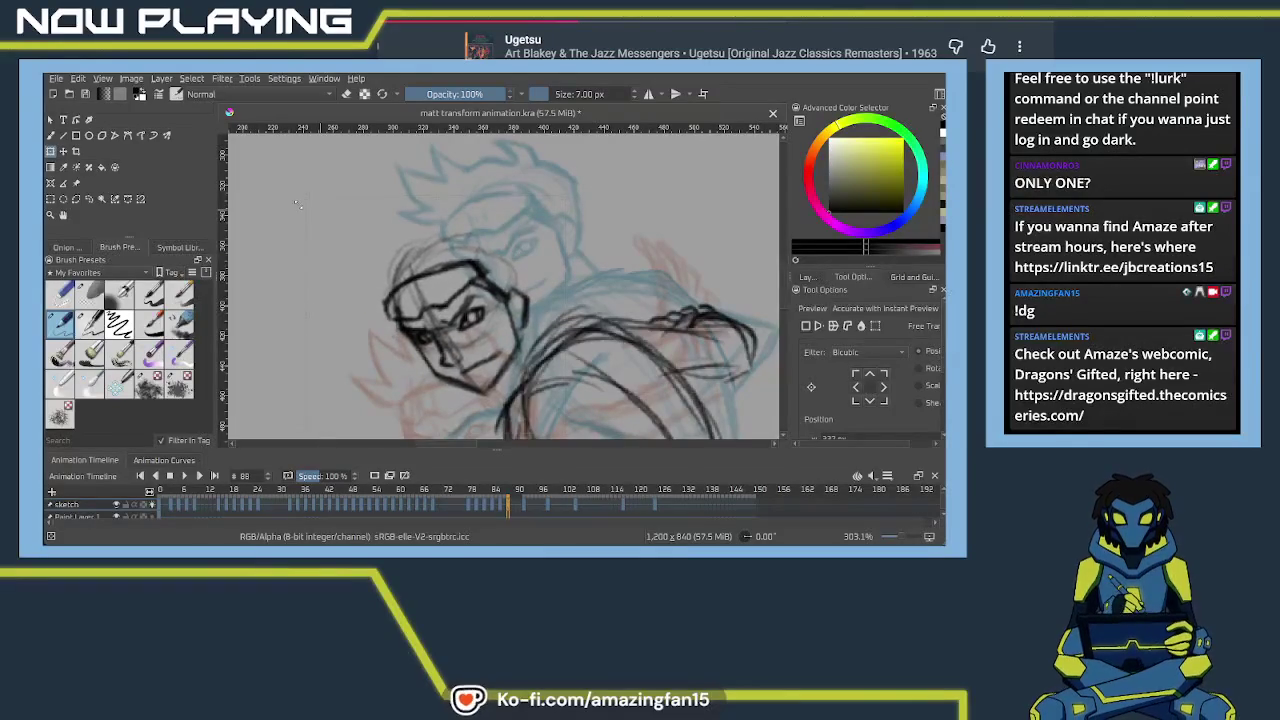
key("ctrl+z")
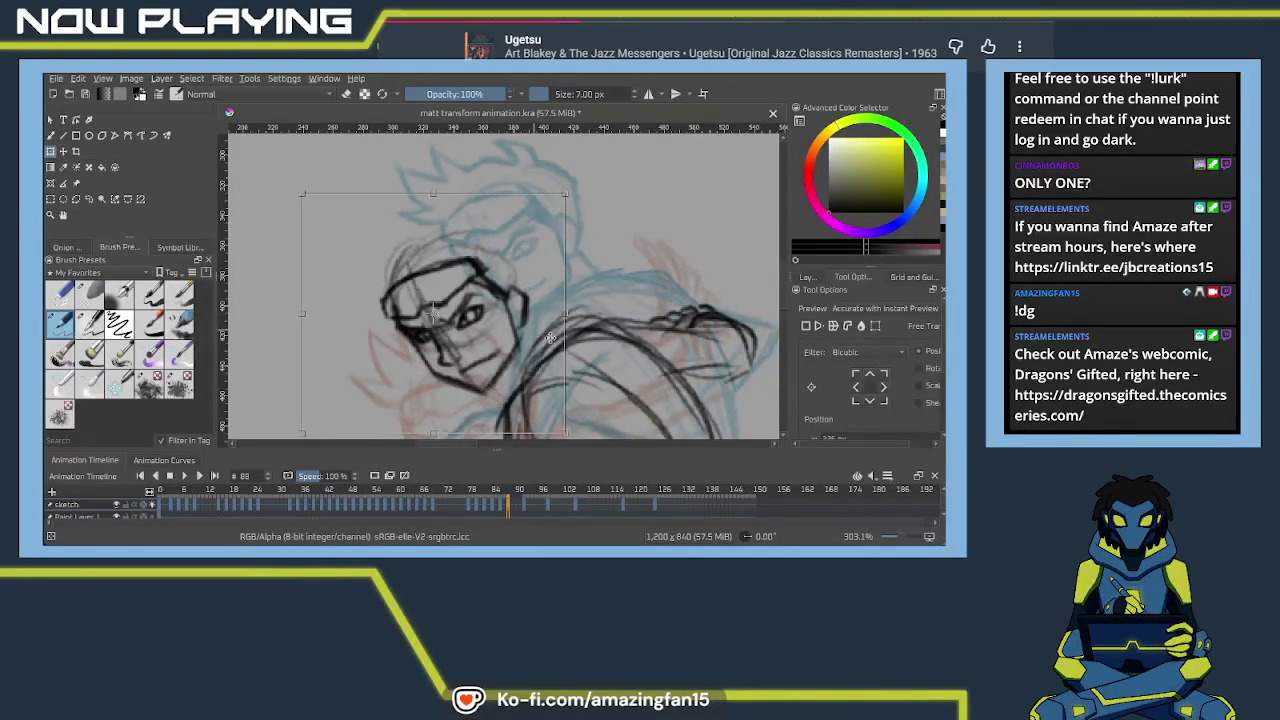
left_click_drag(537, 331, 537, 247)
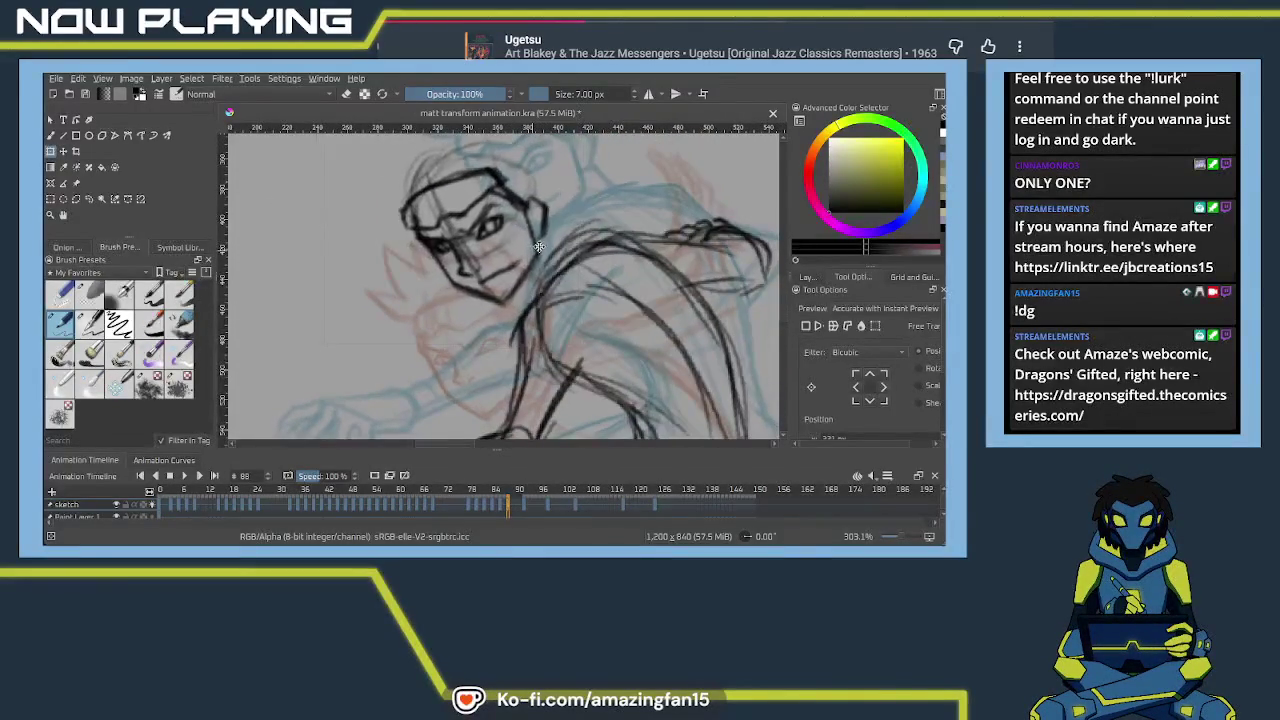
left_click_drag(537, 247, 525, 313)
key("Return")
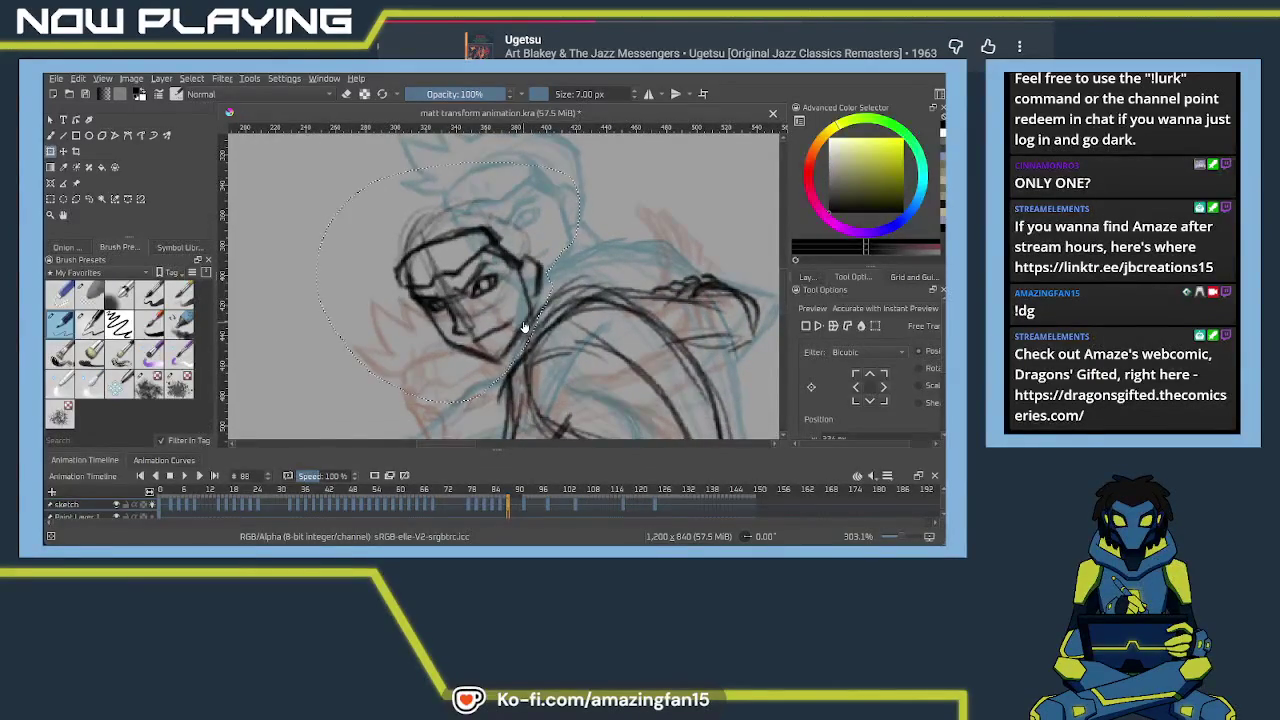
key("b")
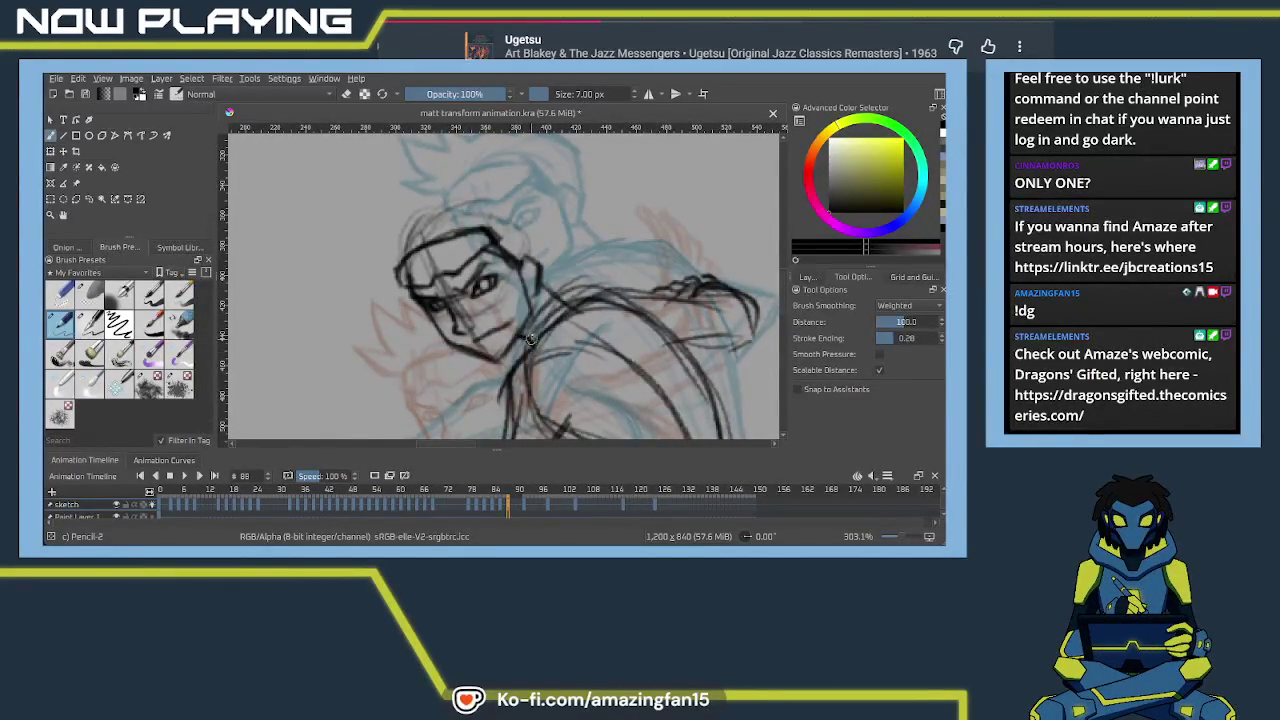
Draw spiky hair strands across the top and left of the head
left_click_drag(488, 195, 545, 262)
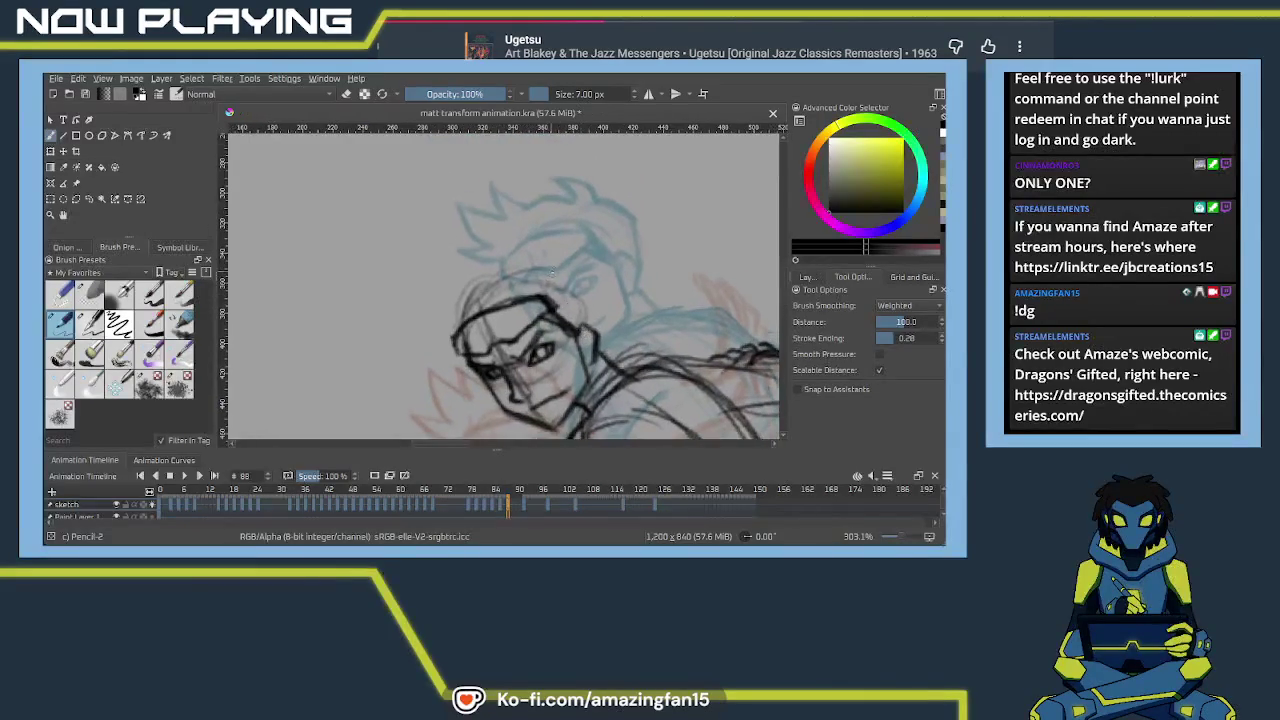
mouse_move(522, 272)
left_mouse_down()
mouse_move(547, 274)
mouse_move(513, 251)
mouse_move(497, 265)
left_mouse_up()
key("ctrl+z")
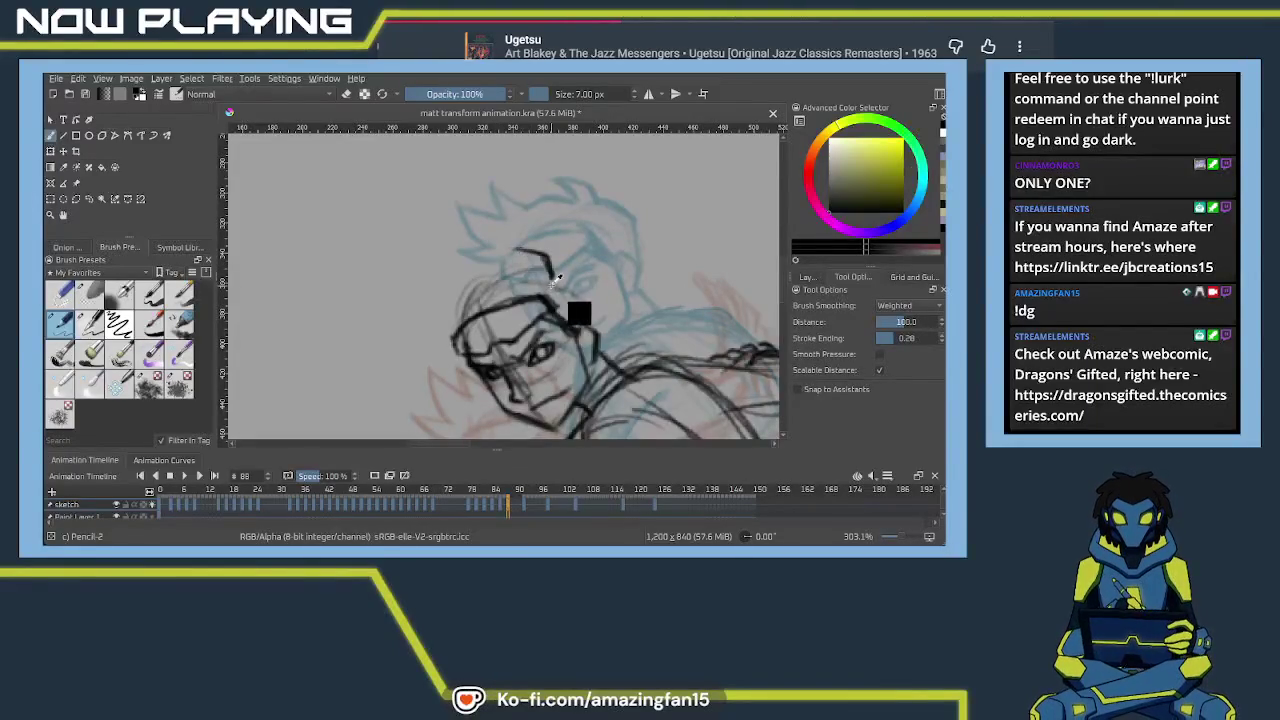
key("ctrl+z")
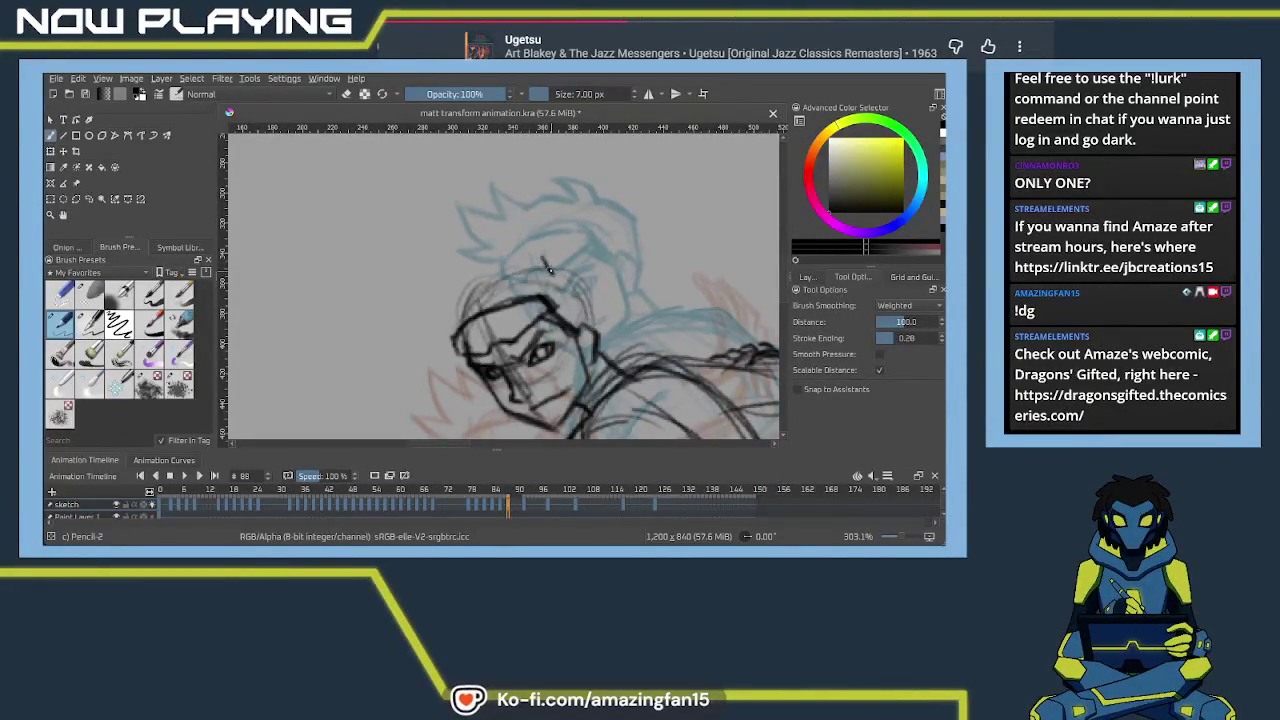
left_click_drag(517, 248, 543, 262)
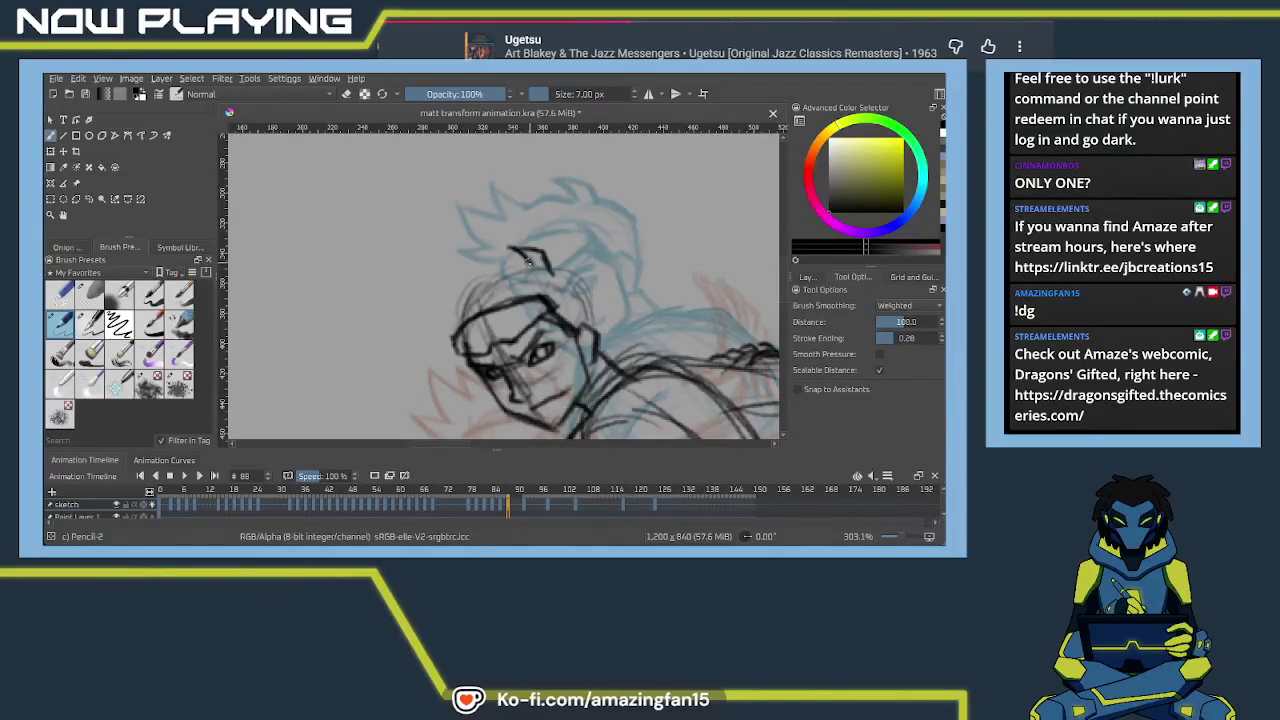
left_click_drag(535, 272, 505, 263)
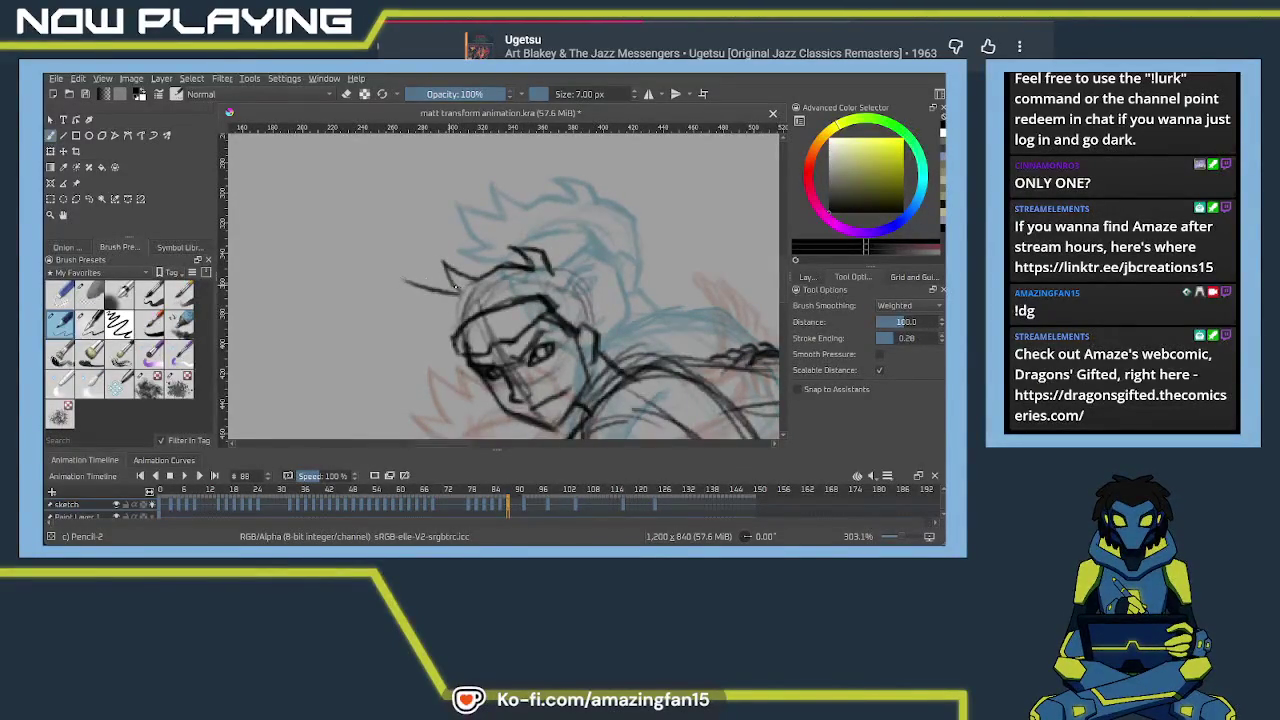
mouse_move(458, 292)
left_mouse_down()
mouse_move(404, 276)
mouse_move(448, 318)
left_mouse_up()
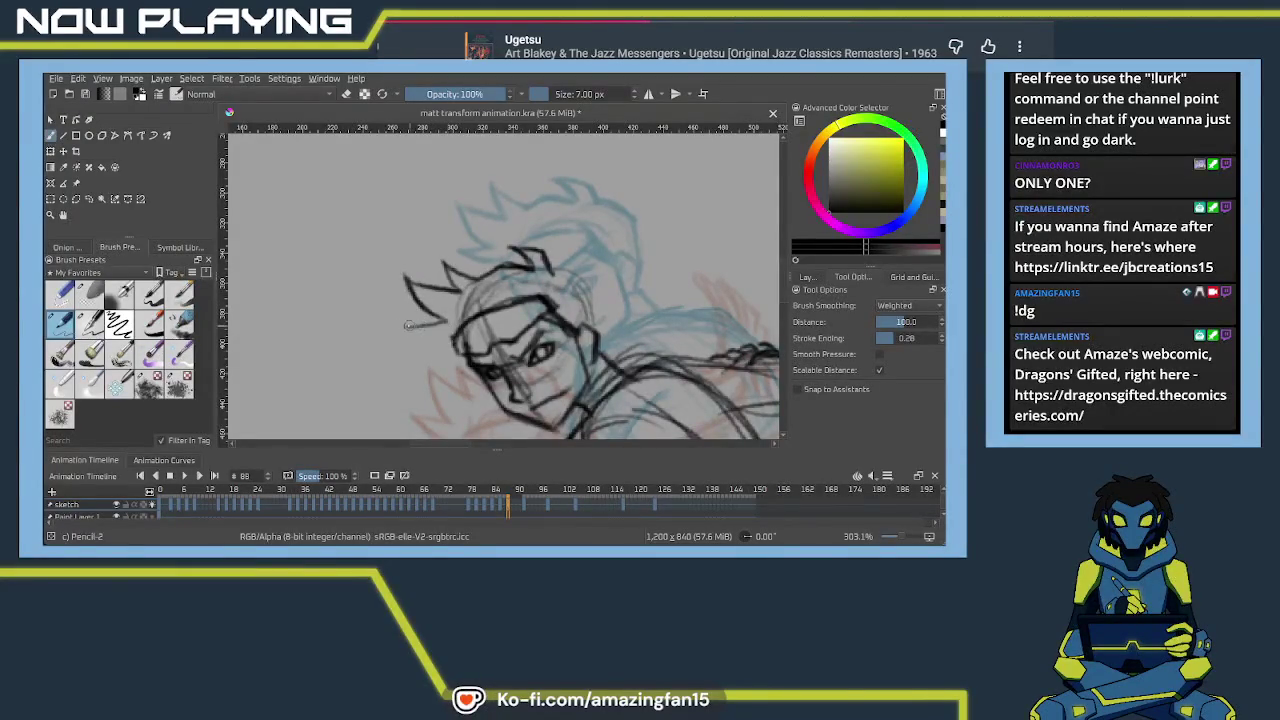
mouse_move(452, 316)
left_mouse_down()
mouse_move(406, 326)
mouse_move(456, 342)
left_mouse_up()
left_click_drag(545, 260, 562, 272)
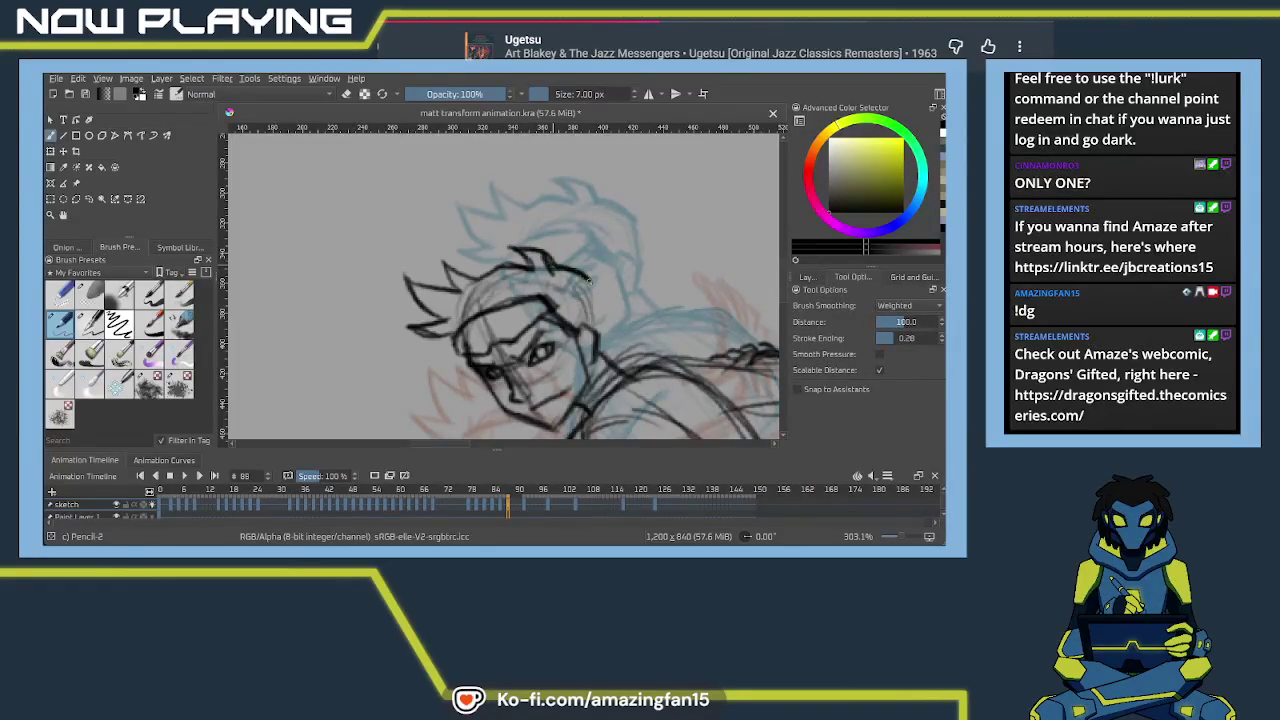
Add a line along the shoulder, then zoom out over the figure
left_click_drag(607, 343, 553, 268)
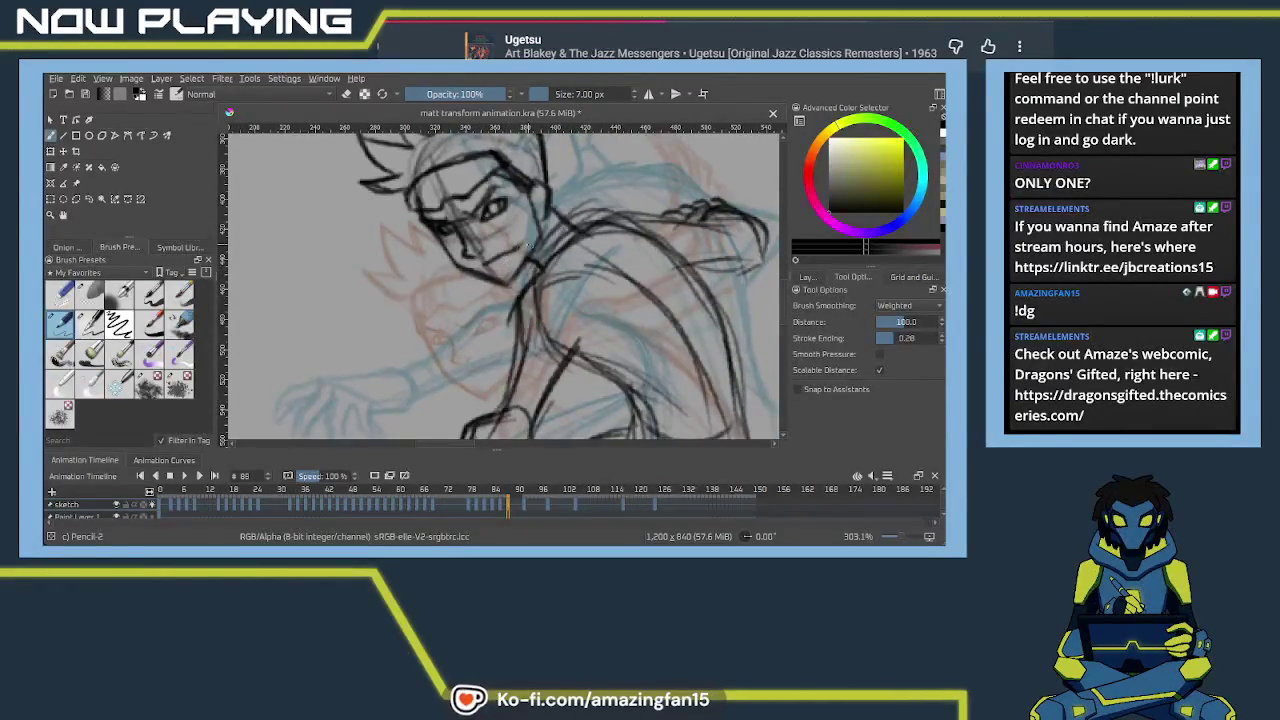
left_click_drag(588, 310, 532, 266)
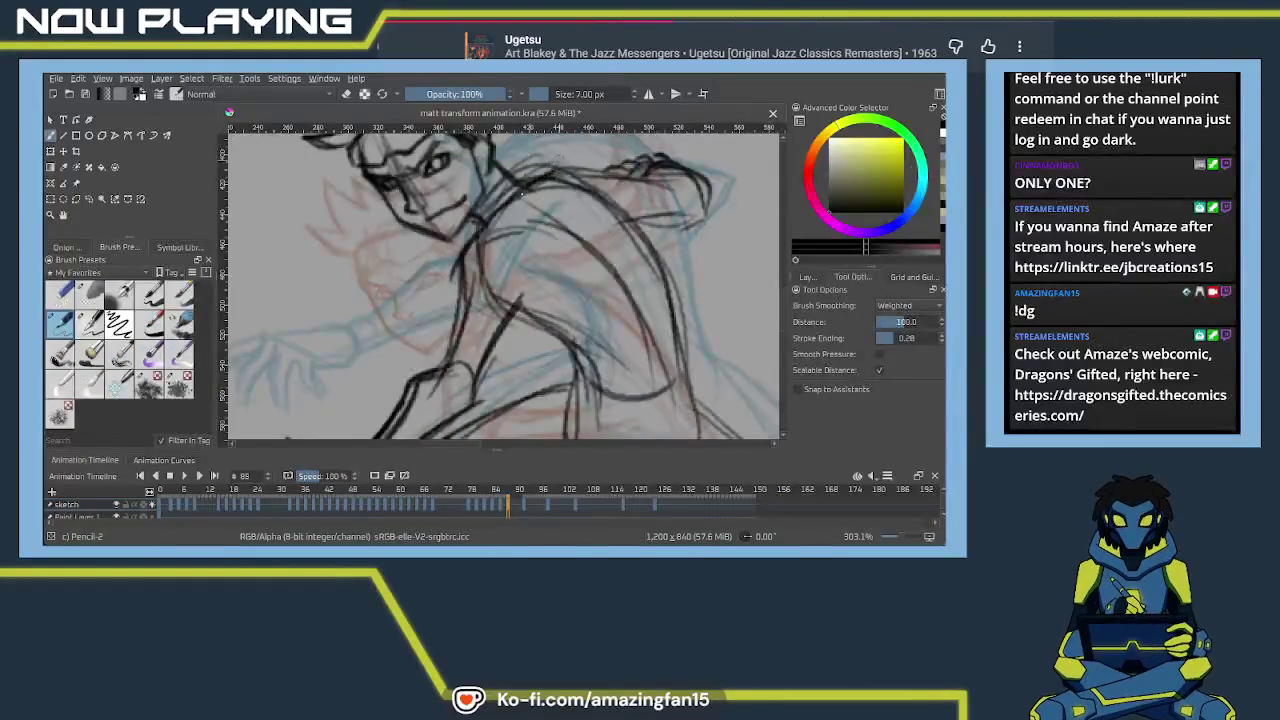
left_click_drag(548, 182, 628, 170)
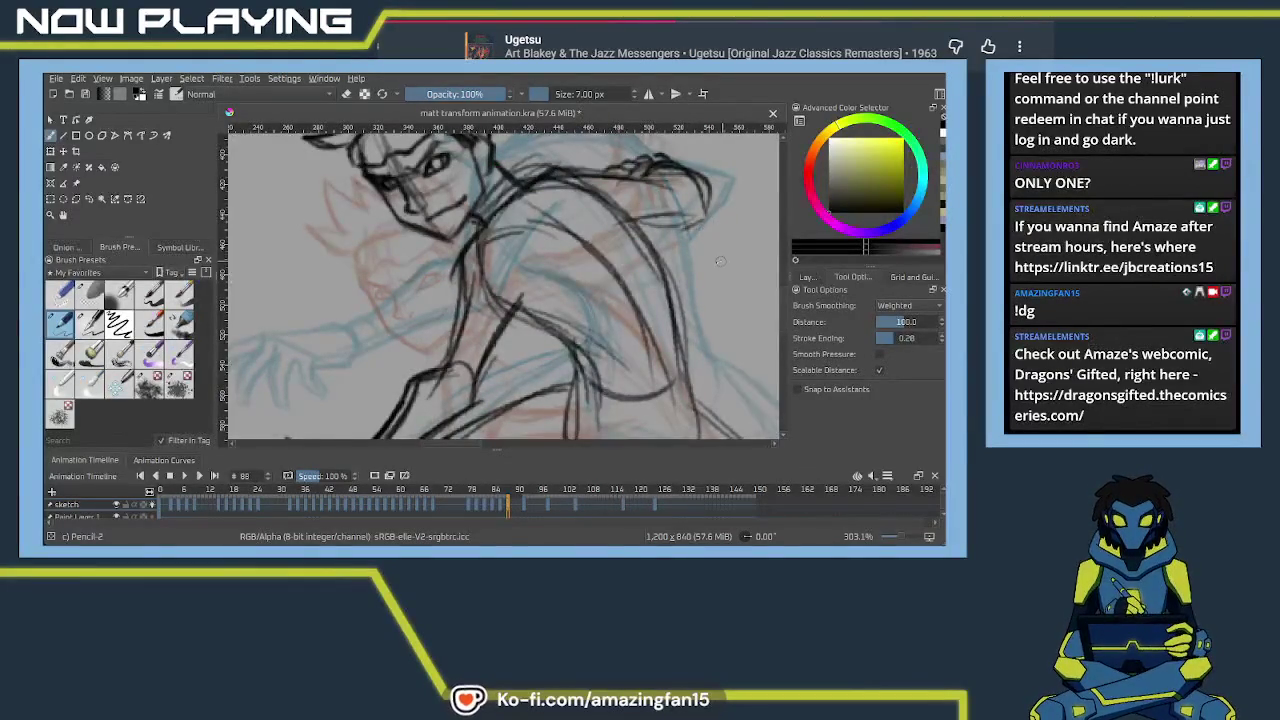
left_click_drag(722, 262, 583, 368)
scroll(500, 300, "down", 2)
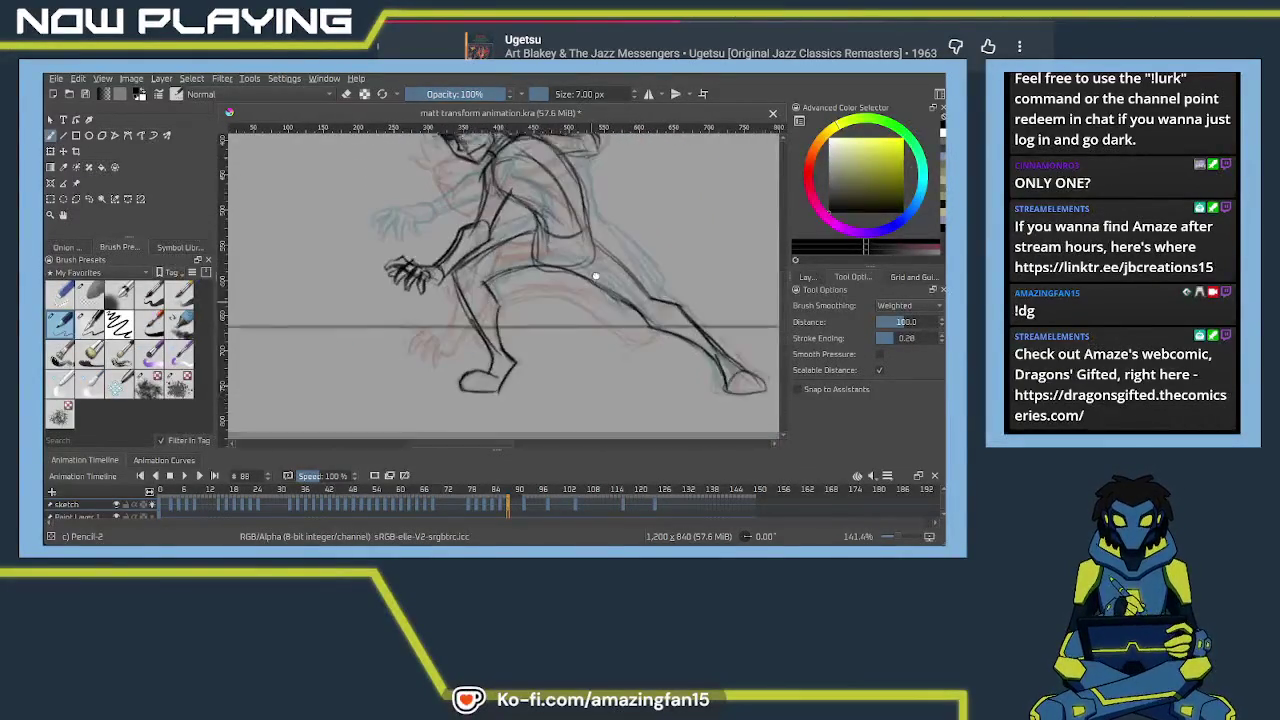
Go to frame 90 and undo so the frame shows no lineart yet
scroll(500, 300, "down", 3)
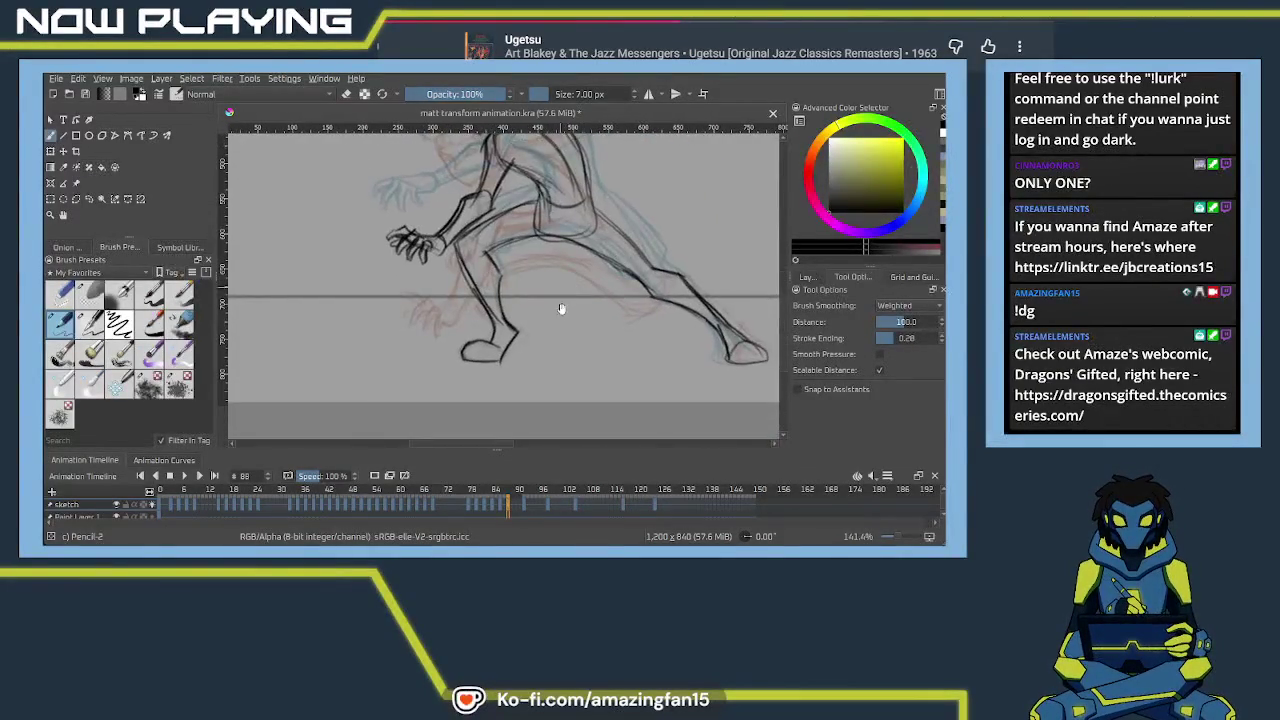
left_click(518, 506)
key("ctrl+z")
scroll(542, 376, "up", 3)
left_click_drag(542, 376, 560, 357)
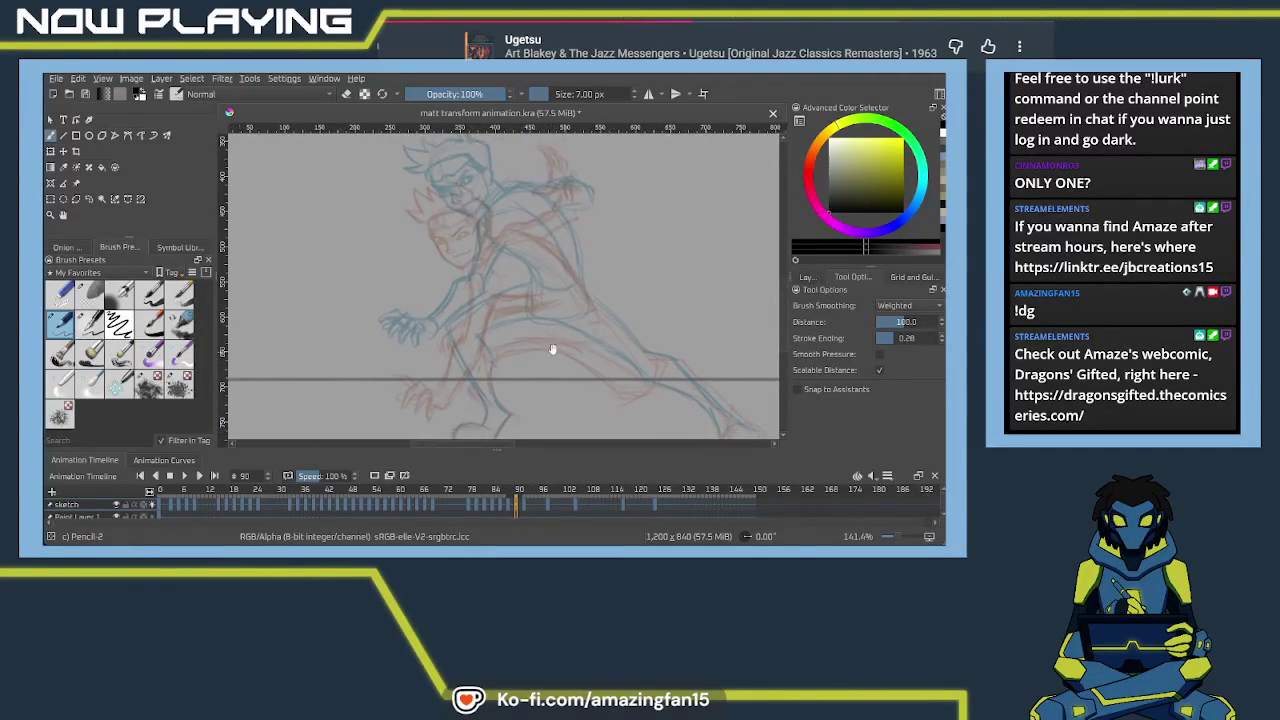
Trace dark pencil lines over the torso, redoing the misplaced strokes
mouse_move(480, 222)
left_mouse_down()
mouse_move(535, 255)
mouse_move(550, 305)
left_mouse_up()
key("ctrl+z")
left_click_drag(505, 245, 552, 320)
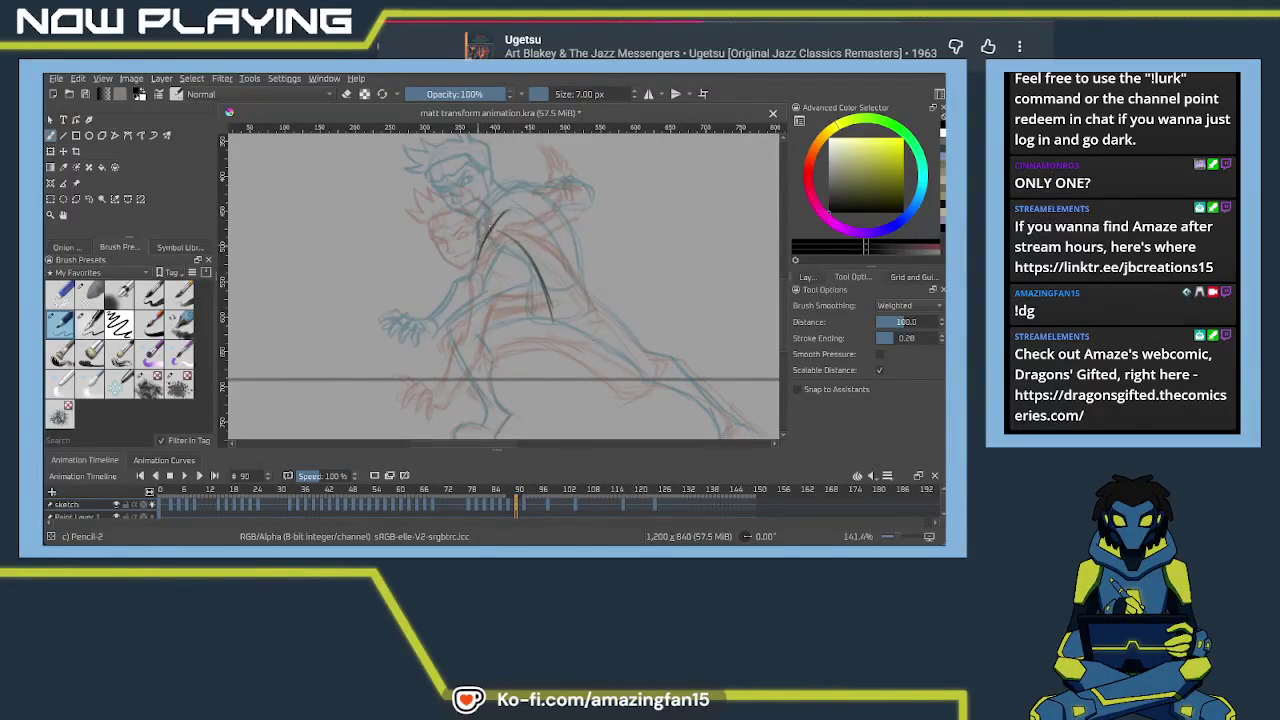
mouse_move(516, 212)
left_mouse_down()
mouse_move(562, 254)
mouse_move(563, 280)
left_mouse_up()
key("ctrl+z")
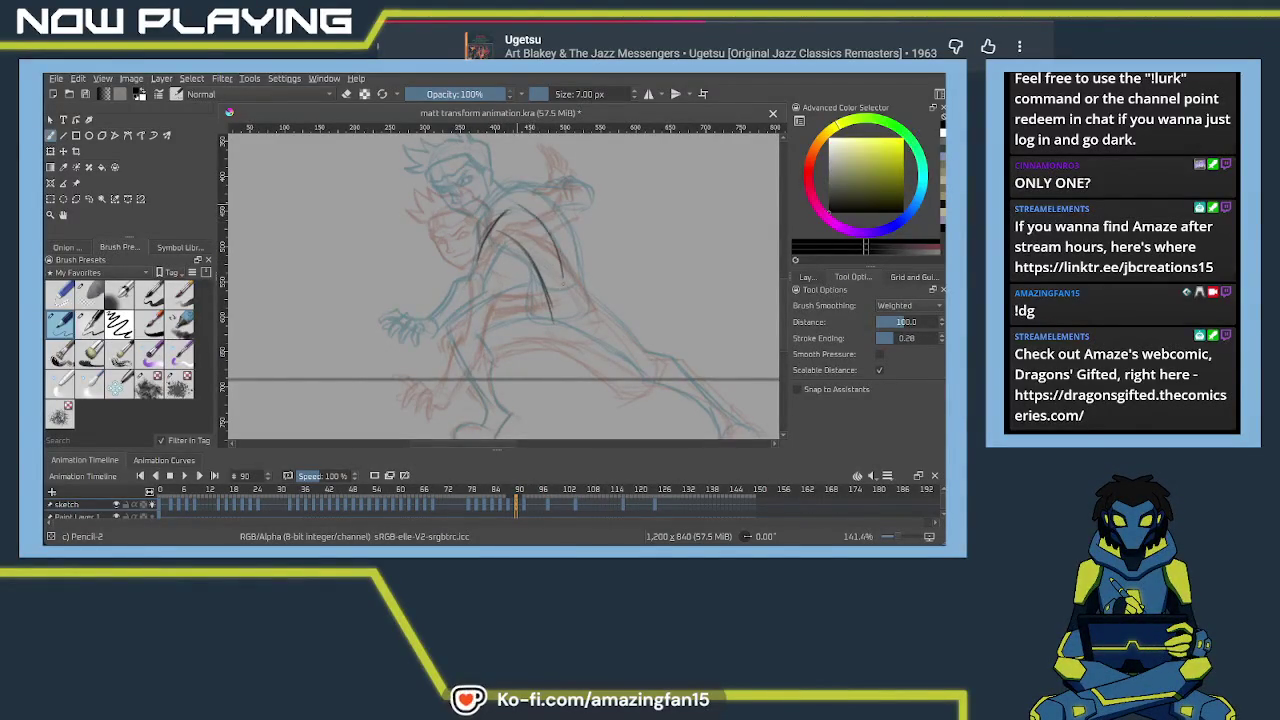
mouse_move(480, 262)
left_mouse_down()
mouse_move(538, 308)
mouse_move(529, 332)
left_mouse_up()
left_click_drag(560, 249, 575, 280)
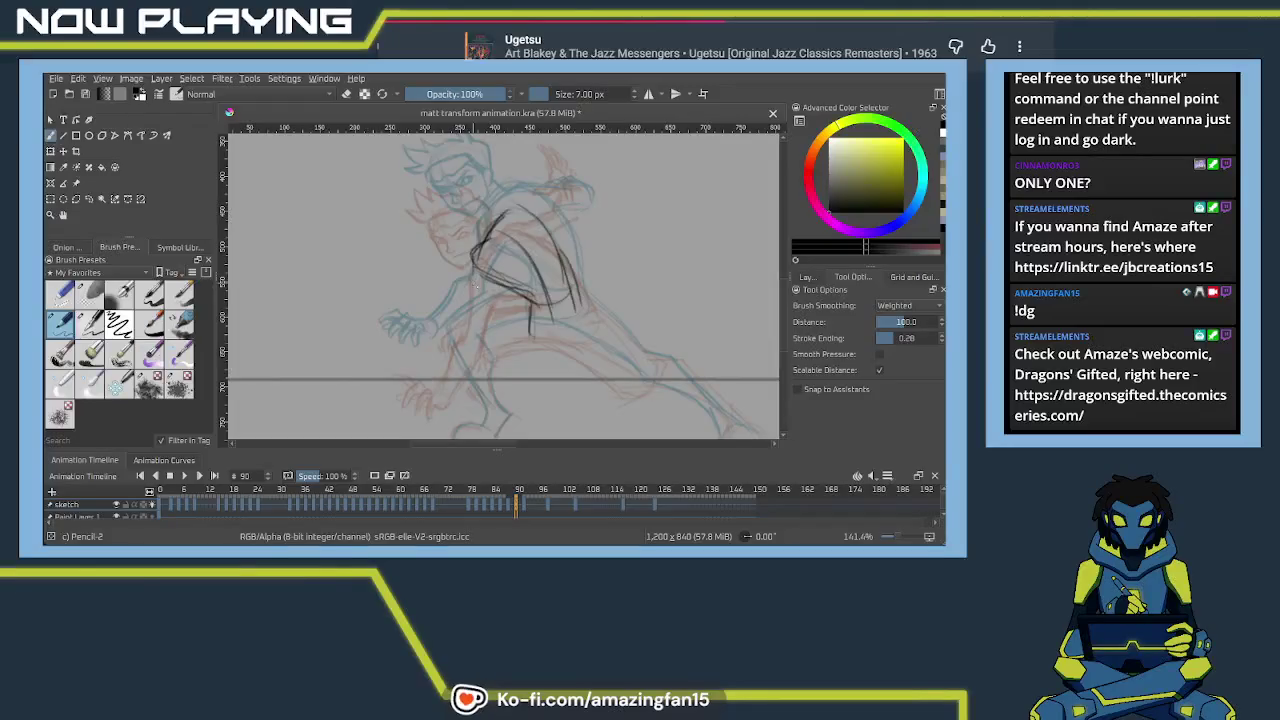
left_click_drag(490, 215, 478, 285)
left_click_drag(540, 215, 578, 302)
Redraw the hip curve and the horizontal front-thigh line, then show the onion skin settings
scroll(575, 265, "down", 2)
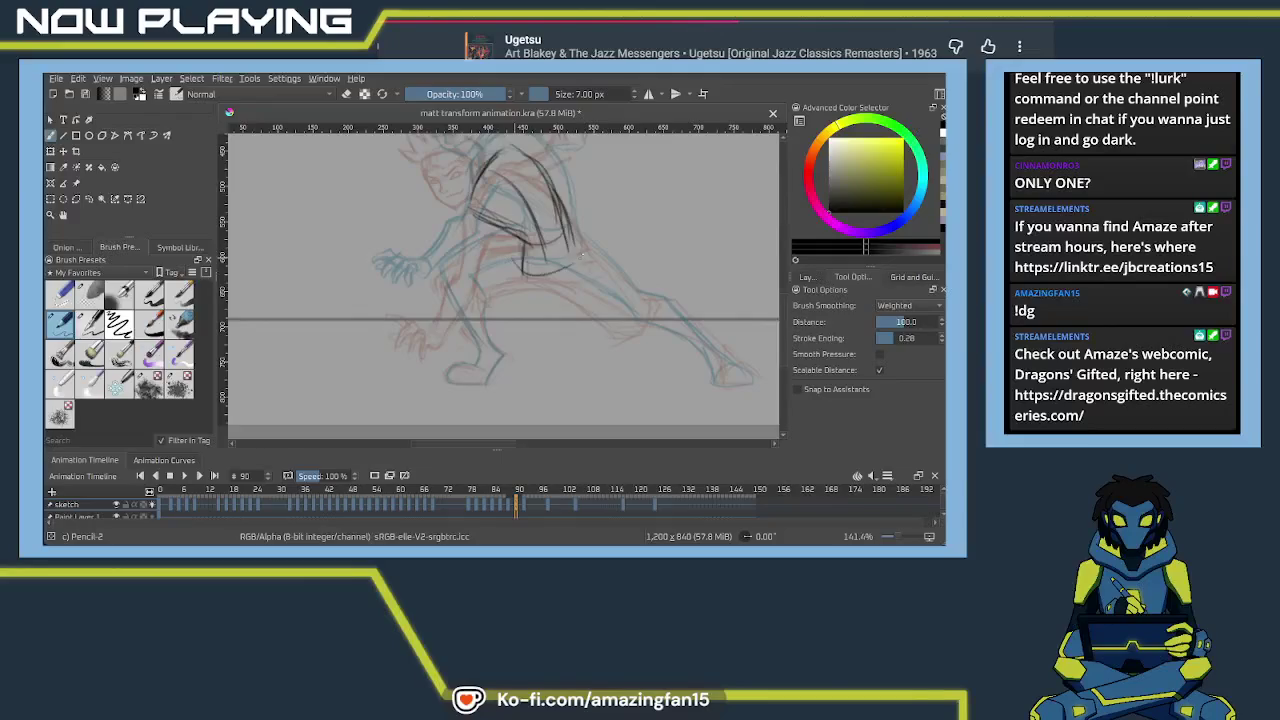
mouse_move(616, 298)
left_mouse_down()
mouse_move(562, 295)
mouse_move(715, 374)
left_mouse_up()
scroll(614, 298, "up", 1)
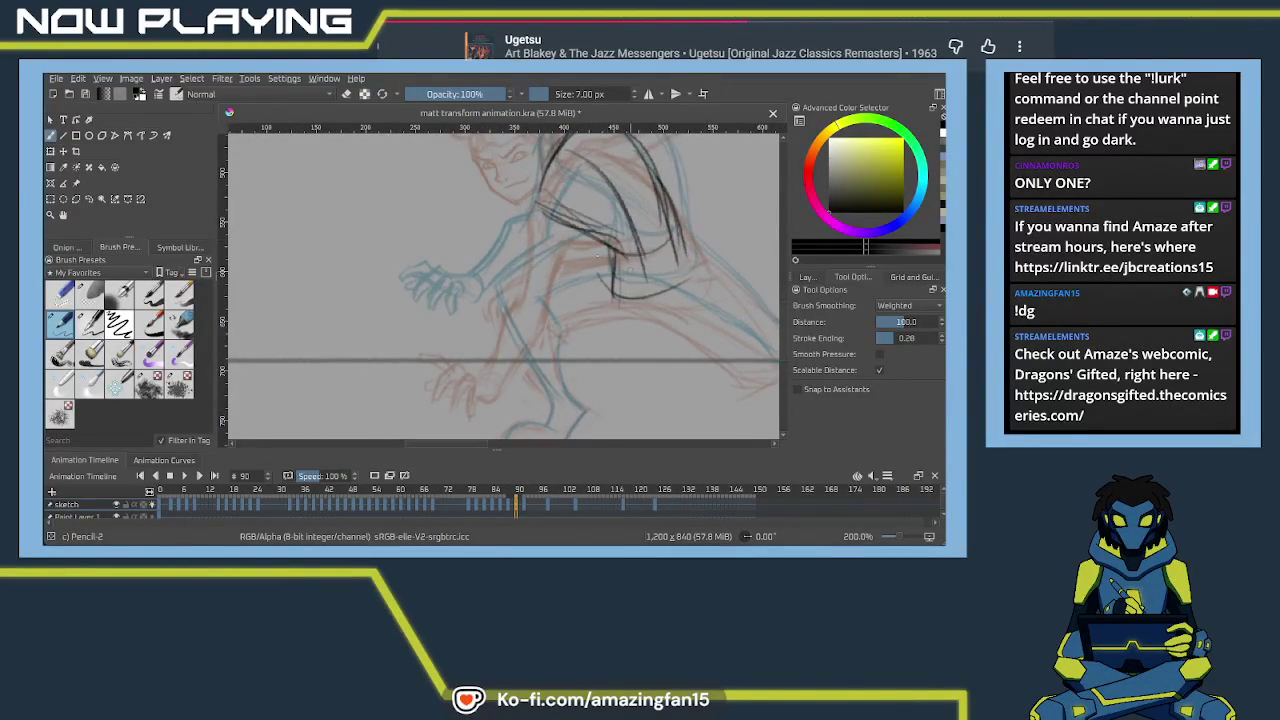
key("ctrl+z")
mouse_move(610, 248)
left_mouse_down()
mouse_move(490, 290)
mouse_move(530, 370)
left_mouse_up()
left_click_drag(538, 298, 630, 292)
key("ctrl+z")
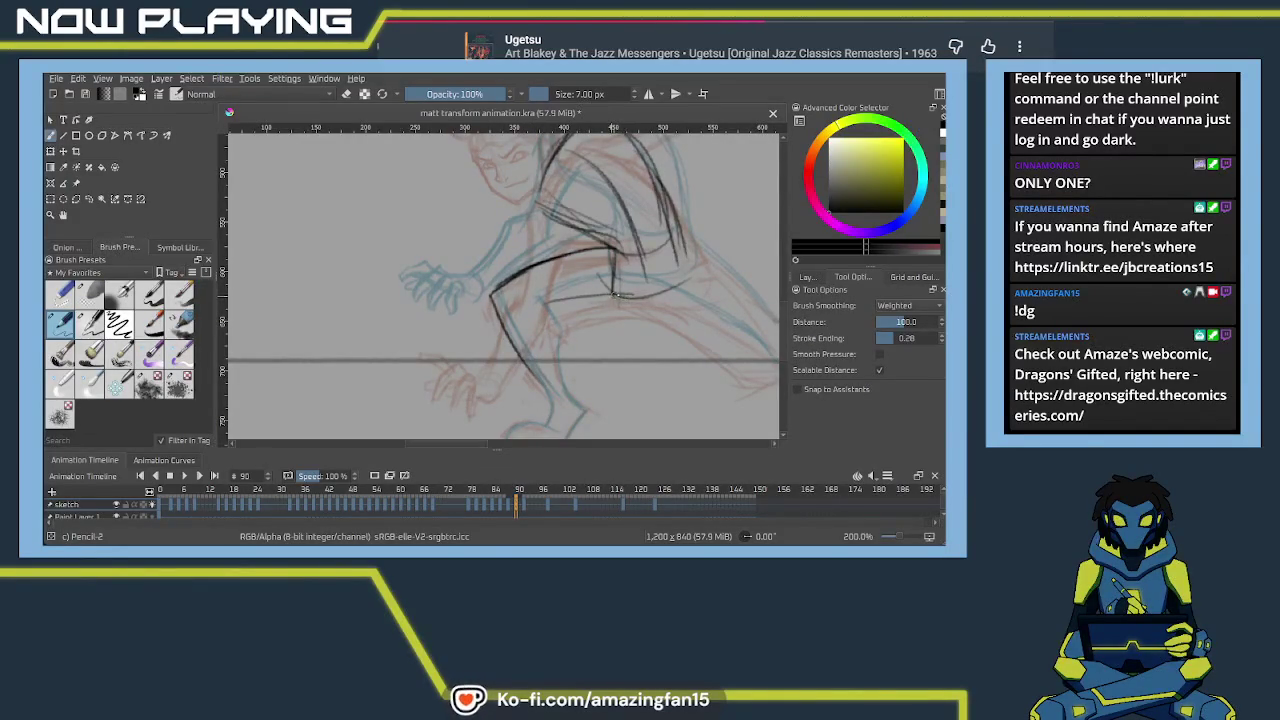
left_click_drag(538, 301, 612, 293)
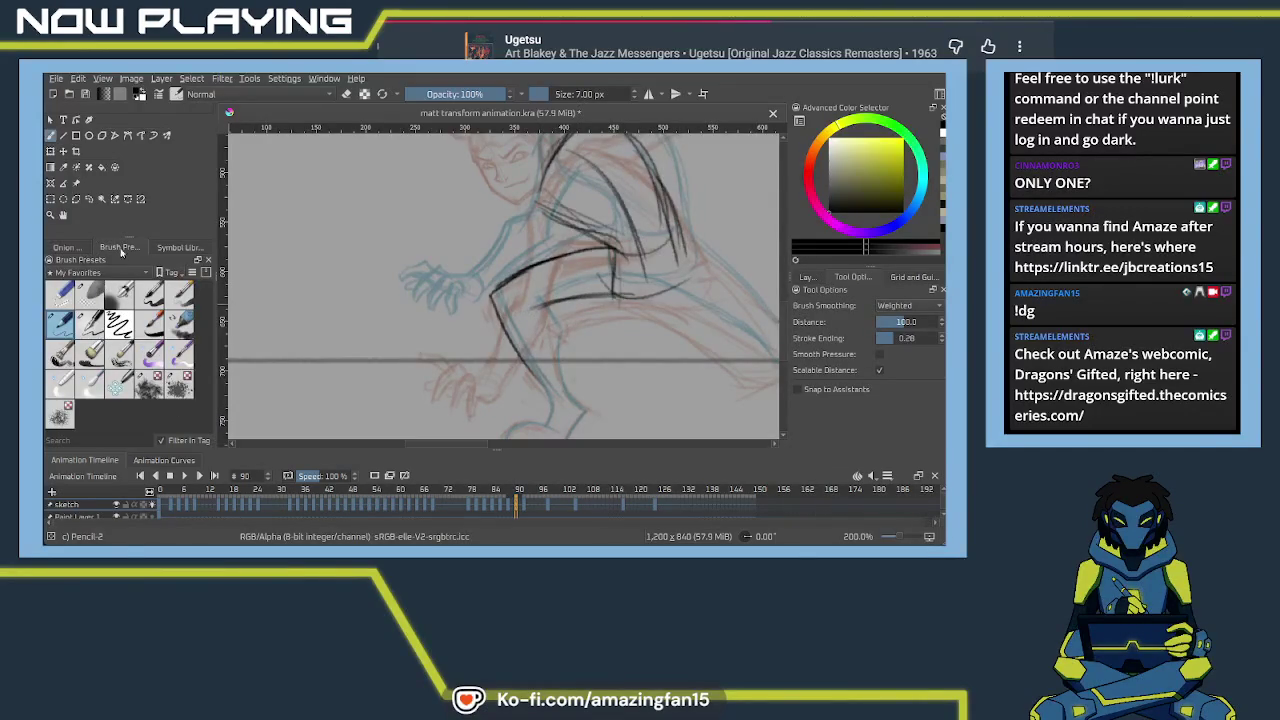
left_click(66, 247)
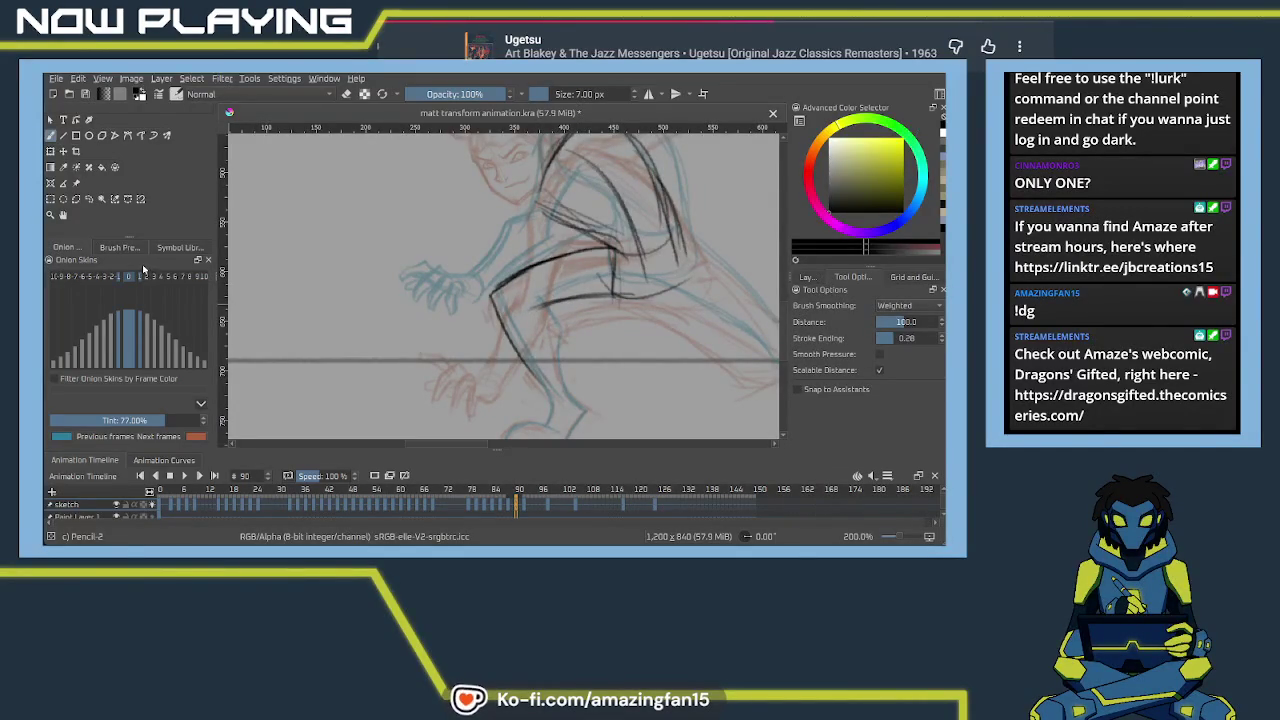
Back in brush presets, trace the front lower leg and the bottom of the foot
left_click(137, 249)
mouse_move(519, 310)
left_mouse_down()
mouse_move(410, 268)
mouse_move(444, 278)
mouse_move(432, 334)
left_mouse_up()
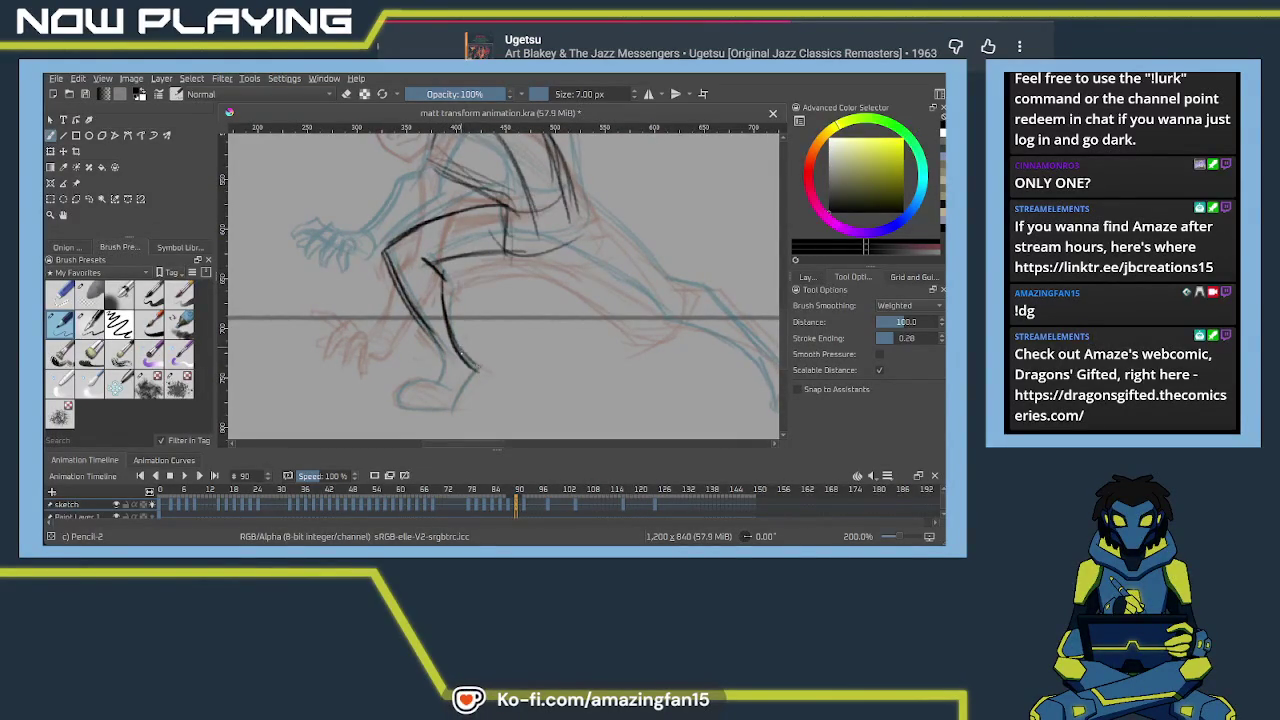
mouse_move(462, 356)
left_mouse_down()
mouse_move(484, 371)
mouse_move(452, 414)
left_mouse_up()
left_click_drag(436, 348, 442, 390)
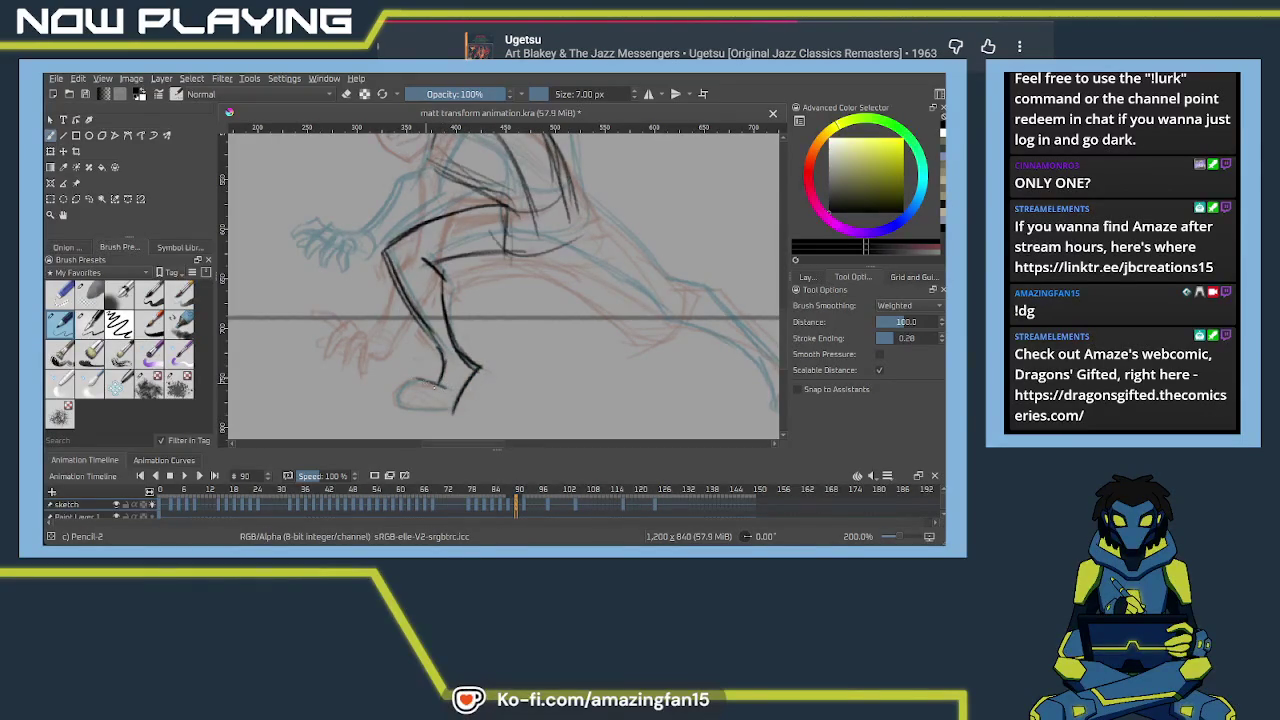
left_click_drag(402, 405, 453, 410)
Trace the upper thigh and the outstretched back leg, darkening it near the foot
left_click_drag(557, 362, 503, 421)
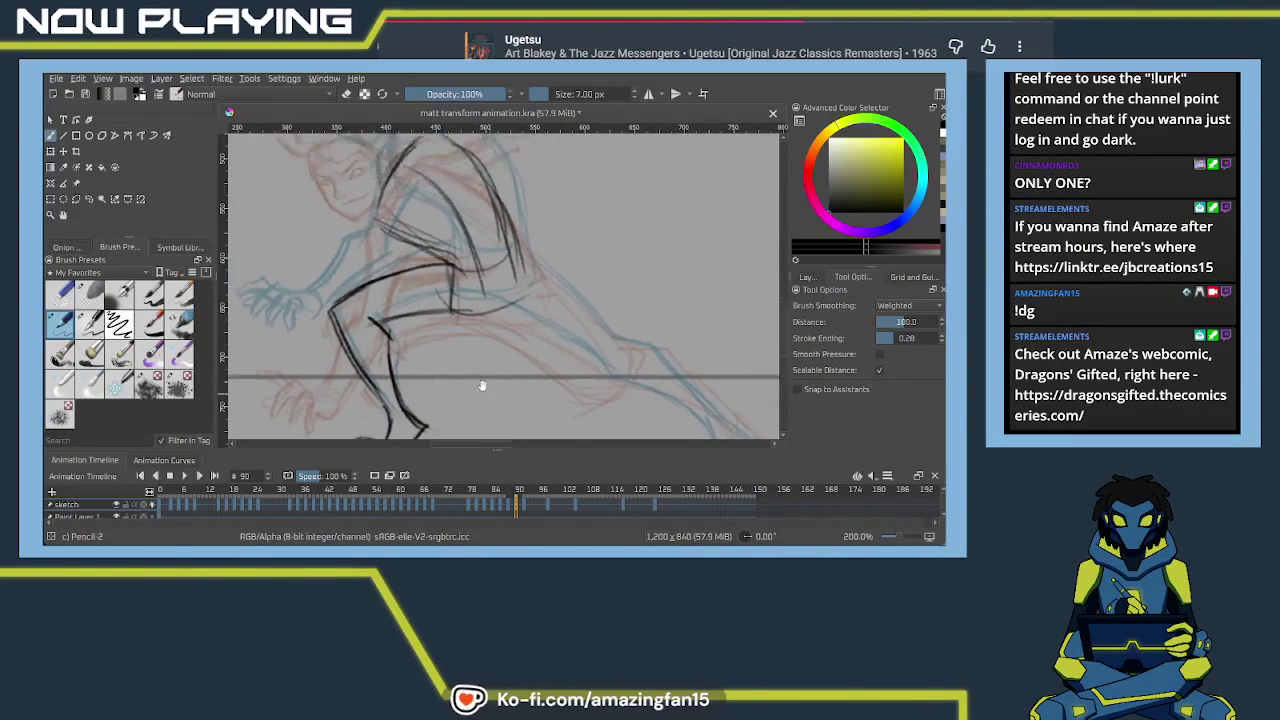
left_click_drag(392, 266, 330, 302)
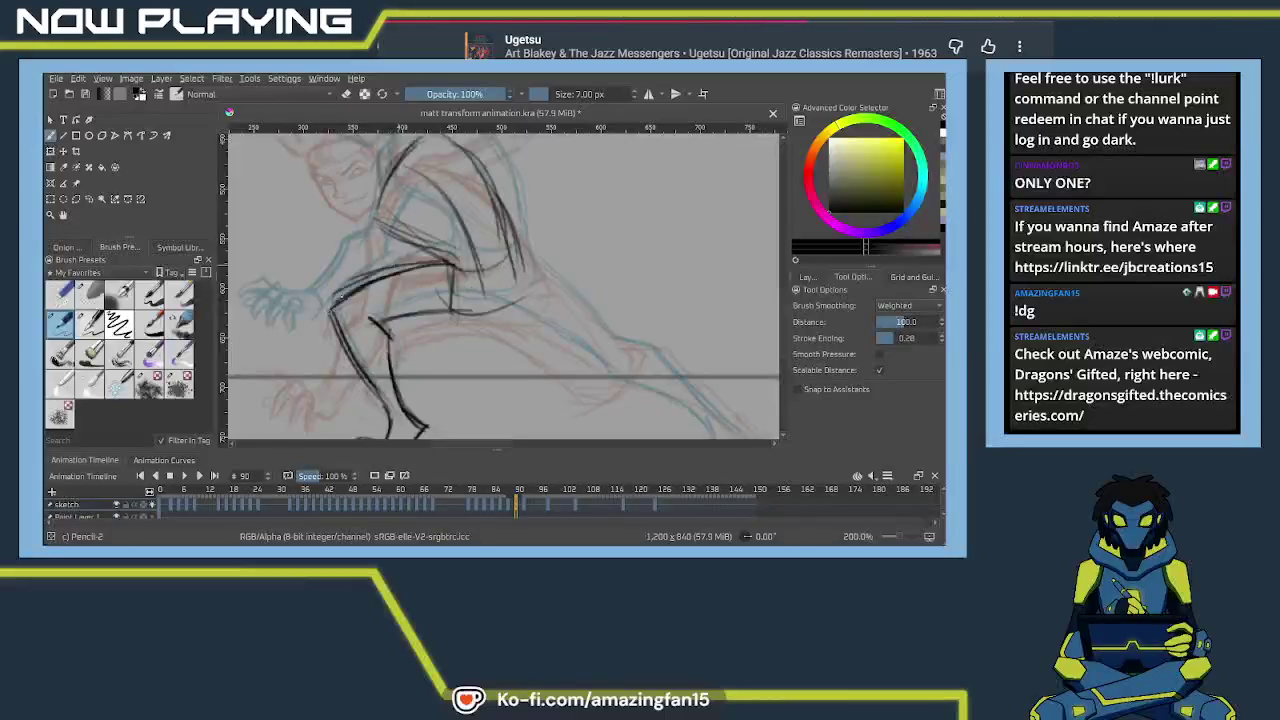
mouse_move(404, 320)
left_mouse_down()
mouse_move(458, 338)
mouse_move(494, 326)
mouse_move(552, 356)
left_mouse_up()
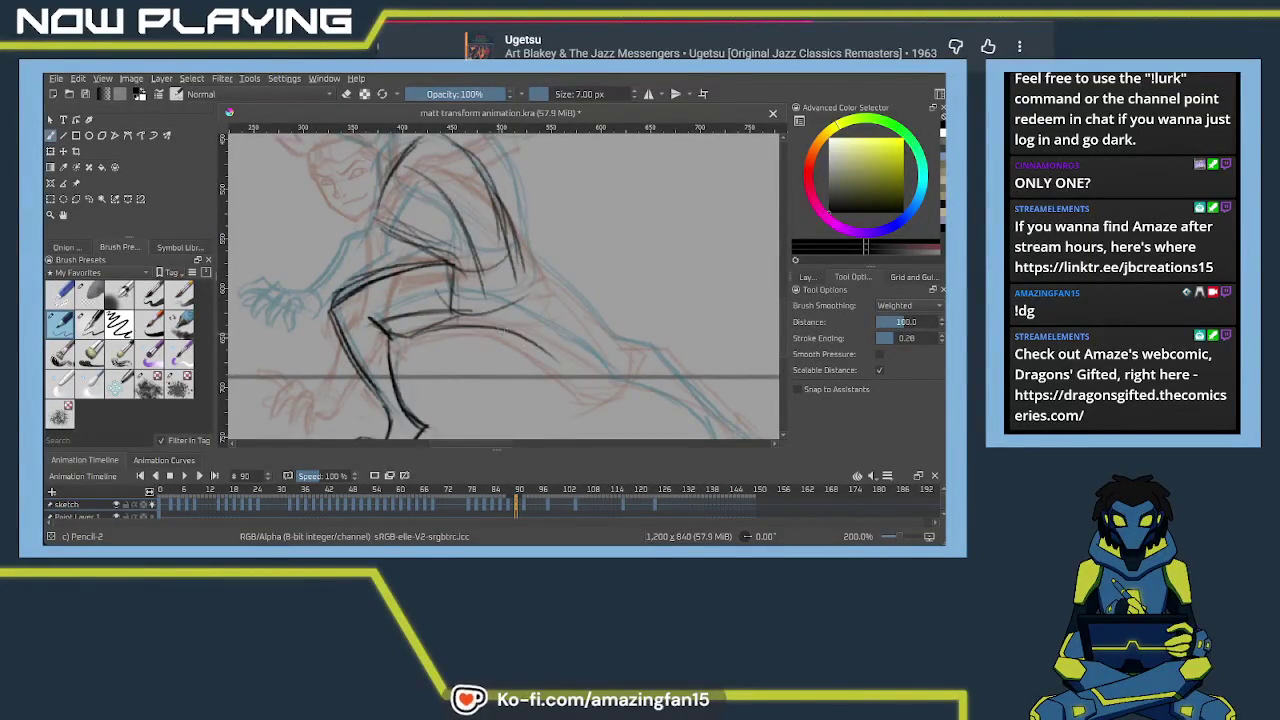
mouse_move(742, 432)
left_mouse_down()
mouse_move(563, 337)
mouse_move(552, 376)
left_mouse_up()
mouse_move(550, 320)
left_mouse_down()
mouse_move(586, 350)
mouse_move(545, 366)
mouse_move(598, 372)
left_mouse_up()
Darken the back foot and redraw a shorter line along the figure's back
left_click_drag(535, 340, 578, 392)
left_click_drag(348, 250, 414, 271)
left_click_drag(306, 246, 436, 283)
key("ctrl+z")
left_click_drag(330, 249, 424, 284)
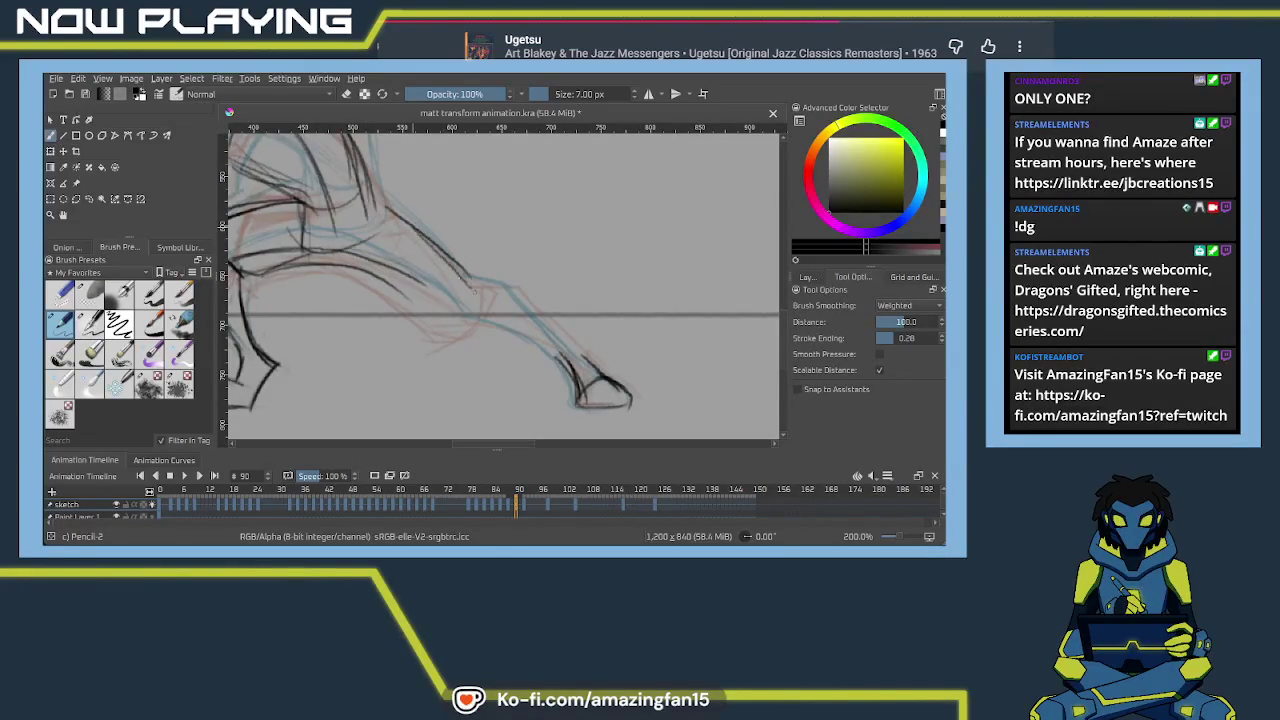
left_click_drag(388, 205, 466, 282)
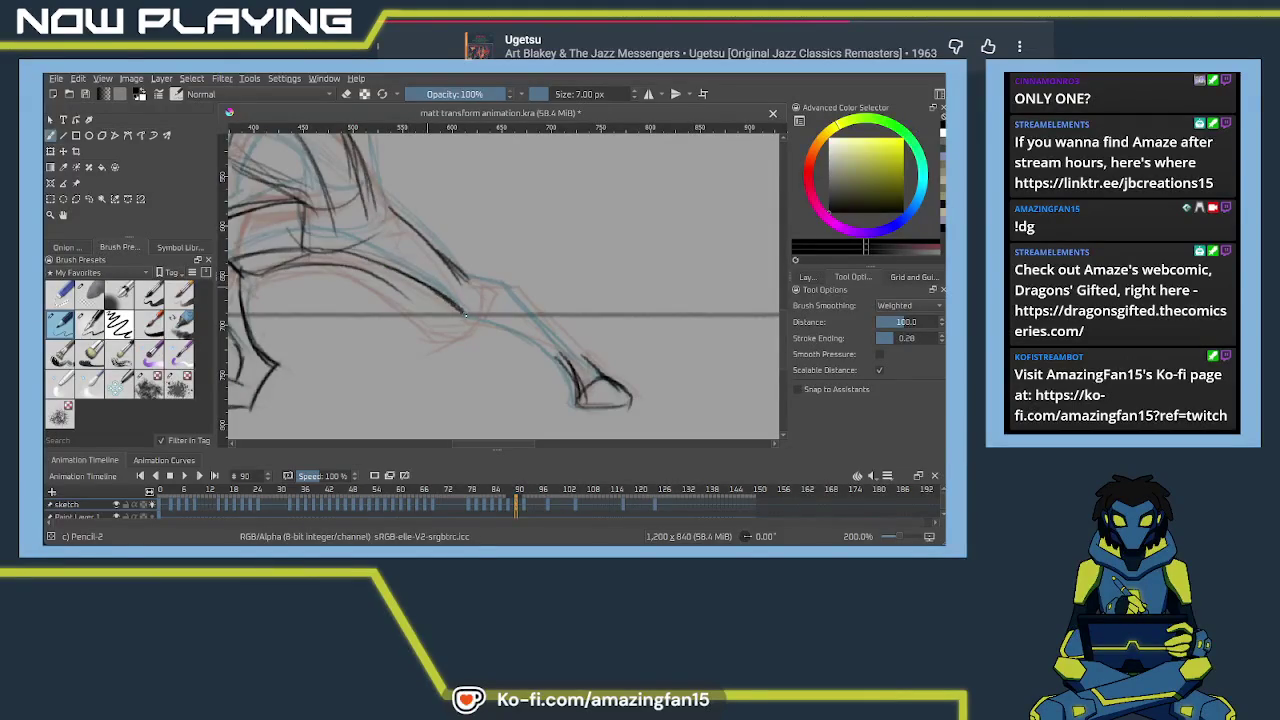
Add strokes down the stretched leg toward the foot, redoing a trial stroke
left_click_drag(464, 314, 568, 372)
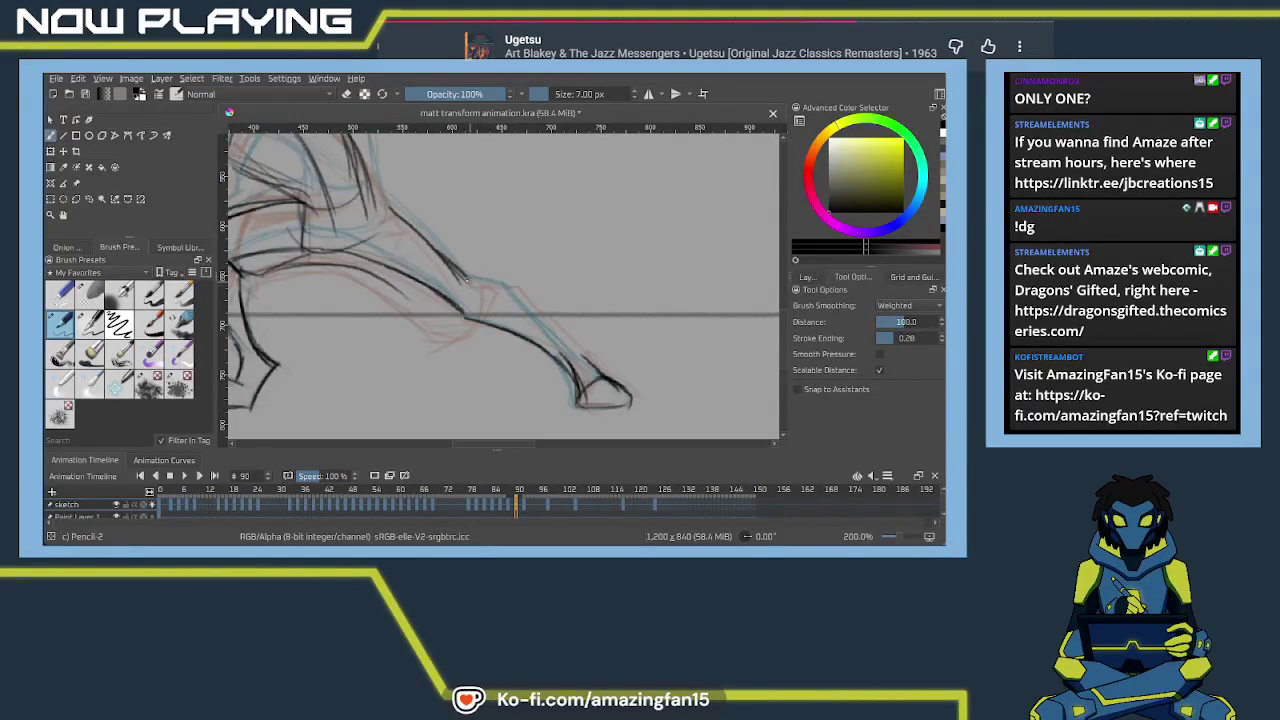
left_click_drag(514, 288, 578, 360)
left_click_drag(534, 312, 590, 366)
left_click_drag(382, 280, 472, 320)
left_click_drag(400, 300, 526, 358)
key("ctrl+z")
left_click_drag(452, 304, 516, 360)
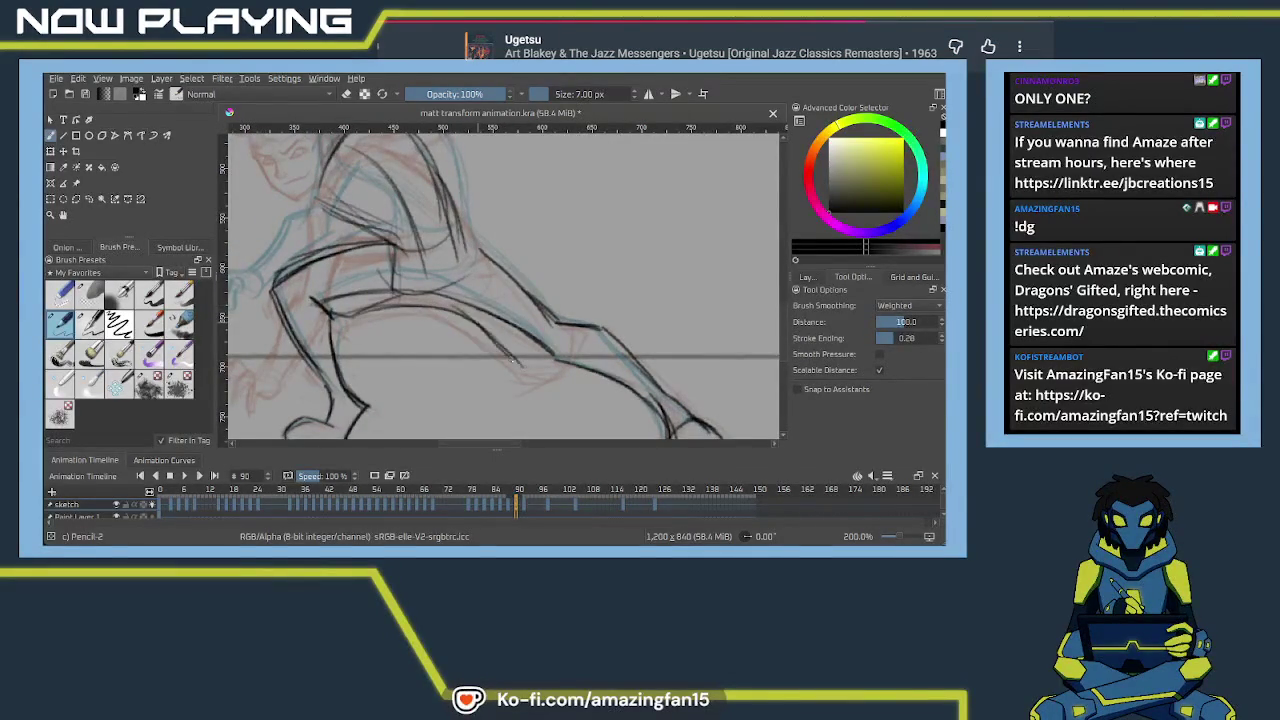
Trace the upper leg lines and arc strokes up the side of the torso
left_click_drag(473, 246, 558, 322)
mouse_move(516, 280)
left_mouse_down()
mouse_move(558, 324)
mouse_move(443, 323)
mouse_move(586, 348)
left_mouse_up()
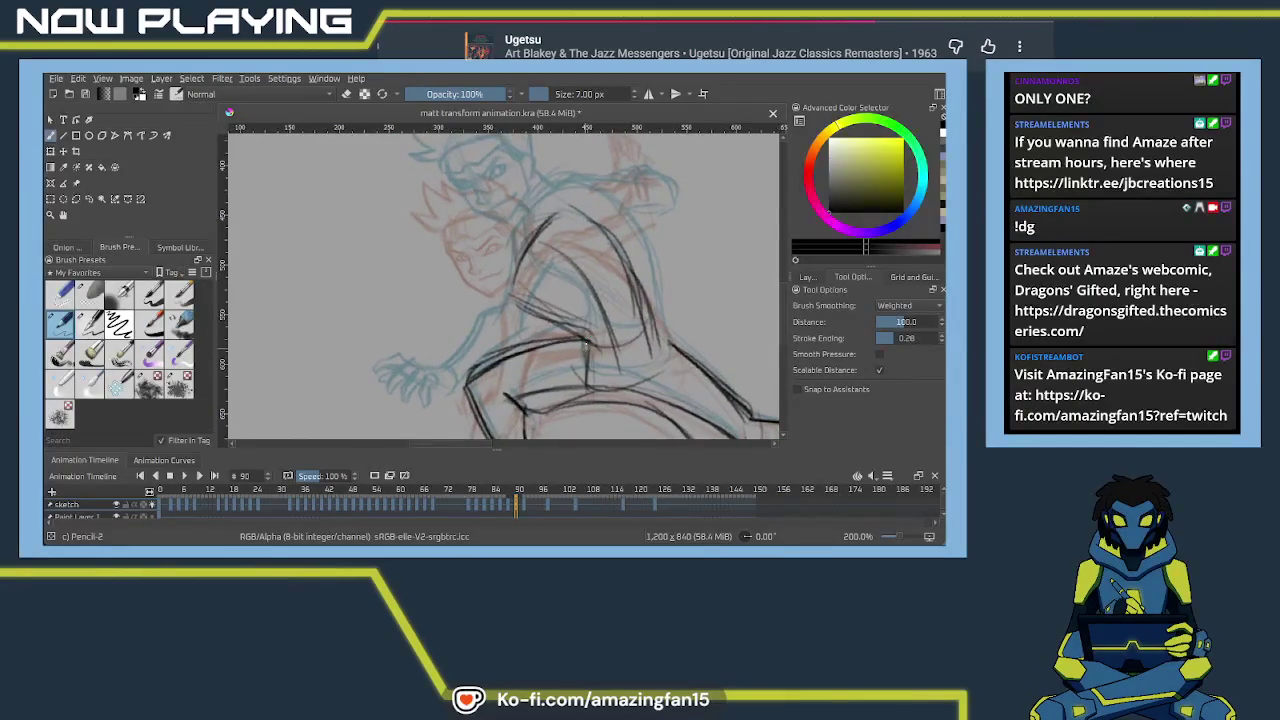
left_click_drag(512, 270, 576, 325)
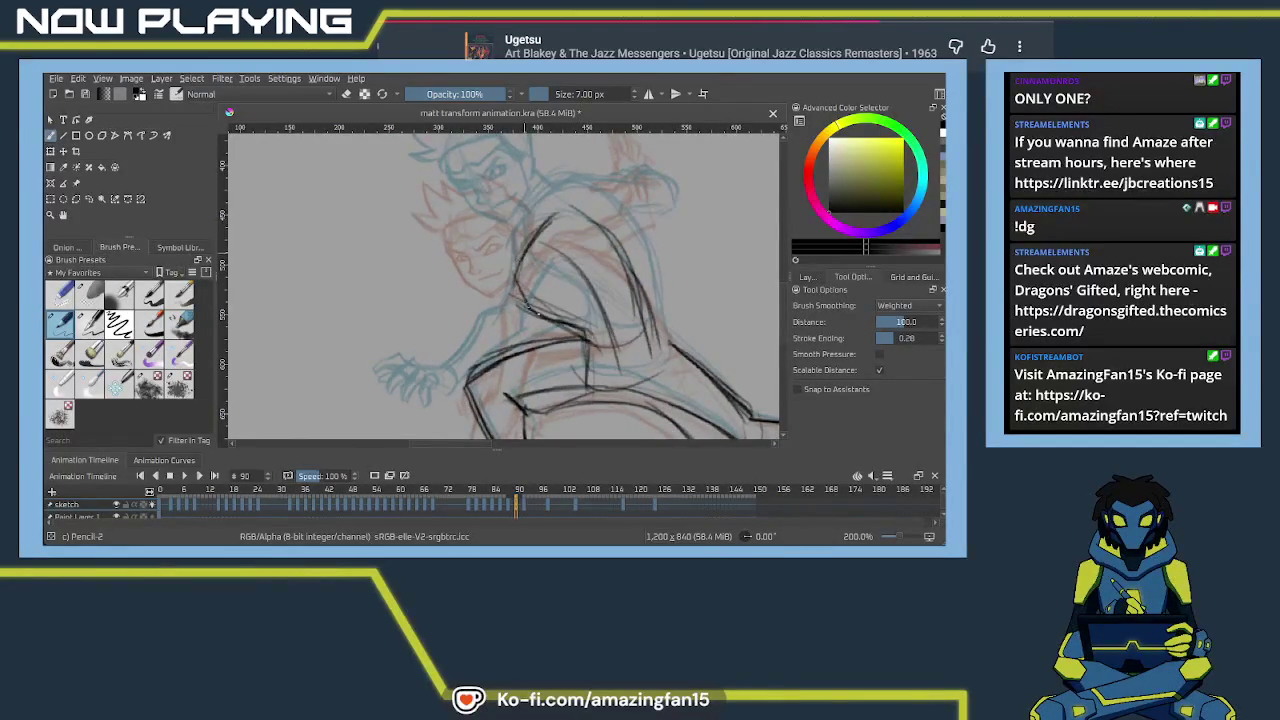
left_click_drag(518, 258, 560, 215)
mouse_move(526, 255)
left_mouse_down()
mouse_move(566, 218)
mouse_move(604, 218)
mouse_move(645, 300)
left_mouse_up()
Redo the torso stroke and add lines to the torso, hip and front arm
left_click_drag(568, 296, 626, 263)
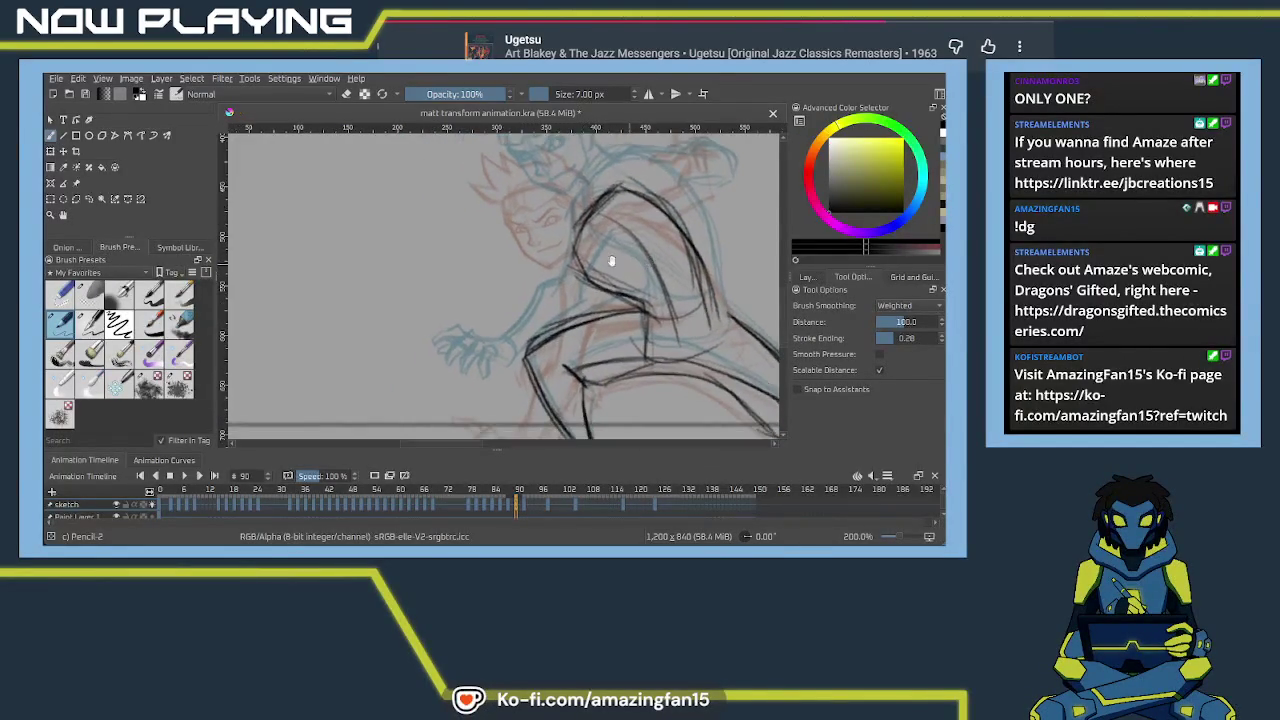
key("ctrl+z")
mouse_move(590, 228)
left_mouse_down()
mouse_move(562, 256)
mouse_move(552, 316)
left_mouse_up()
key("ctrl+z")
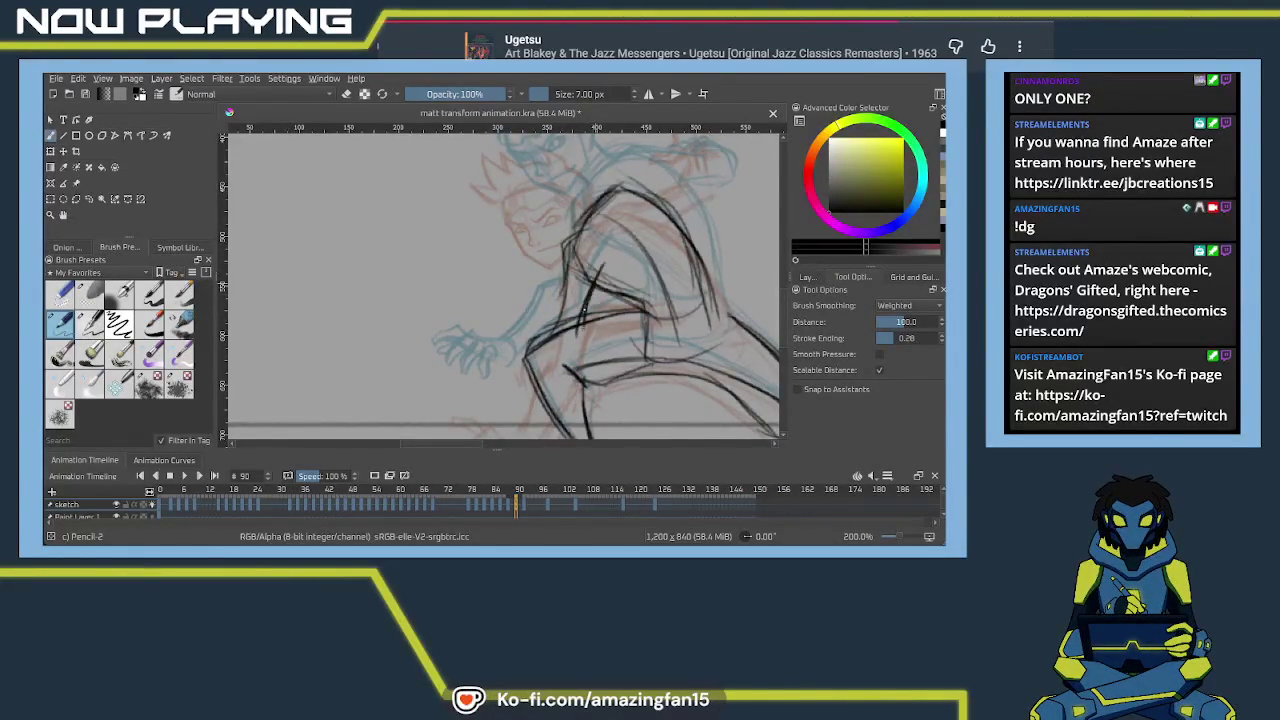
mouse_move(584, 325)
left_mouse_down()
mouse_move(611, 275)
mouse_move(570, 322)
left_mouse_up()
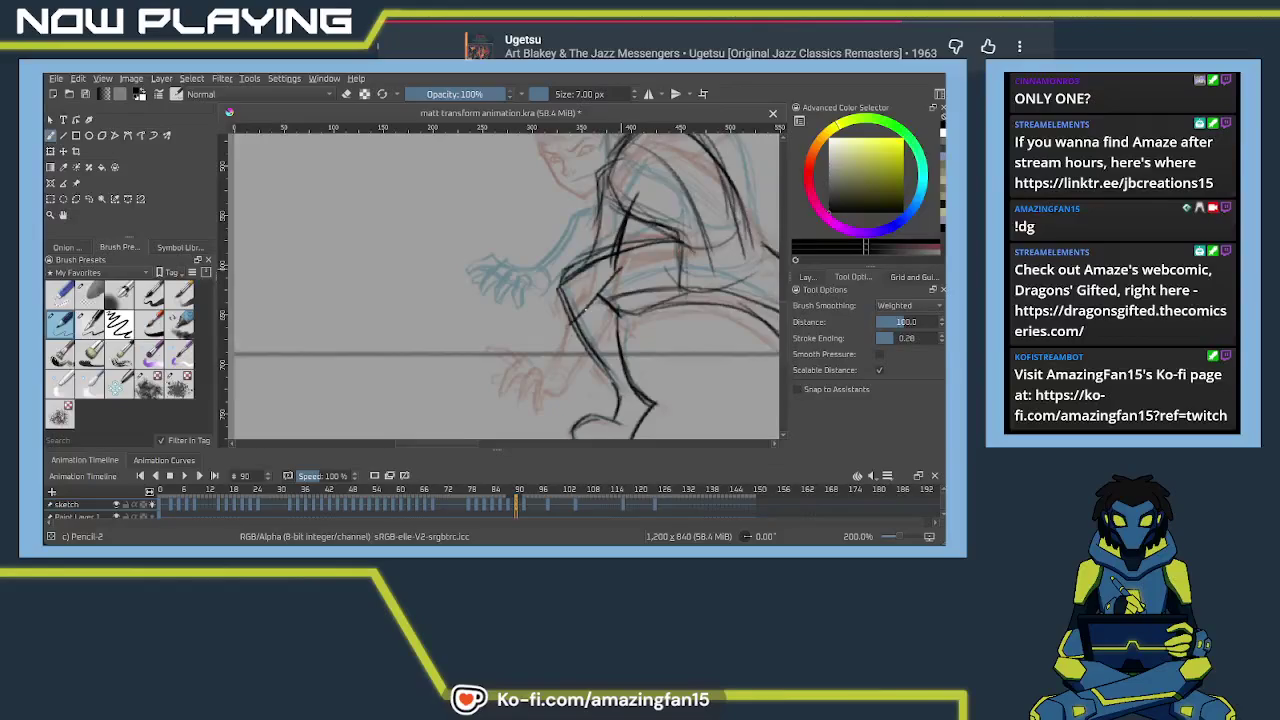
mouse_move(603, 257)
left_mouse_down()
mouse_move(576, 268)
mouse_move(542, 334)
left_mouse_up()
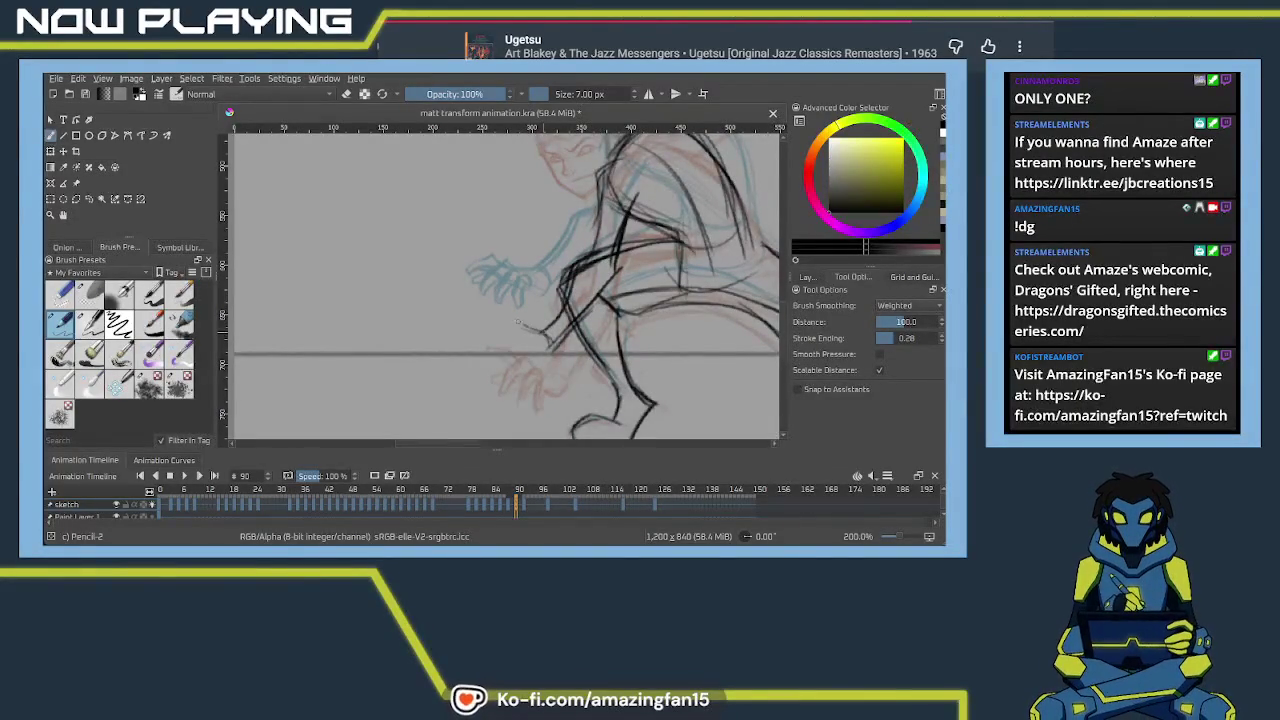
mouse_move(547, 343)
left_mouse_down()
mouse_move(504, 324)
mouse_move(538, 318)
left_mouse_up()
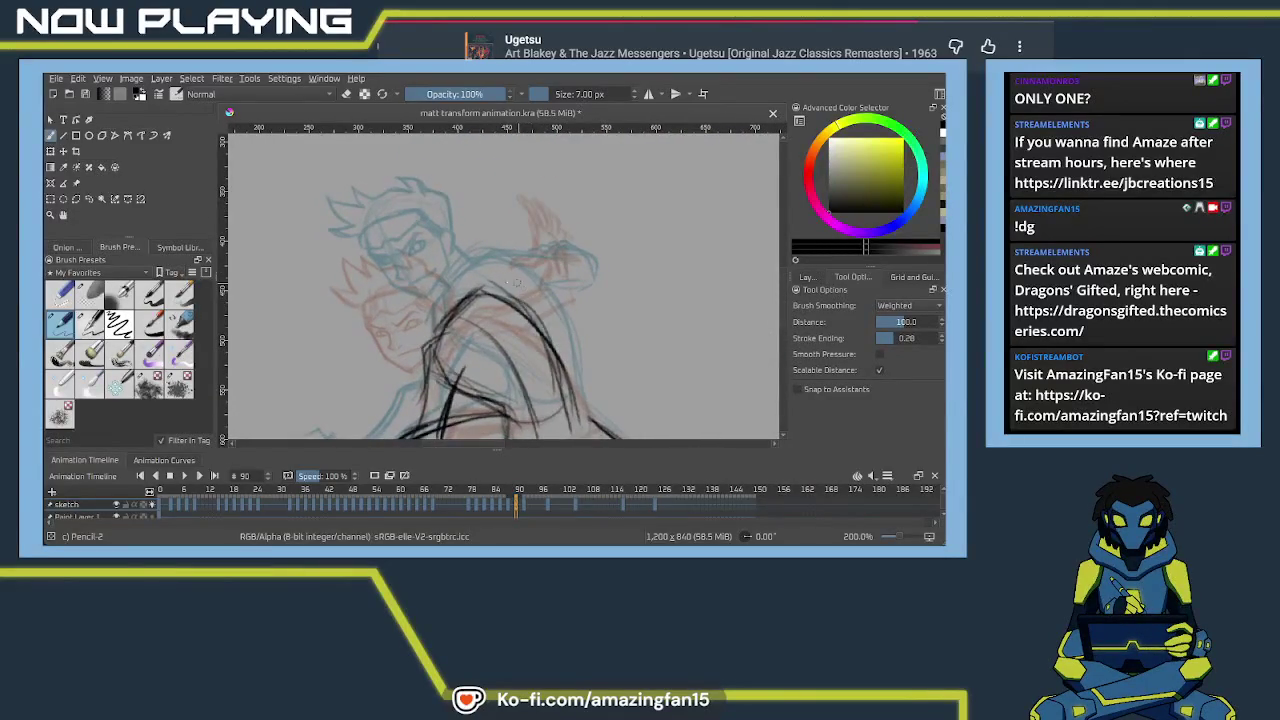
Sketch the hooked claw shape beside the head with short pencil strokes
left_click_drag(472, 304, 540, 286)
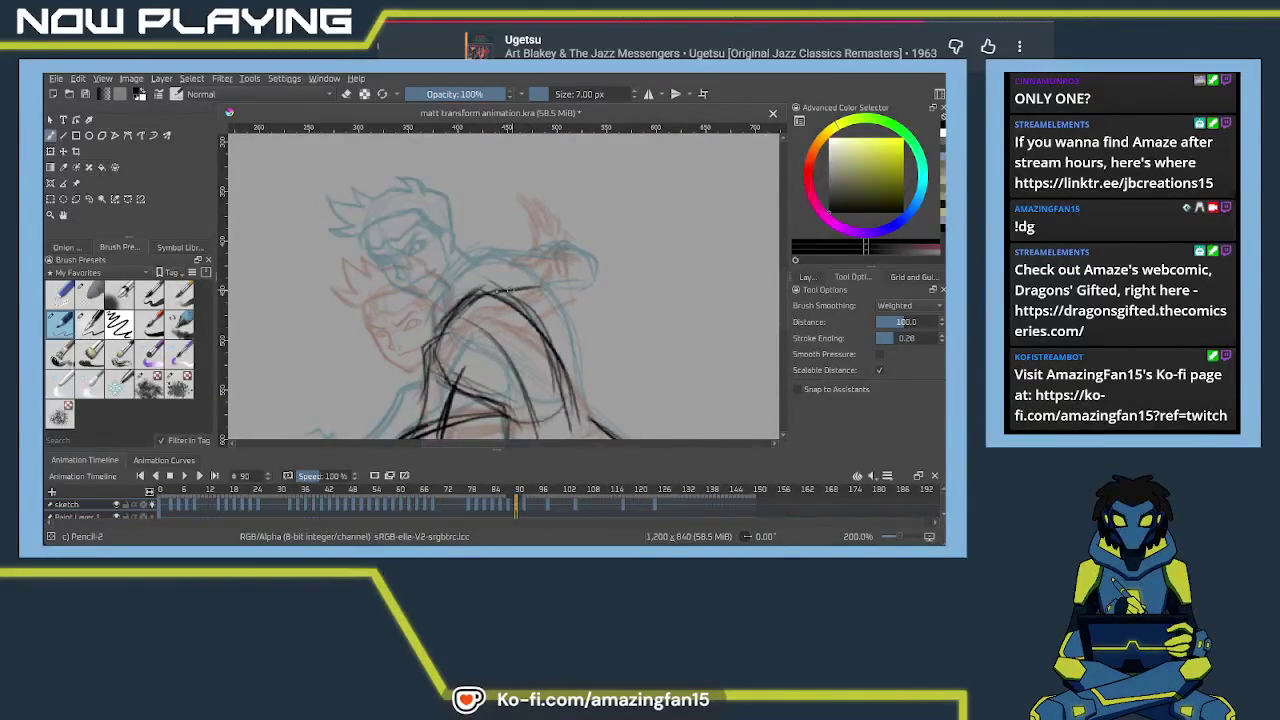
mouse_move(566, 300)
left_mouse_down()
mouse_move(536, 293)
mouse_move(566, 296)
left_mouse_up()
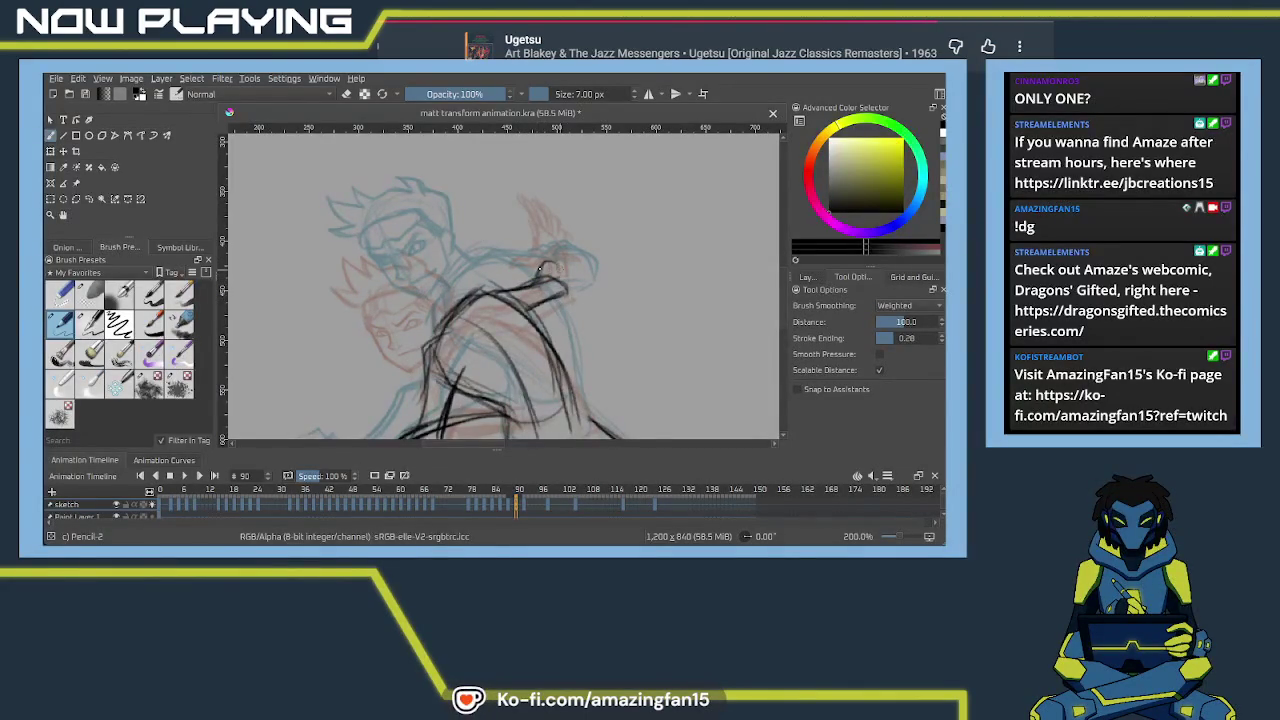
left_click_drag(545, 272, 566, 292)
mouse_move(532, 250)
left_mouse_down()
mouse_move(562, 248)
mouse_move(539, 236)
left_mouse_up()
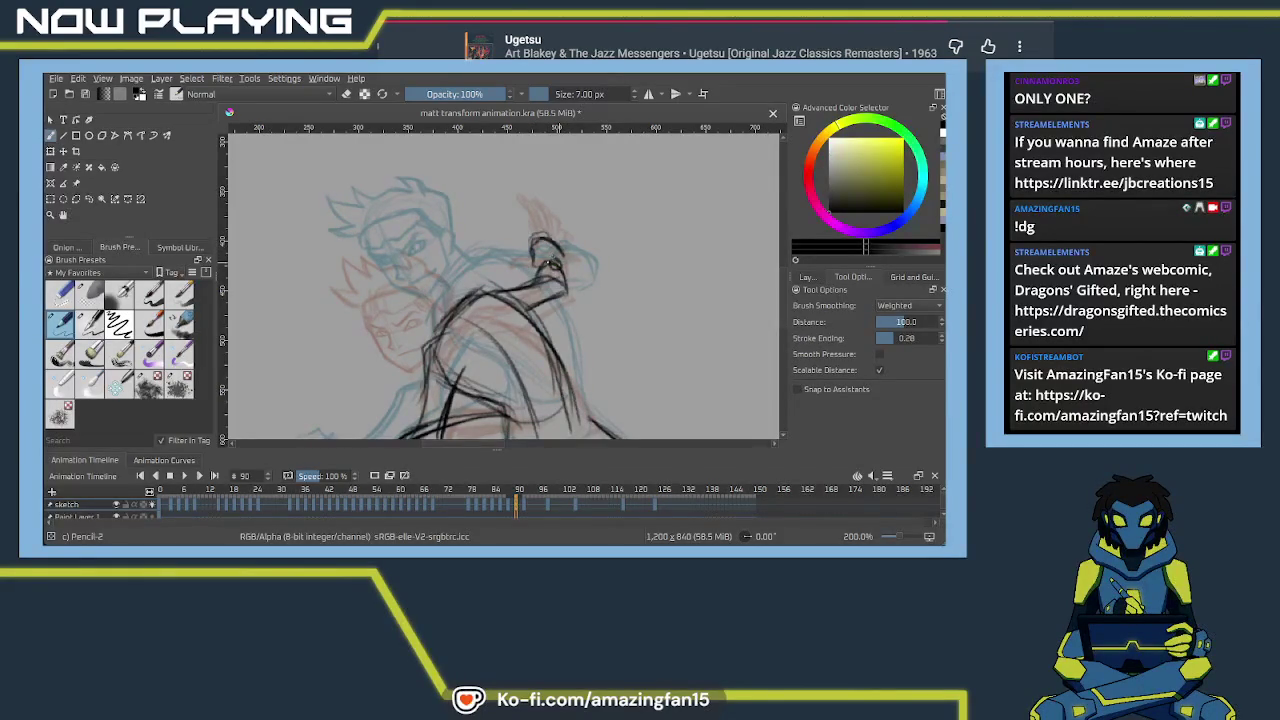
left_click_drag(549, 262, 521, 266)
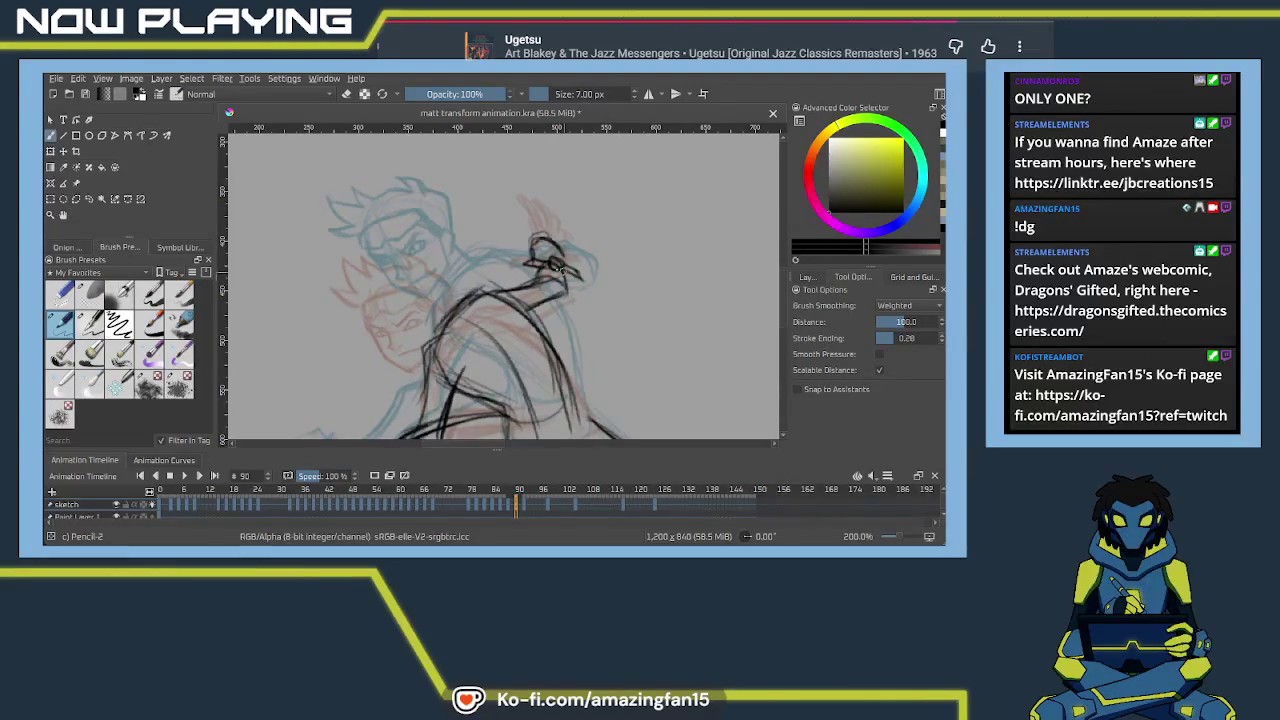
mouse_move(535, 265)
left_mouse_down()
mouse_move(570, 274)
mouse_move(562, 282)
left_mouse_up()
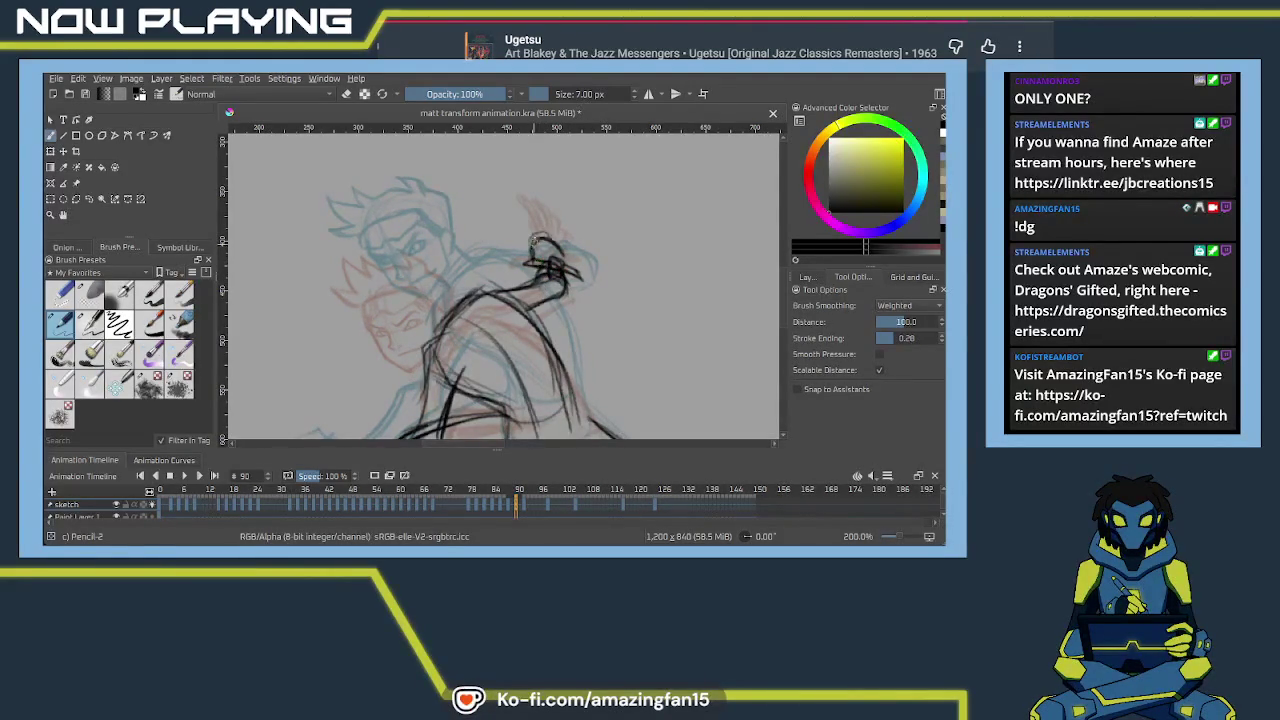
Finish the claw's top with a short stroke, a curve and small marks
left_click_drag(520, 224, 547, 228)
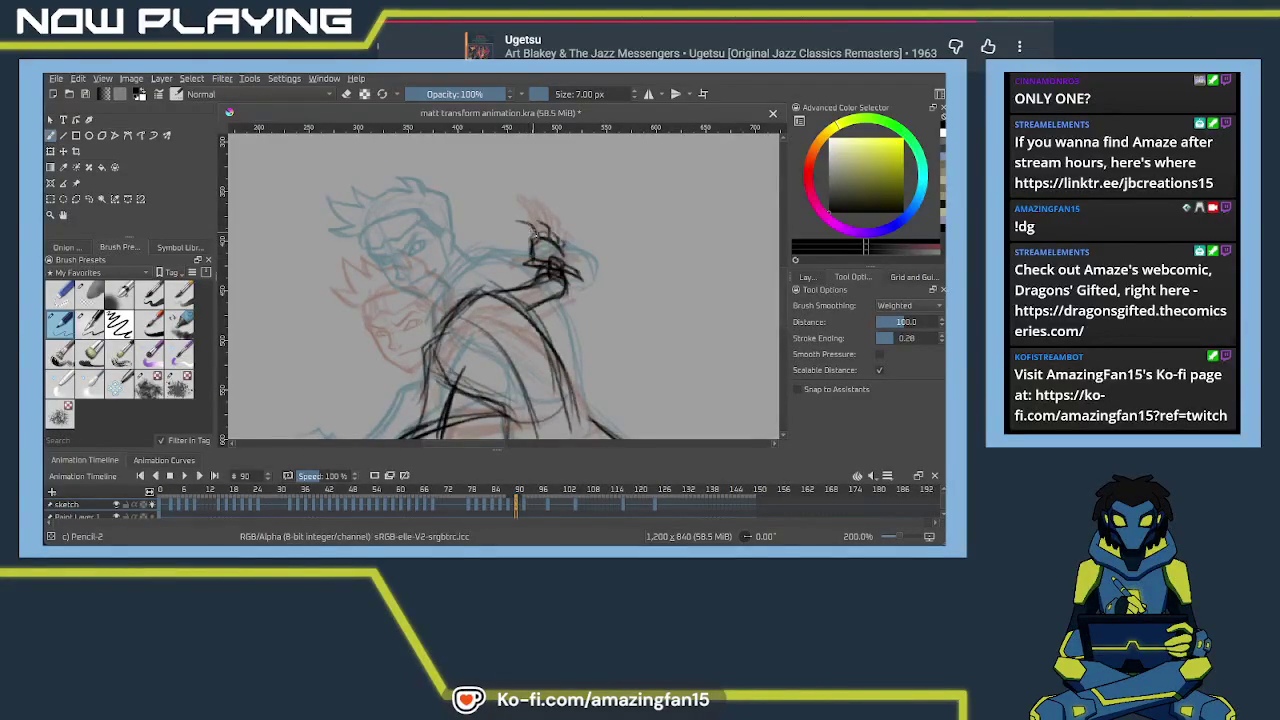
left_click_drag(534, 234, 508, 224)
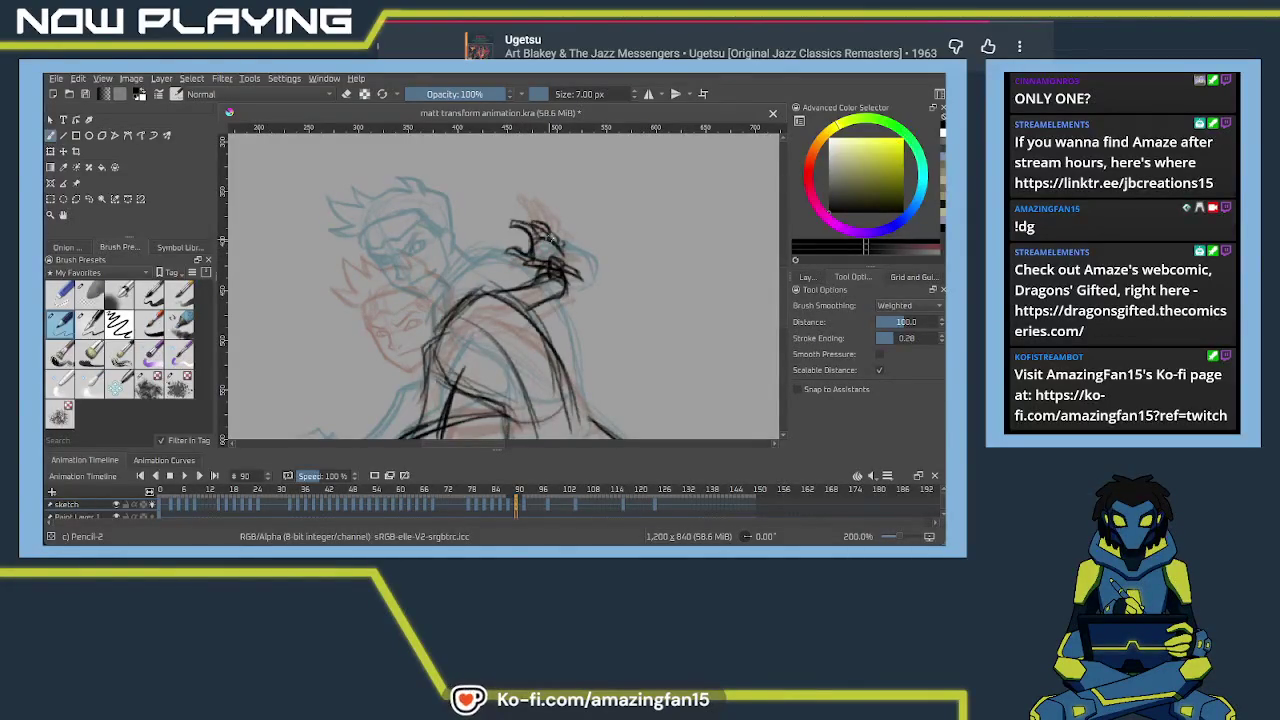
left_click_drag(540, 224, 543, 238)
mouse_move(514, 325)
left_mouse_down()
mouse_move(588, 330)
mouse_move(560, 310)
left_mouse_up()
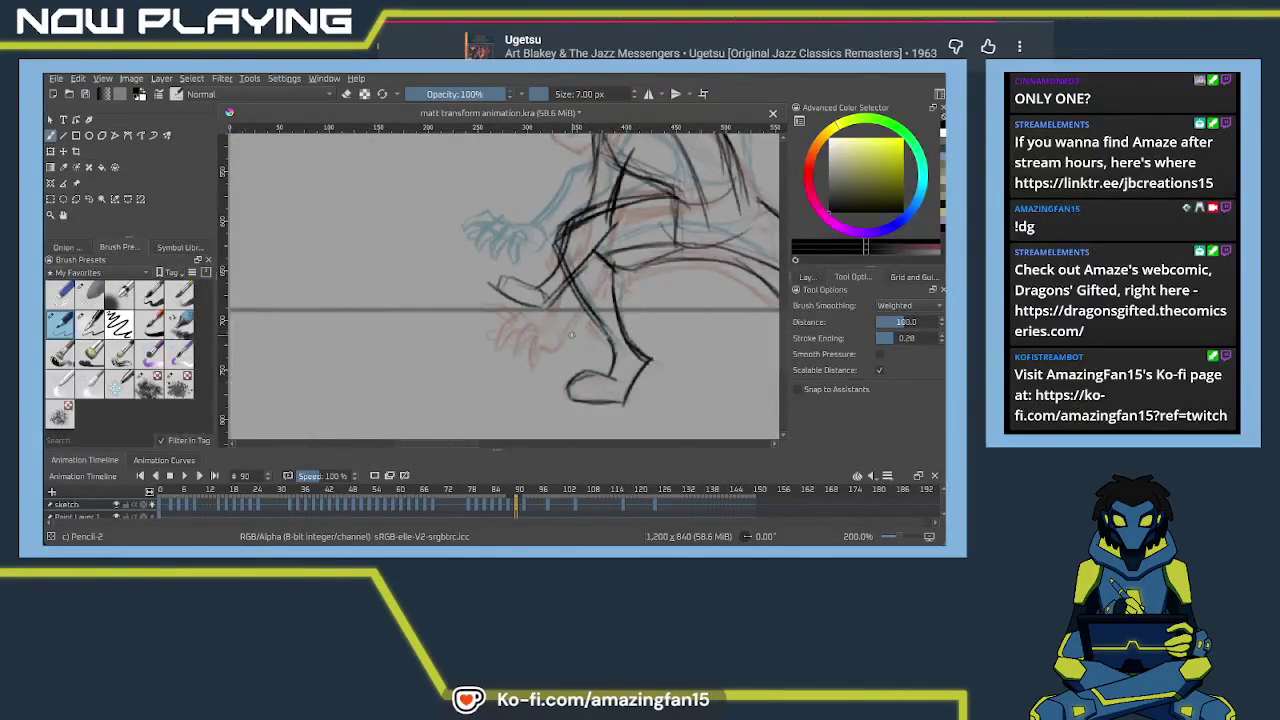
Trace the foot outline and shift the view toward the lower hand sketch
scroll(533, 291, "up", 1)
mouse_move(500, 274)
left_mouse_down()
mouse_move(554, 293)
mouse_move(466, 279)
left_mouse_up()
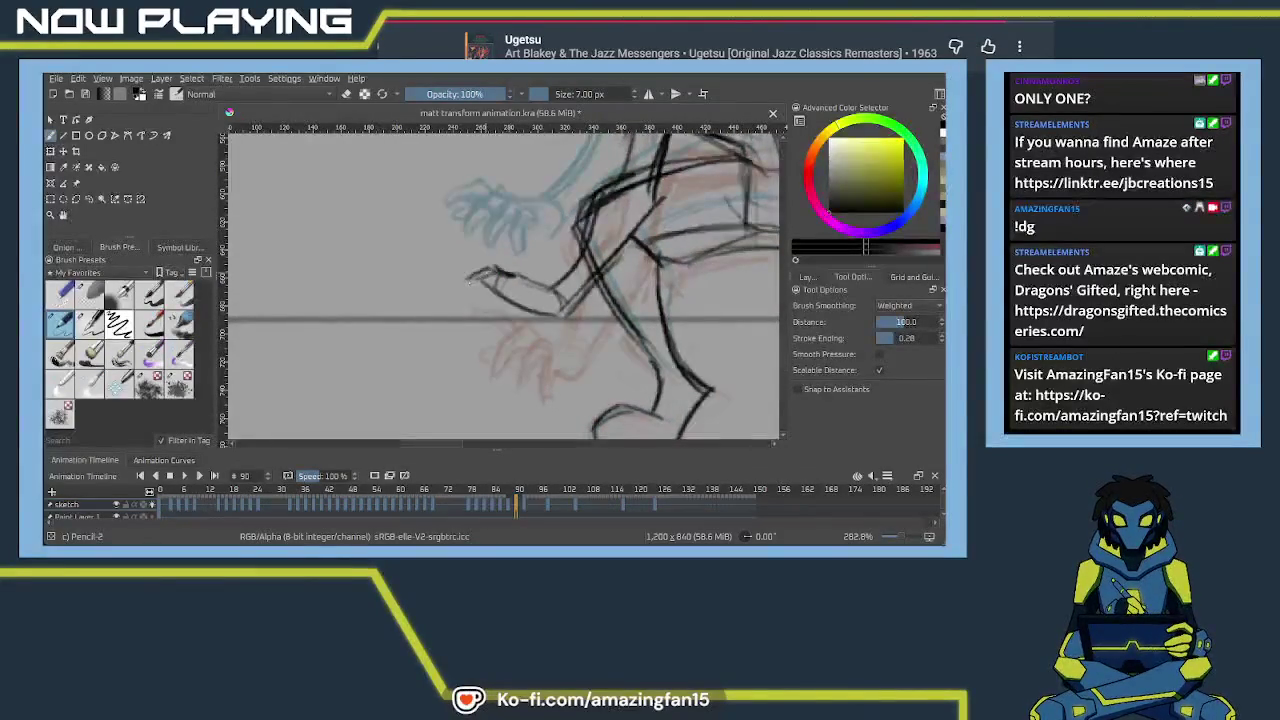
left_click_drag(551, 368, 498, 378)
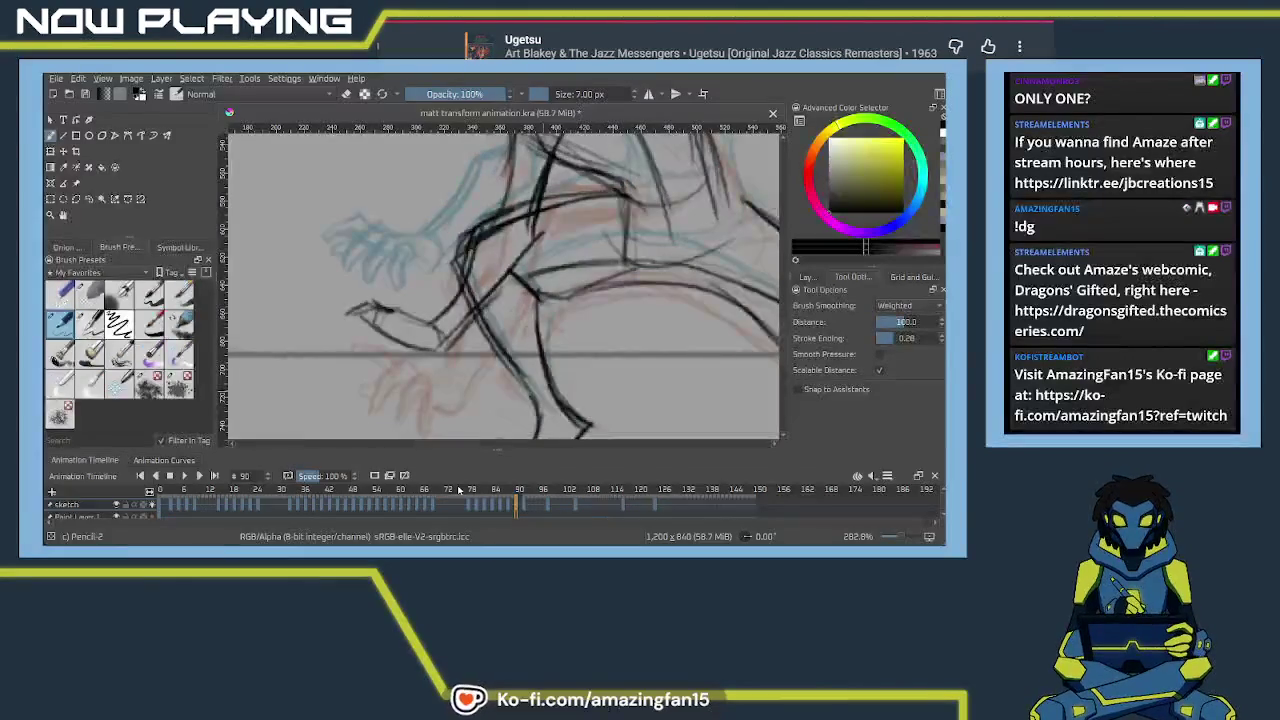
Ink the lower hand's contour, wrist and fingers on the floor line, undoing the last finger strokes
scroll(528, 361, "up", 2)
left_click_drag(500, 354, 585, 324)
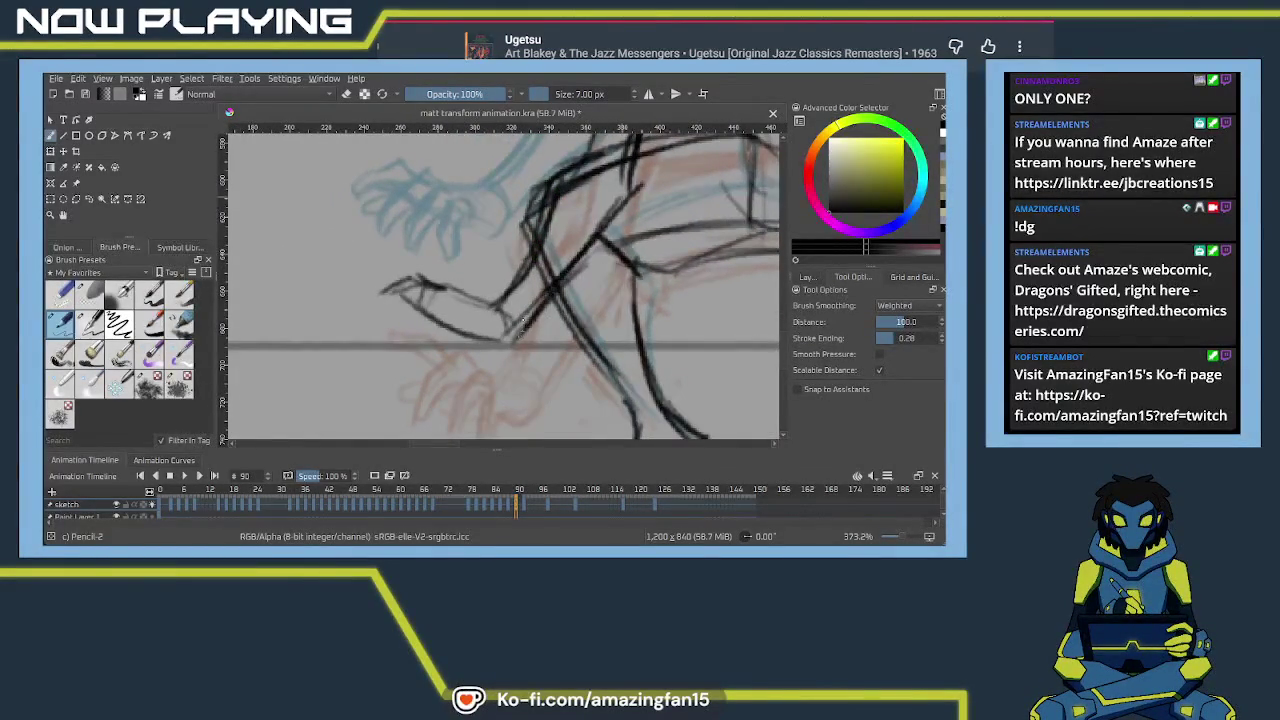
left_click_drag(459, 346, 534, 326)
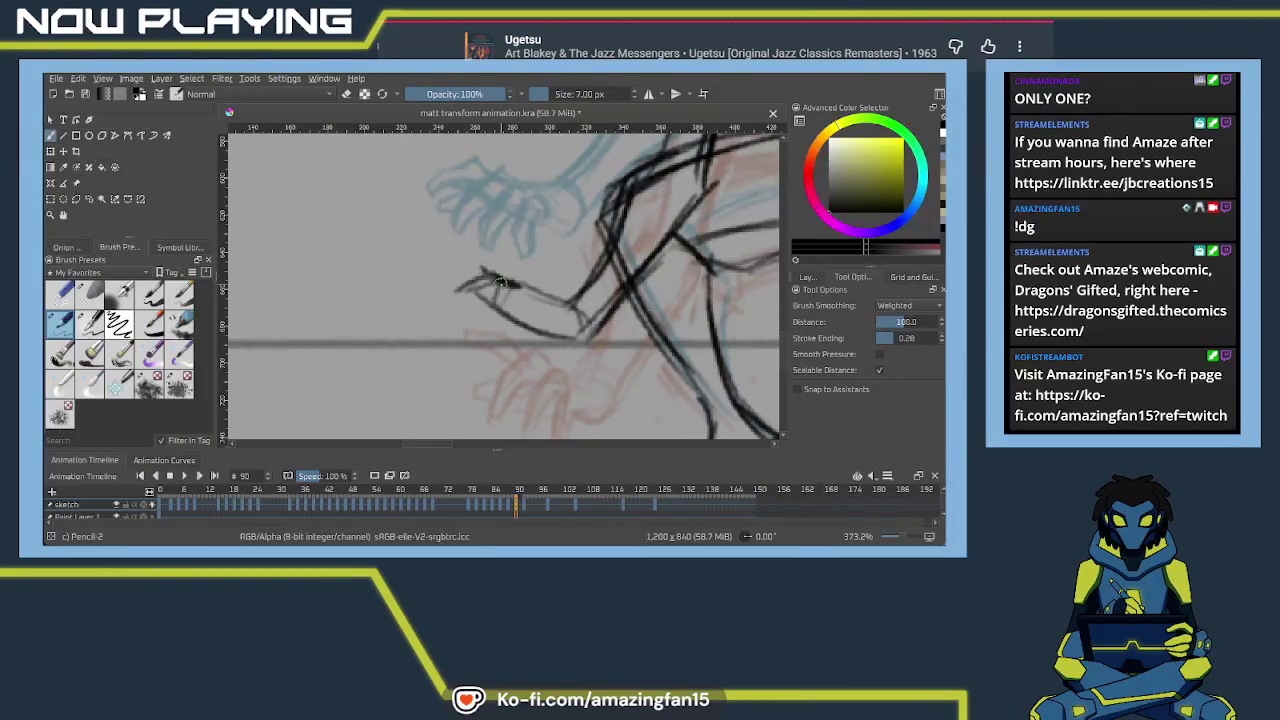
left_click_drag(433, 294, 536, 289)
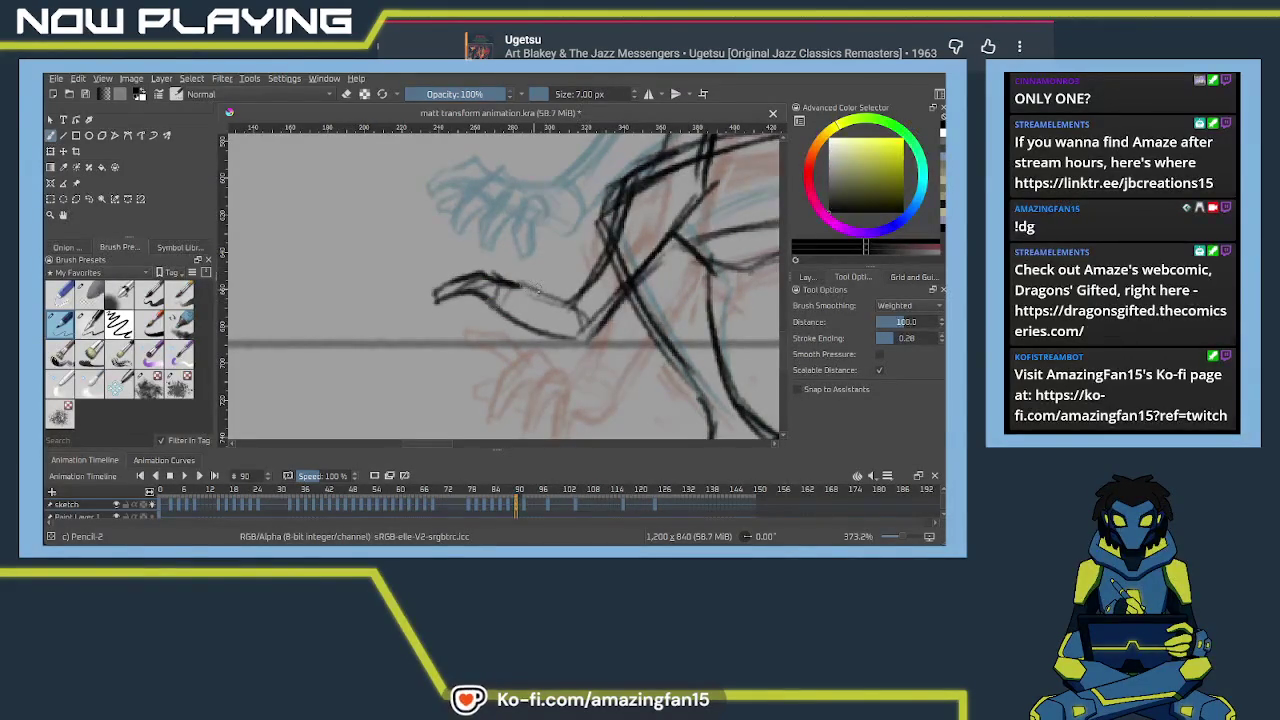
mouse_move(513, 281)
left_mouse_down()
mouse_move(466, 336)
mouse_move(510, 310)
mouse_move(535, 313)
mouse_move(543, 334)
left_mouse_up()
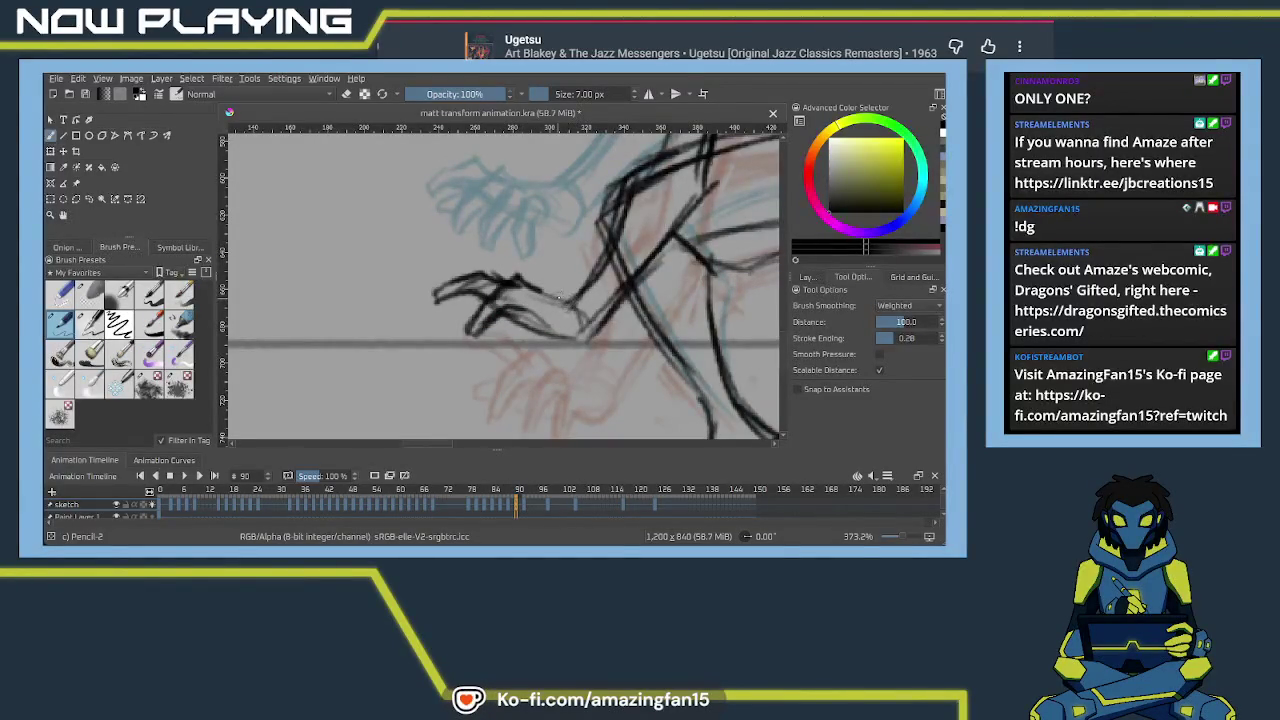
mouse_move(556, 286)
left_mouse_down()
mouse_move(516, 310)
mouse_move(512, 346)
mouse_move(565, 301)
mouse_move(536, 306)
left_mouse_up()
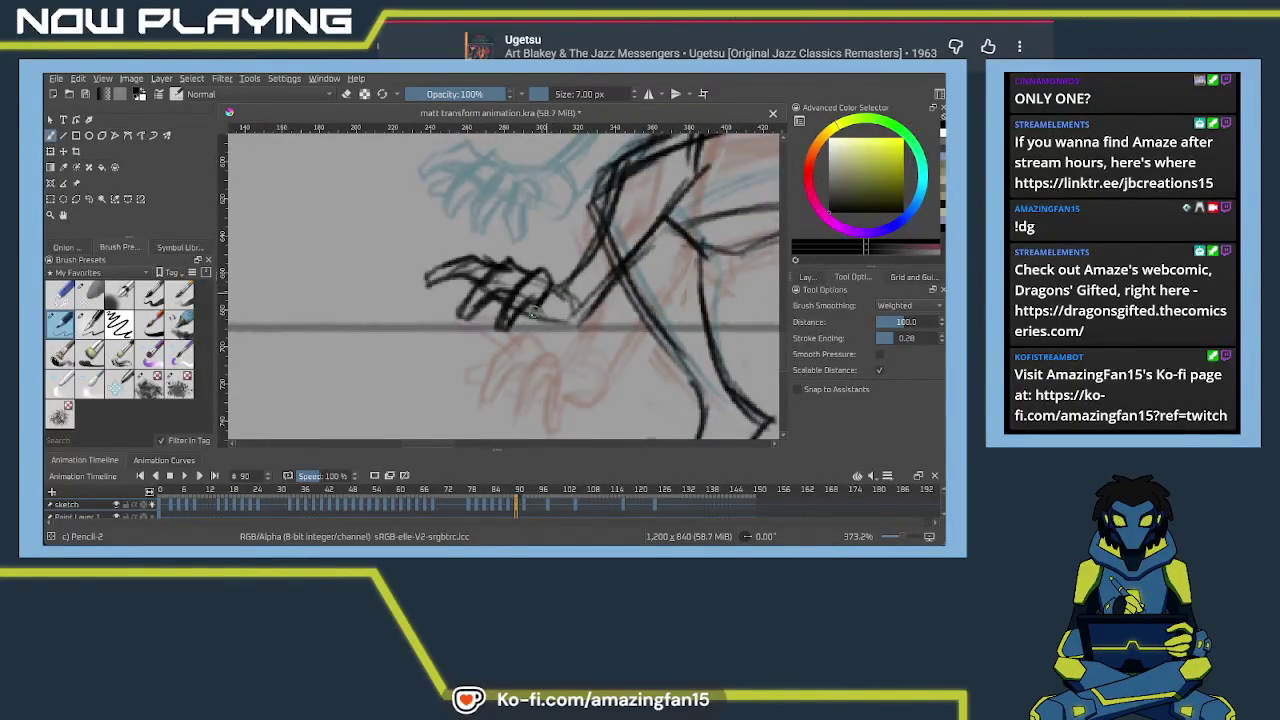
mouse_move(540, 339)
left_mouse_down()
mouse_move(558, 290)
mouse_move(598, 294)
left_mouse_up()
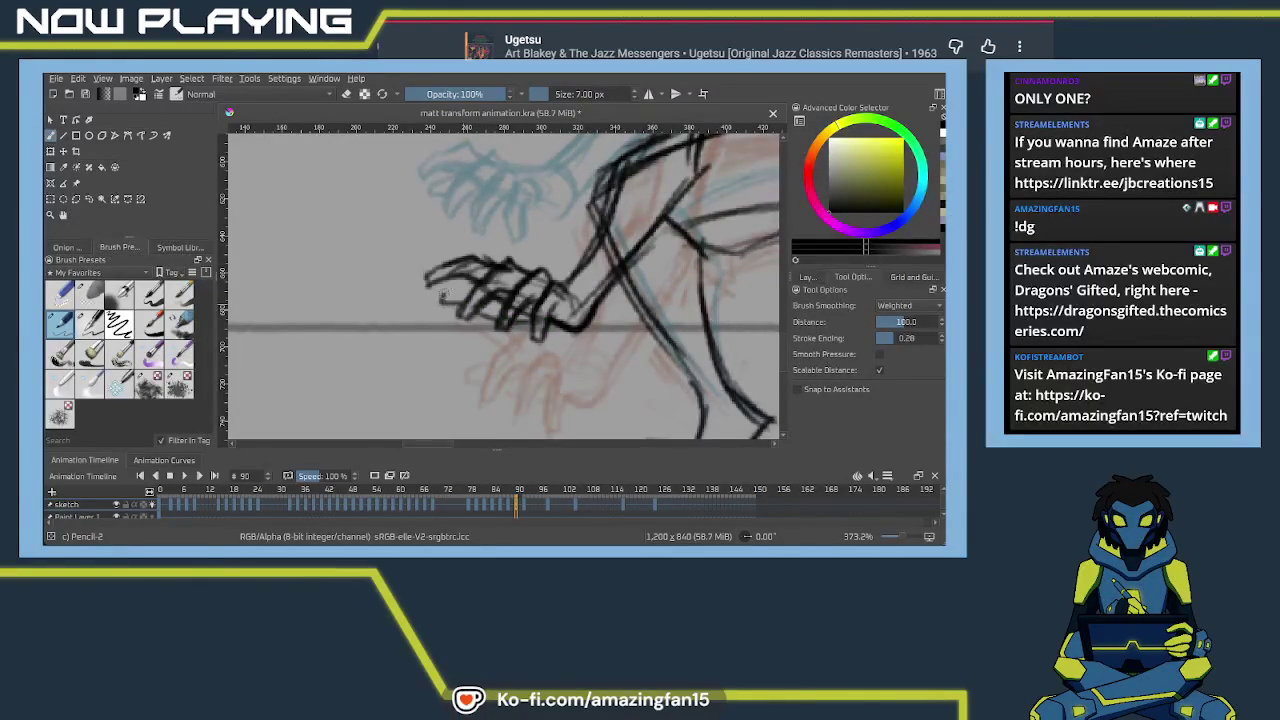
key("ctrl+z")
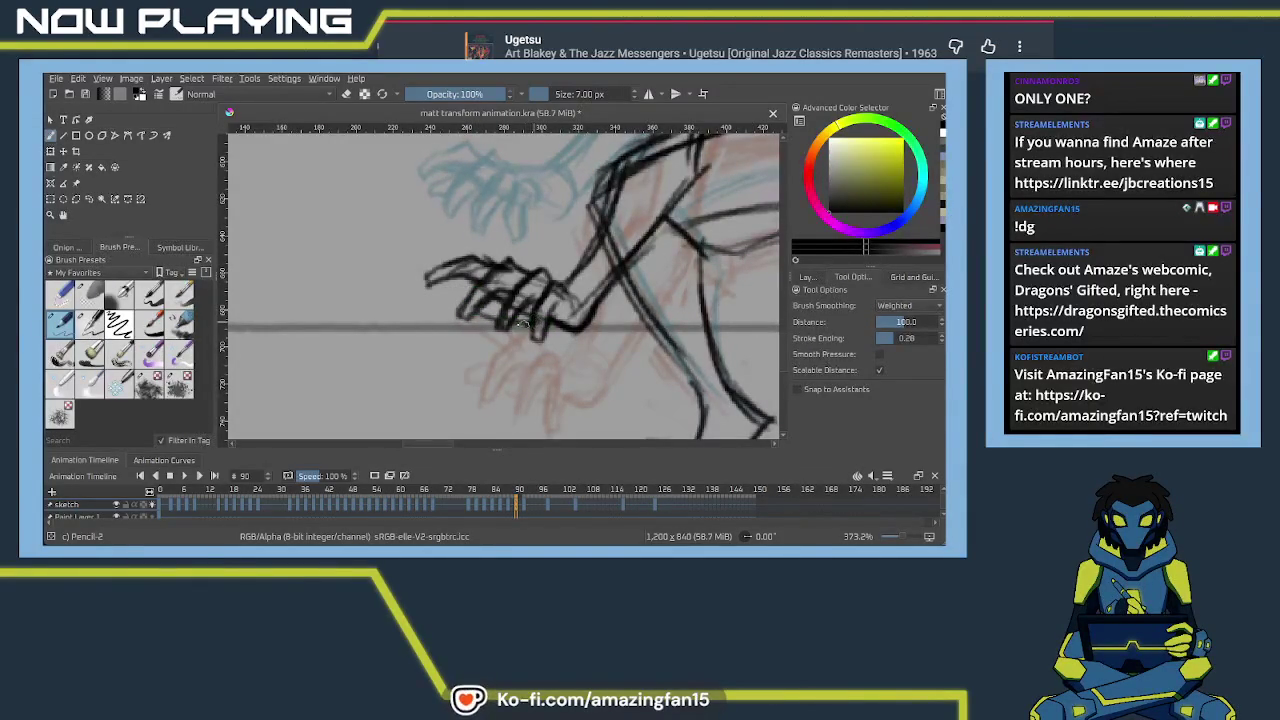
left_click_drag(471, 290, 516, 451)
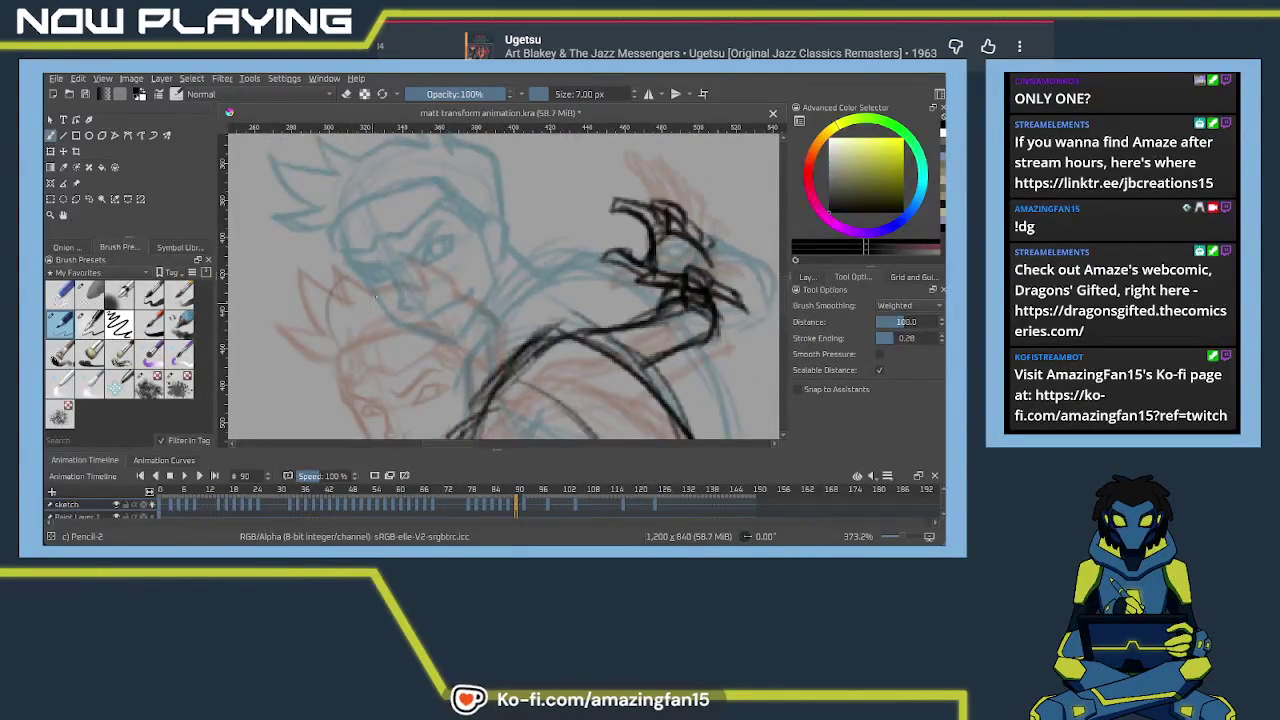
Draw the head curve, lower jaw and left side of the face
mouse_move(353, 350)
left_mouse_down()
mouse_move(346, 288)
mouse_move(430, 264)
mouse_move(440, 248)
mouse_move(472, 327)
left_mouse_up()
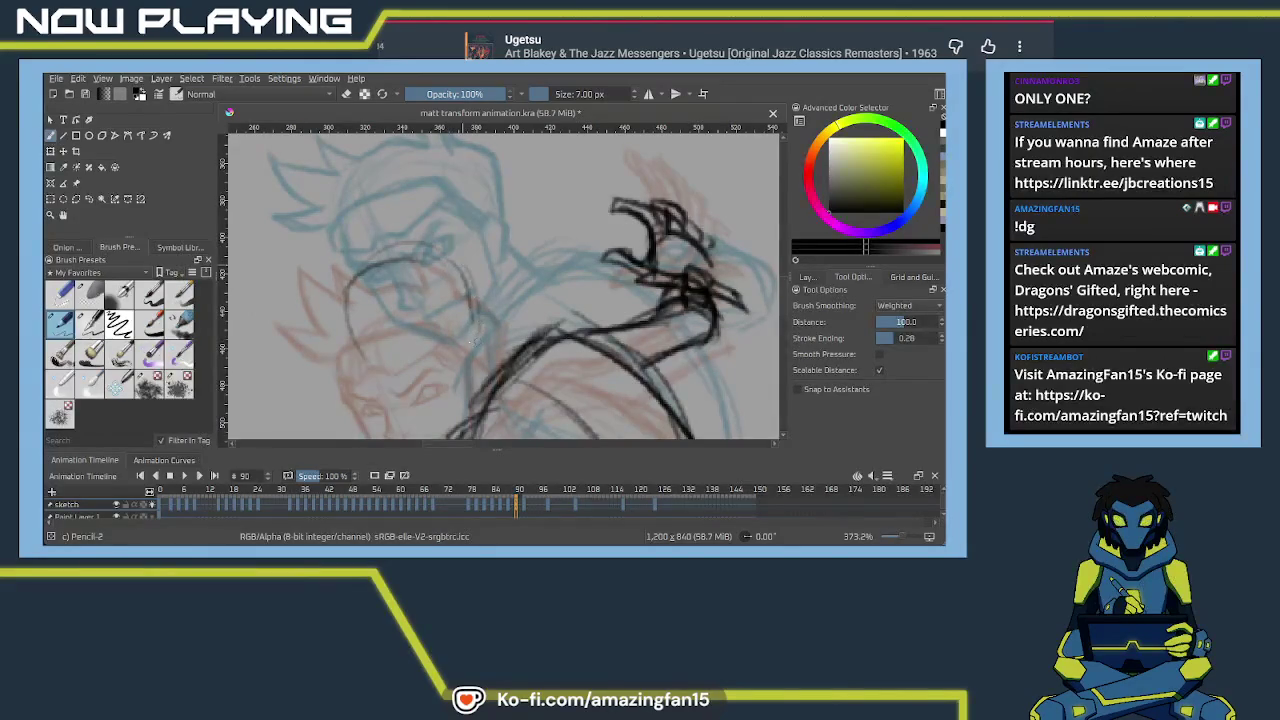
mouse_move(344, 306)
left_mouse_down()
mouse_move(390, 408)
mouse_move(445, 418)
left_mouse_up()
mouse_move(368, 386)
left_mouse_down()
mouse_move(445, 422)
mouse_move(486, 357)
left_mouse_up()
left_click_drag(430, 418, 486, 357)
left_click_drag(382, 297, 445, 430)
key("ctrl+z")
left_click_drag(384, 276, 441, 428)
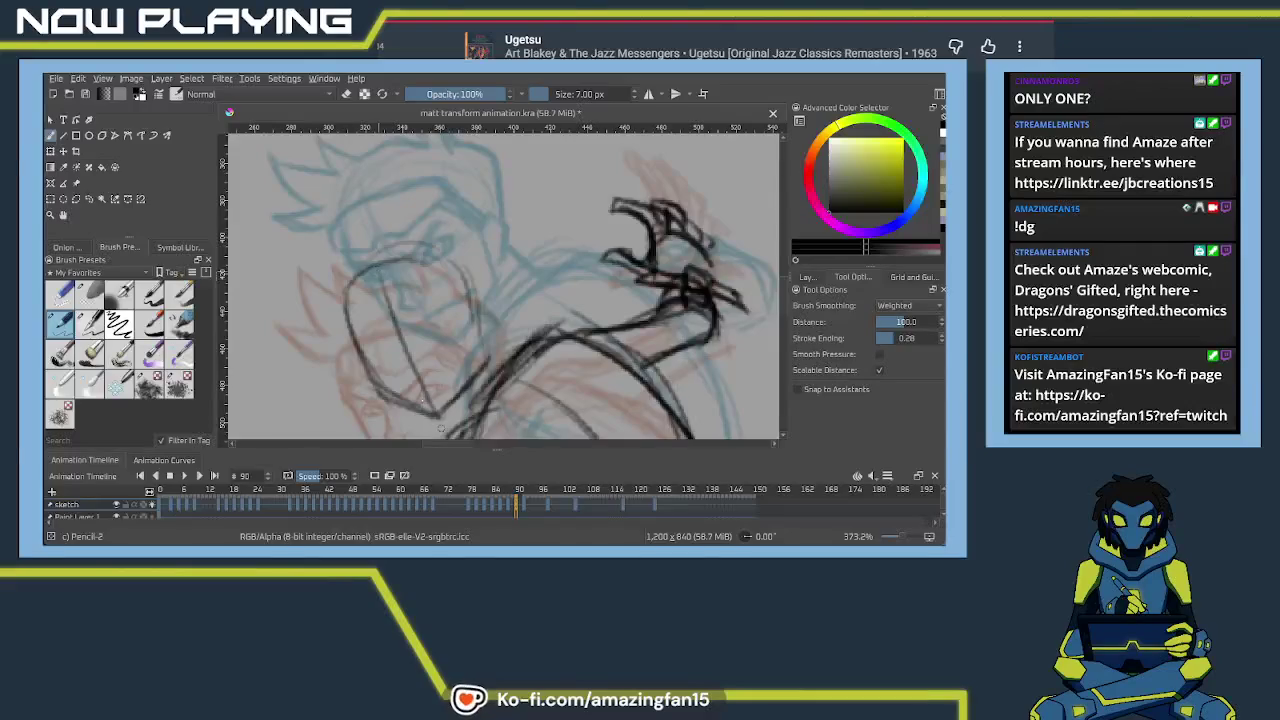
left_click_drag(374, 272, 435, 427)
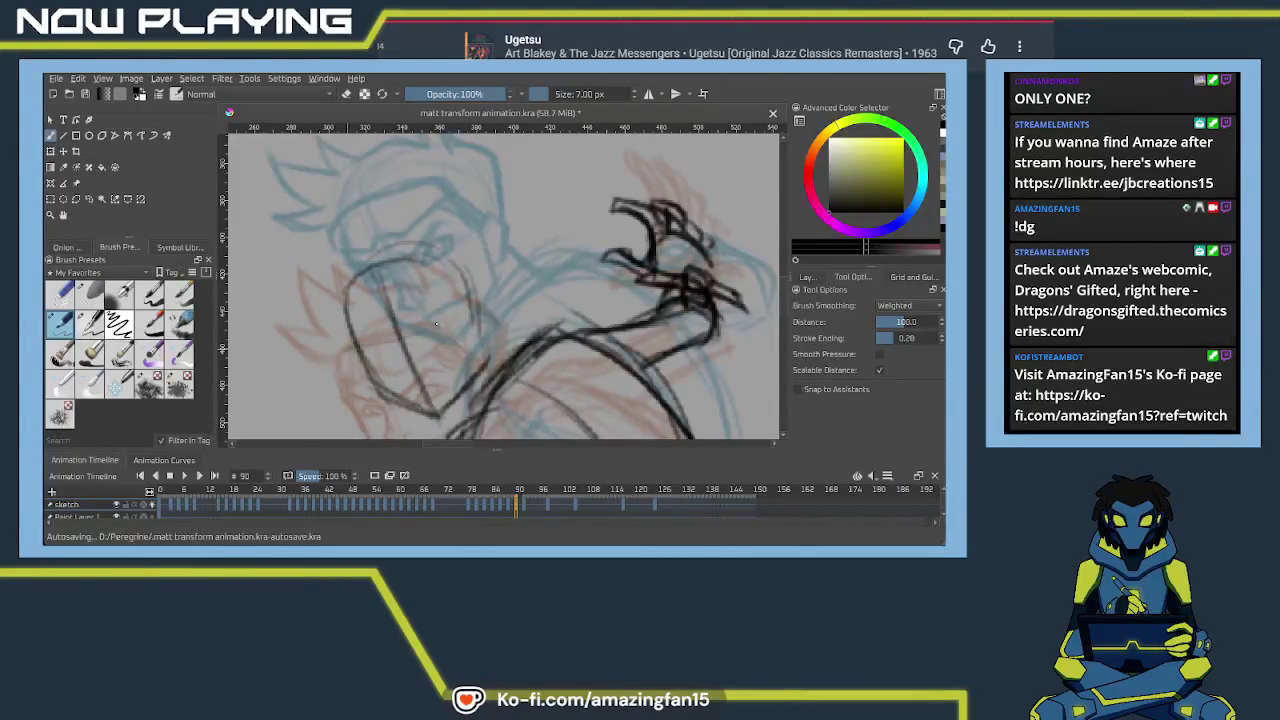
Add a guideline across the face and redraw the face's left contour
left_click_drag(336, 351, 452, 324)
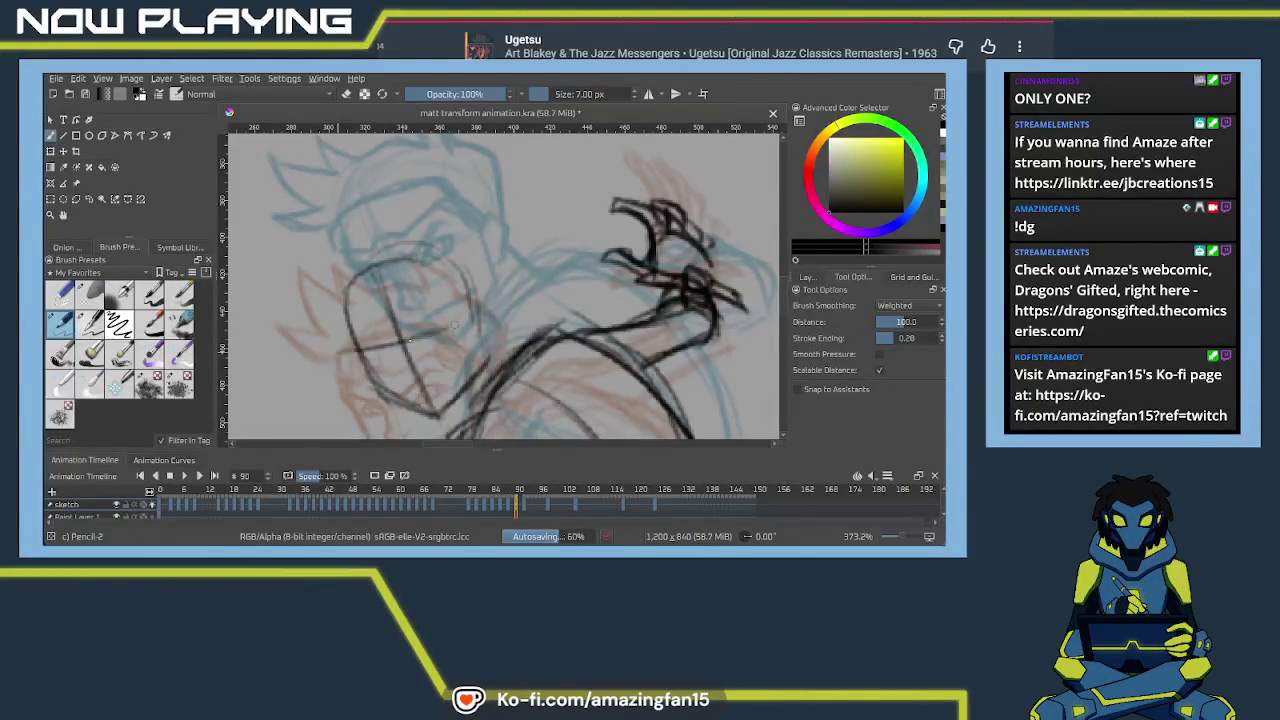
left_click_drag(358, 362, 452, 328)
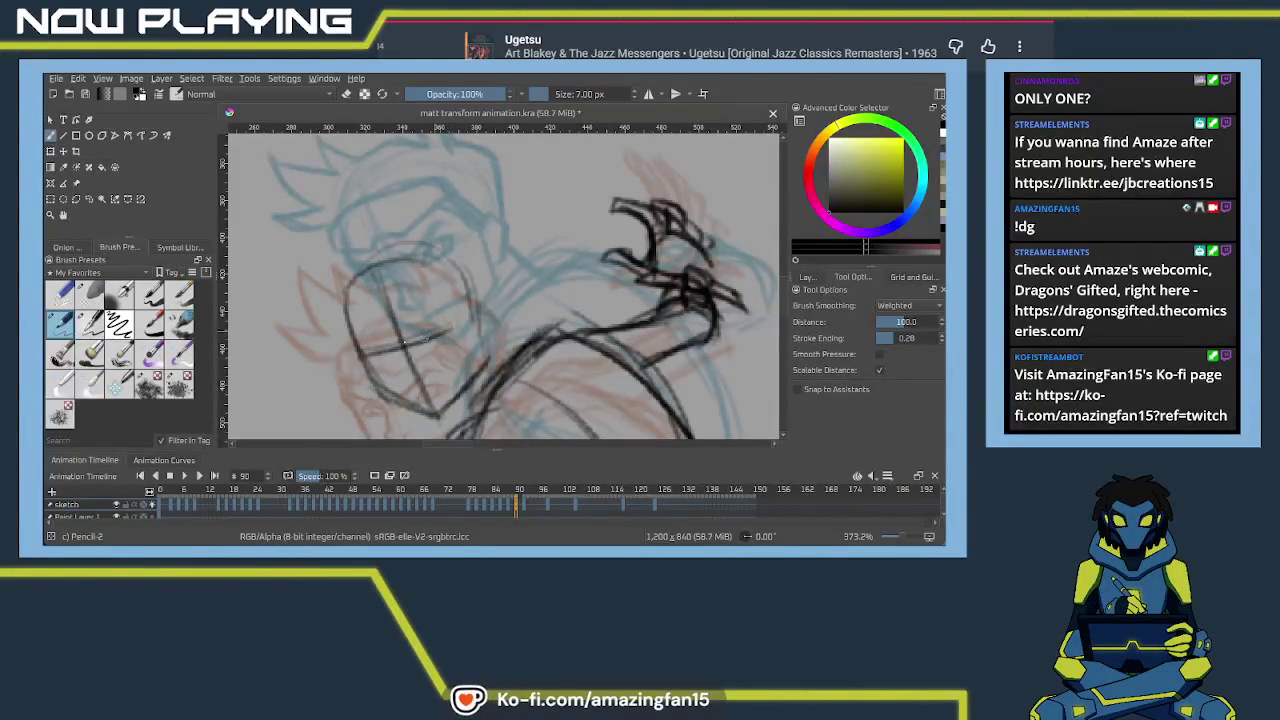
mouse_move(356, 354)
left_mouse_down()
mouse_move(456, 323)
mouse_move(485, 366)
left_mouse_up()
mouse_move(405, 340)
left_mouse_down()
mouse_move(457, 289)
mouse_move(466, 323)
mouse_move(401, 306)
left_mouse_up()
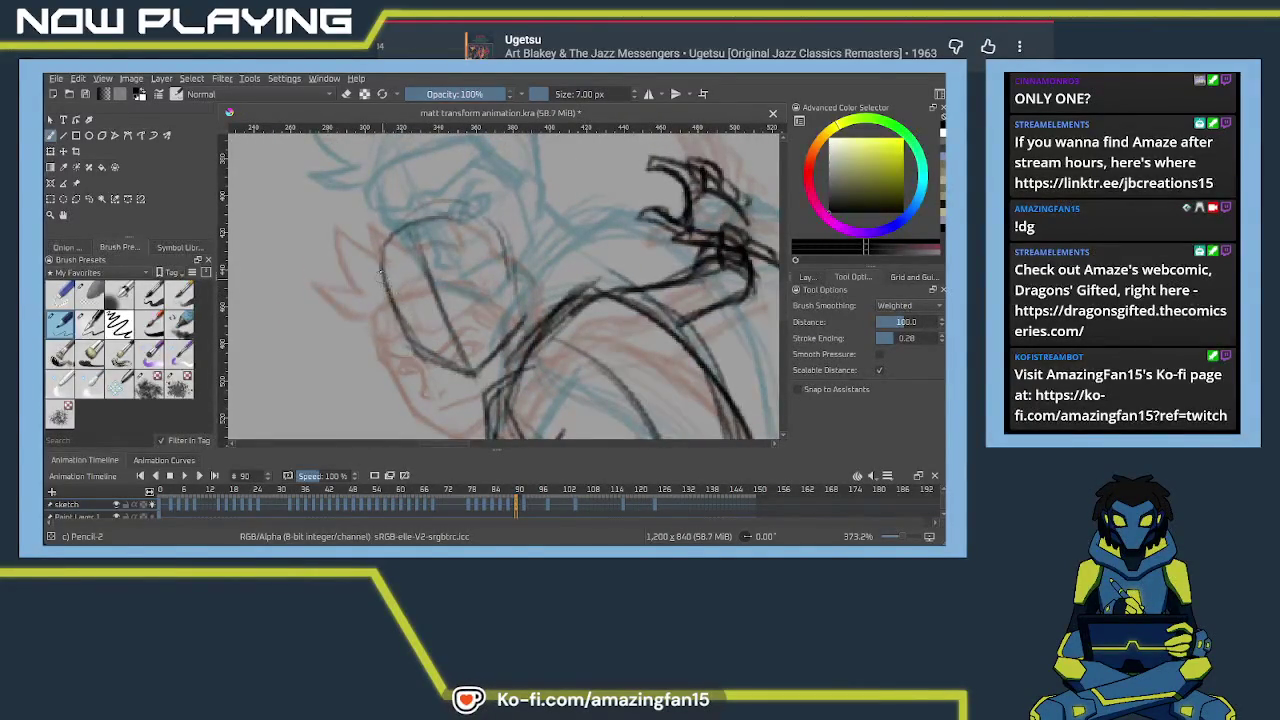
left_click_drag(389, 299, 414, 362)
key("ctrl+z")
mouse_move(385, 290)
left_mouse_down()
mouse_move(420, 358)
mouse_move(475, 378)
left_mouse_up()
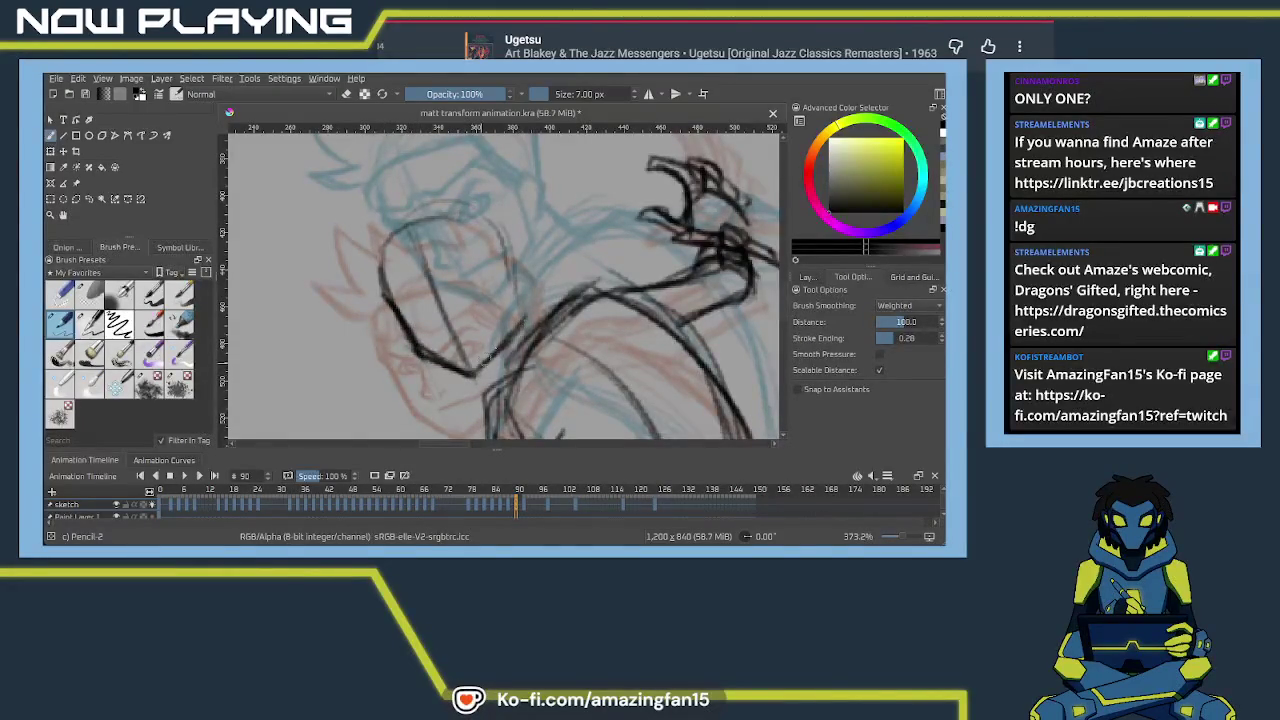
left_click_drag(397, 312, 488, 288)
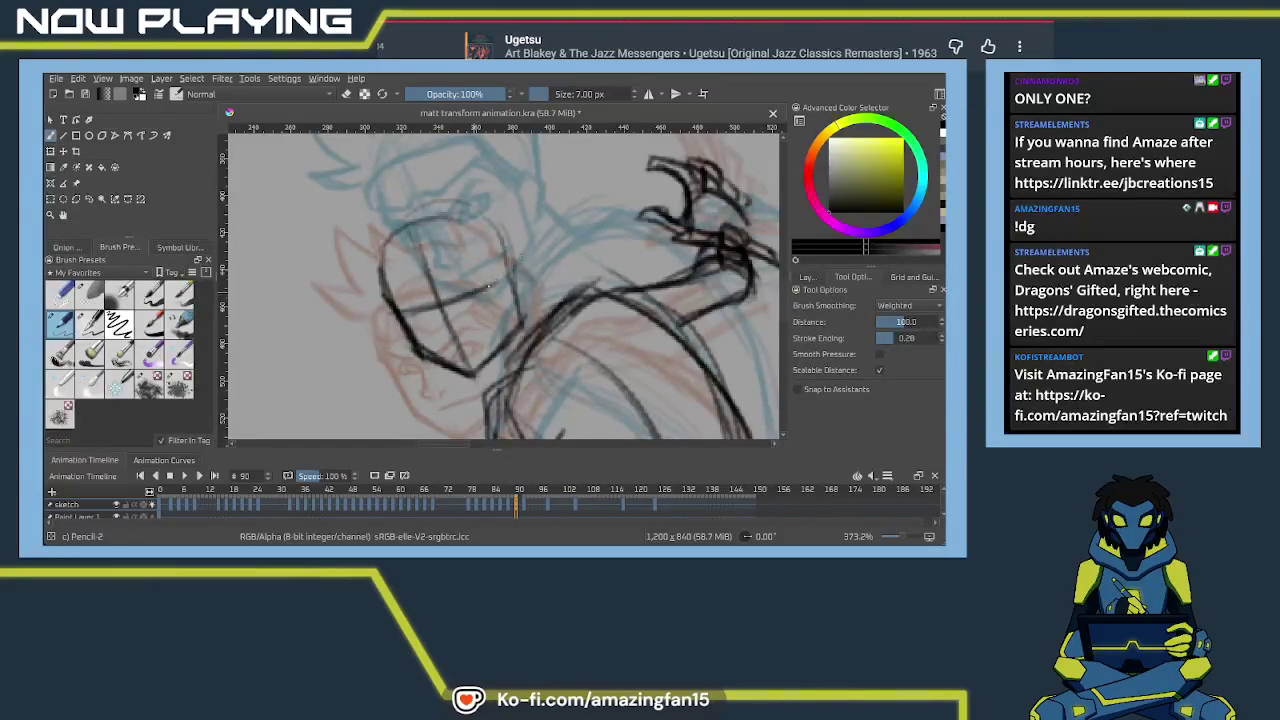
Draw the ear, neck and jaw lines and redo the brow line
mouse_move(509, 270)
left_mouse_down()
mouse_move(532, 265)
mouse_move(528, 296)
left_mouse_up()
left_click_drag(534, 300, 558, 314)
mouse_move(522, 354)
left_mouse_down()
mouse_move(490, 370)
mouse_move(480, 246)
mouse_move(492, 226)
left_mouse_up()
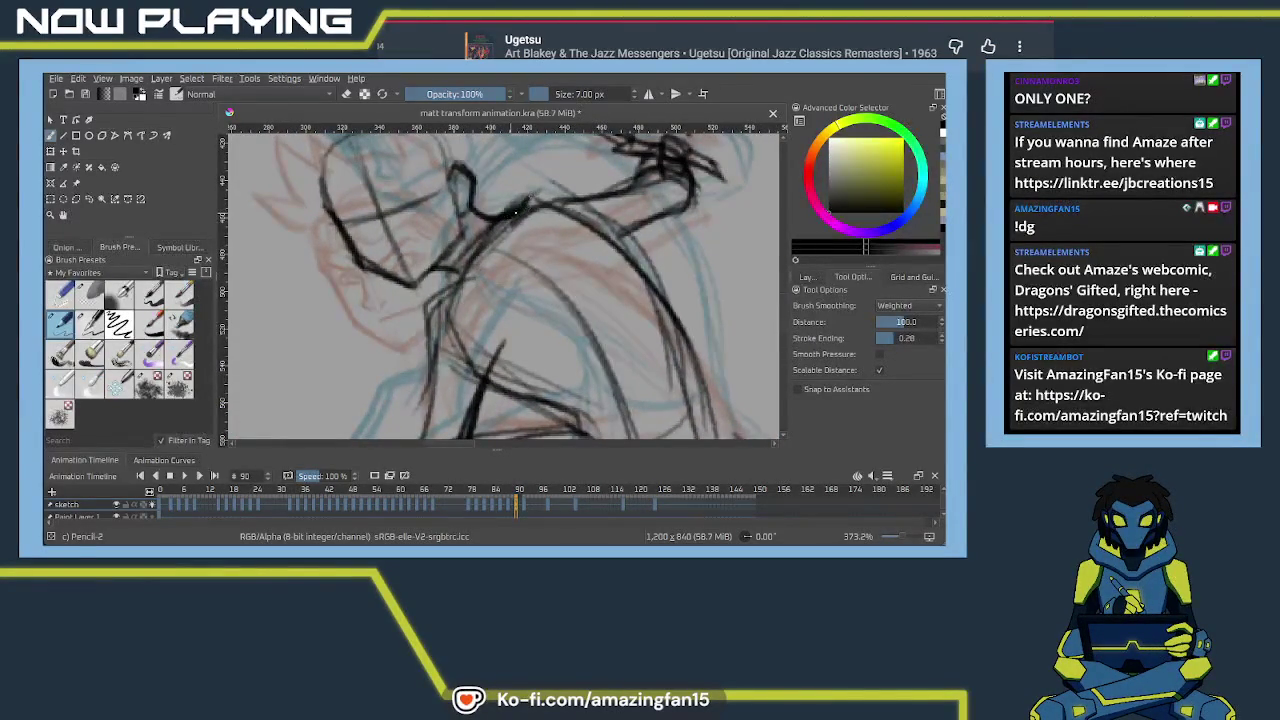
left_click_drag(520, 206, 600, 188)
key("ctrl+z")
left_click_drag(486, 220, 602, 195)
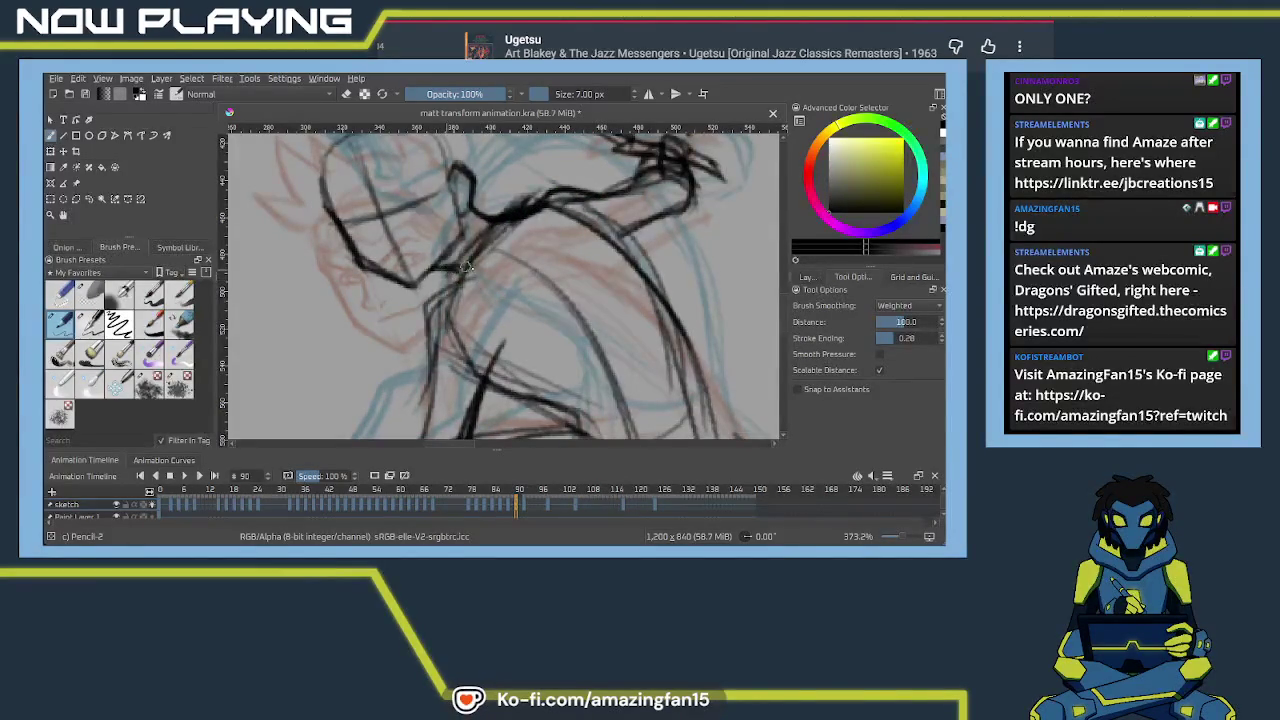
mouse_move(476, 246)
left_mouse_down()
mouse_move(432, 404)
mouse_move(471, 398)
left_mouse_up()
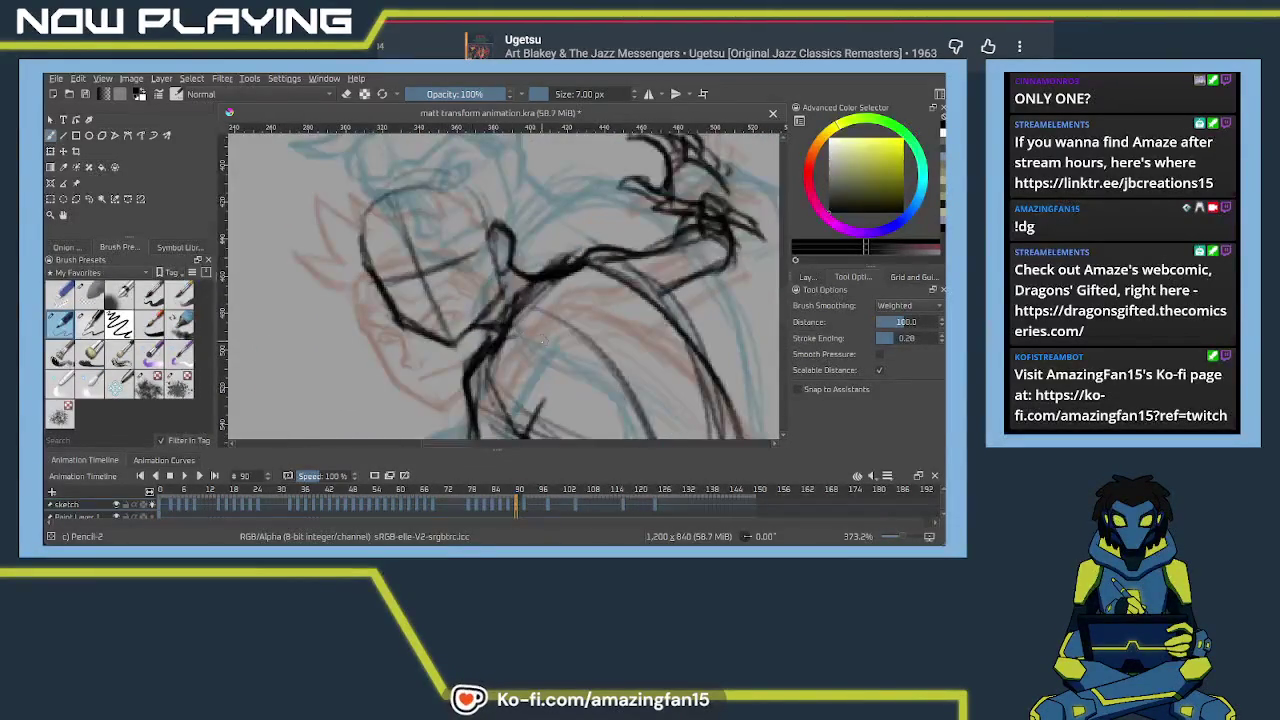
scroll(490, 340, "up", 1)
scroll(503, 325, "up", 2)
mouse_move(503, 325)
left_mouse_down()
mouse_move(432, 311)
mouse_move(440, 292)
left_mouse_up()
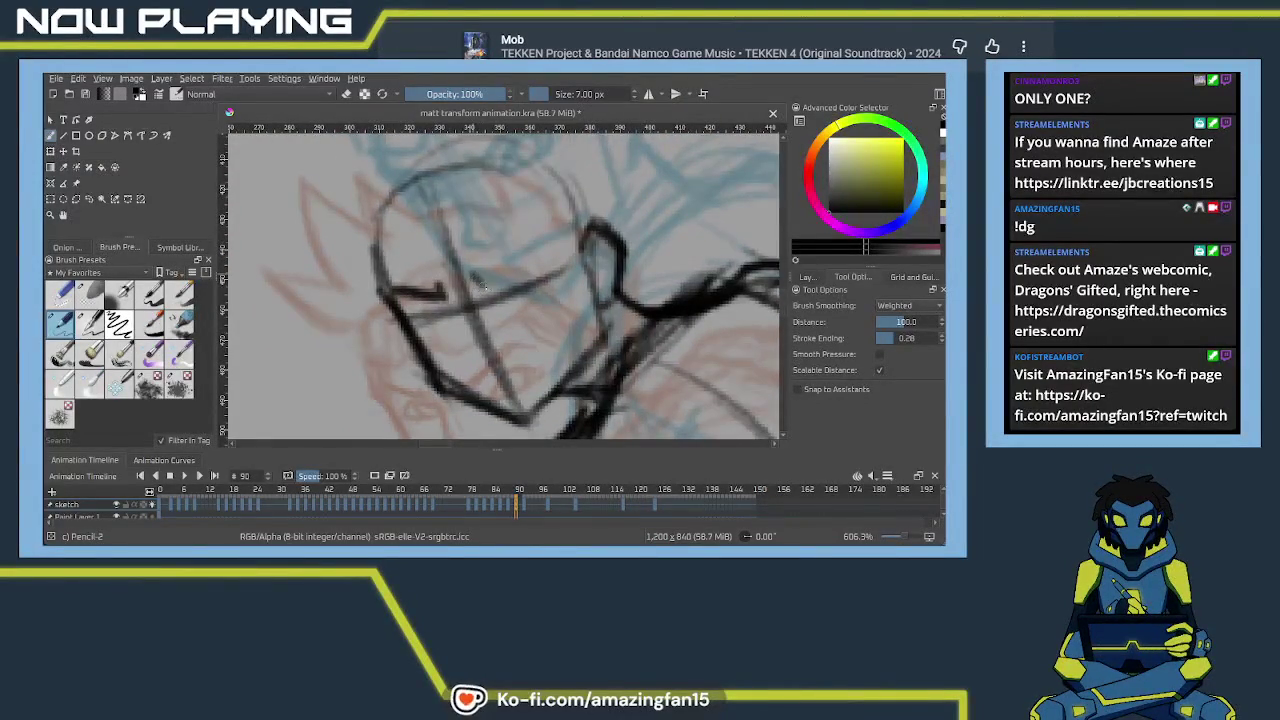
Redraw the hooked jaw stroke, extend the jaw line and draw the eyes
key("ctrl+z")
key("ctrl+z")
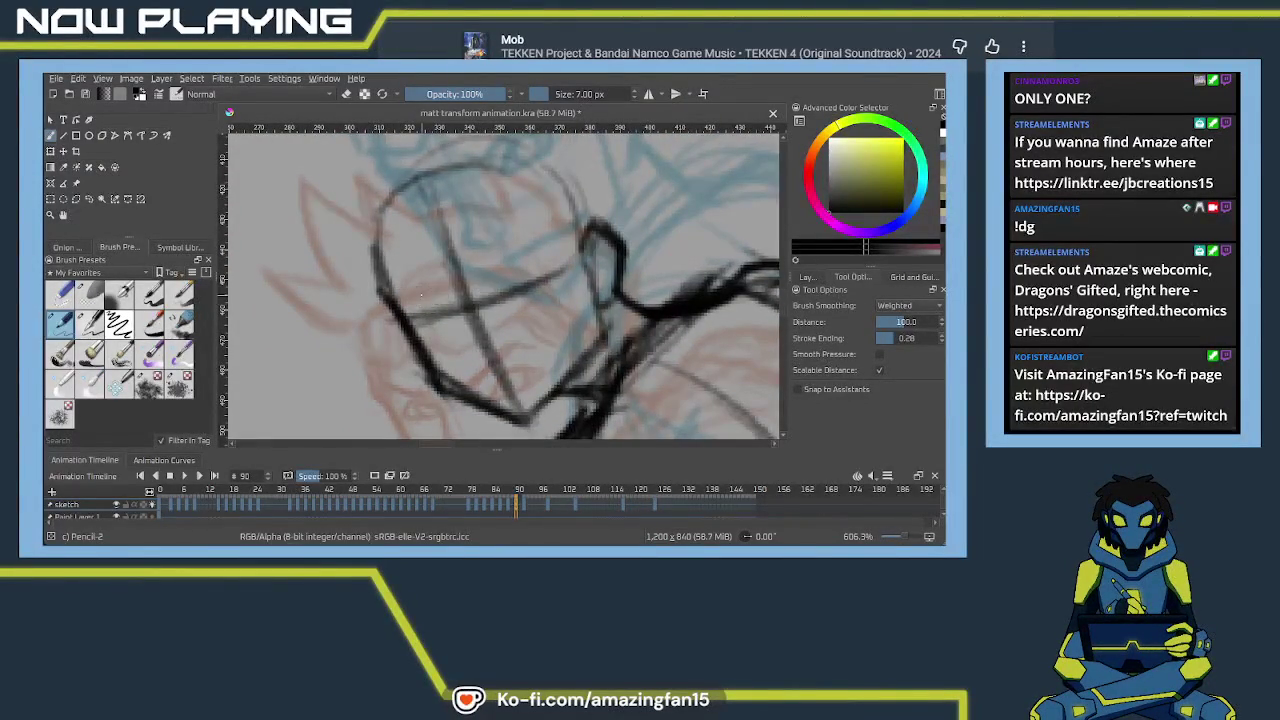
mouse_move(388, 289)
left_mouse_down()
mouse_move(436, 300)
mouse_move(544, 244)
left_mouse_up()
mouse_move(441, 298)
left_mouse_down()
mouse_move(465, 356)
mouse_move(497, 352)
left_mouse_up()
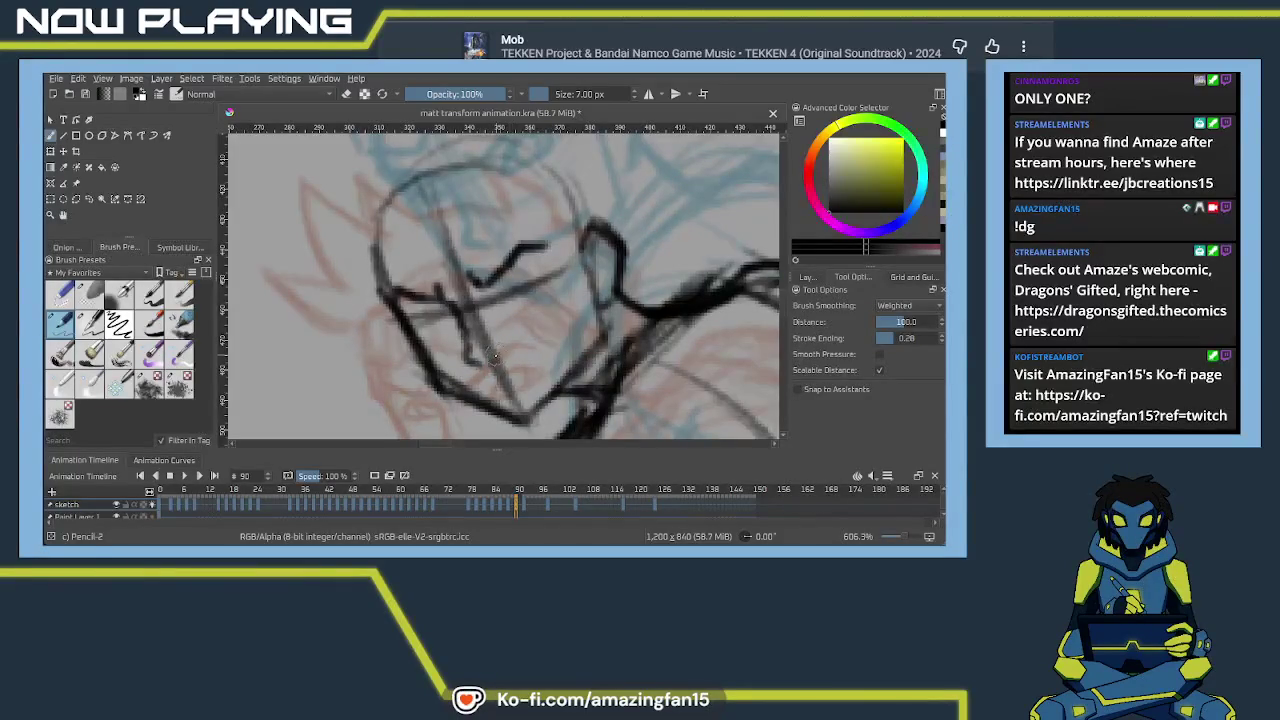
left_click_drag(494, 384, 540, 360)
left_click_drag(437, 297, 420, 310)
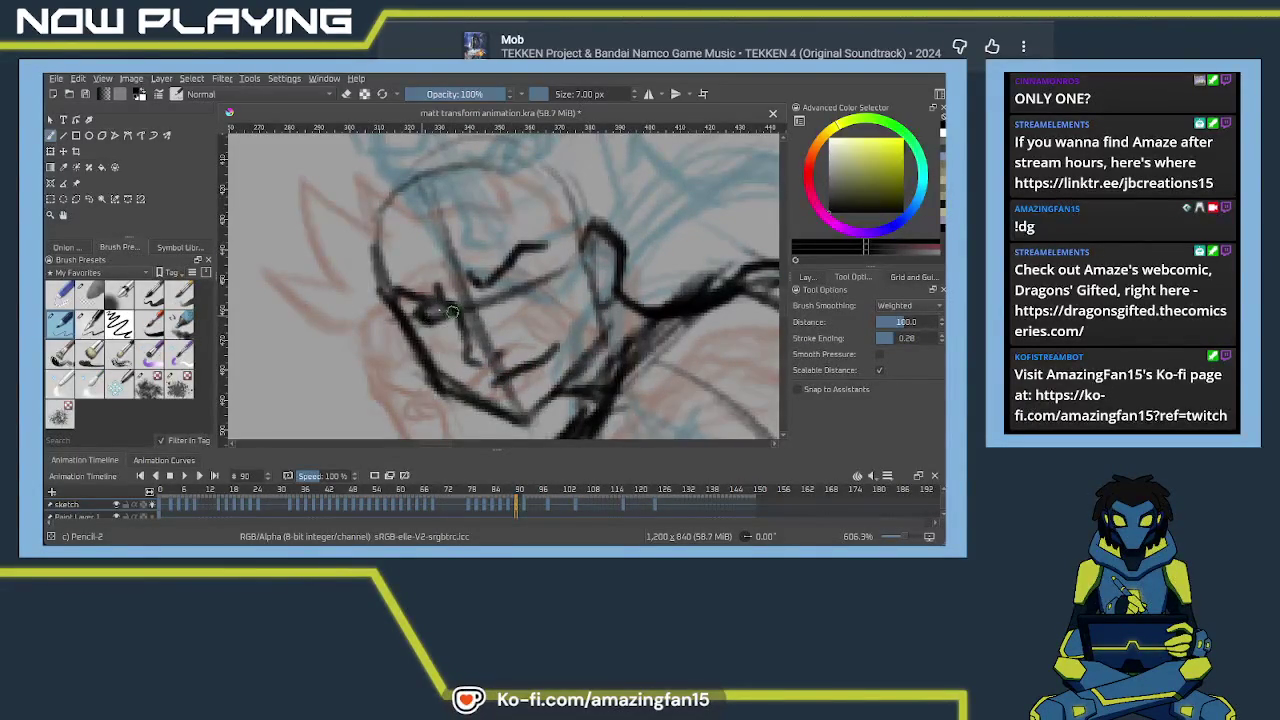
mouse_move(512, 285)
left_mouse_down()
mouse_move(492, 300)
mouse_move(548, 258)
mouse_move(504, 300)
mouse_move(508, 278)
left_mouse_up()
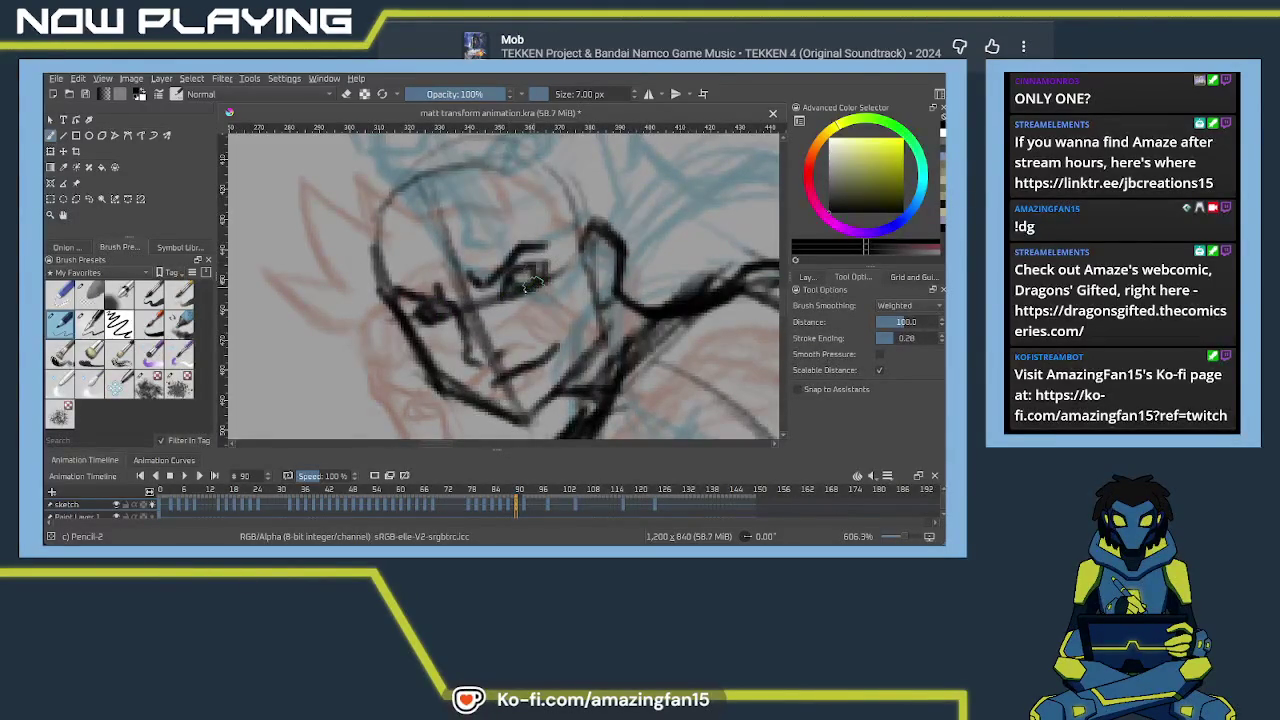
Extend the lower eye line and draw the forehead arc and top of the head
mouse_move(370, 273)
left_mouse_down()
mouse_move(425, 328)
mouse_move(414, 340)
mouse_move(525, 318)
mouse_move(590, 262)
left_mouse_up()
left_click_drag(518, 318, 580, 268)
mouse_move(414, 306)
left_mouse_down()
mouse_move(557, 240)
mouse_move(602, 262)
mouse_move(638, 312)
left_mouse_up()
left_click_drag(588, 264, 685, 348)
left_click_drag(600, 240, 616, 252)
left_click_drag(616, 244, 580, 320)
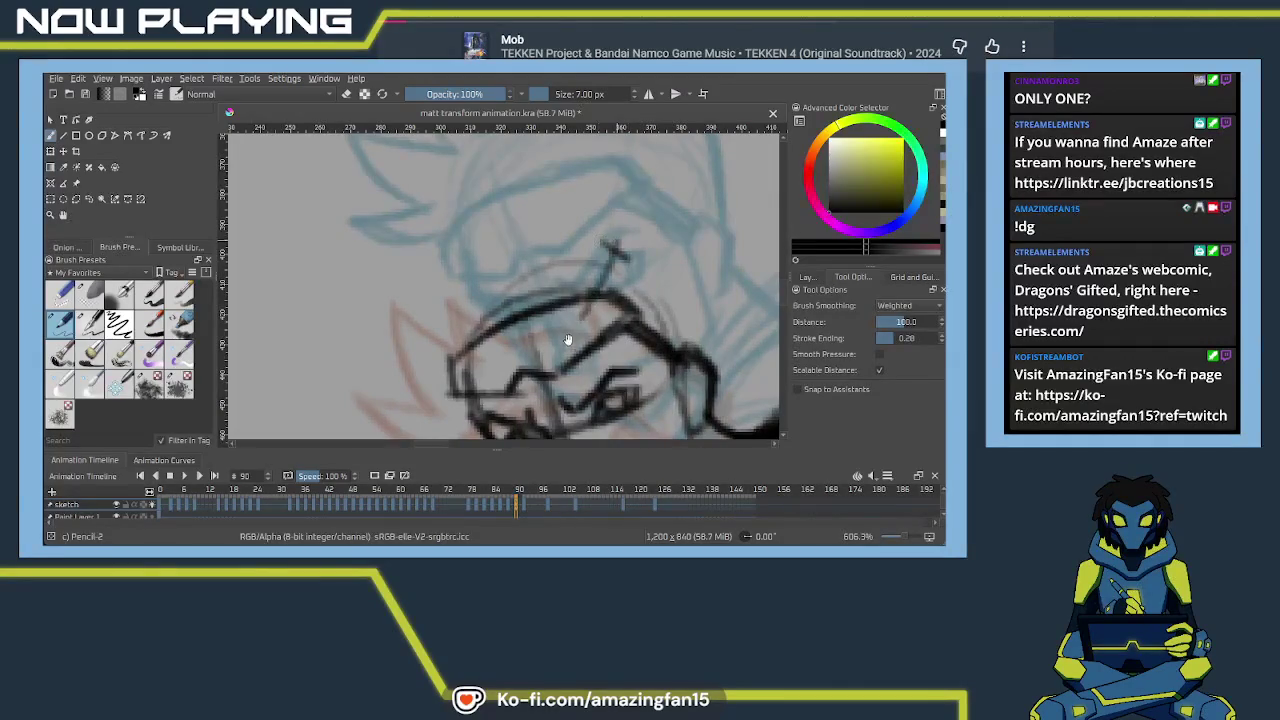
Erase the first hair attempt and redraw spiky hair and the head's right side
mouse_move(612, 274)
left_mouse_down()
mouse_move(557, 316)
mouse_move(470, 280)
mouse_move(524, 318)
mouse_move(450, 304)
mouse_move(535, 310)
mouse_move(474, 266)
mouse_move(497, 324)
mouse_move(416, 295)
mouse_move(452, 364)
mouse_move(480, 376)
mouse_move(418, 390)
mouse_move(525, 408)
mouse_move(457, 229)
mouse_move(443, 366)
mouse_move(440, 328)
mouse_move(491, 292)
left_mouse_up()
mouse_move(405, 335)
left_mouse_down()
mouse_move(345, 262)
mouse_move(467, 257)
mouse_move(402, 238)
mouse_move(353, 269)
mouse_move(390, 330)
mouse_move(427, 341)
mouse_move(356, 352)
mouse_move(428, 370)
mouse_move(412, 365)
left_mouse_up()
mouse_move(604, 238)
left_mouse_down()
mouse_move(682, 263)
mouse_move(686, 358)
left_mouse_up()
left_click_drag(684, 268, 690, 362)
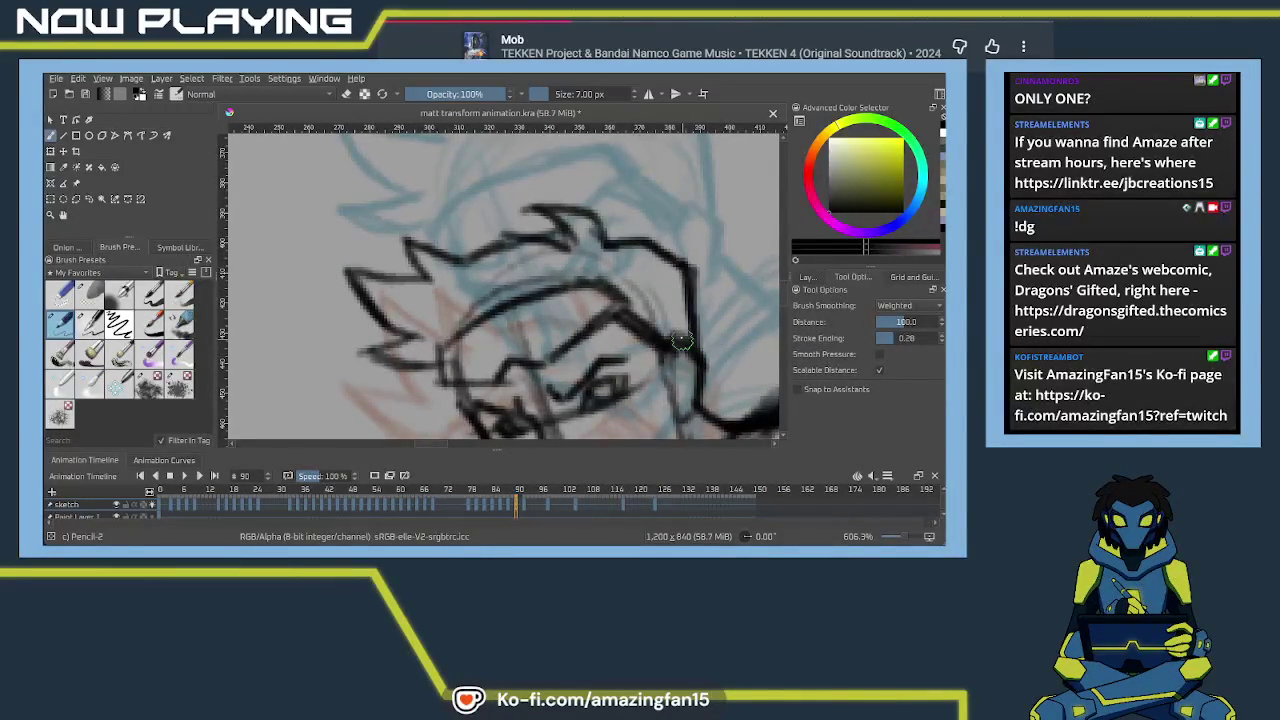
scroll(677, 333, "down", 2)
scroll(660, 322, "down", 2)
Save matt transform animation.kra with the full figure in view, then move to frame 92
scroll(640, 312, "down", 1)
left_click_drag(620, 303, 565, 353)
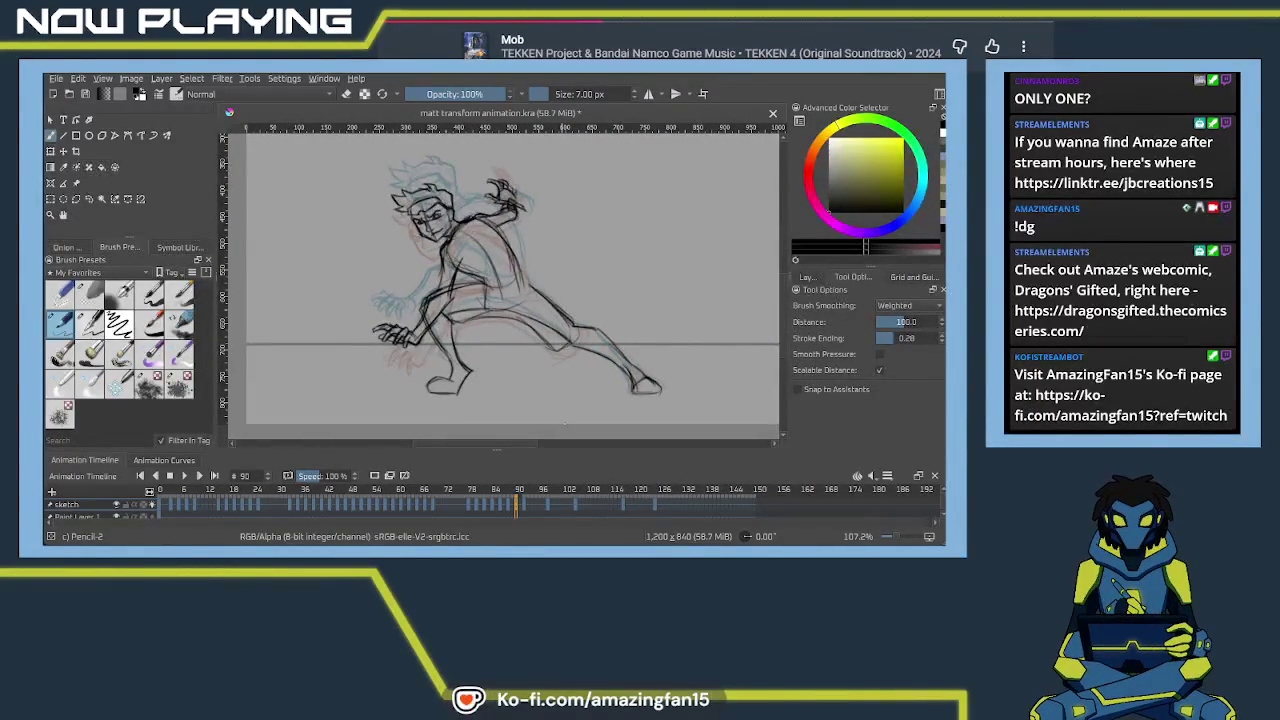
key("ctrl+s")
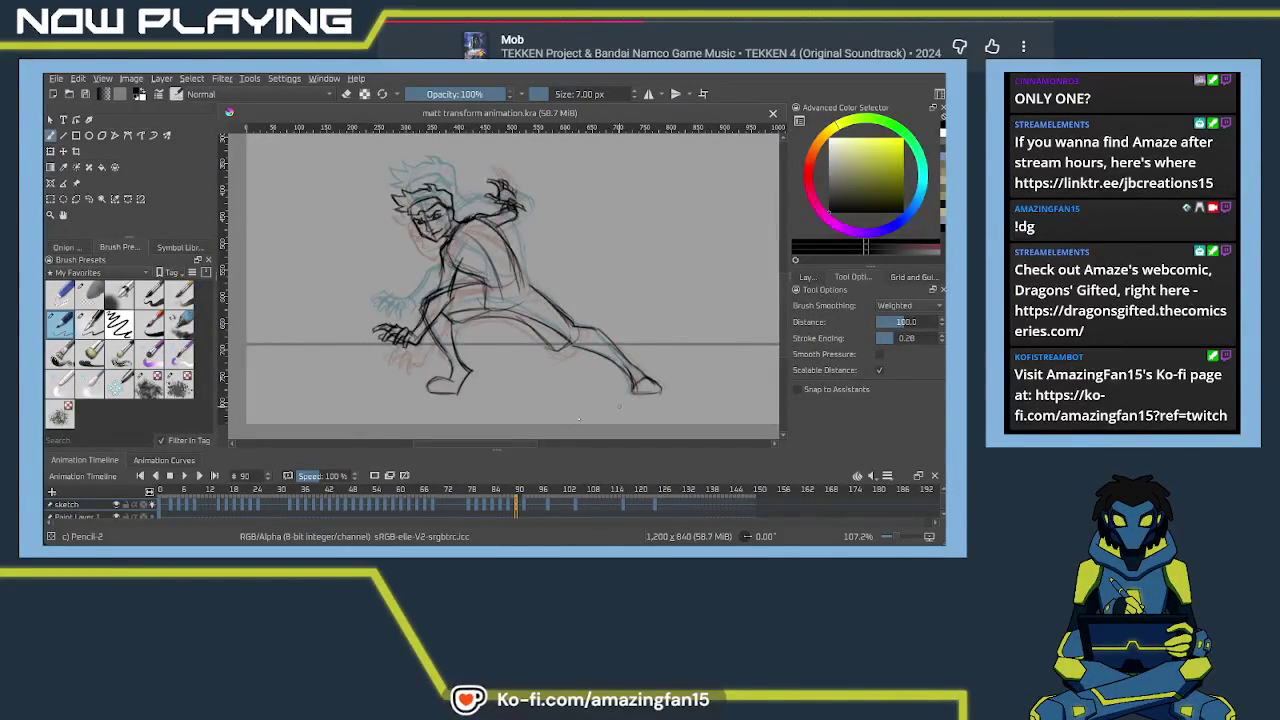
left_click_drag(525, 507, 533, 507)
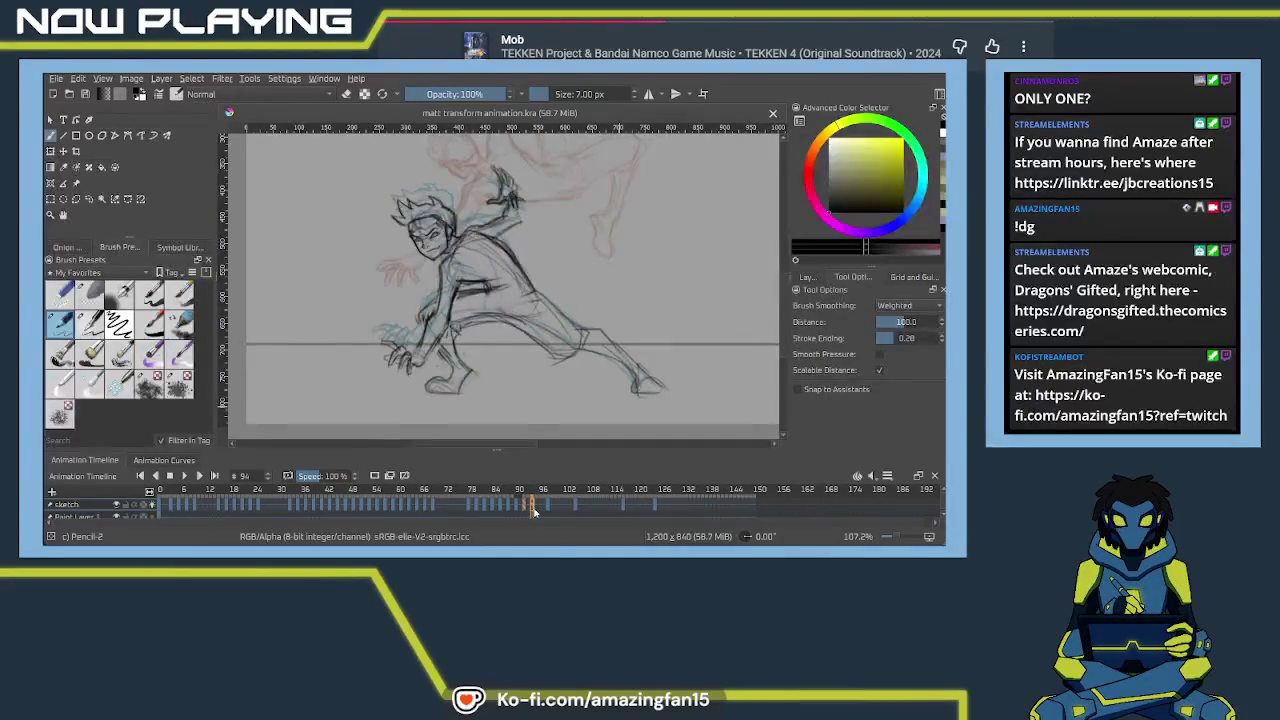
left_click_drag(533, 507, 524, 507)
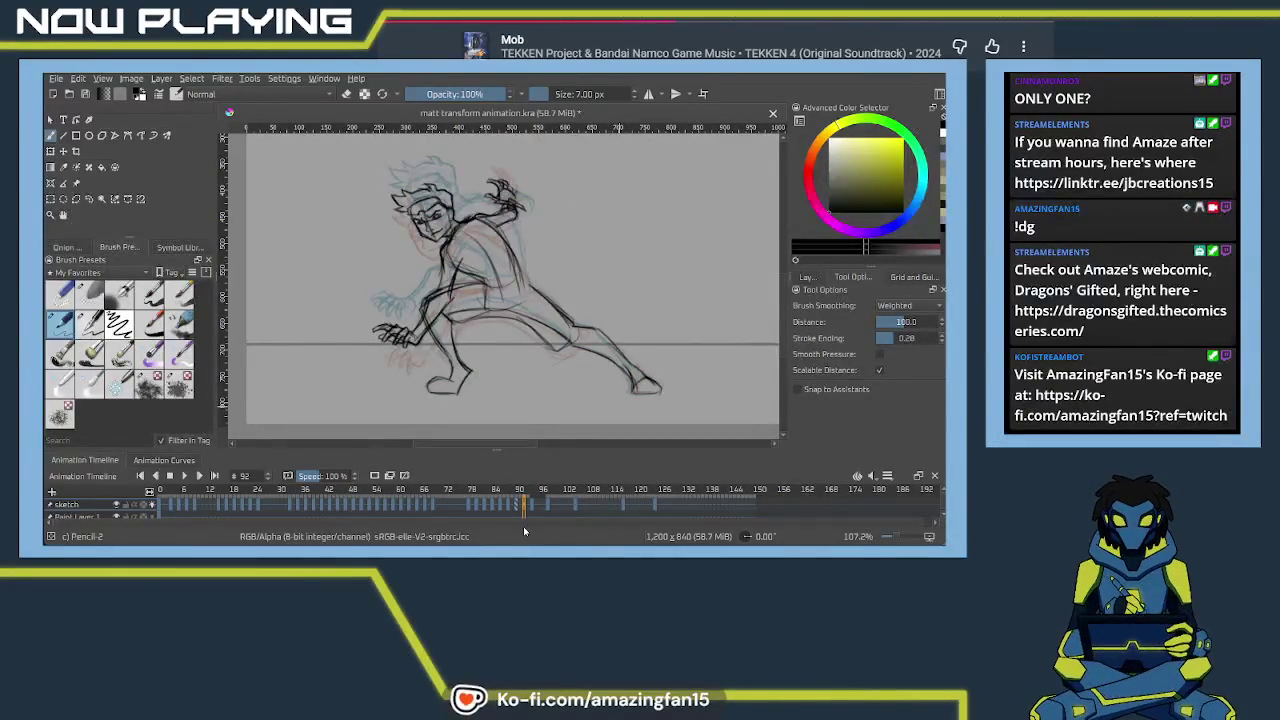
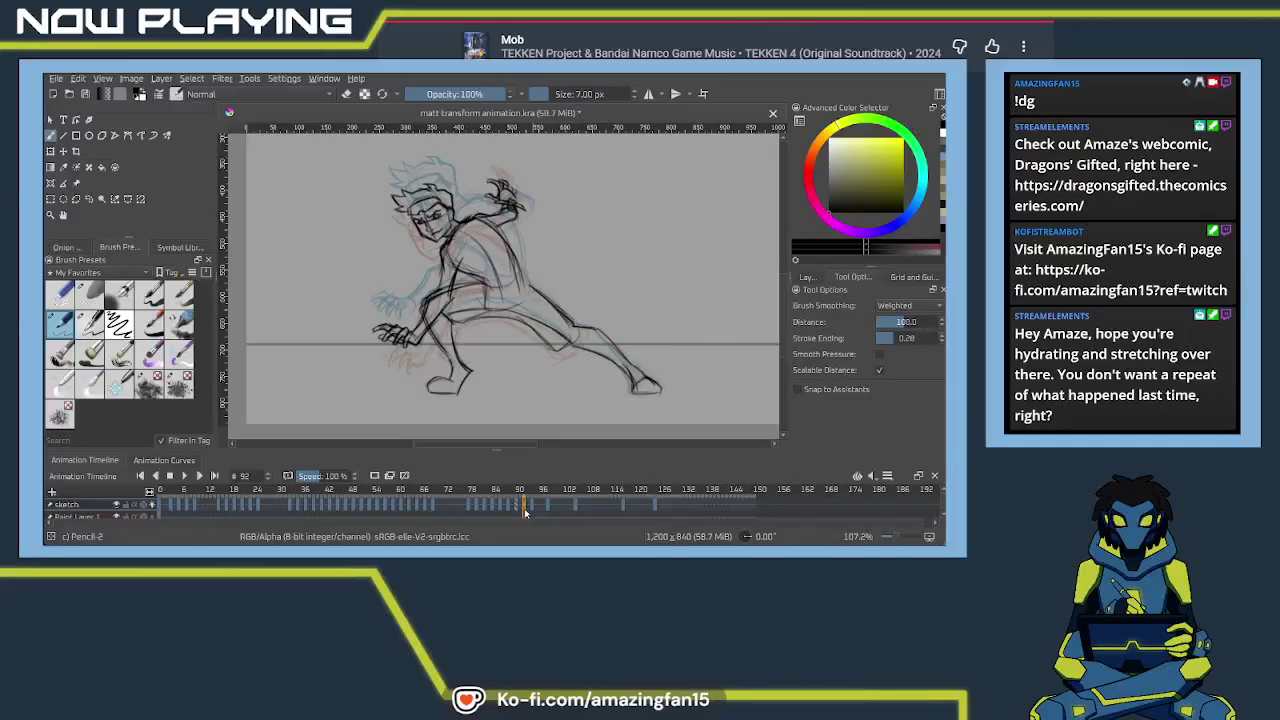
Hide the old lineart and ink the fighter's back and shoulder curves, undoing one stray stroke
key("Delete")
mouse_move(505, 336)
left_mouse_down()
mouse_move(576, 377)
mouse_move(535, 358)
mouse_move(520, 369)
mouse_move(592, 274)
left_mouse_up()
left_click_drag(538, 226, 657, 330)
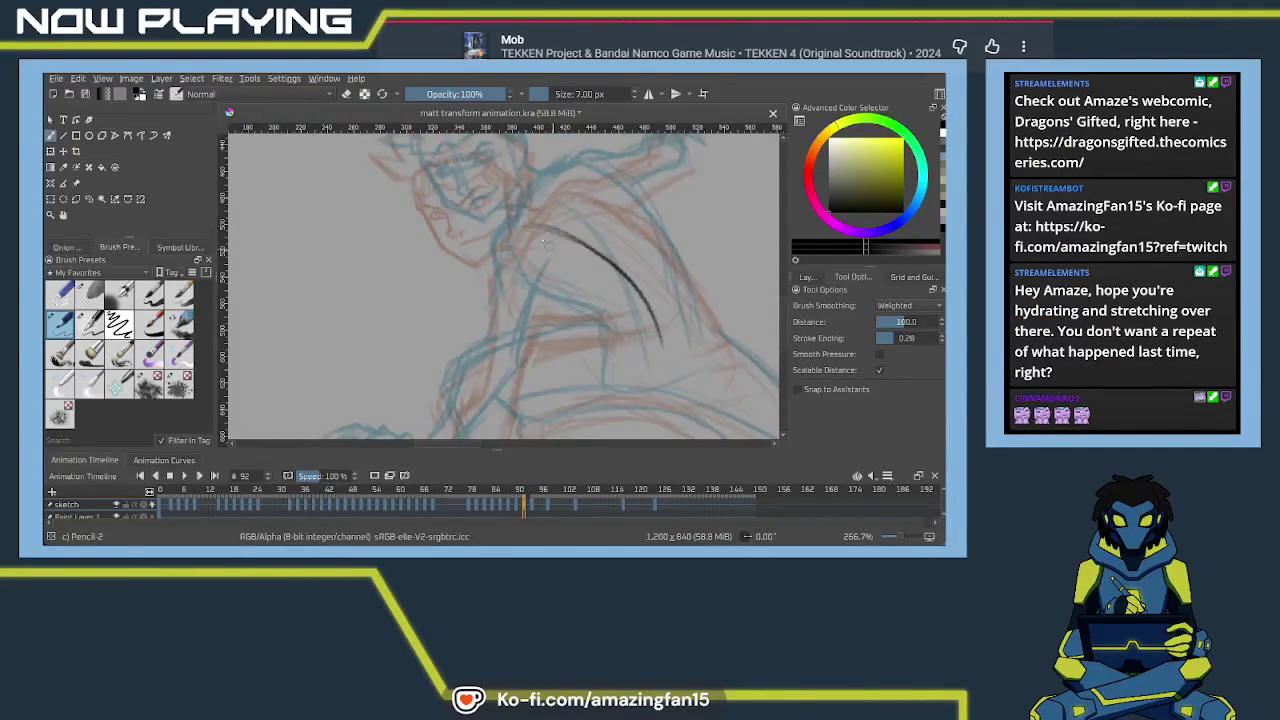
left_click_drag(570, 188, 505, 280)
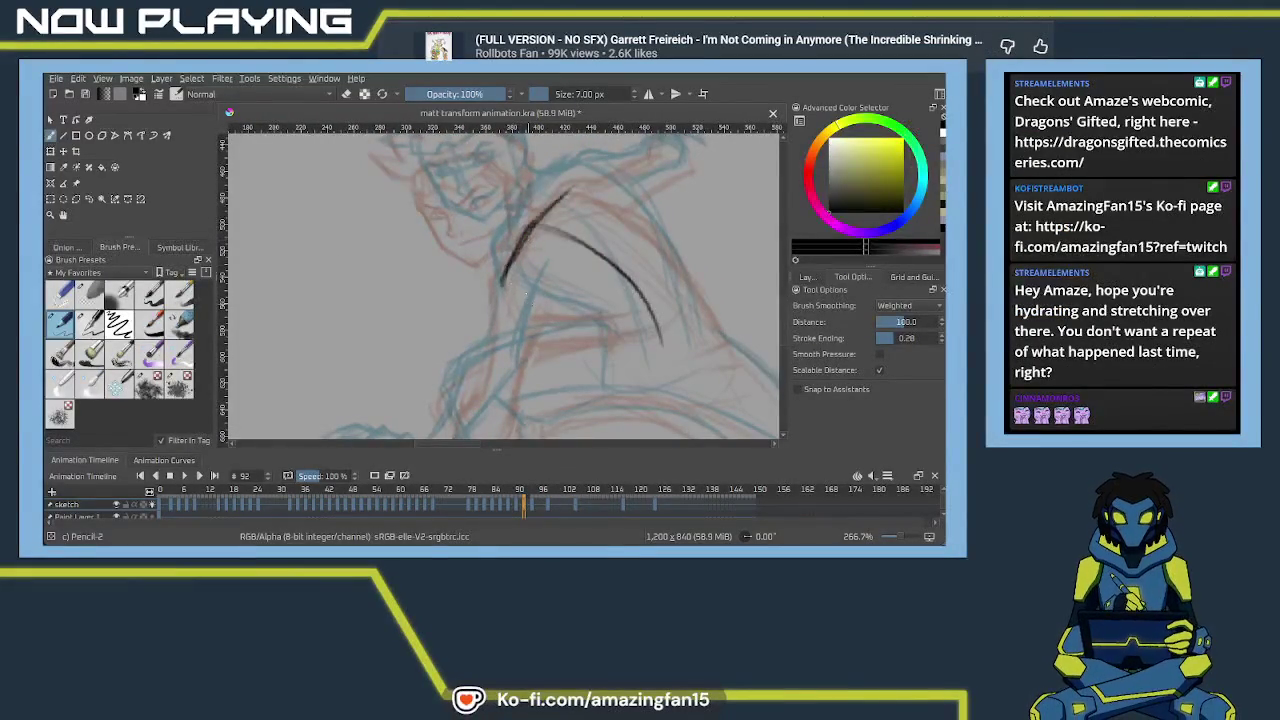
mouse_move(505, 288)
left_mouse_down()
mouse_move(608, 325)
mouse_move(656, 320)
left_mouse_up()
left_click_drag(585, 193, 660, 238)
key("ctrl+z")
mouse_move(577, 204)
left_mouse_down()
mouse_move(672, 268)
mouse_move(700, 316)
left_mouse_up()
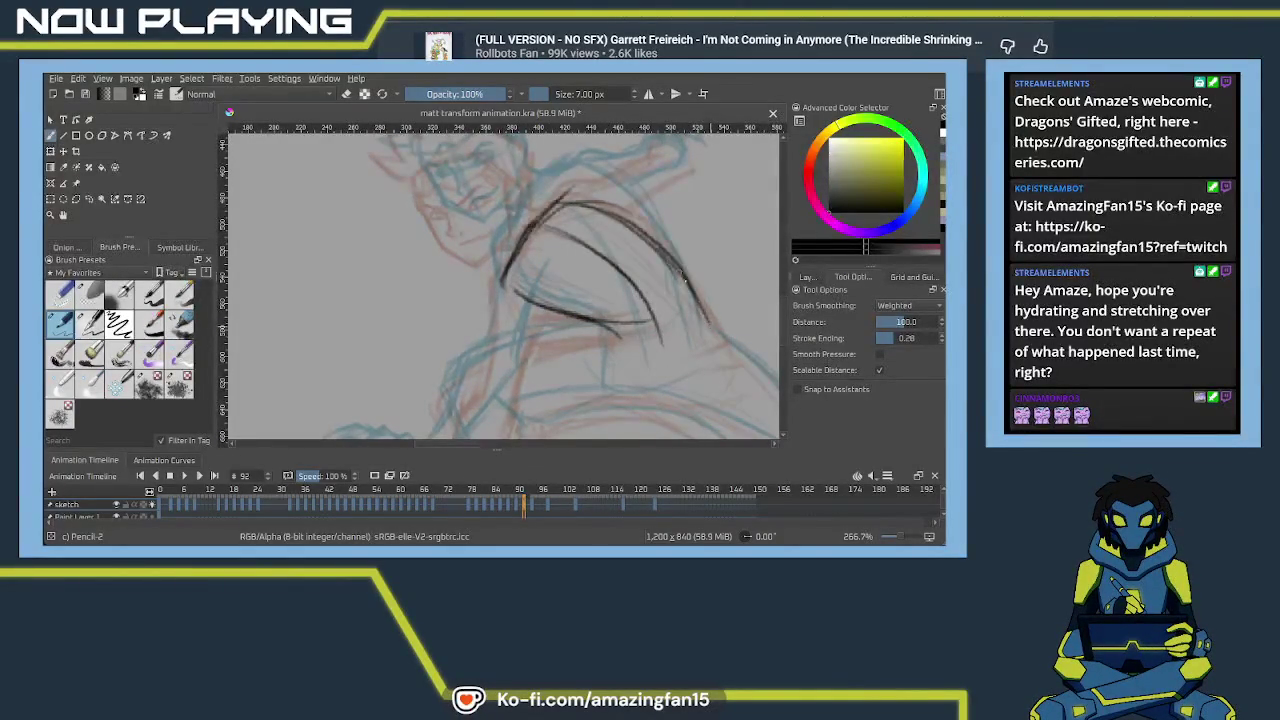
scroll(600, 257, "down", 2)
Ink the vertical line below the shoulder and the arm's outer and inner contours
mouse_move(592, 258)
left_mouse_down()
mouse_move(594, 328)
mouse_move(590, 310)
left_mouse_up()
left_click_drag(570, 240, 605, 250)
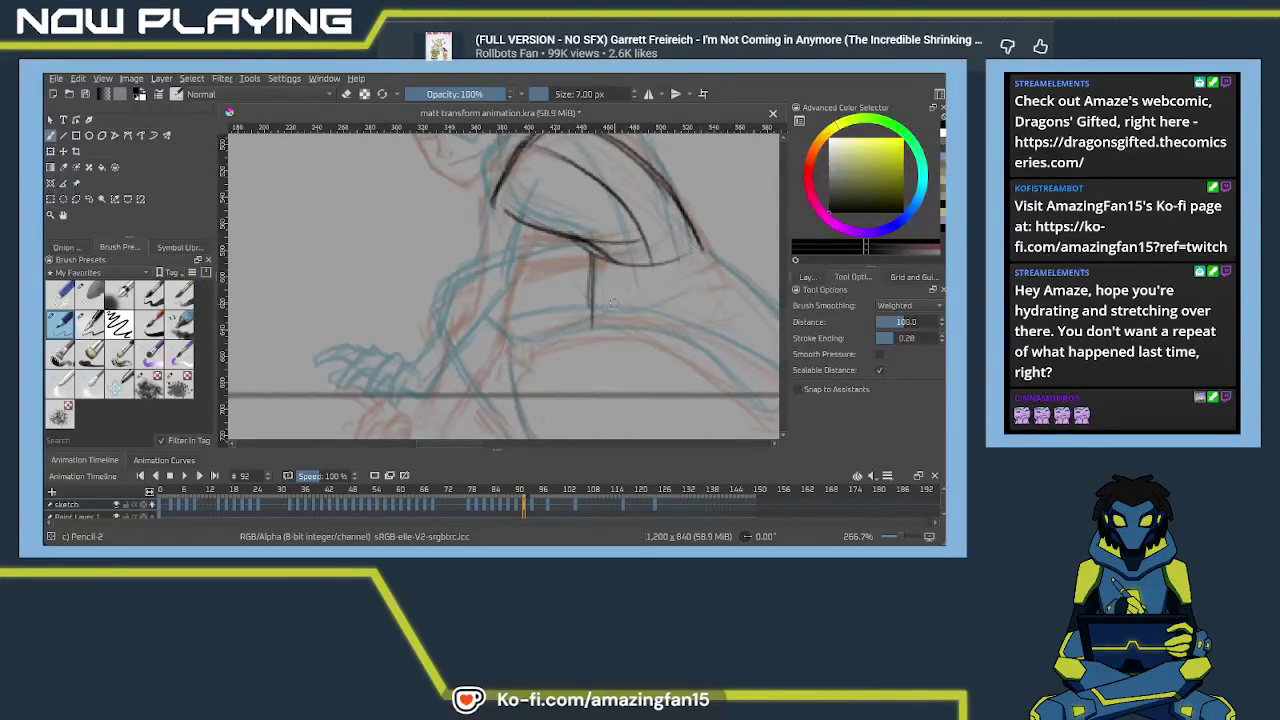
left_click_drag(594, 326, 688, 318)
mouse_move(700, 245)
left_mouse_down()
mouse_move(686, 320)
mouse_move(596, 316)
mouse_move(580, 185)
mouse_move(564, 298)
left_mouse_up()
left_click_drag(572, 190, 566, 305)
left_click_drag(572, 212, 550, 340)
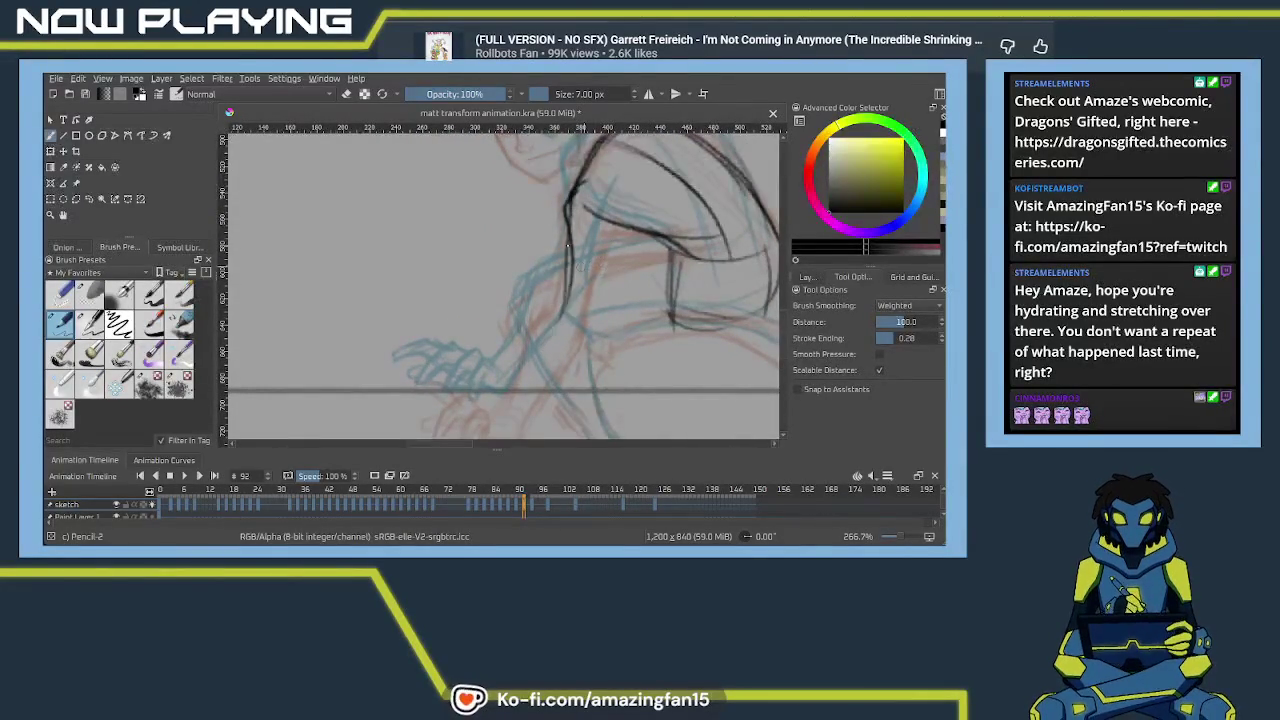
left_click_drag(571, 206, 548, 322)
mouse_move(612, 228)
left_mouse_down()
mouse_move(588, 342)
mouse_move(622, 240)
mouse_move(580, 252)
mouse_move(546, 334)
left_mouse_up()
Ink both forearm edges, the wrist curve and the fingers of the hand resting on the ground
left_click_drag(570, 258, 534, 342)
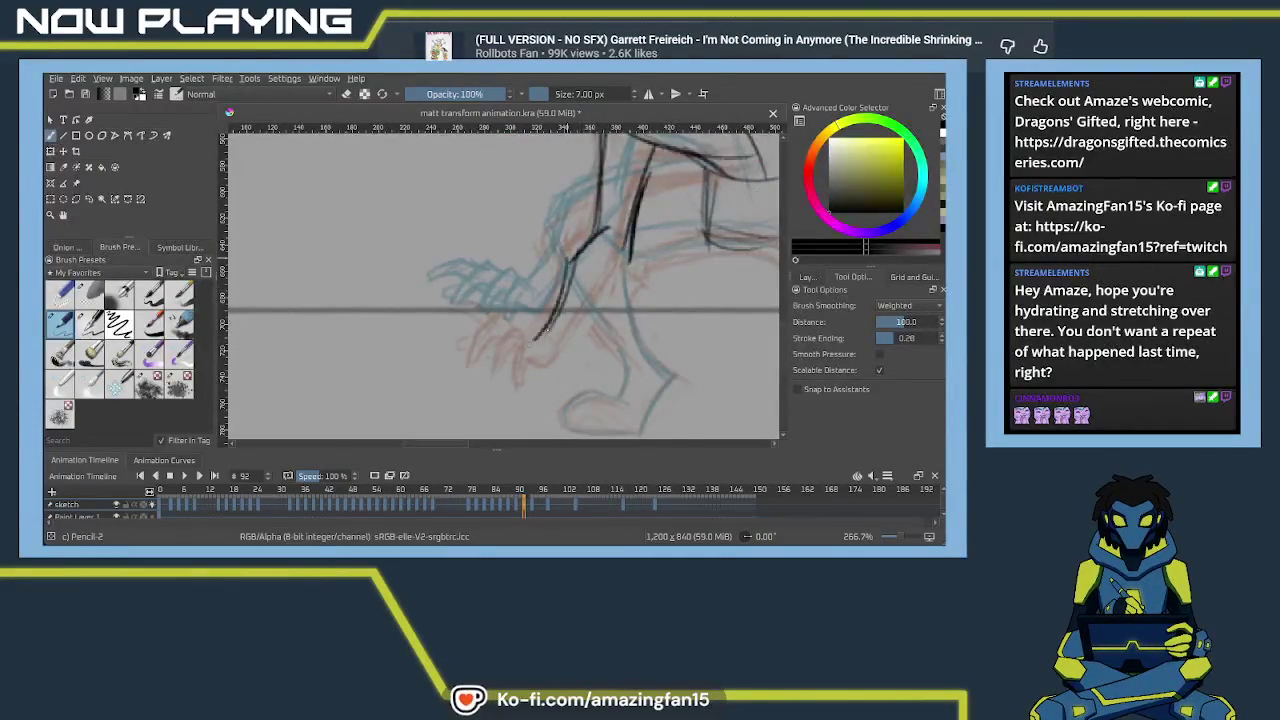
left_click_drag(630, 252, 572, 342)
left_click_drag(612, 282, 558, 370)
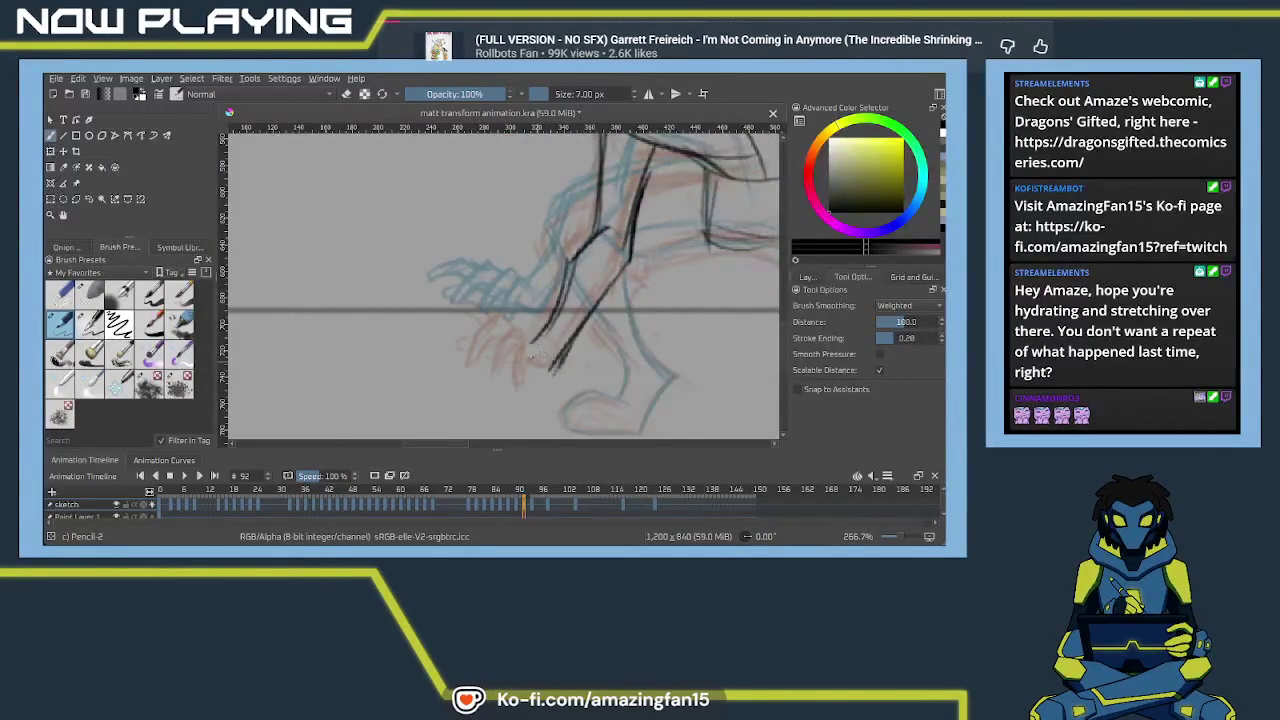
left_click_drag(532, 339, 554, 361)
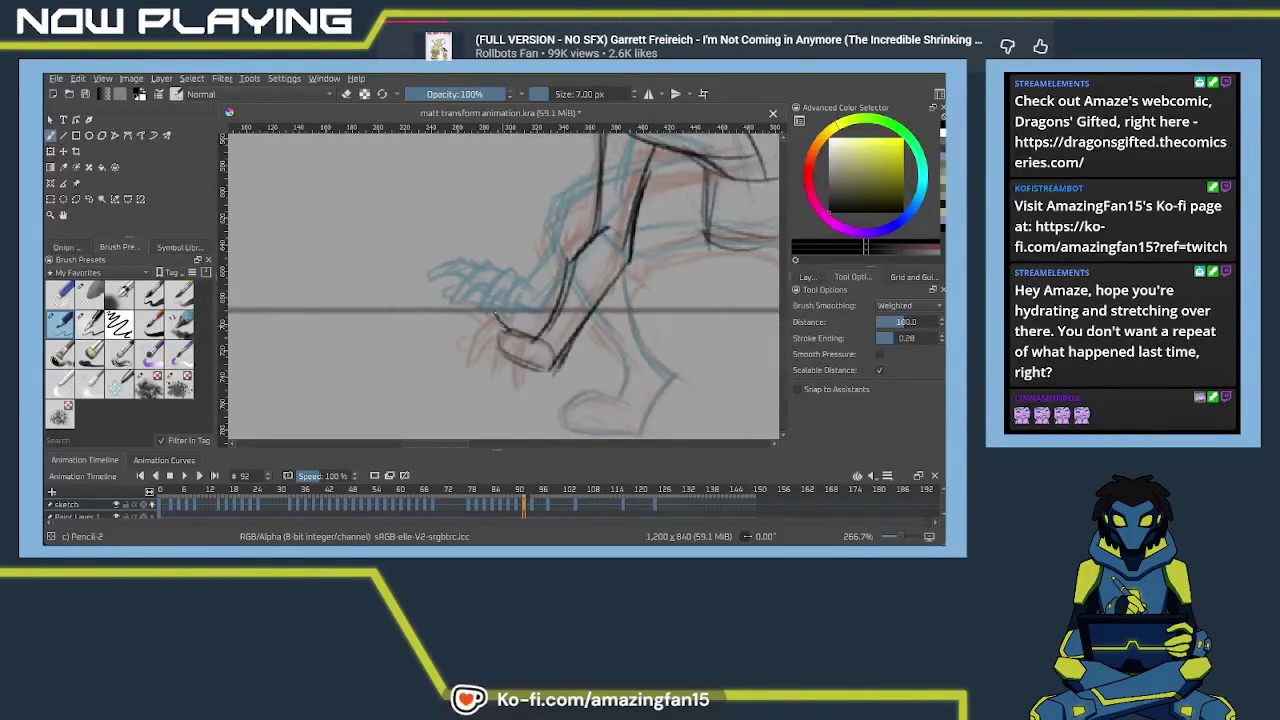
left_click_drag(498, 318, 474, 296)
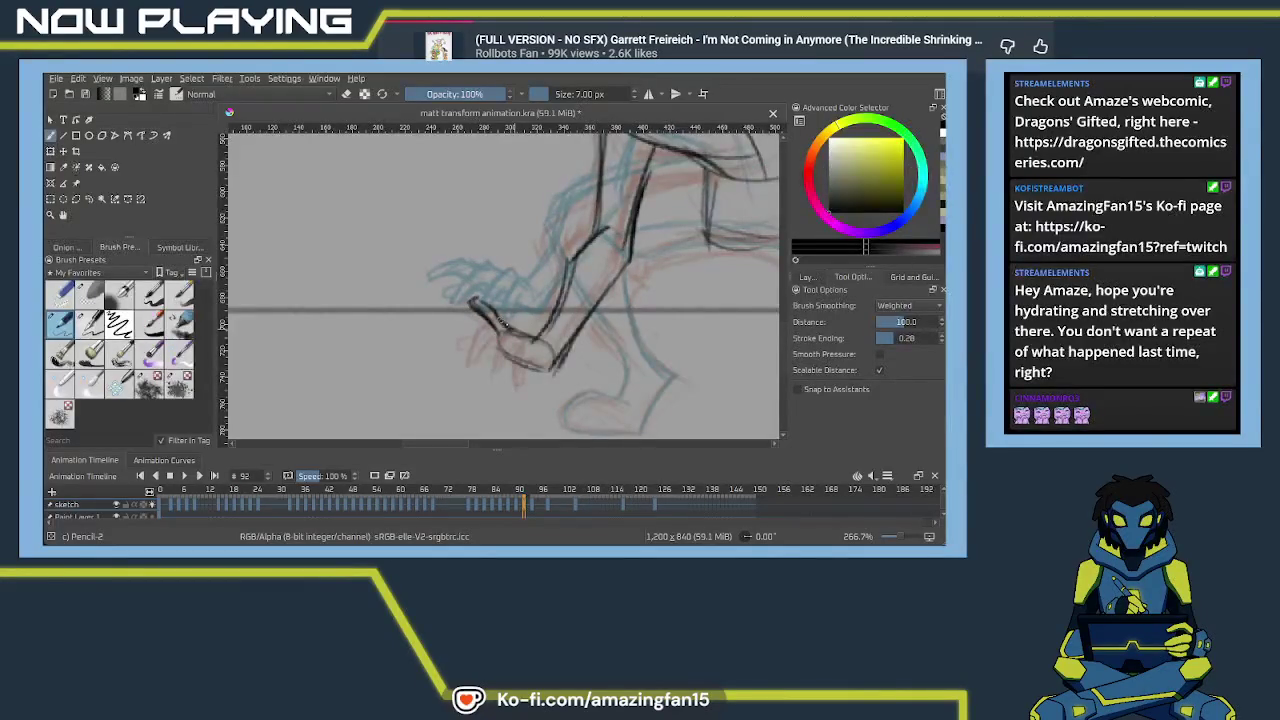
mouse_move(505, 323)
left_mouse_down()
mouse_move(478, 311)
mouse_move(462, 353)
left_mouse_up()
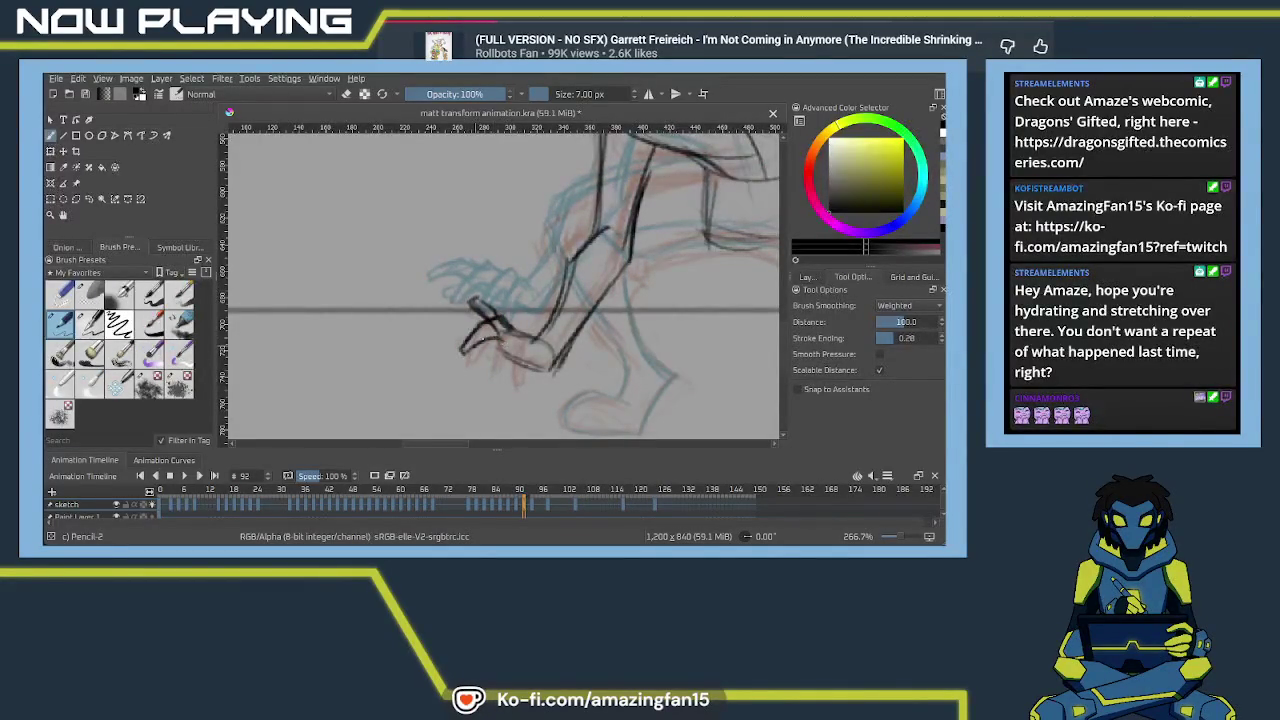
left_click_drag(518, 329, 484, 346)
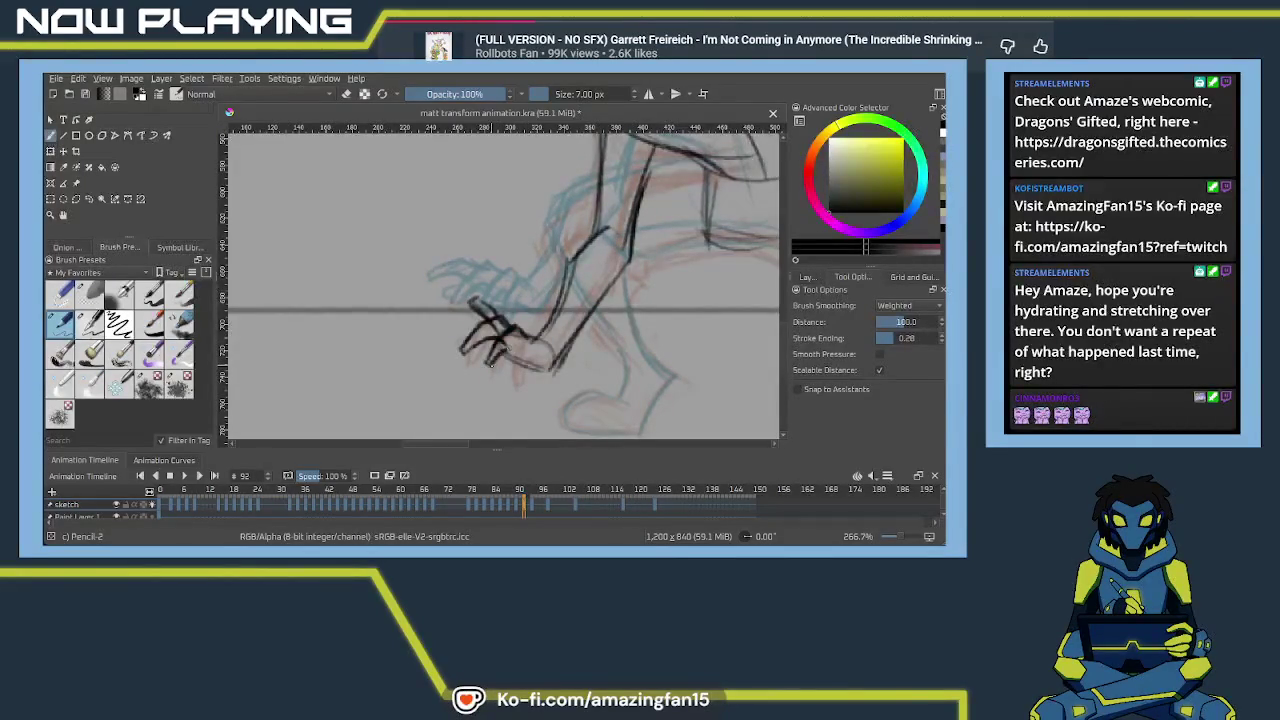
mouse_move(504, 374)
left_mouse_down()
mouse_move(508, 360)
mouse_move(560, 360)
left_mouse_up()
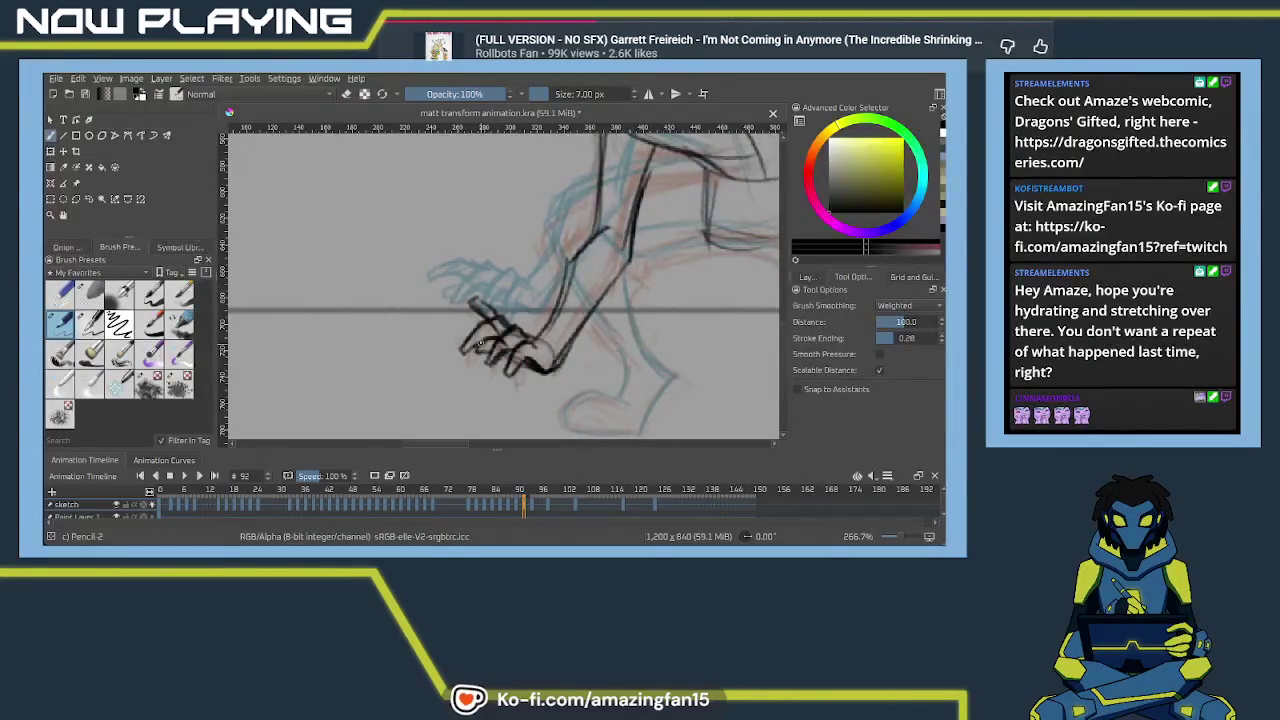
Ink the shoulder line hooking toward the raised hand by the head, redrawing one wrong stroke
scroll(476, 432, "up", 5)
scroll(490, 400, "up", 3)
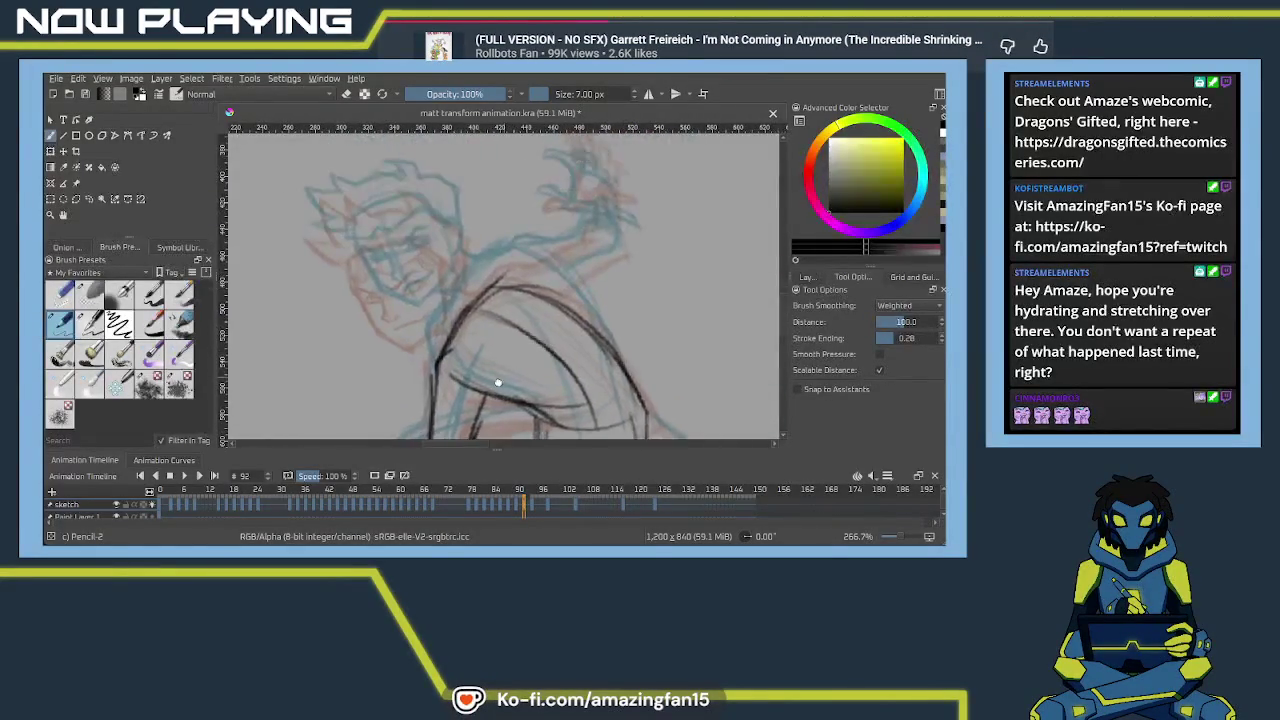
scroll(500, 371, "right", 2)
mouse_move(500, 308)
left_mouse_down()
mouse_move(457, 318)
mouse_move(568, 308)
left_mouse_up()
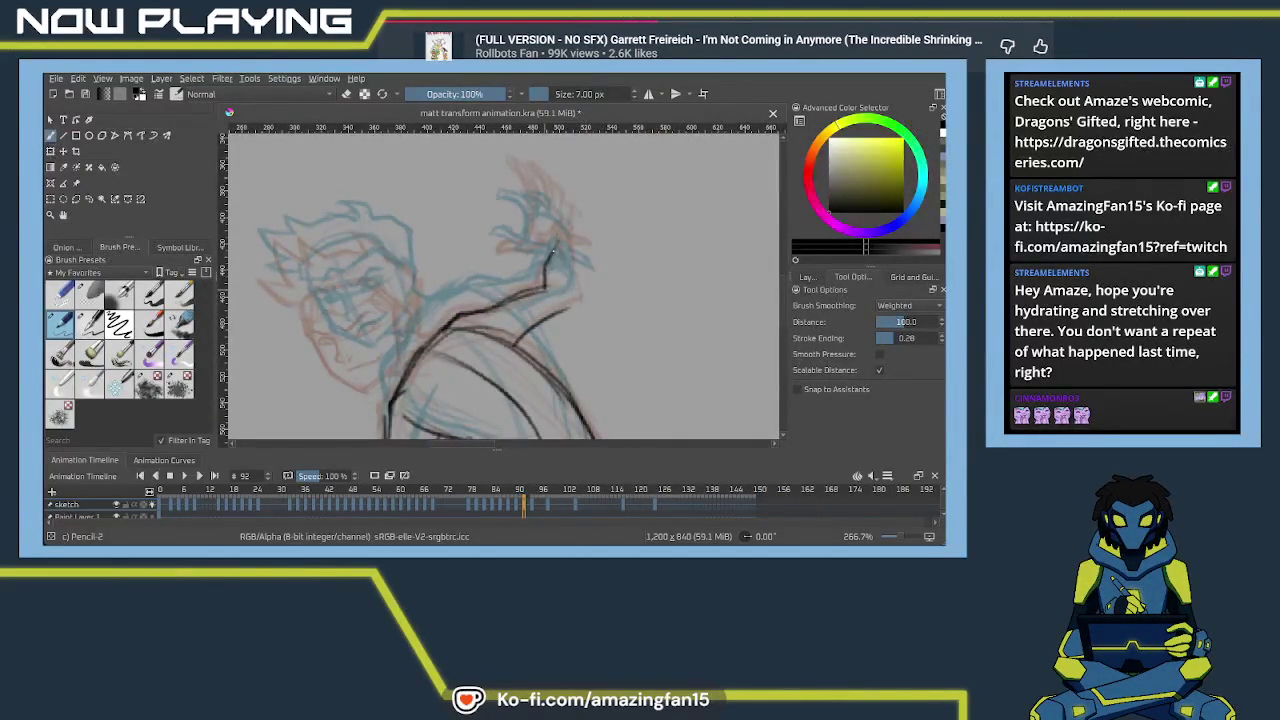
key("ctrl+z")
mouse_move(545, 285)
left_mouse_down()
mouse_move(582, 292)
mouse_move(576, 302)
left_mouse_up()
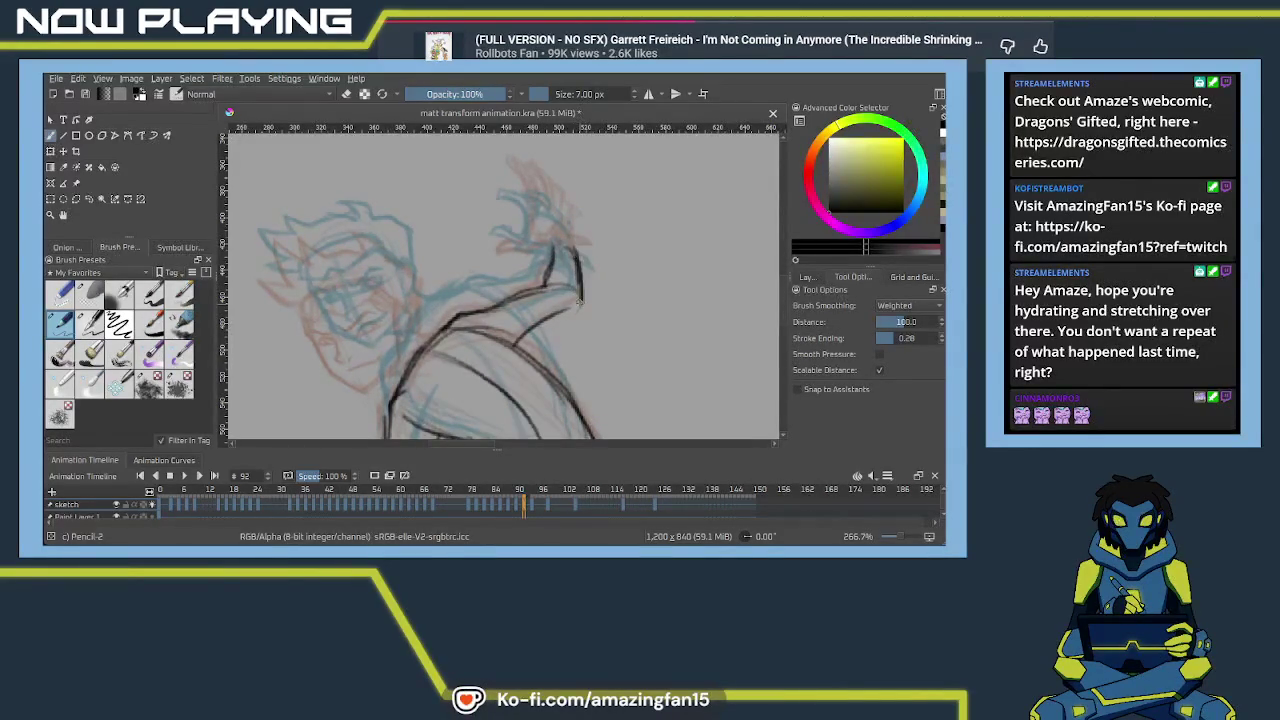
left_click_drag(578, 298, 575, 214)
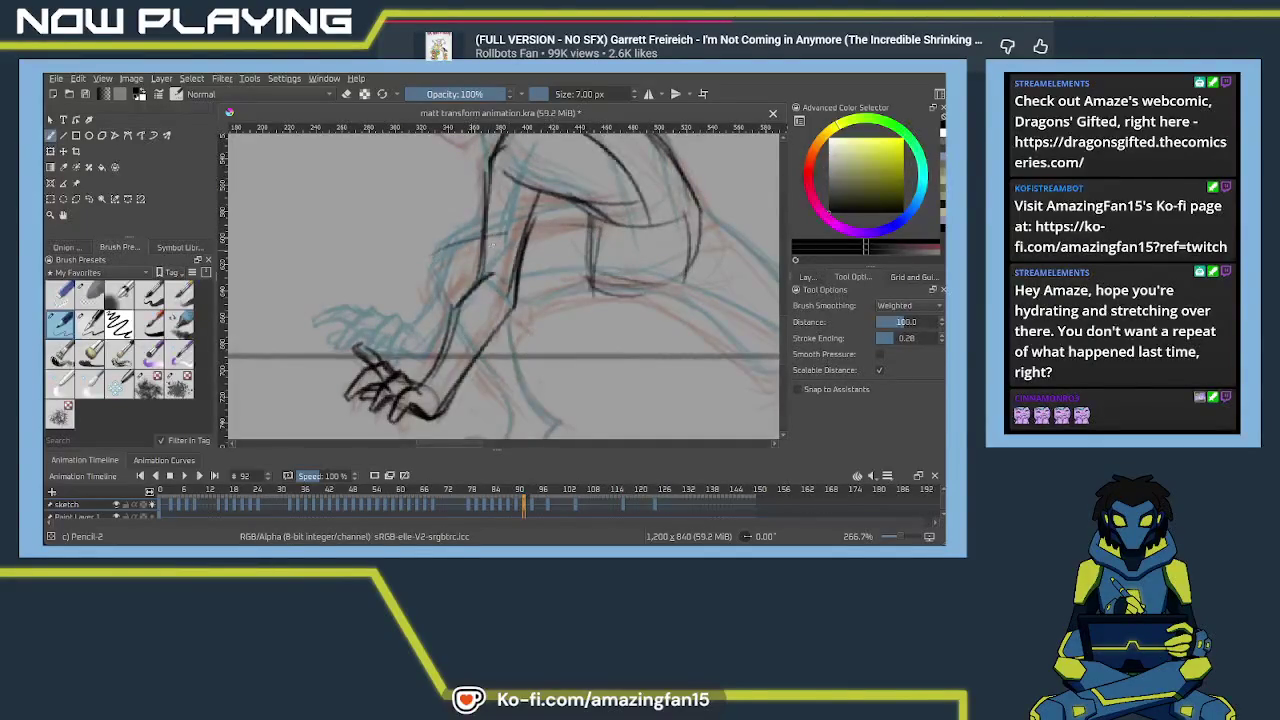
Ink the forearm down to the grounded hand, undoing and redrawing its short stroke twice
left_click_drag(425, 270, 485, 240)
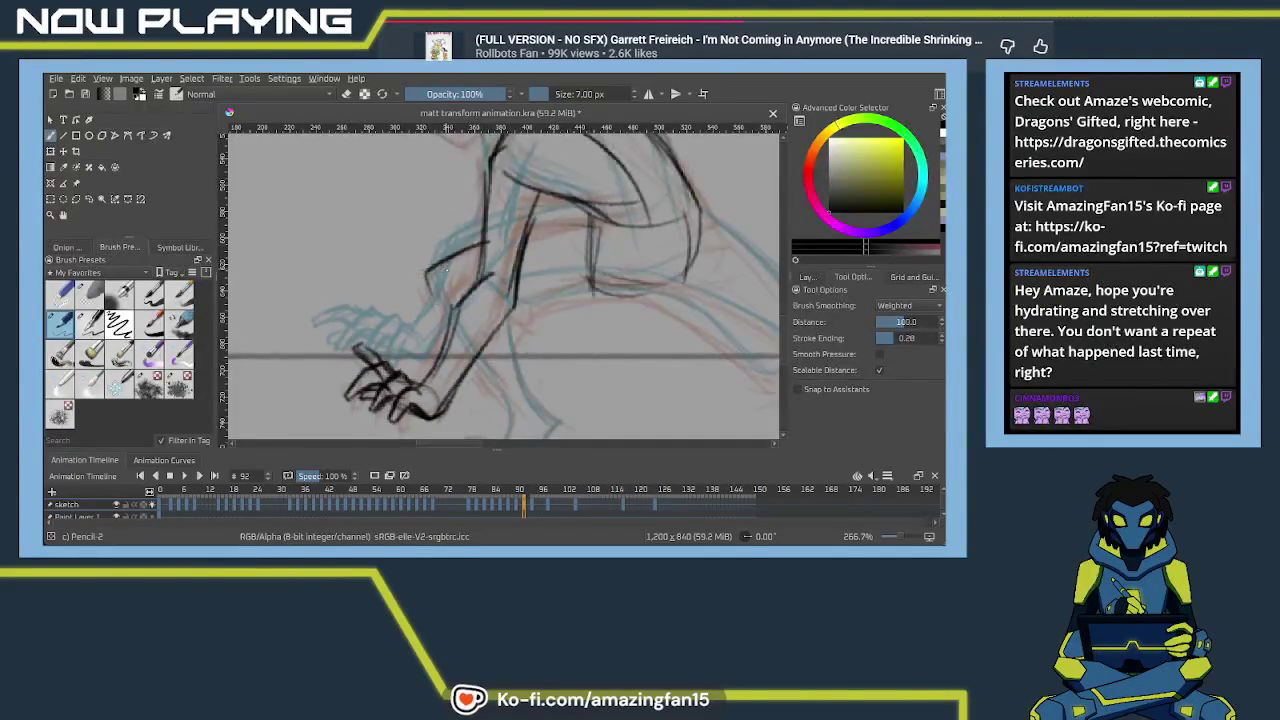
key("ctrl+z")
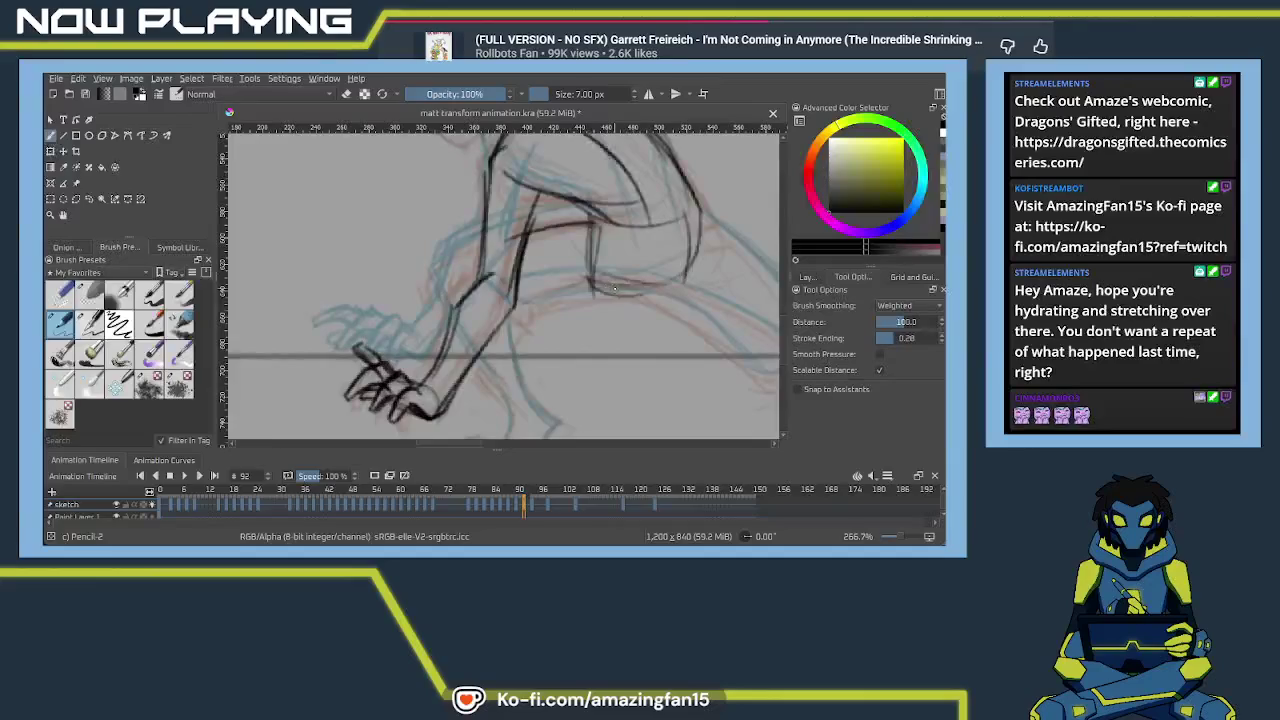
mouse_move(523, 320)
left_mouse_down()
mouse_move(579, 270)
mouse_move(559, 307)
left_mouse_up()
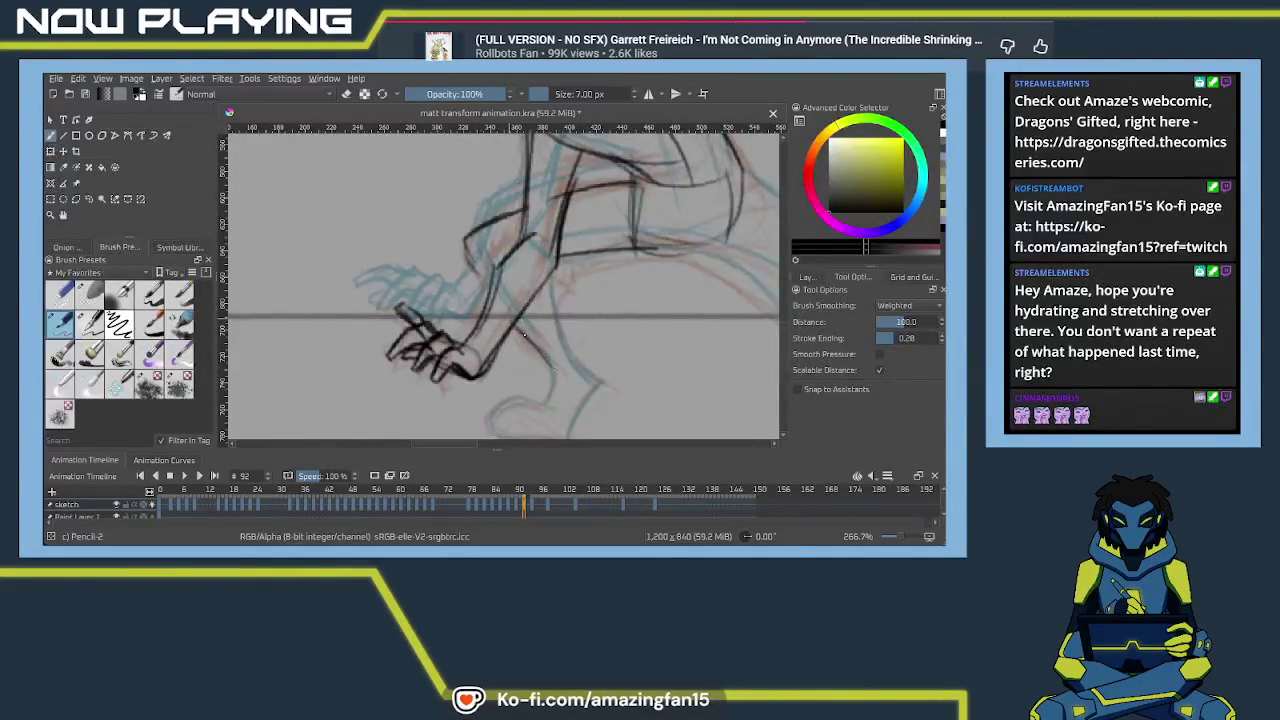
left_click_drag(532, 246, 470, 345)
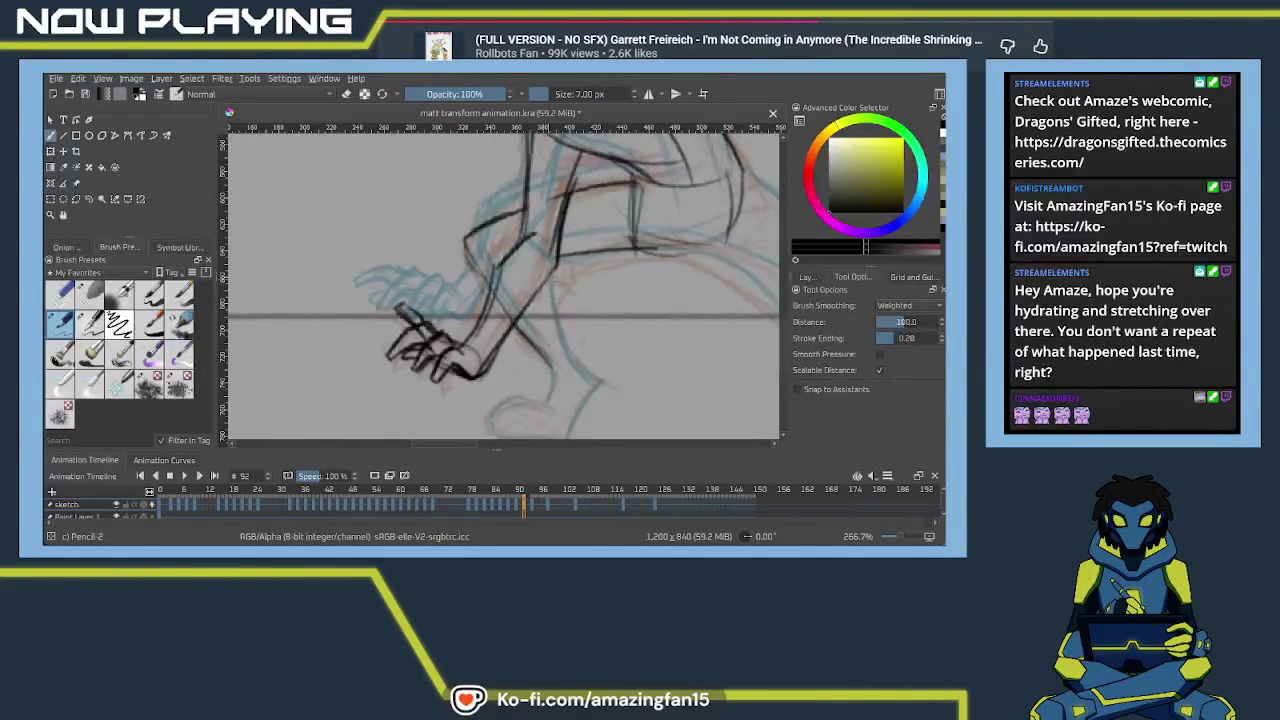
mouse_move(562, 266)
left_mouse_down()
mouse_move(546, 290)
mouse_move(568, 356)
left_mouse_up()
key("ctrl+z")
left_click_drag(553, 280, 577, 369)
key("ctrl+z")
mouse_move(553, 280)
left_mouse_down()
mouse_move(592, 376)
mouse_move(582, 290)
mouse_move(591, 305)
mouse_move(552, 368)
left_mouse_up()
left_click_drag(542, 282, 533, 322)
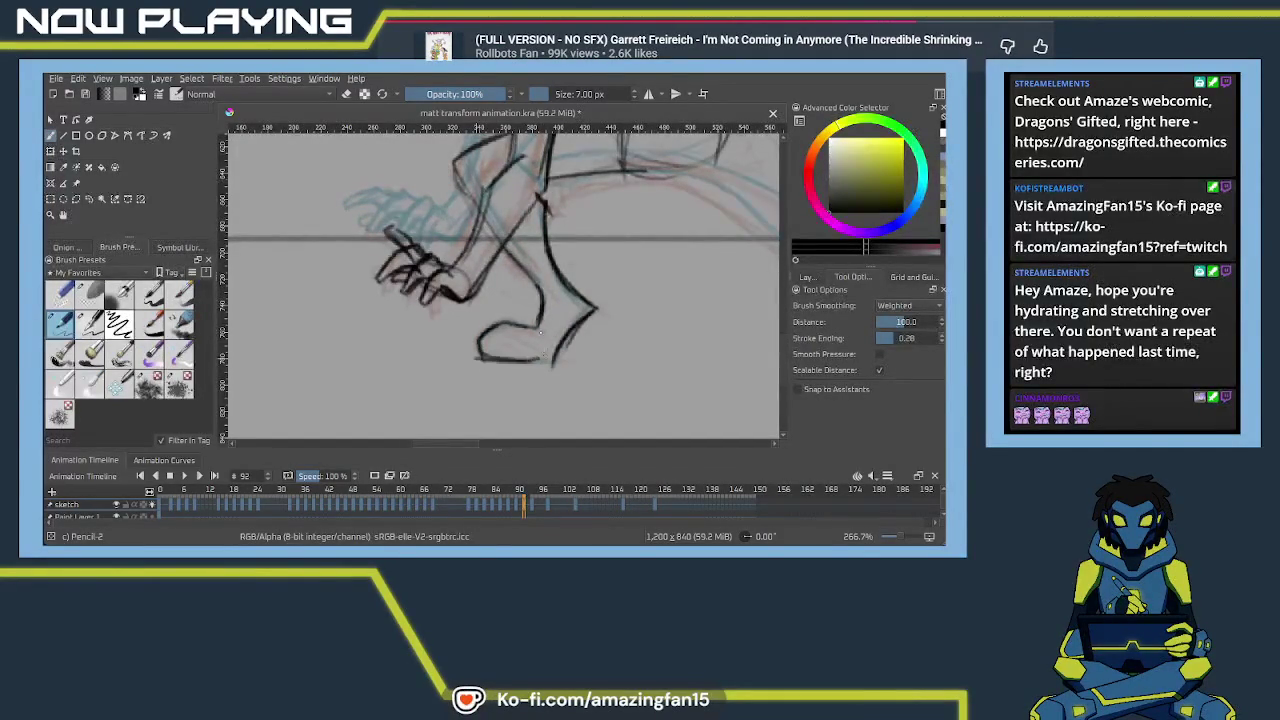
Begin the bent upper leg's outline with its top marks and outer contour
mouse_move(620, 172)
left_mouse_down()
mouse_move(572, 290)
mouse_move(494, 321)
left_mouse_up()
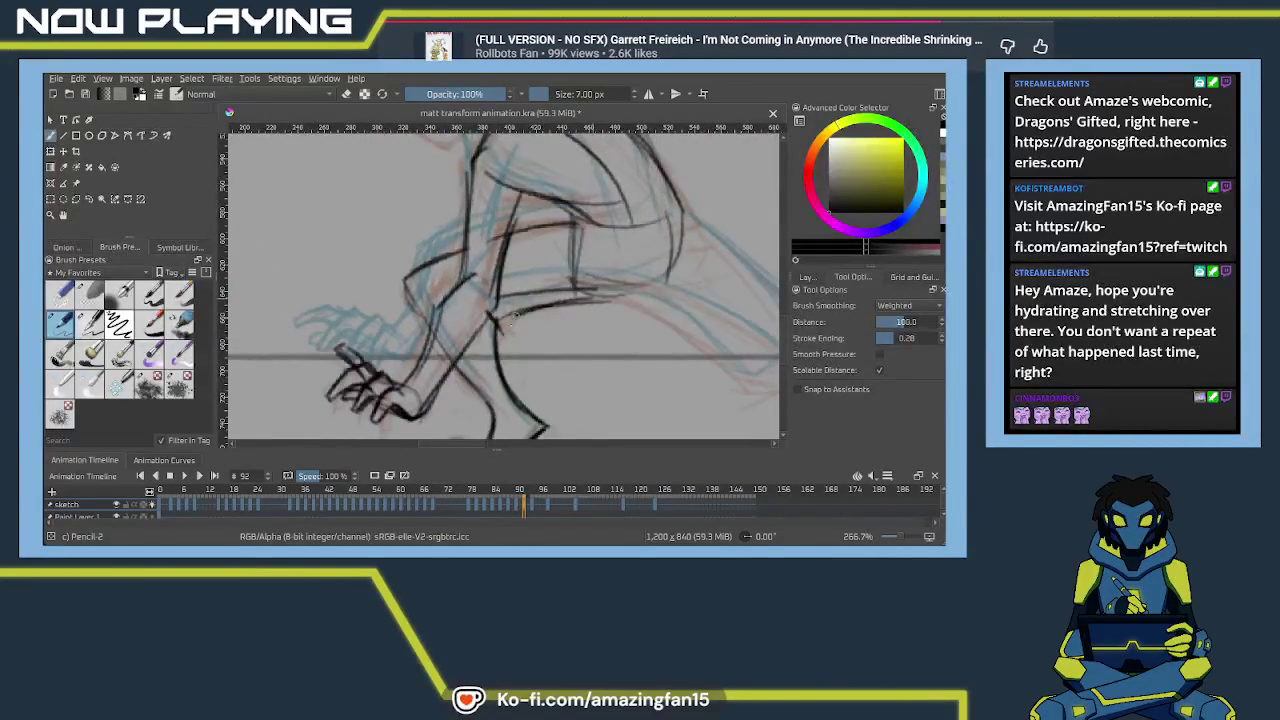
mouse_move(432, 246)
left_mouse_down()
mouse_move(406, 272)
mouse_move(518, 228)
mouse_move(420, 254)
left_mouse_up()
left_click_drag(657, 295, 467, 269)
left_click_drag(400, 192, 510, 288)
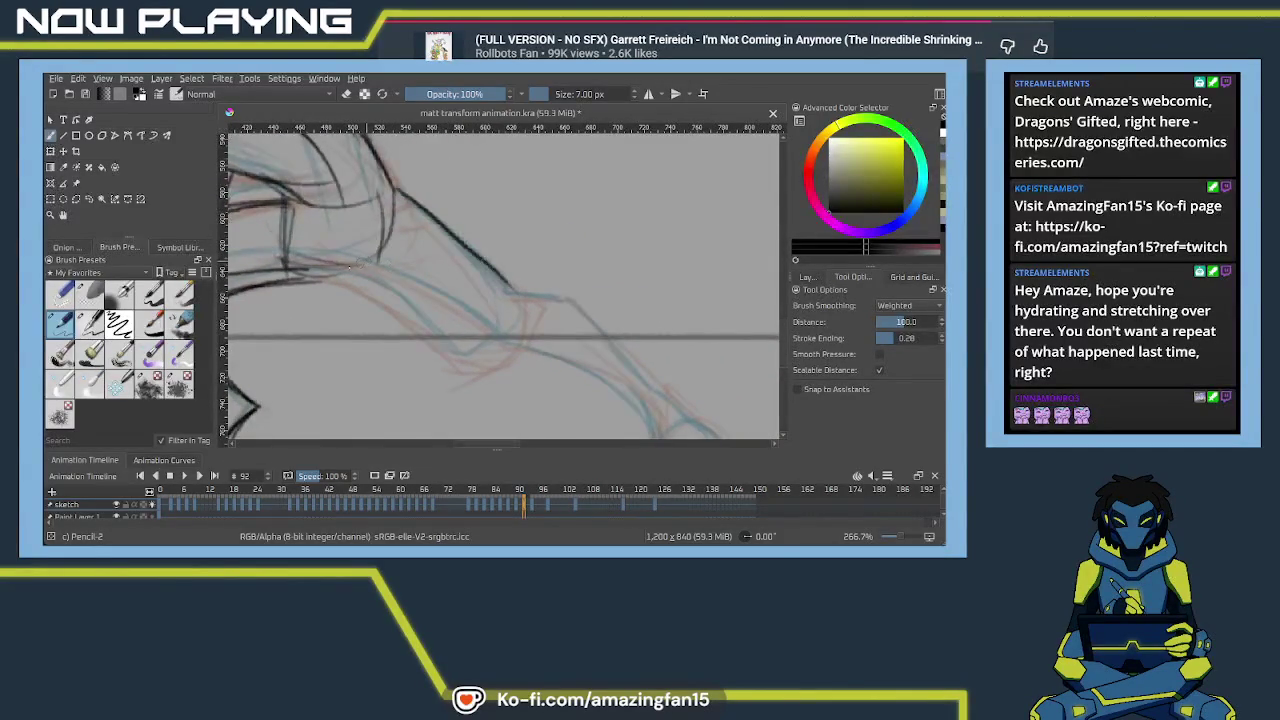
Ink the top and lower edges of the extended back leg, redrawing the lower edge
mouse_move(332, 265)
left_mouse_down()
mouse_move(510, 340)
mouse_move(532, 270)
mouse_move(500, 239)
mouse_move(505, 249)
left_mouse_up()
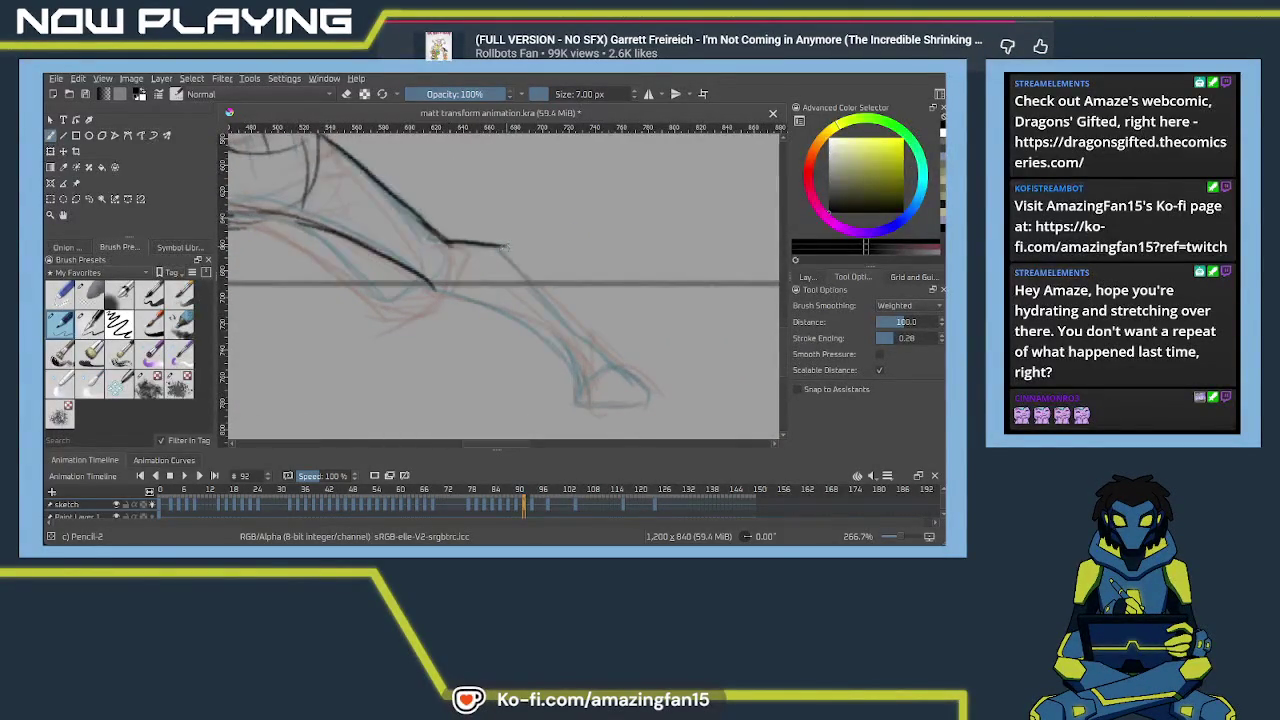
left_click_drag(418, 272, 560, 345)
key("ctrl+z")
left_click_drag(432, 291, 575, 370)
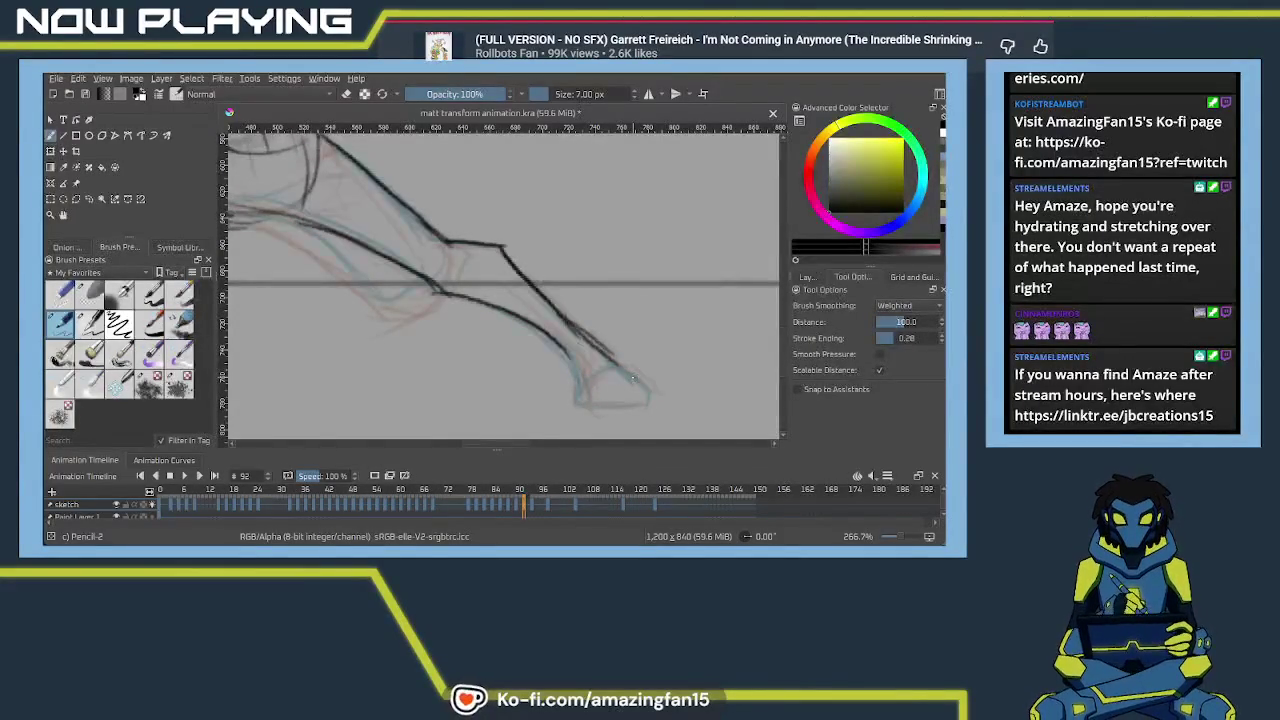
Ink the foot's heel, sole and closed bottom contour, then refine the leg curve
left_click_drag(632, 377, 614, 303)
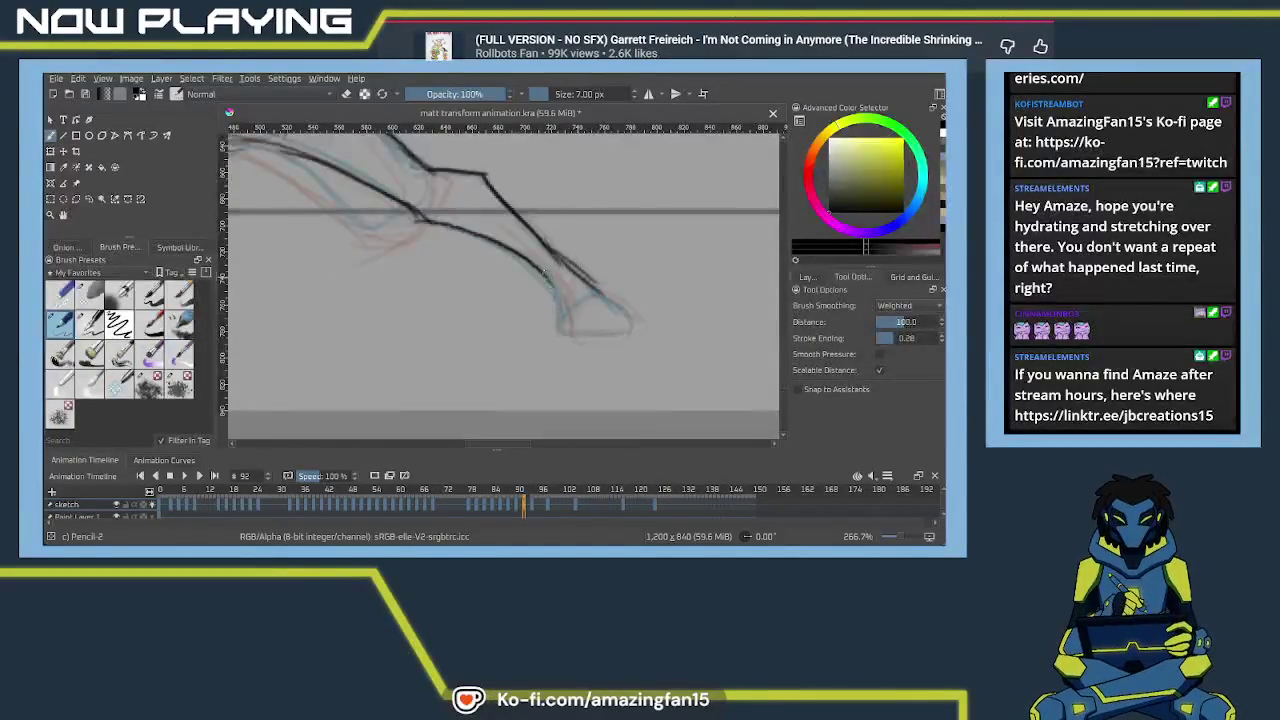
left_click_drag(546, 273, 562, 326)
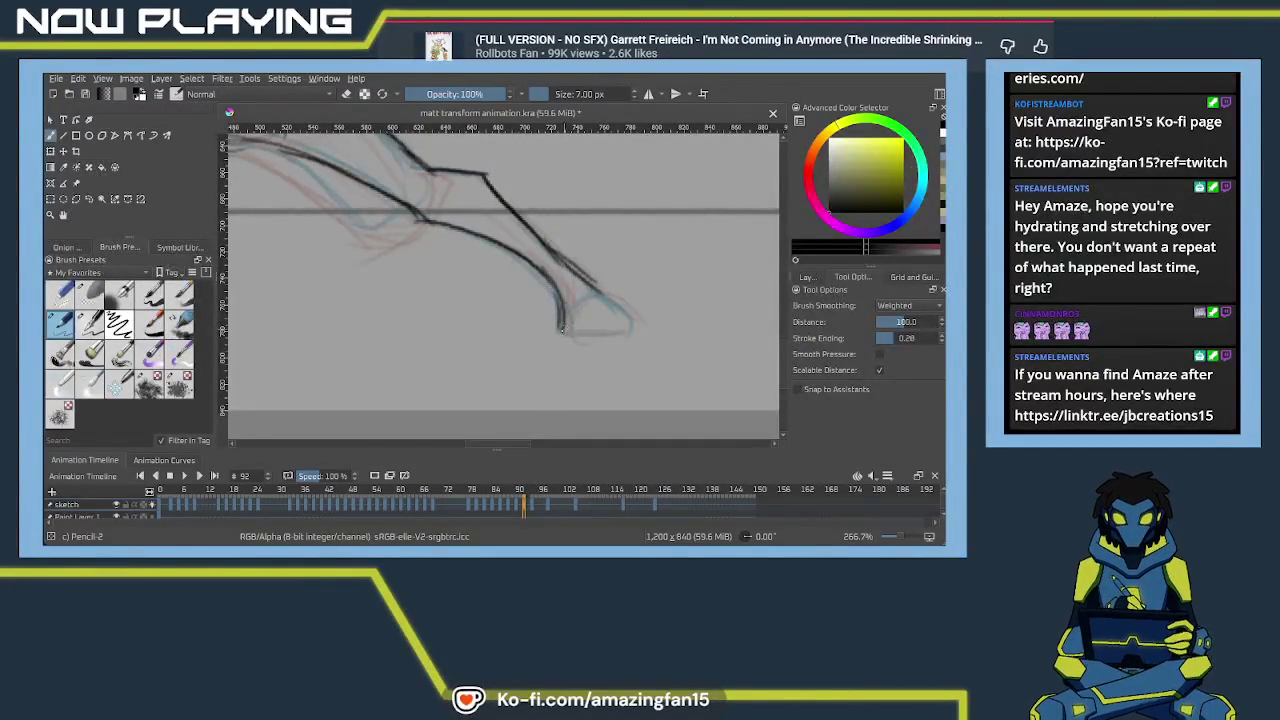
mouse_move(561, 320)
left_mouse_down()
mouse_move(603, 288)
mouse_move(638, 330)
left_mouse_up()
left_click_drag(556, 333, 638, 328)
scroll(600, 349, "up", 2)
scroll(586, 337, "up", 2)
mouse_move(388, 254)
left_mouse_down()
mouse_move(518, 304)
mouse_move(559, 340)
mouse_move(634, 296)
mouse_move(600, 332)
left_mouse_up()
mouse_move(530, 288)
left_mouse_down()
mouse_move(620, 344)
mouse_move(608, 338)
left_mouse_up()
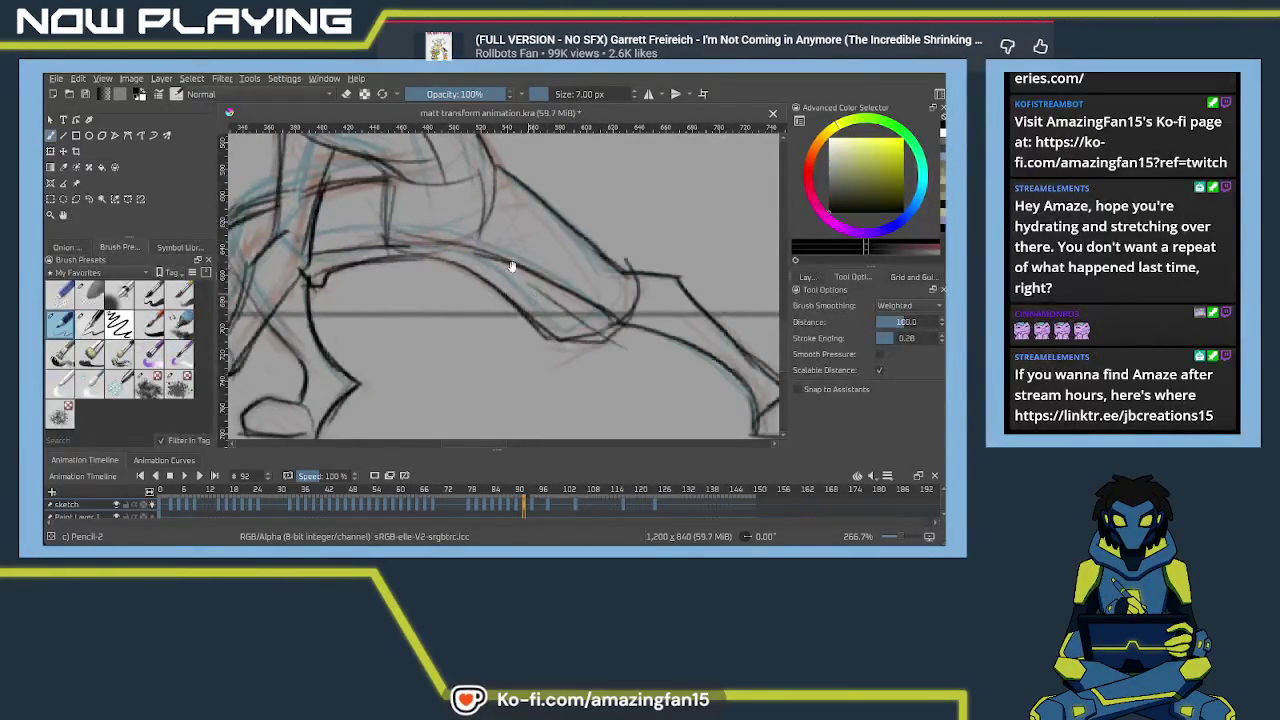
mouse_move(358, 178)
left_mouse_down()
mouse_move(543, 328)
mouse_move(543, 300)
mouse_move(404, 270)
left_mouse_up()
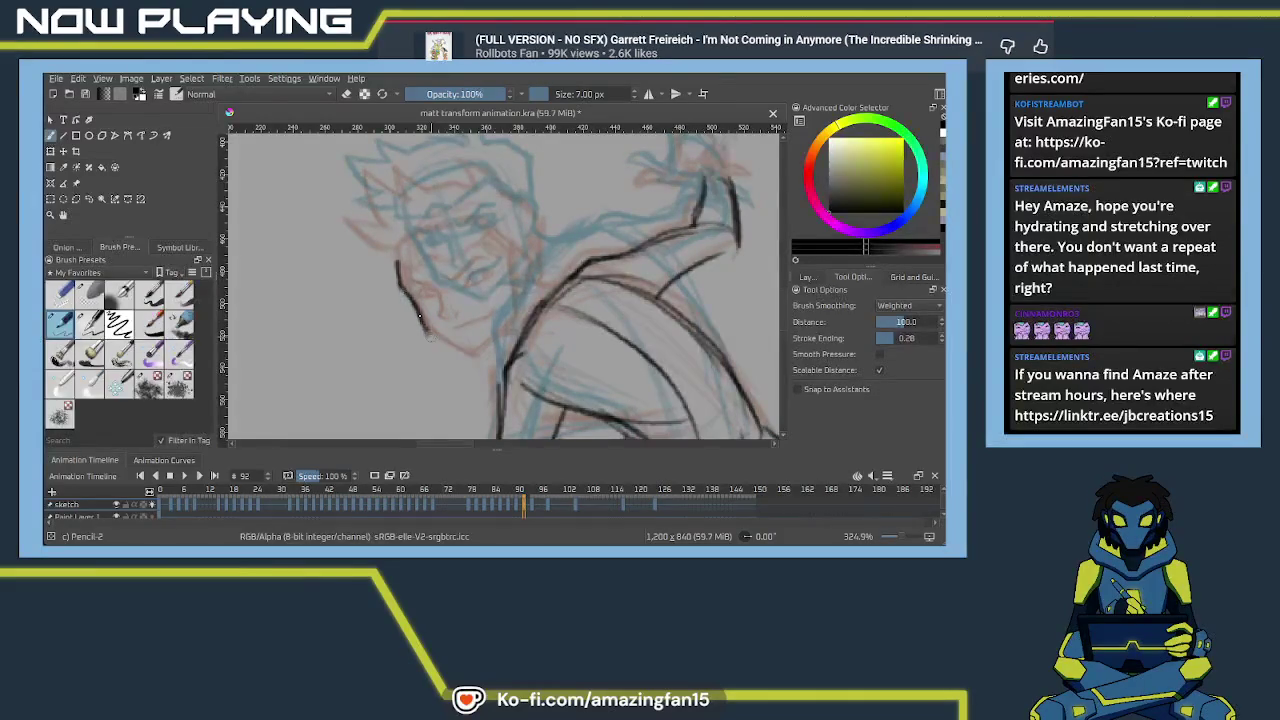
Ink the jaw line and side of the face, then the brow line across it
mouse_move(428, 332)
left_mouse_down()
mouse_move(478, 356)
mouse_move(519, 312)
left_mouse_up()
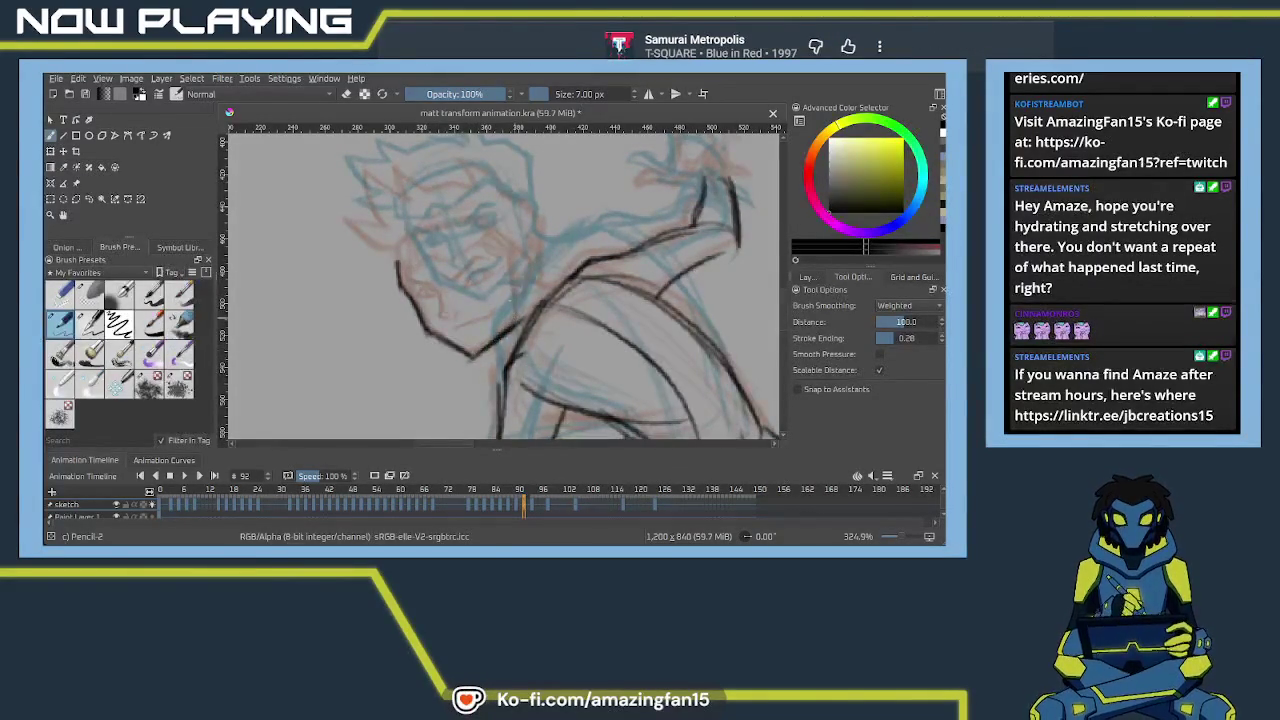
mouse_move(513, 318)
left_mouse_down()
mouse_move(507, 254)
mouse_move(521, 337)
left_mouse_up()
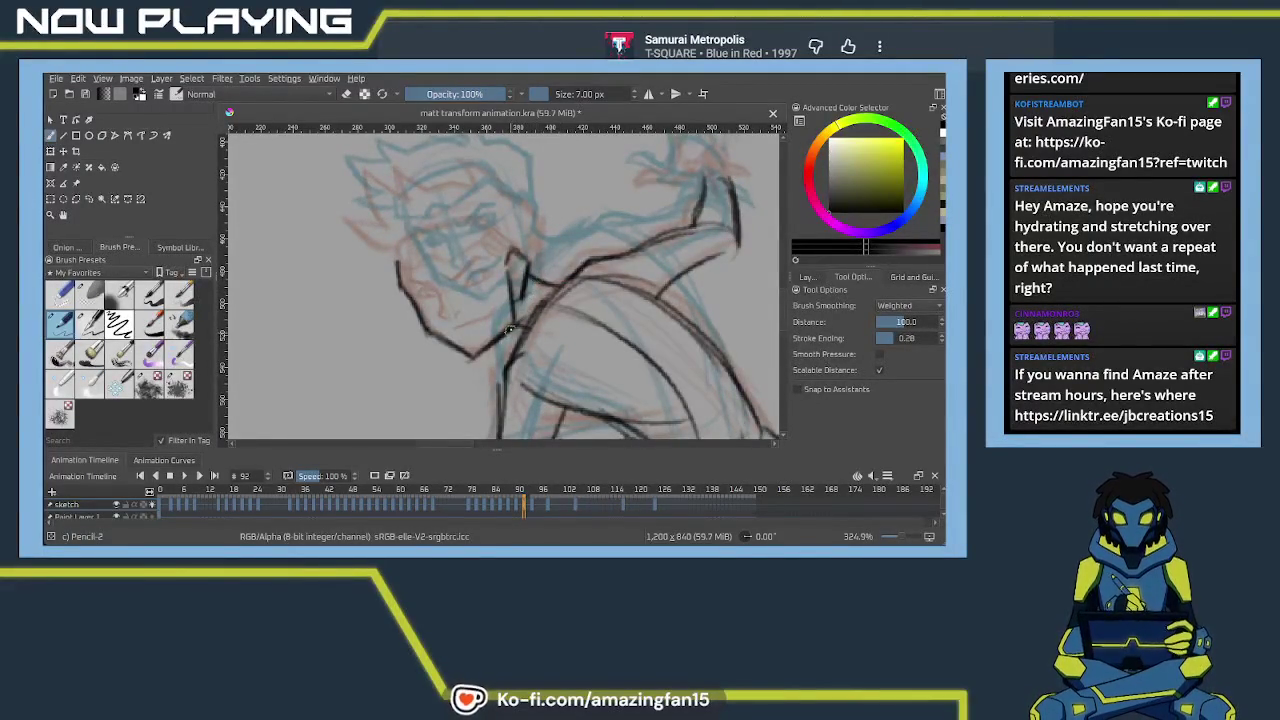
scroll(553, 287, "up", 3)
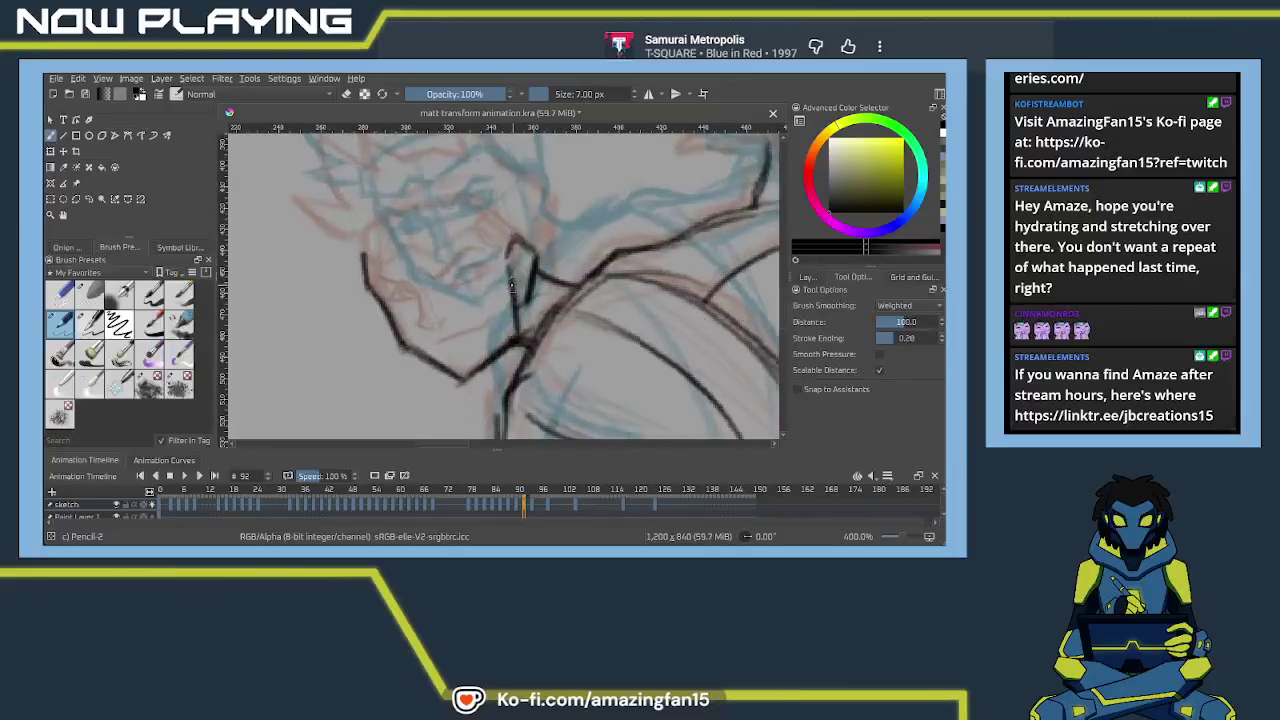
scroll(526, 319, "down", 1)
left_click_drag(526, 319, 459, 309)
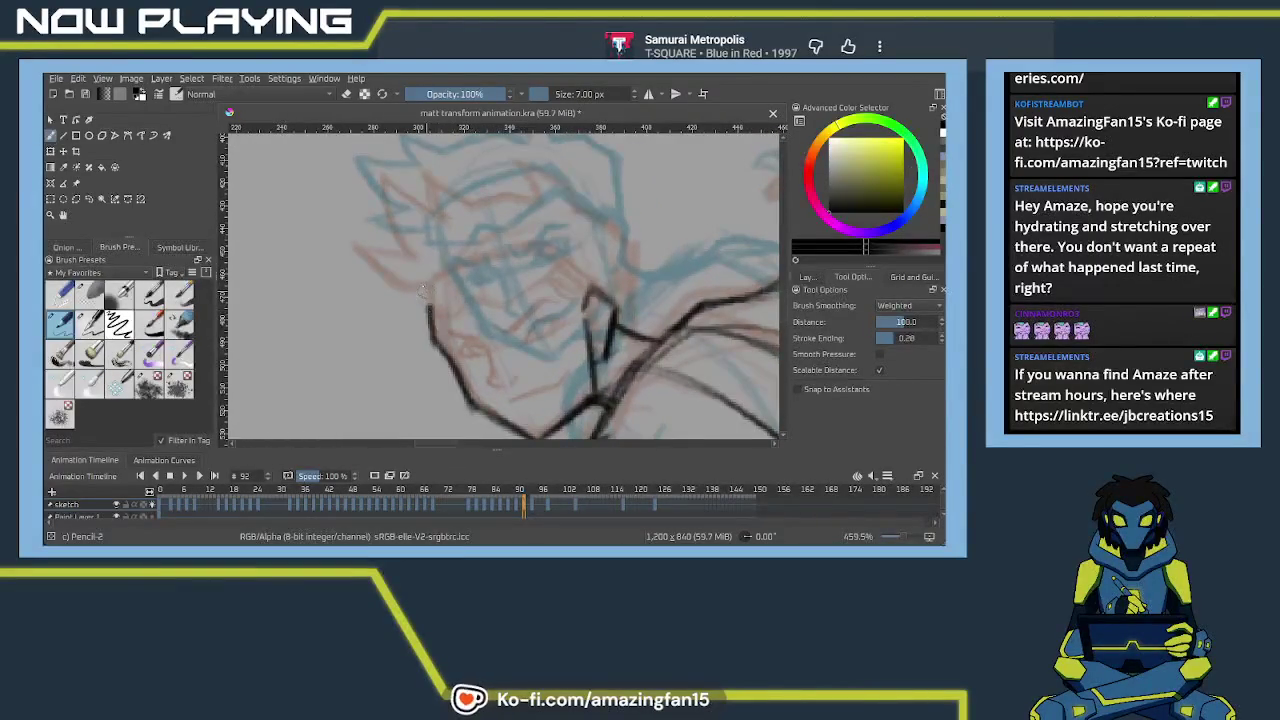
left_click_drag(433, 322, 423, 296)
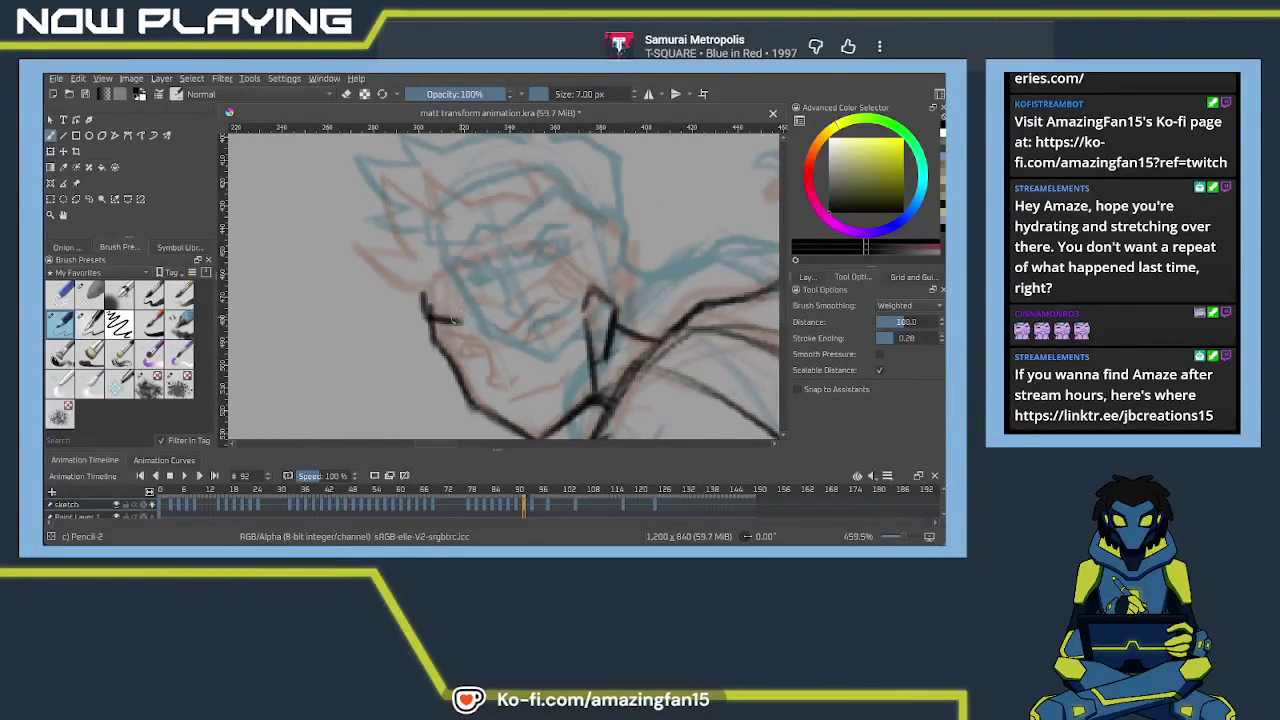
left_click_drag(502, 308, 552, 276)
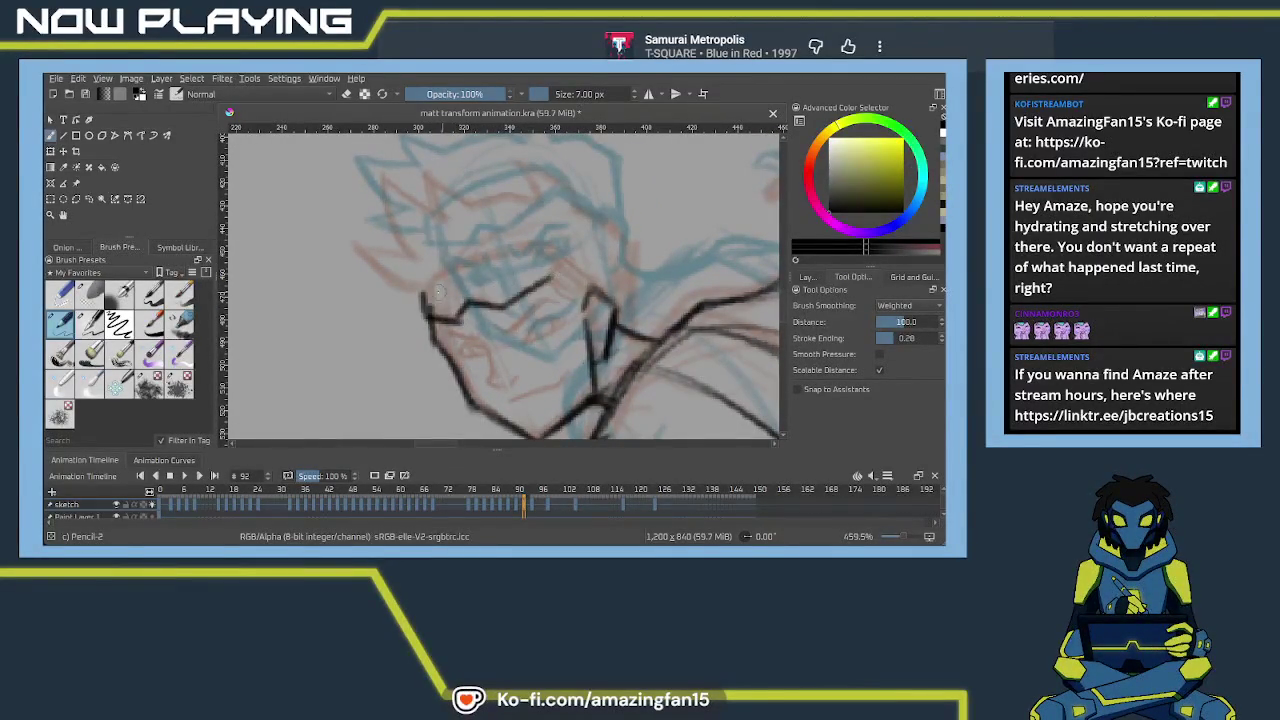
mouse_move(424, 300)
left_mouse_down()
mouse_move(550, 250)
mouse_move(564, 266)
mouse_move(548, 282)
left_mouse_up()
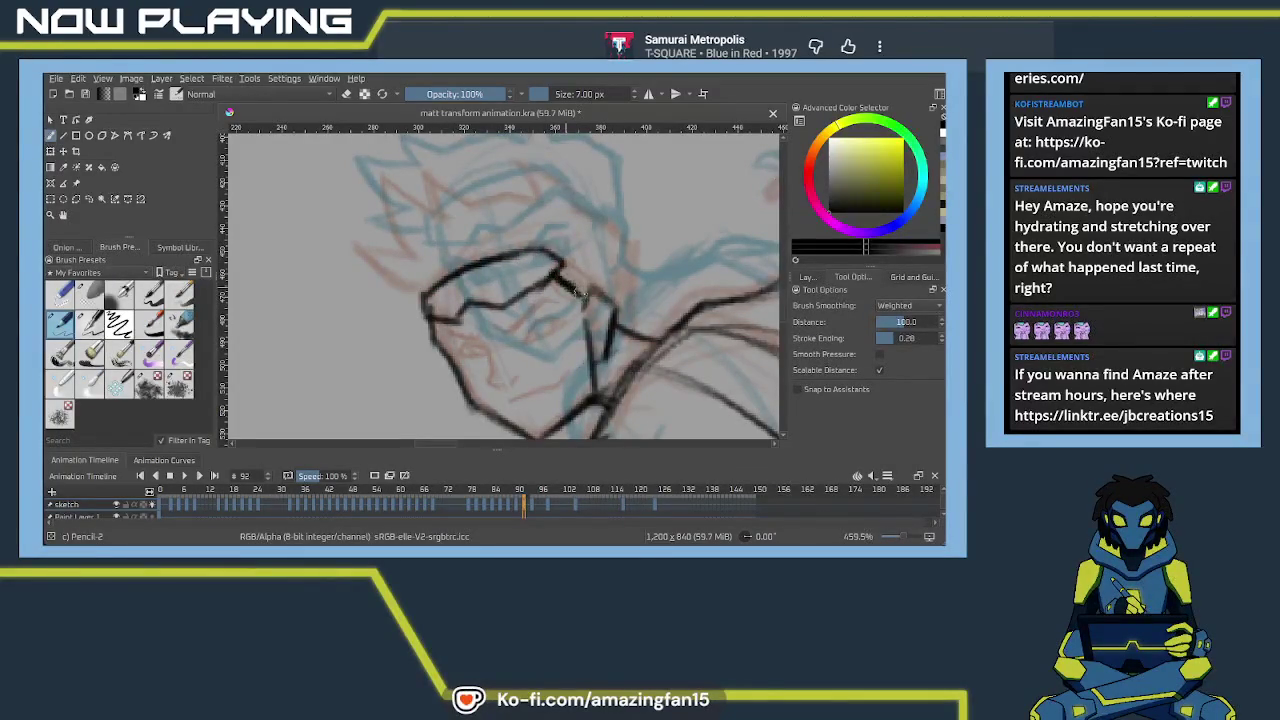
Ink the eye line and small strokes around the eye, undoing two stray strokes
scroll(583, 307, "down", 2)
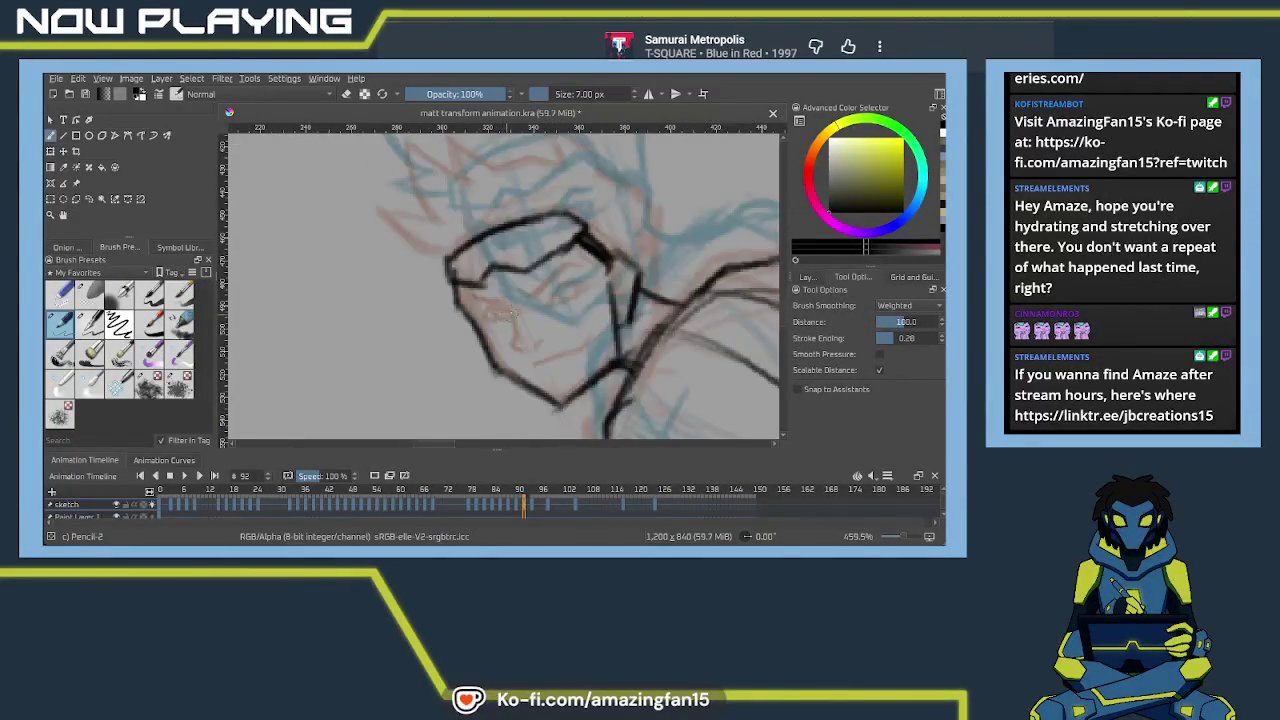
left_click_drag(500, 304, 466, 300)
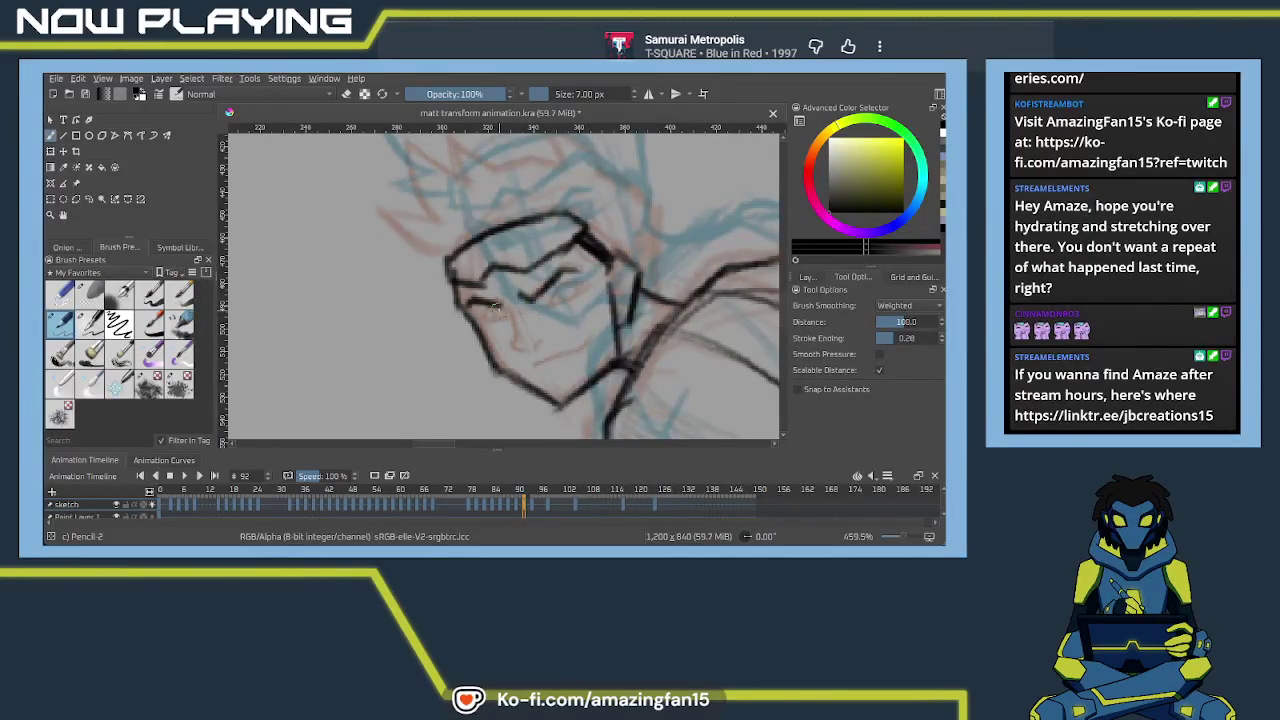
left_click_drag(496, 302, 528, 353)
left_click_drag(532, 372, 586, 350)
key("ctrl+z")
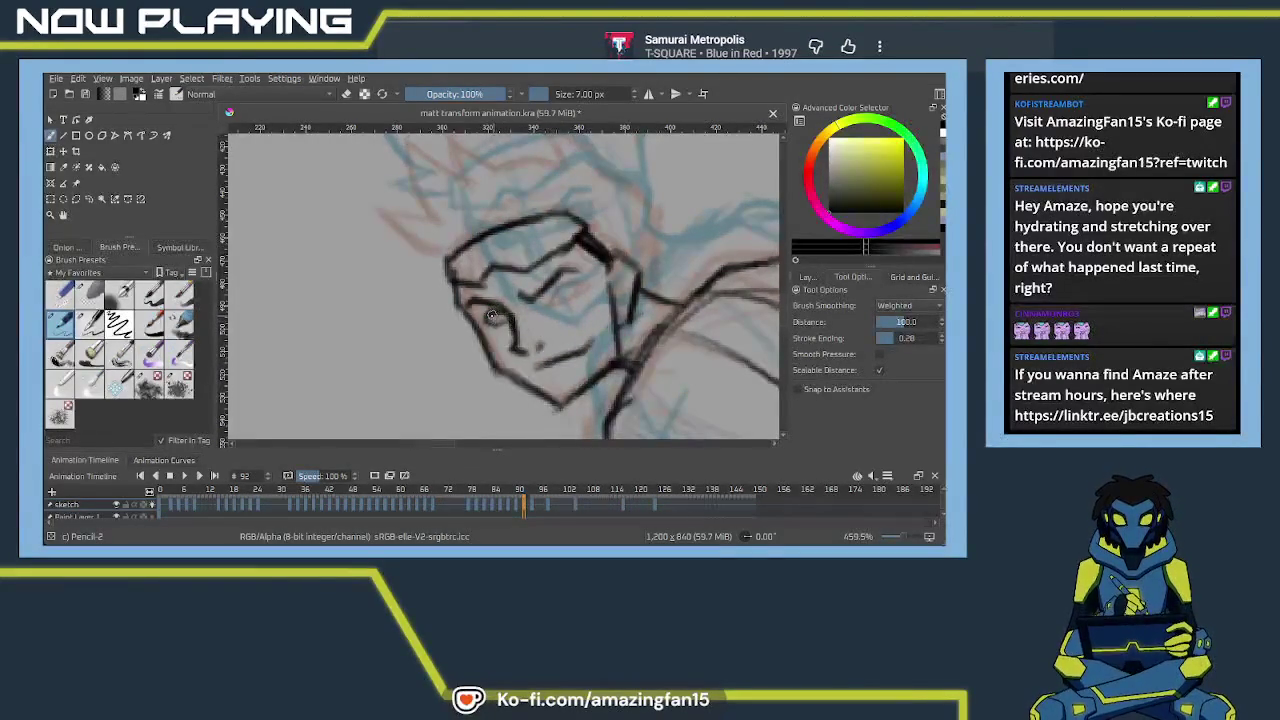
left_click_drag(540, 314, 582, 285)
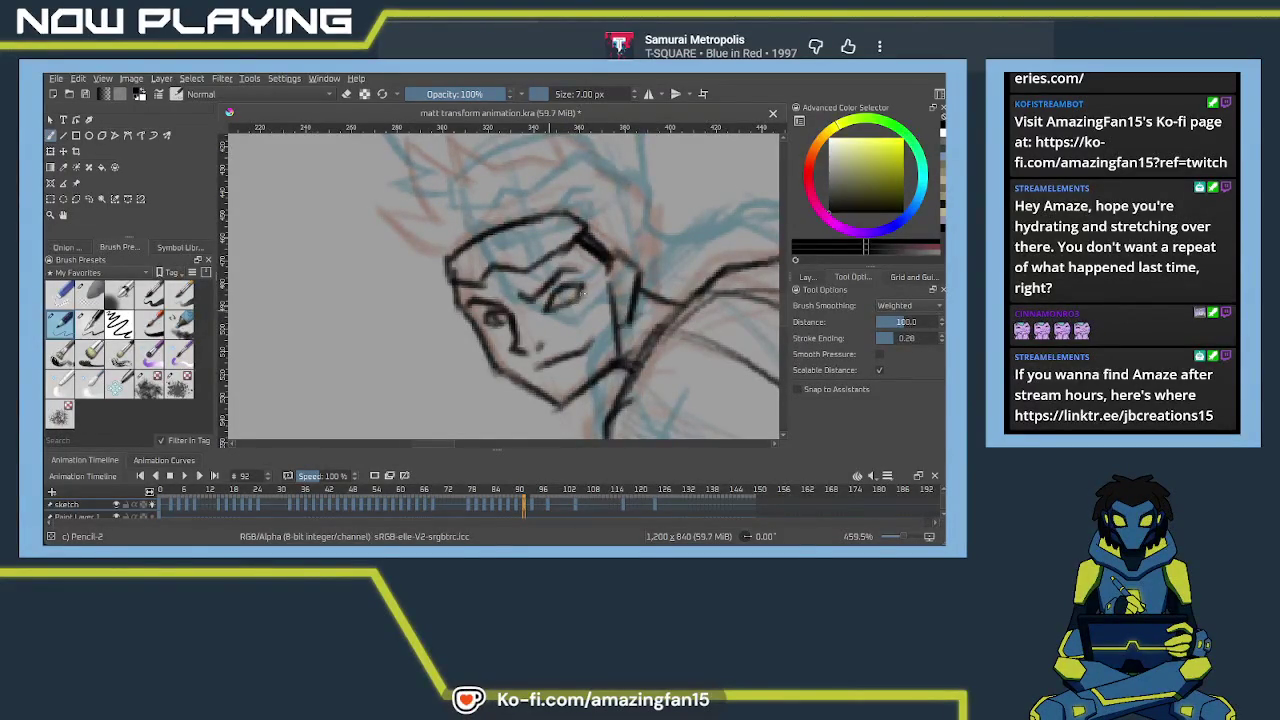
key("ctrl+z")
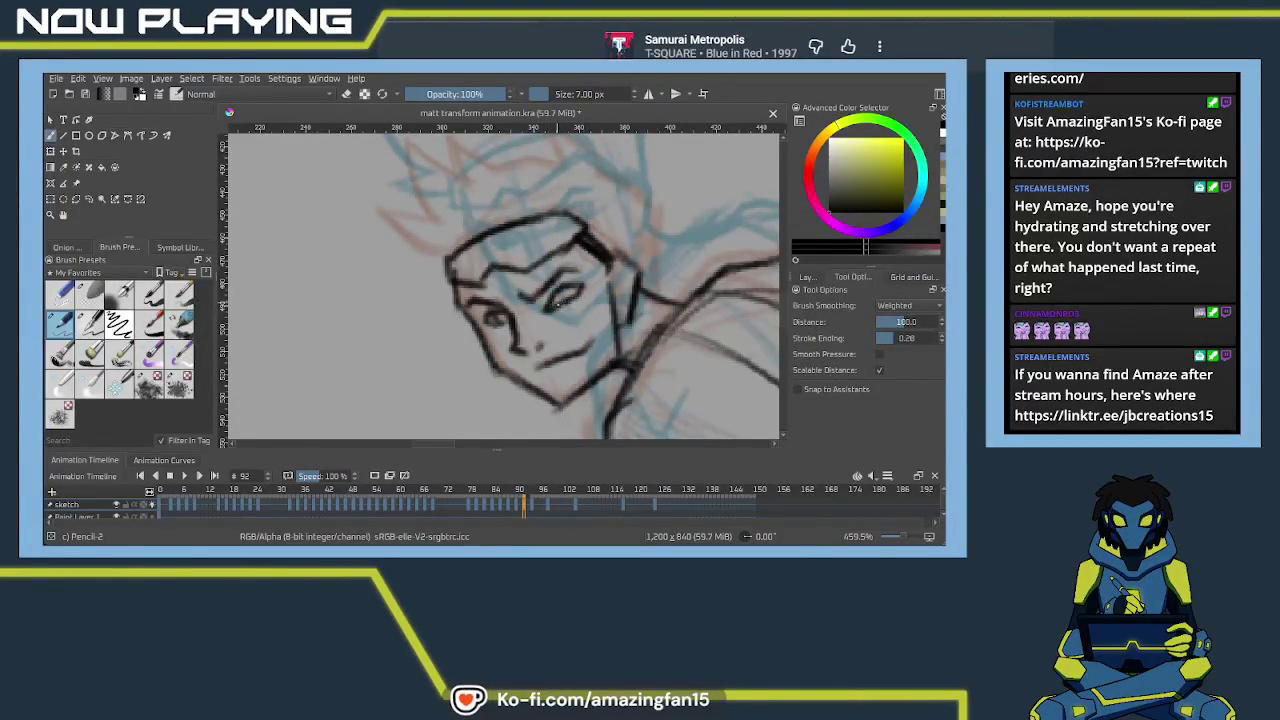
mouse_move(580, 290)
left_mouse_down()
mouse_move(510, 318)
mouse_move(505, 308)
mouse_move(604, 282)
left_mouse_up()
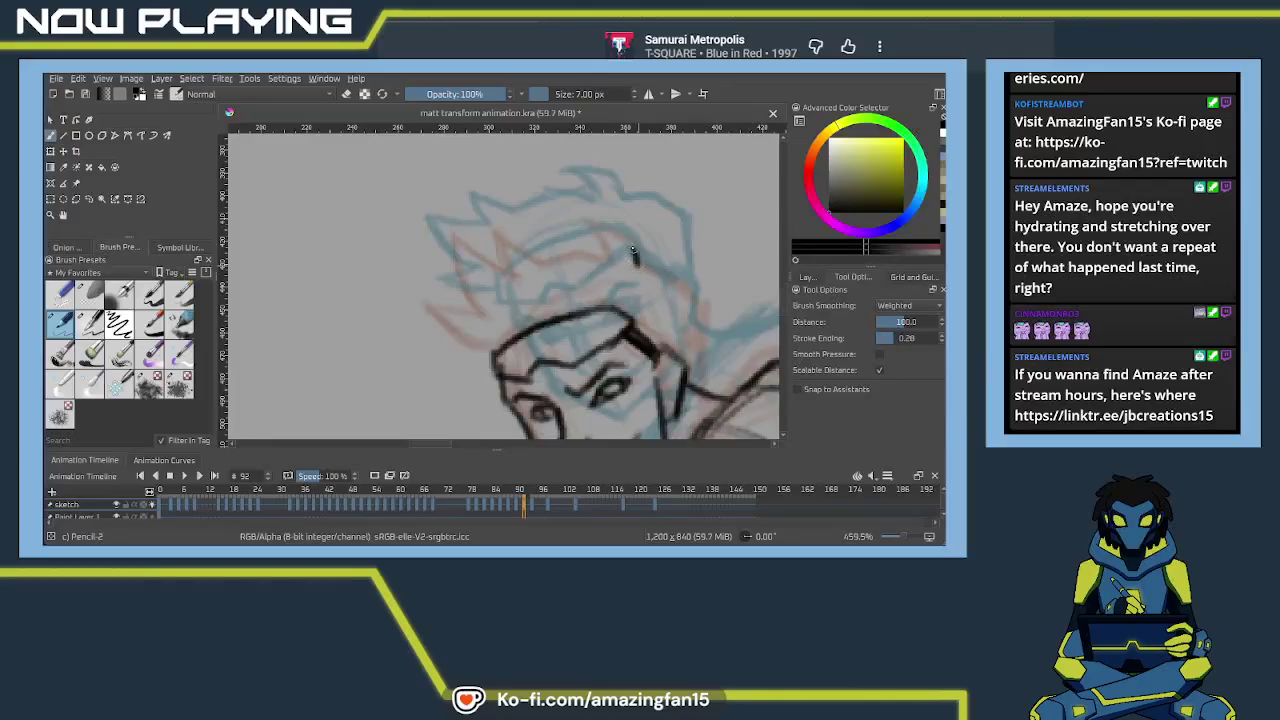
Ink the first spiky hair strands and extend the hair down the side of the face
left_click_drag(632, 256, 594, 222)
mouse_move(578, 228)
left_mouse_down()
mouse_move(598, 262)
mouse_move(535, 266)
mouse_move(488, 244)
left_mouse_up()
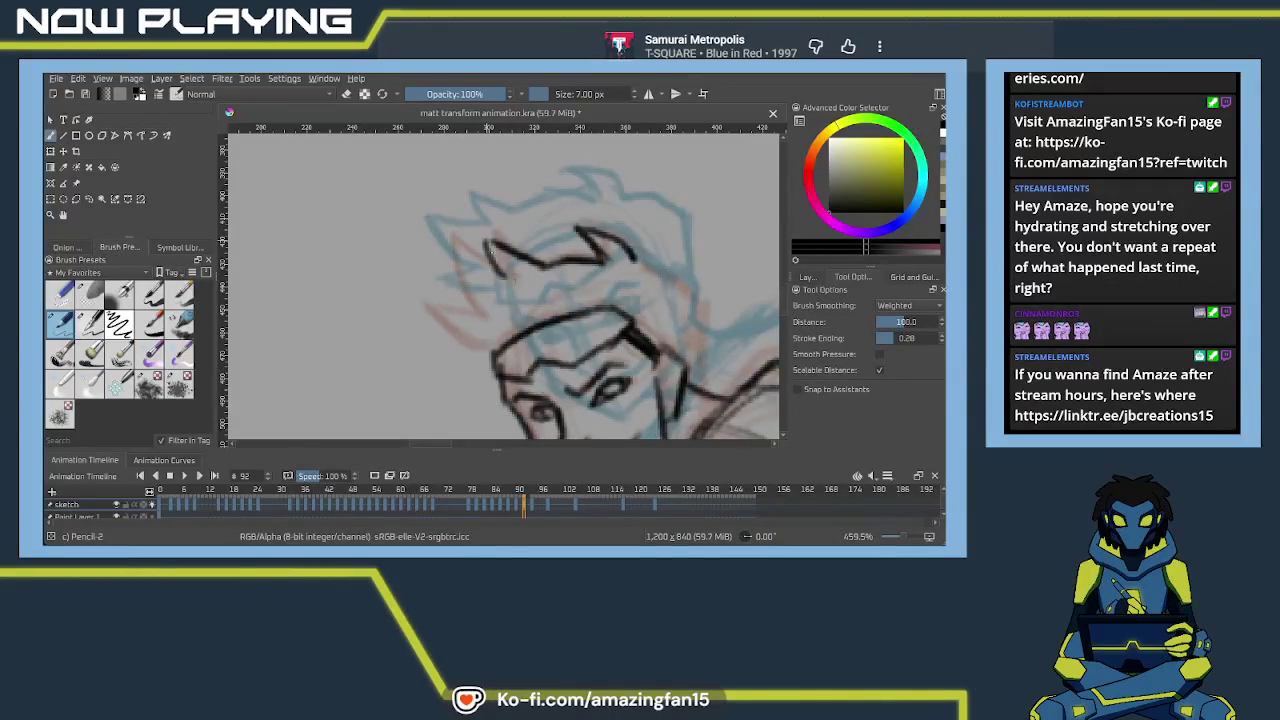
key("ctrl+z")
mouse_move(499, 276)
left_mouse_down()
mouse_move(440, 248)
mouse_move(482, 324)
mouse_move(420, 316)
left_mouse_up()
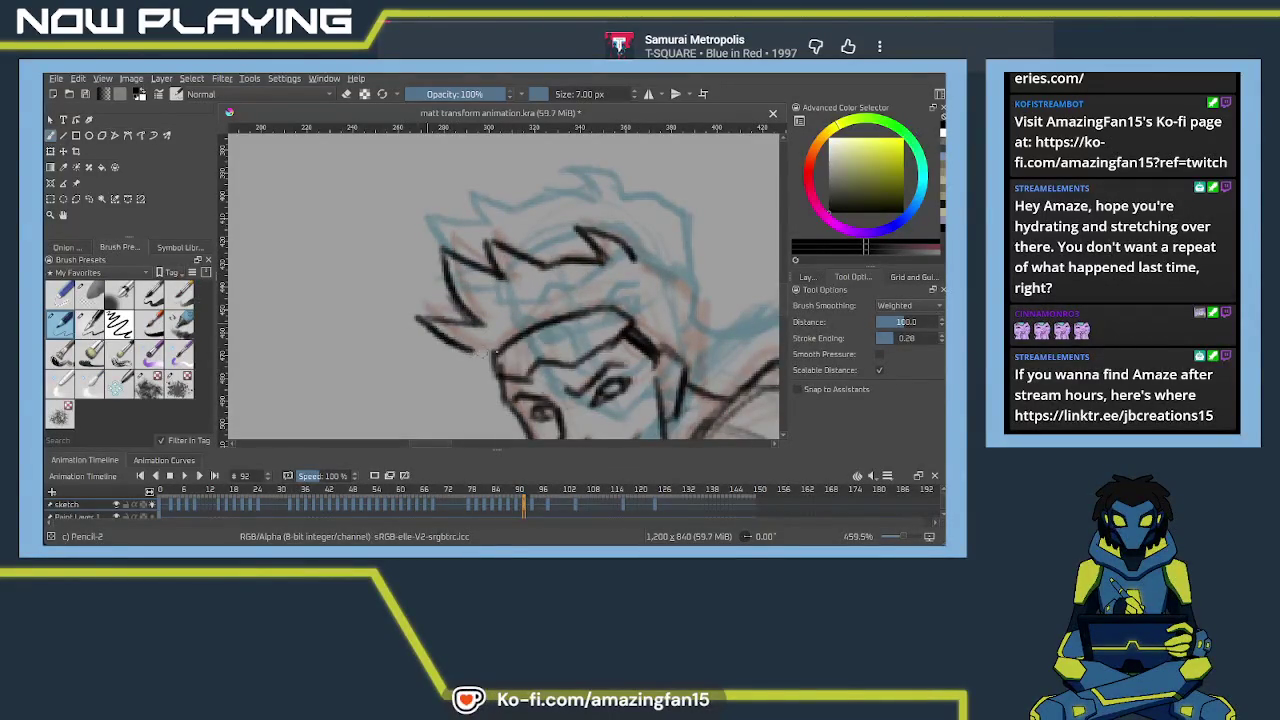
mouse_move(676, 284)
left_mouse_down()
mouse_move(695, 298)
mouse_move(686, 393)
mouse_move(555, 288)
mouse_move(466, 306)
mouse_move(555, 303)
left_mouse_up()
Zoom out to the whole figure and scrub through the later animation frames
scroll(594, 287, "down", 2)
scroll(580, 320, "down", 2)
scroll(561, 364, "down", 2)
left_click_drag(561, 364, 577, 288)
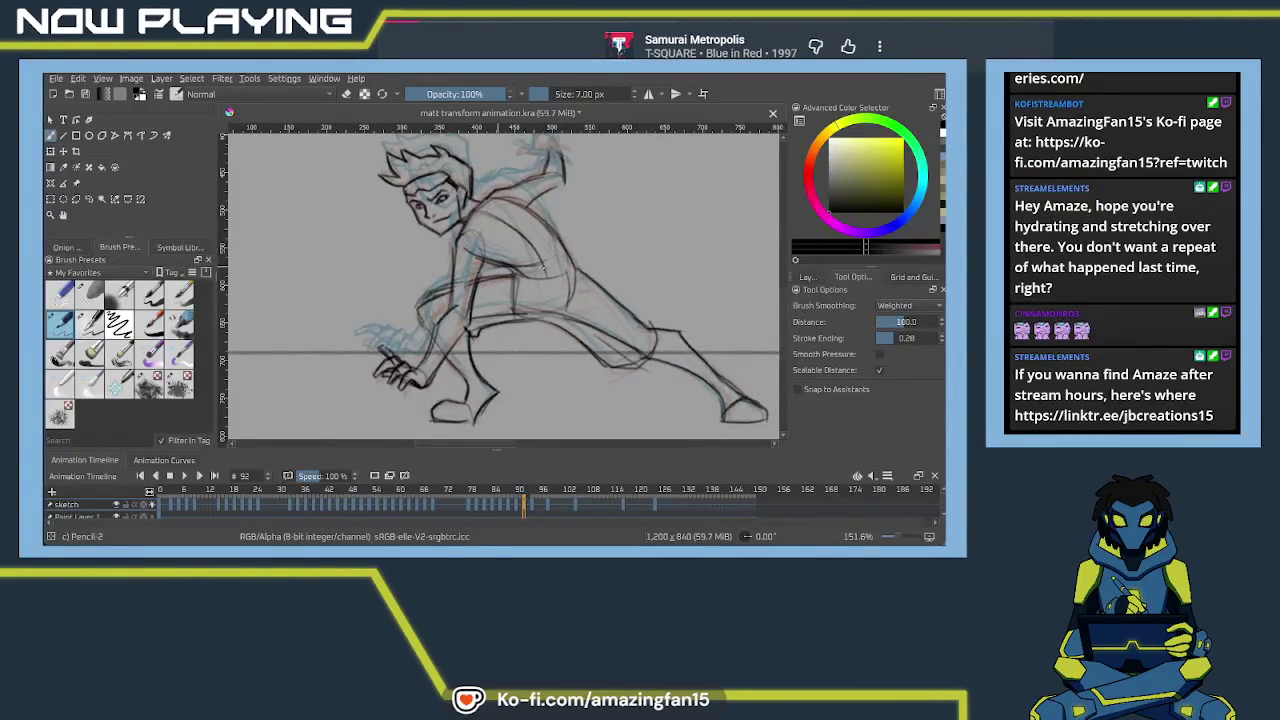
left_click_drag(613, 335, 621, 299)
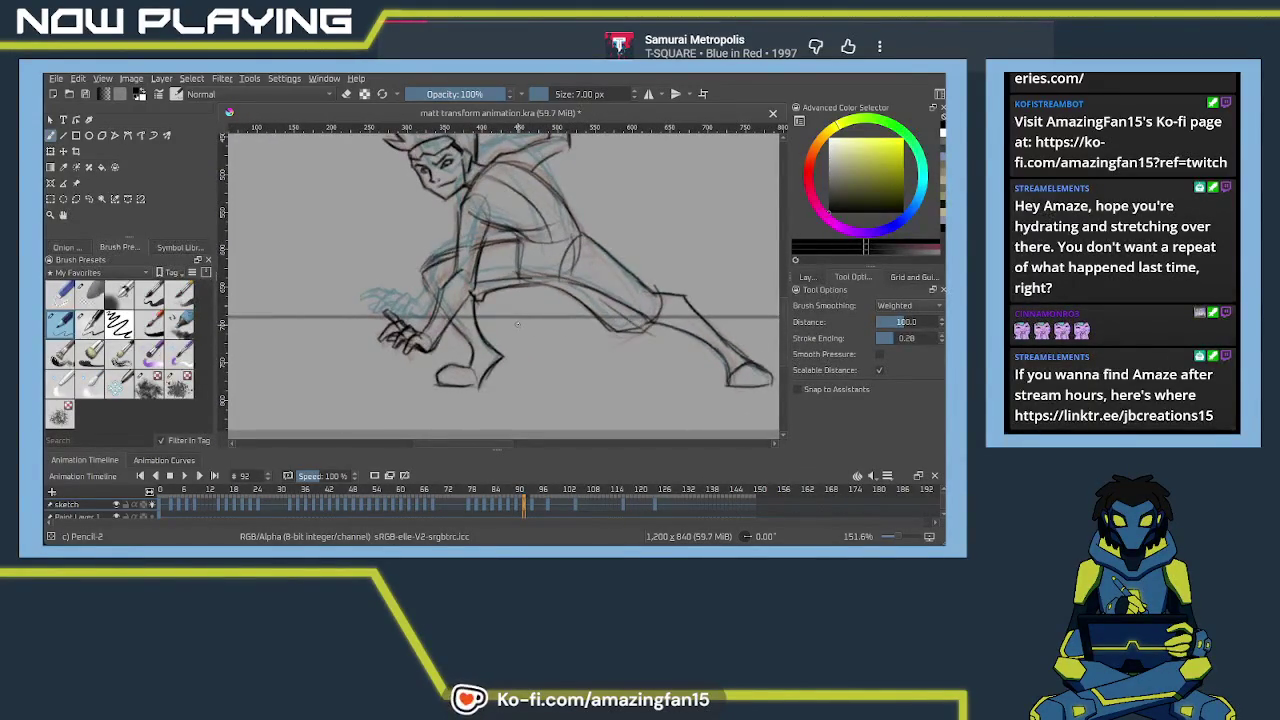
left_click_drag(489, 325, 521, 365)
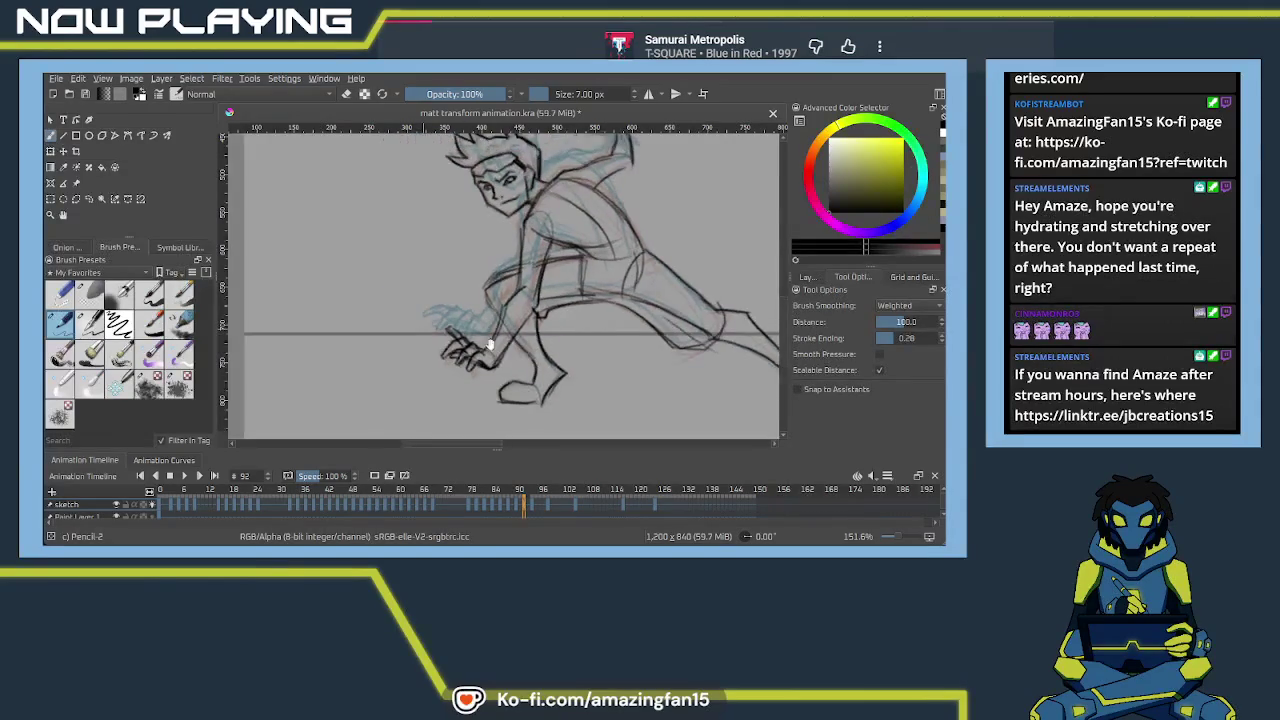
left_click(547, 509)
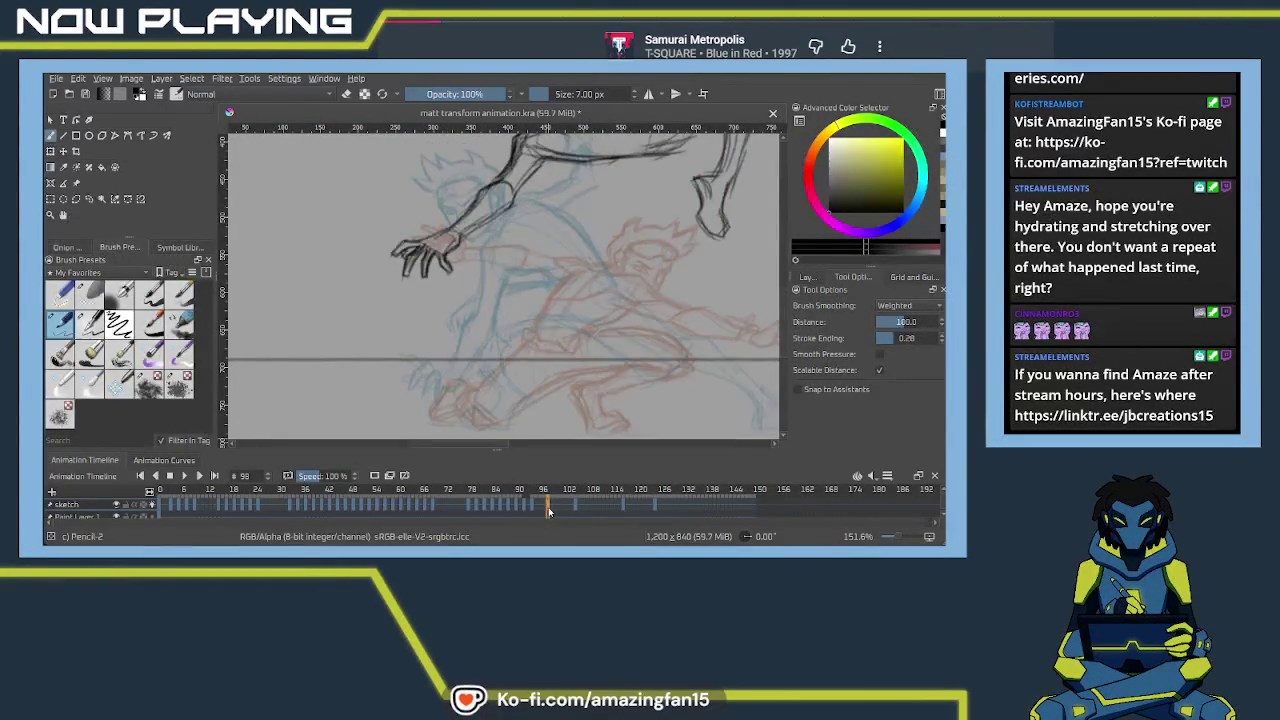
left_click(655, 507, "shift")
mouse_move(547, 508)
left_mouse_down()
mouse_move(571, 505)
mouse_move(456, 512)
left_mouse_up()
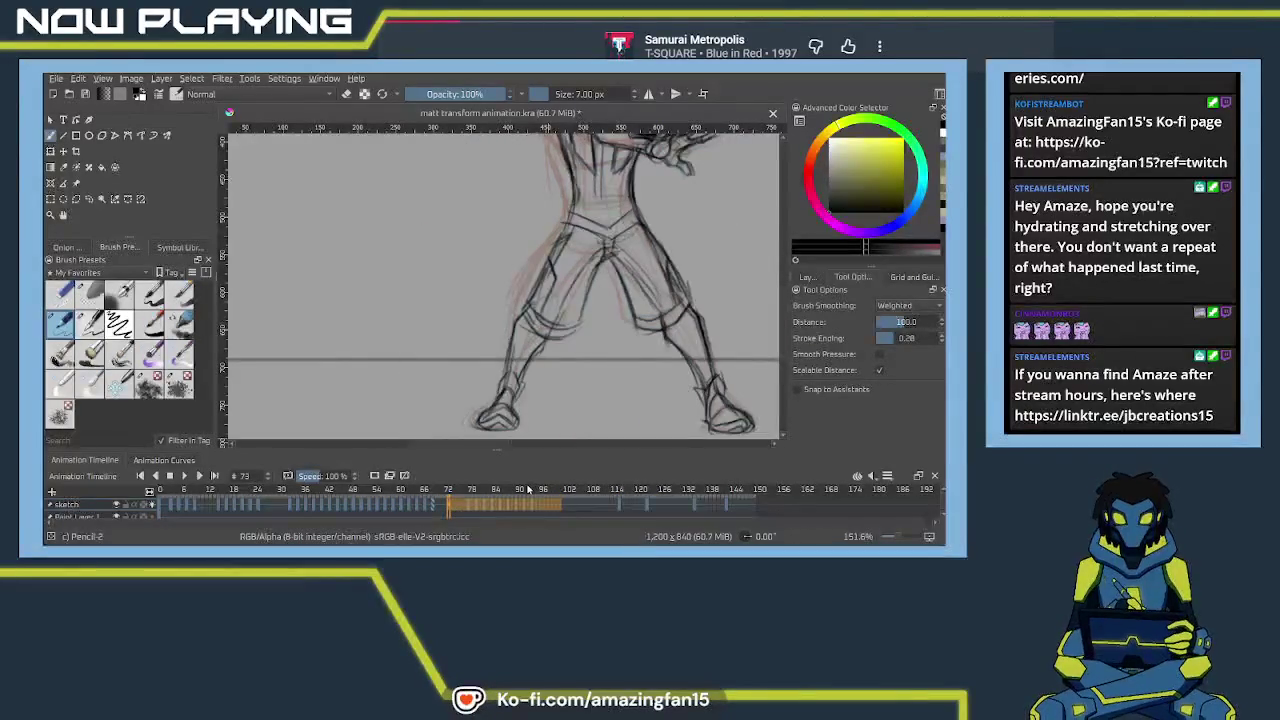
scroll(546, 346, "down", 1)
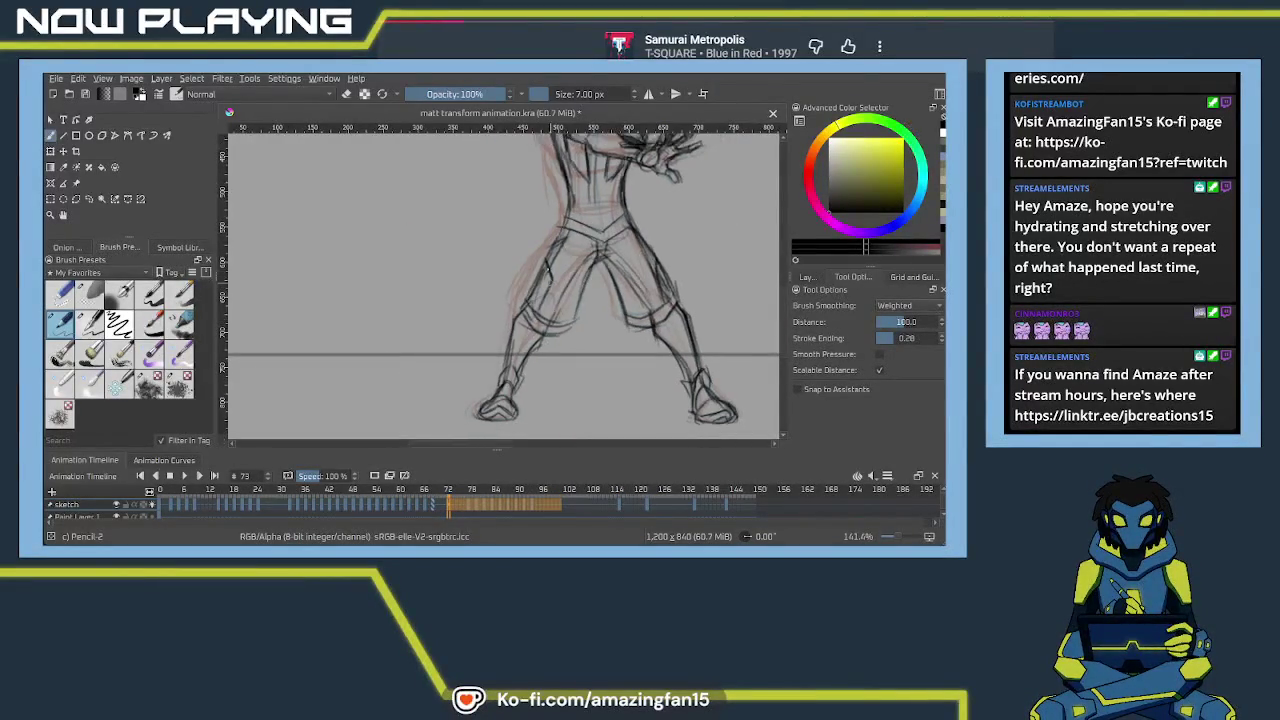
scroll(545, 330, "down", 1)
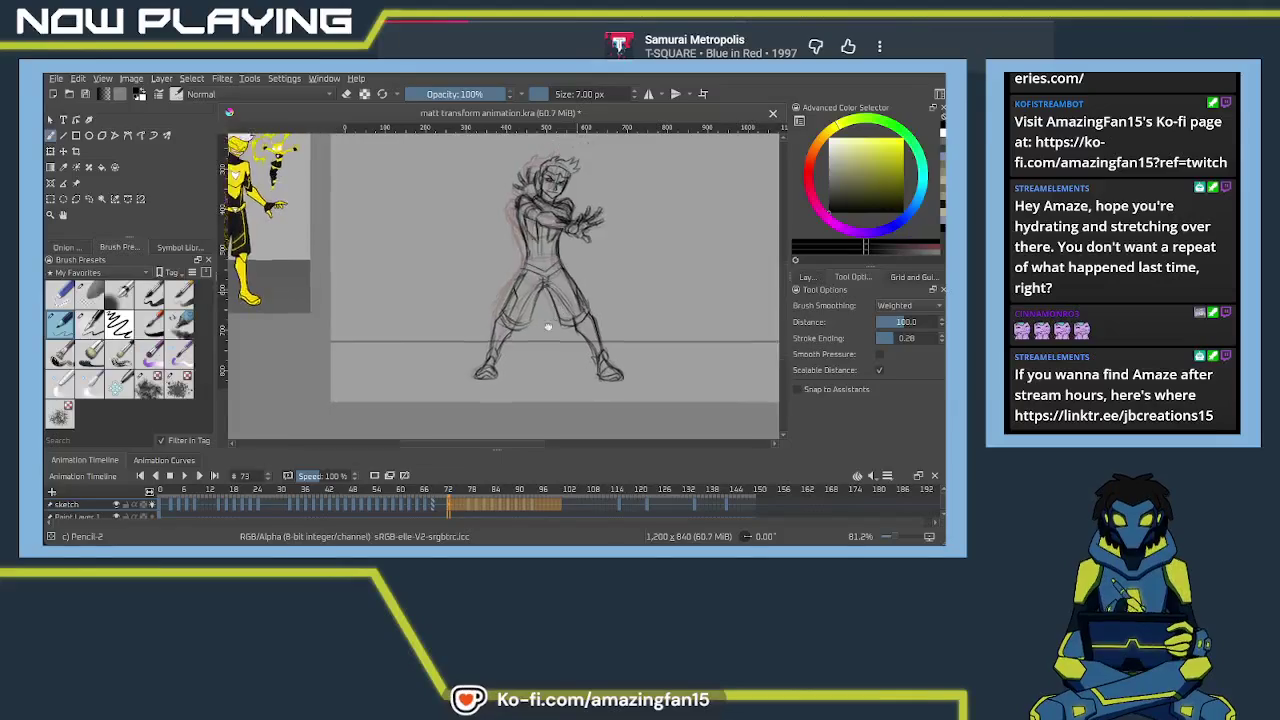
left_click_drag(545, 355, 496, 395)
Save the animation, then play it back and stop on frame 92
key("ctrl+s")
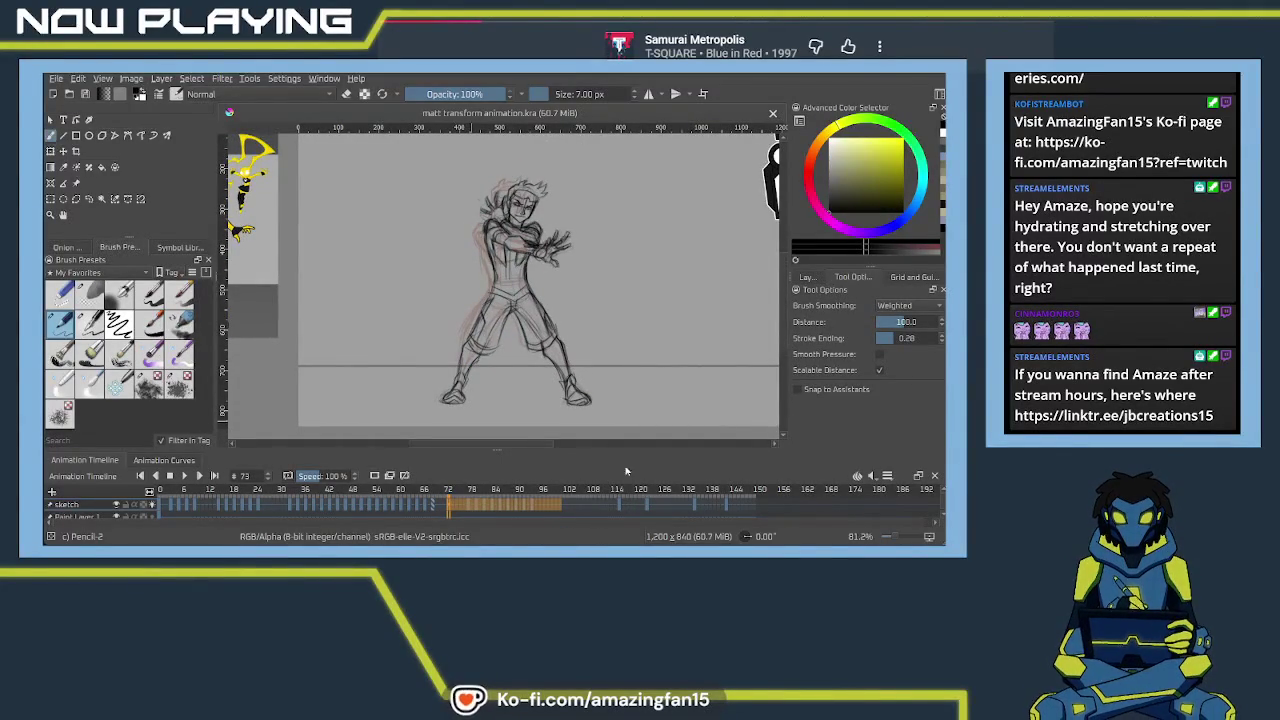
left_click(184, 476)
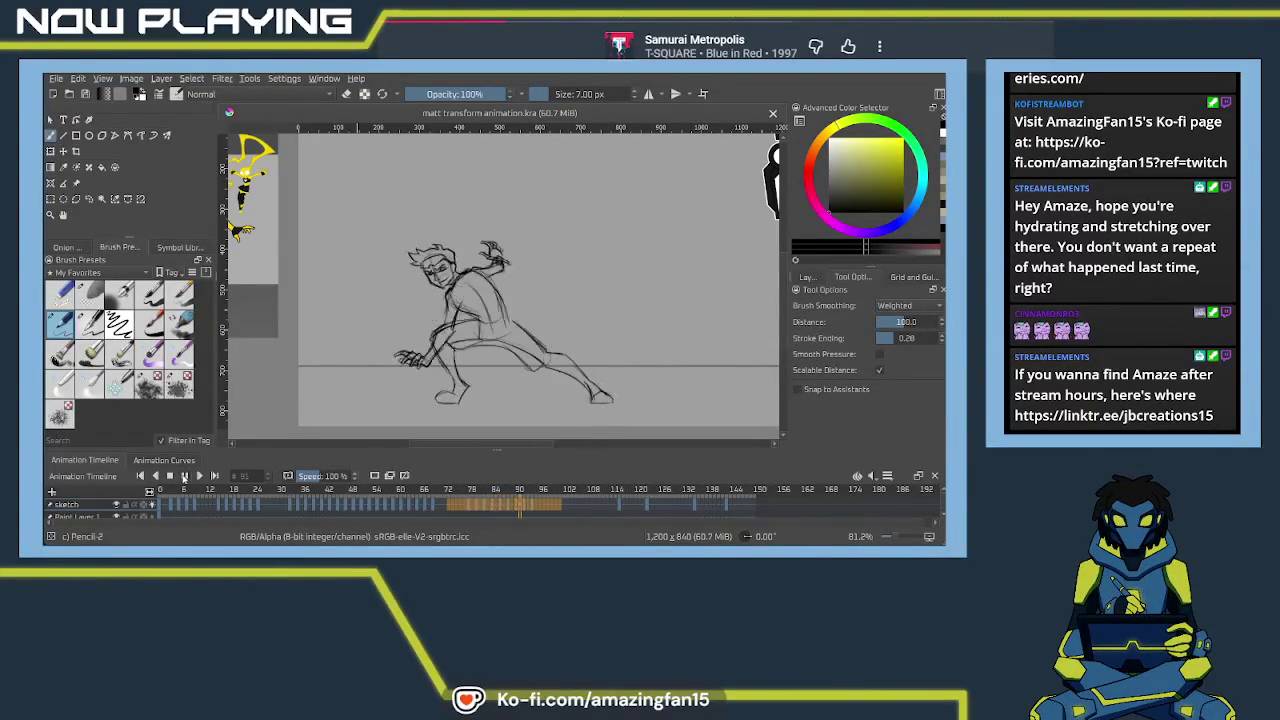
left_click(184, 477)
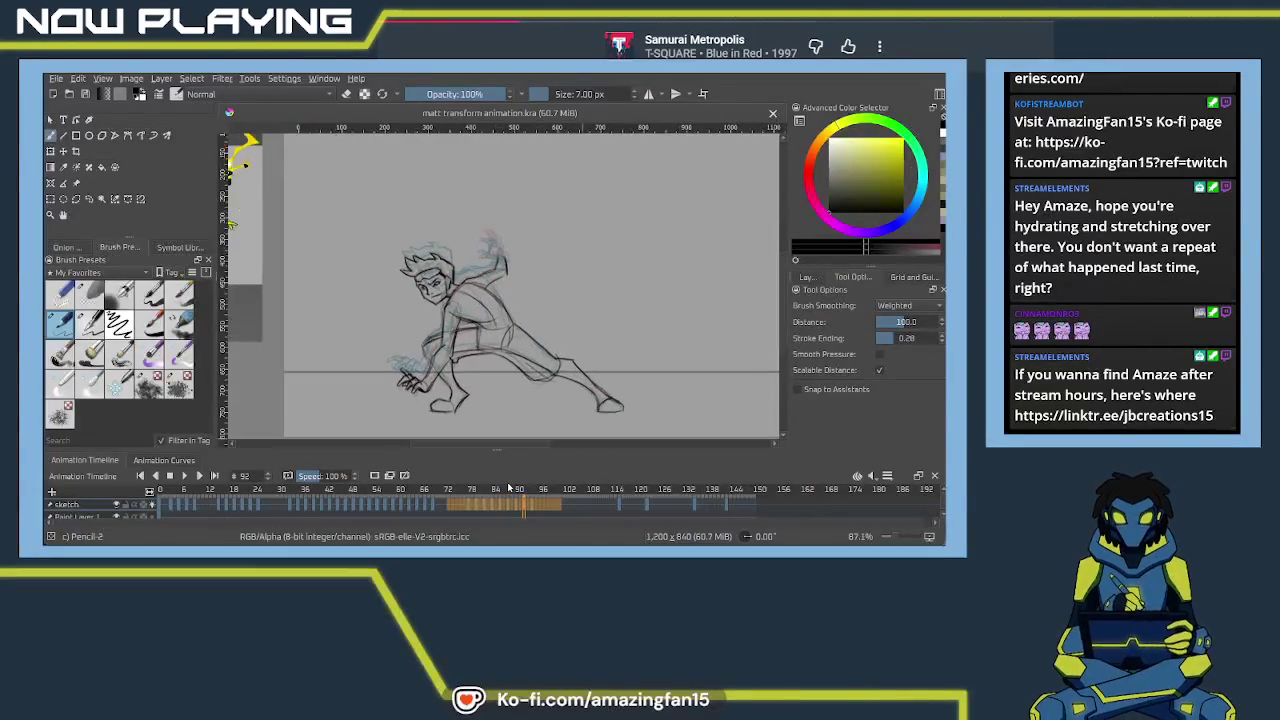
scroll(548, 289, "up", 2)
Ink the raised hand's top curve, angular upper edge, side line and small circle detail
scroll(548, 289, "up", 3)
left_click_drag(548, 289, 477, 289)
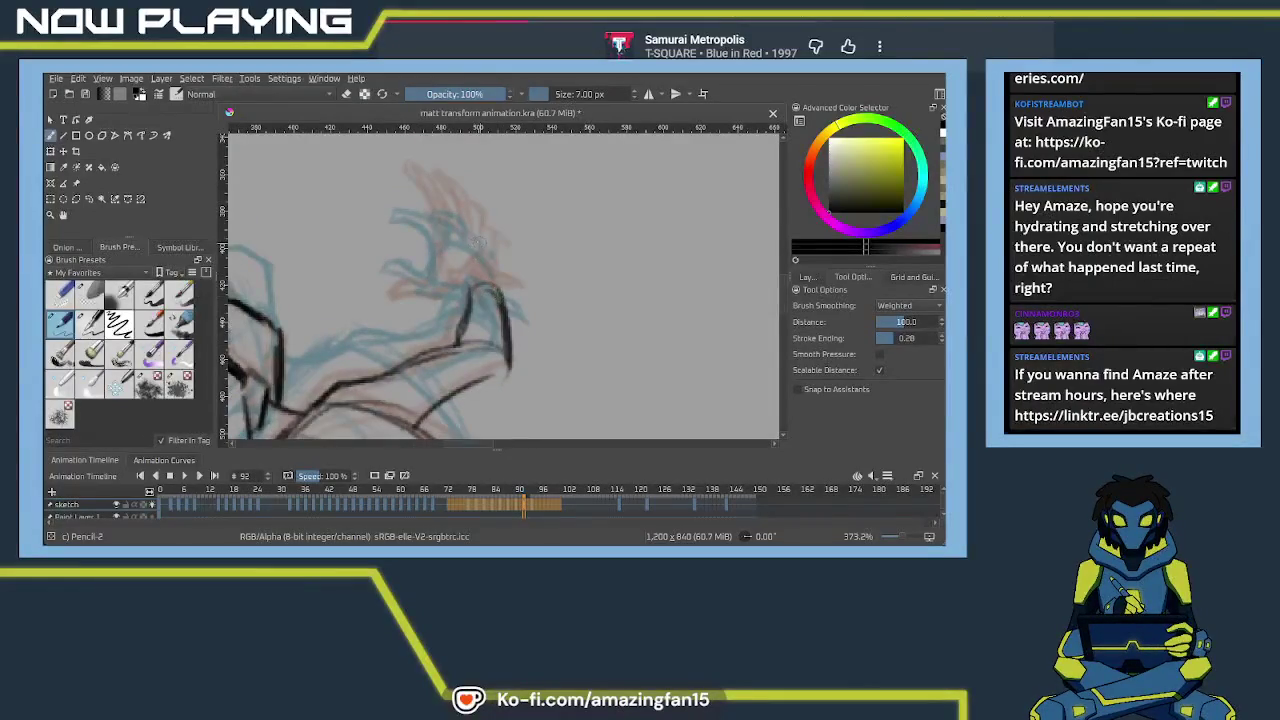
mouse_move(456, 234)
left_mouse_down()
mouse_move(500, 250)
mouse_move(442, 284)
left_mouse_up()
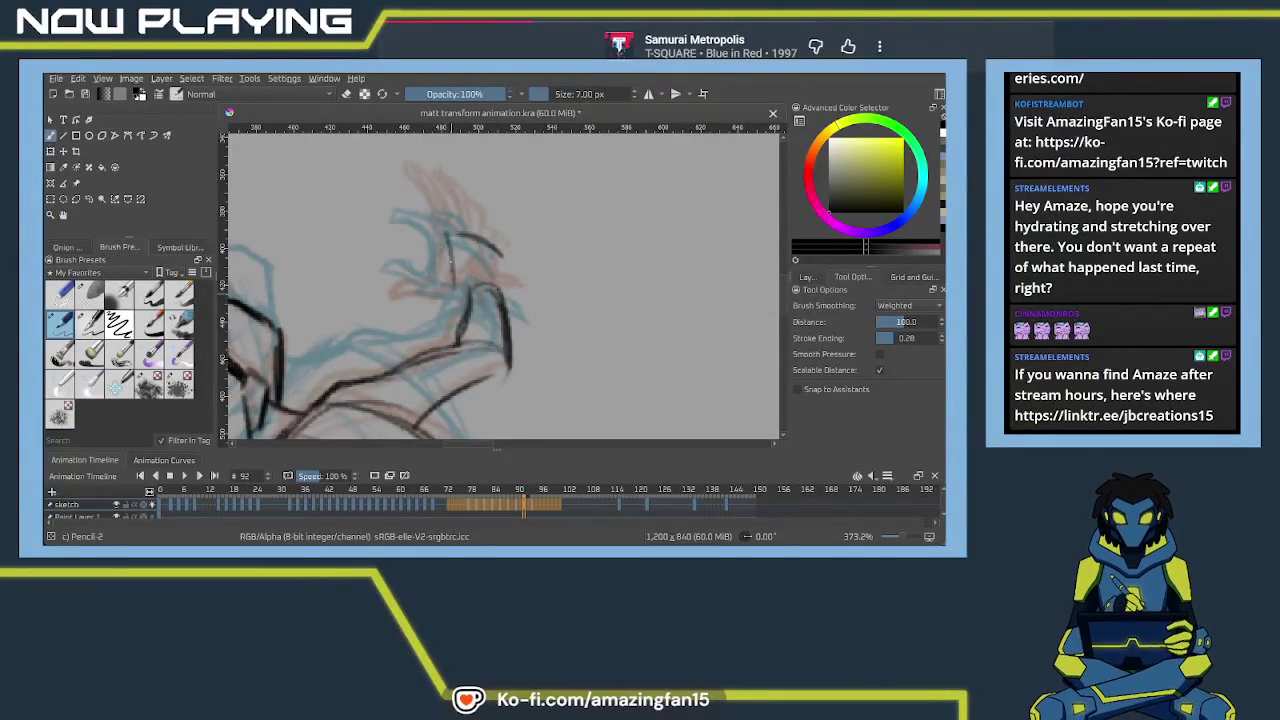
key("ctrl+z")
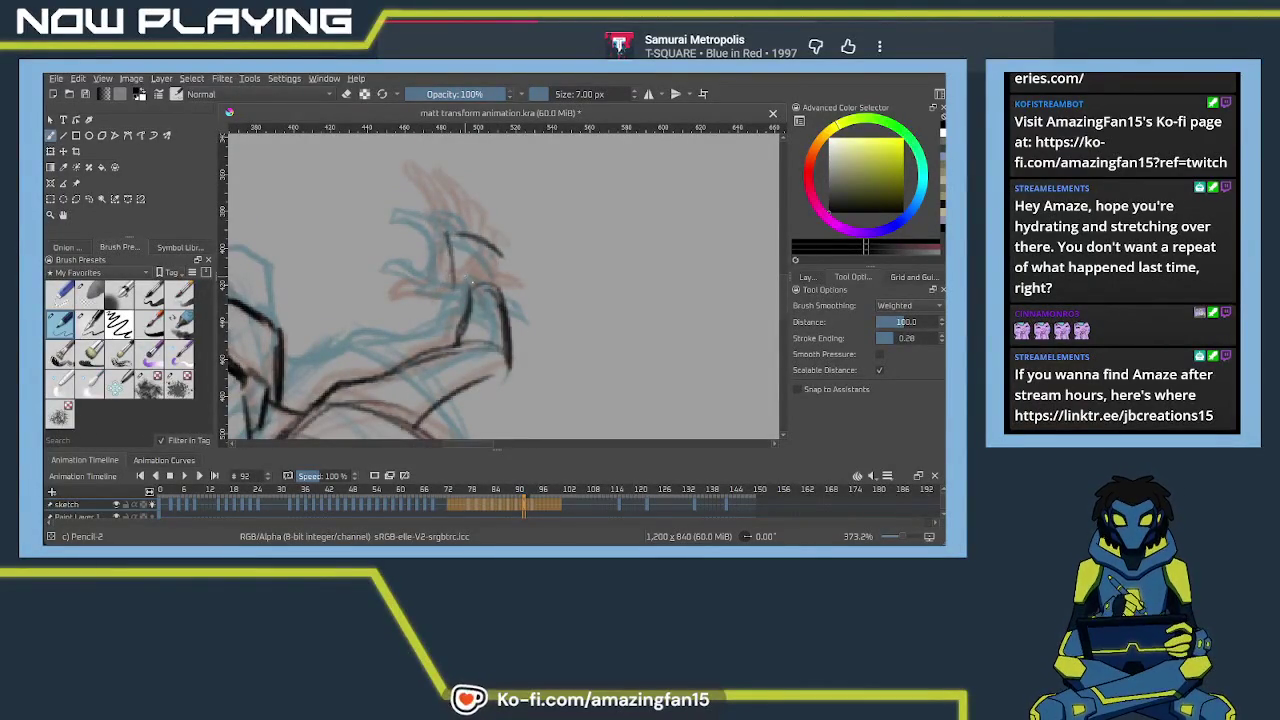
mouse_move(447, 233)
left_mouse_down()
mouse_move(503, 252)
mouse_move(478, 285)
mouse_move(456, 234)
left_mouse_up()
mouse_move(508, 298)
left_mouse_down()
mouse_move(482, 252)
mouse_move(520, 302)
left_mouse_up()
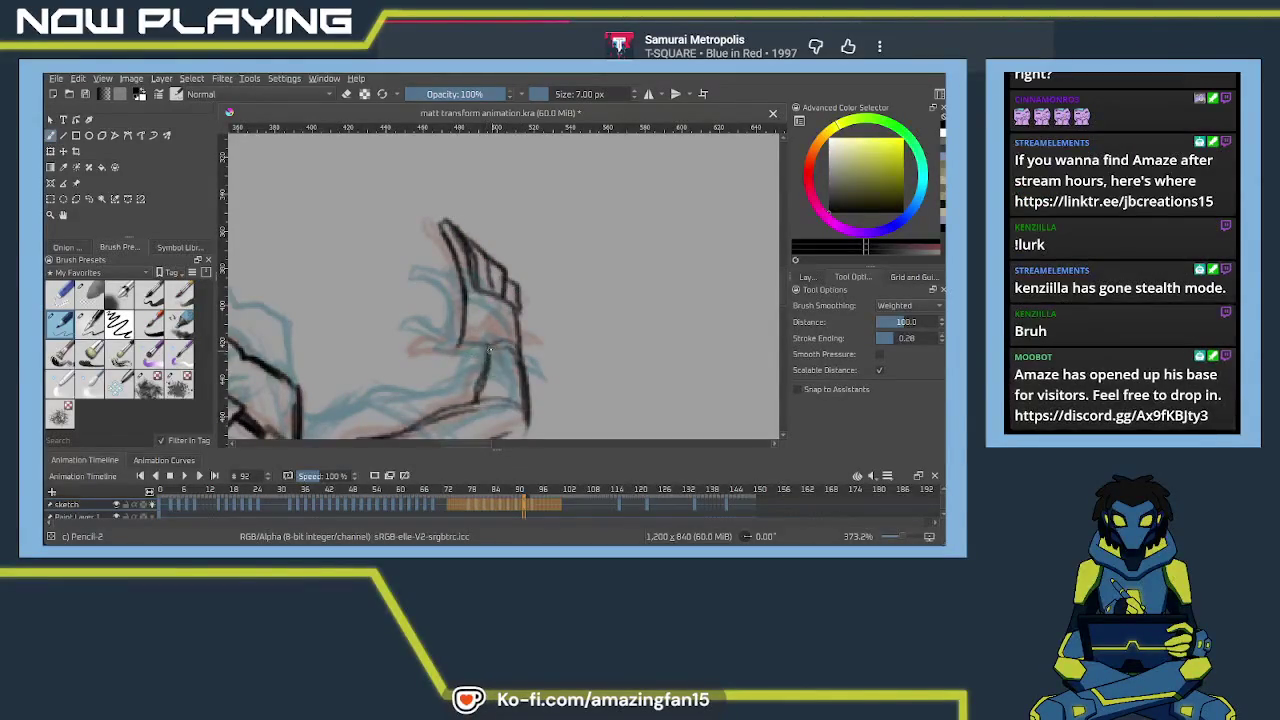
mouse_move(462, 351)
left_mouse_down()
mouse_move(424, 356)
mouse_move(450, 340)
mouse_move(457, 296)
left_mouse_up()
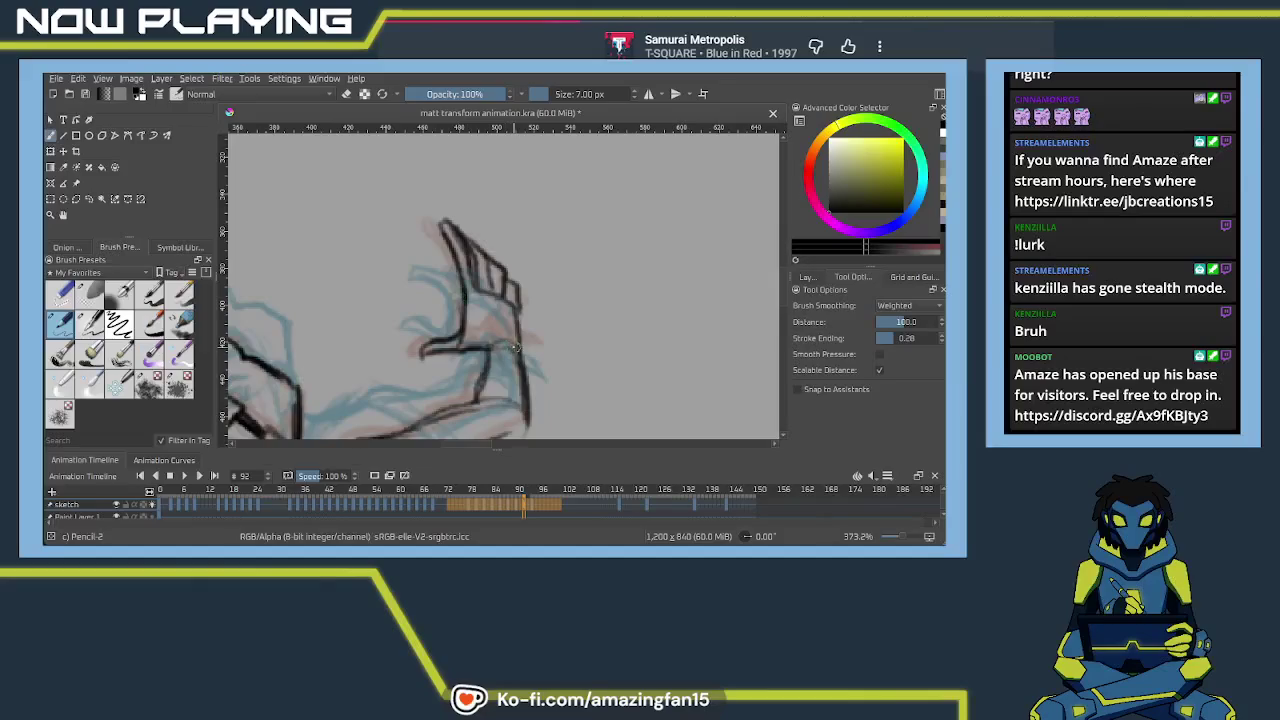
left_click_drag(516, 346, 513, 358)
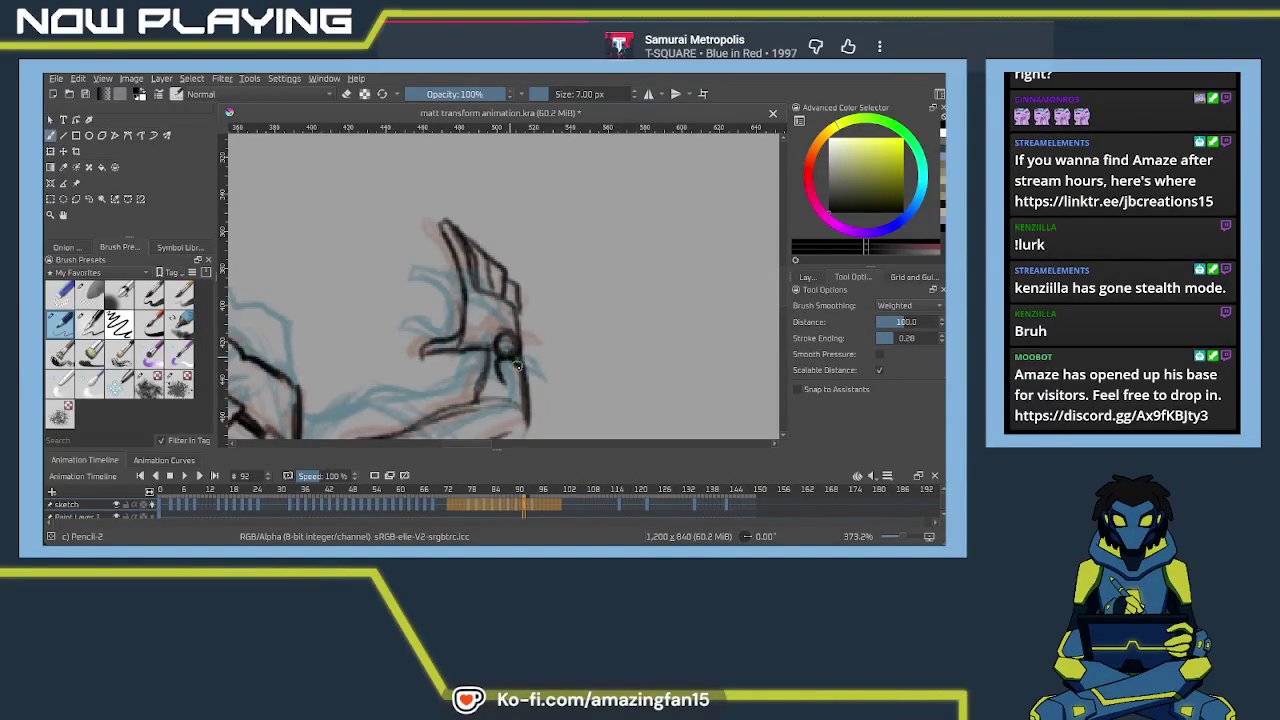
mouse_move(502, 364)
left_mouse_down()
mouse_move(505, 386)
mouse_move(507, 342)
left_mouse_up()
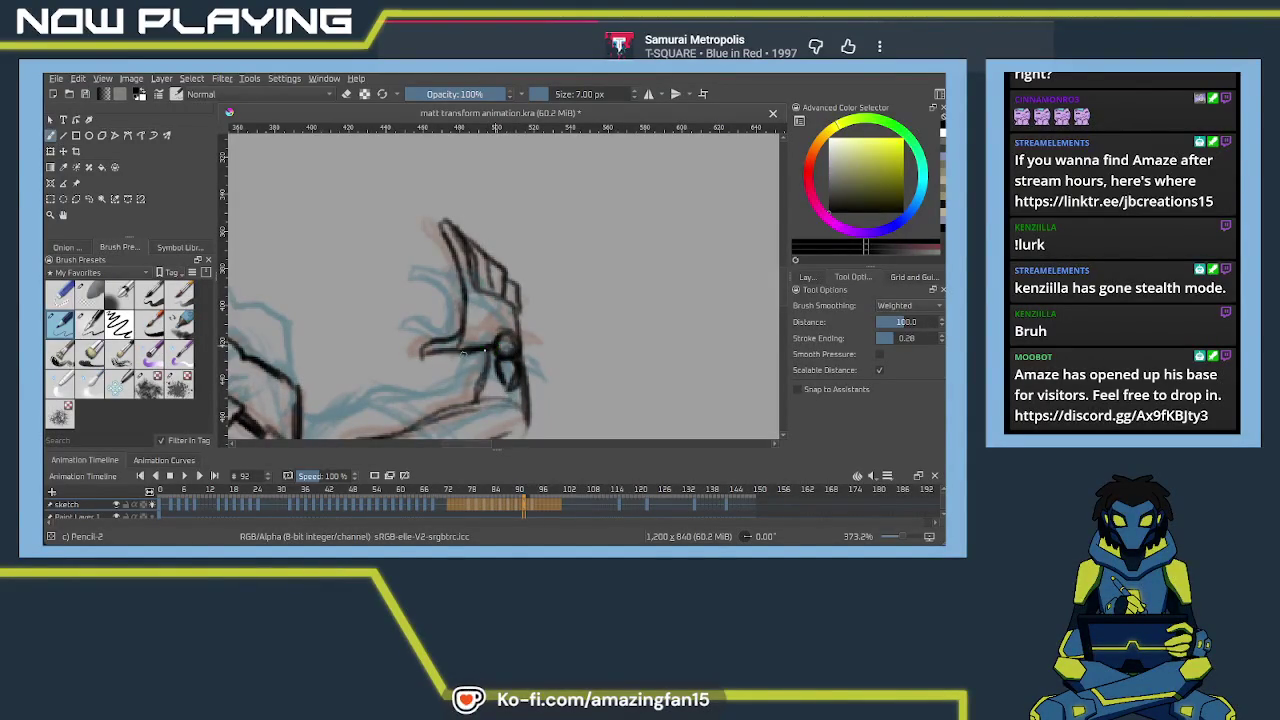
mouse_move(516, 352)
left_mouse_down()
mouse_move(500, 360)
mouse_move(546, 368)
left_mouse_up()
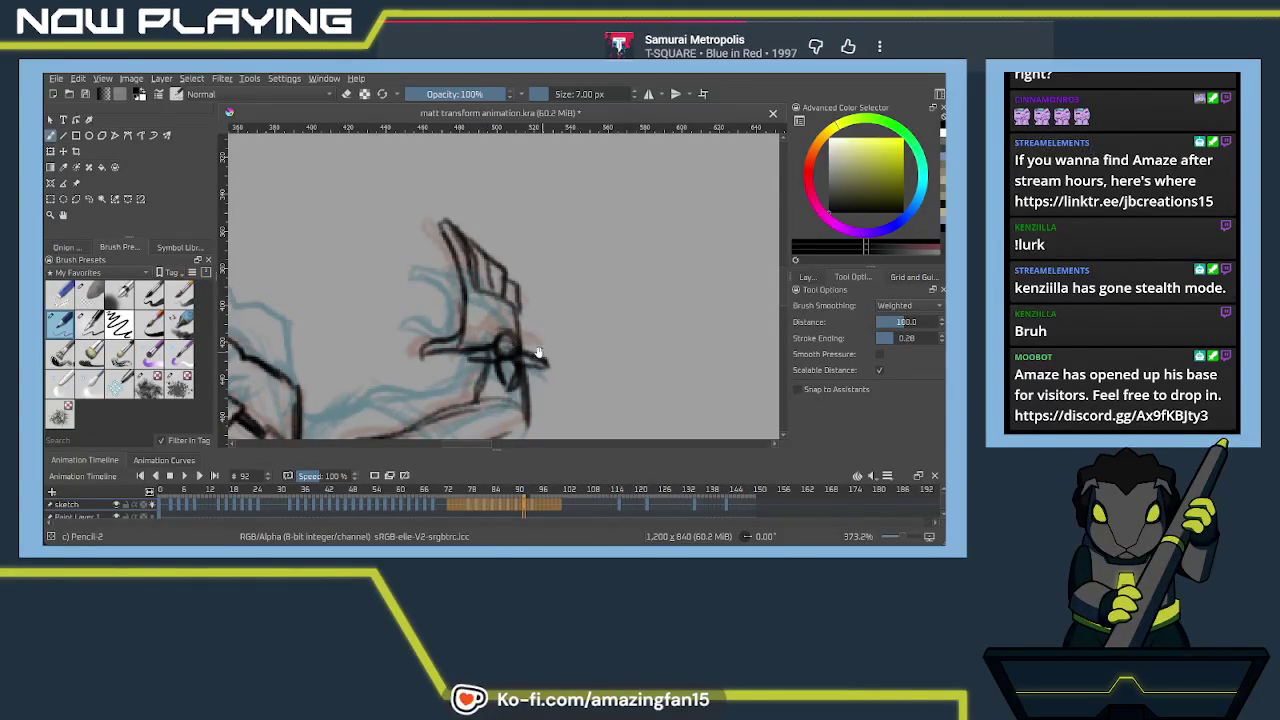
left_click_drag(540, 352, 541, 262)
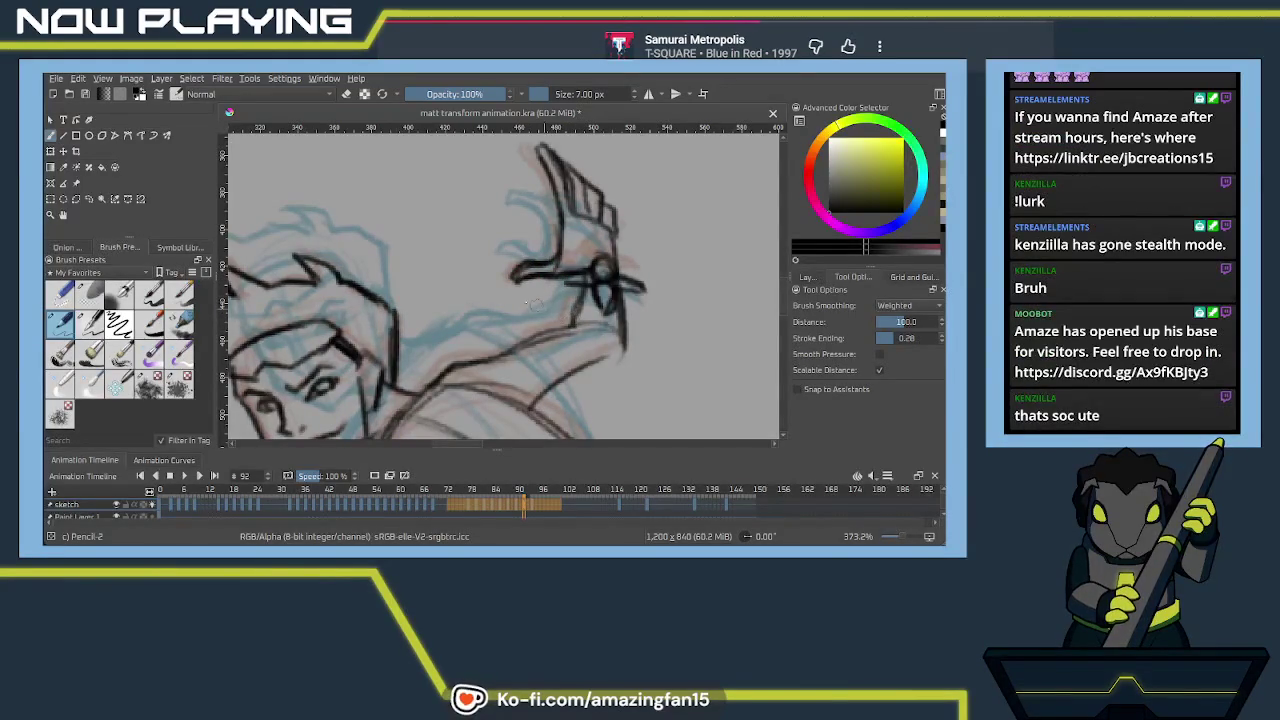
Zoom out to the full figure and compare frames 90 and 94 on the timeline
scroll(501, 325, "down", 2)
scroll(510, 330, "down", 2)
scroll(525, 340, "down", 2)
mouse_move(576, 343)
left_mouse_down()
mouse_move(571, 277)
mouse_move(528, 297)
mouse_move(500, 357)
mouse_move(495, 325)
mouse_move(506, 325)
left_mouse_up()
left_click(519, 505)
left_click(535, 507)
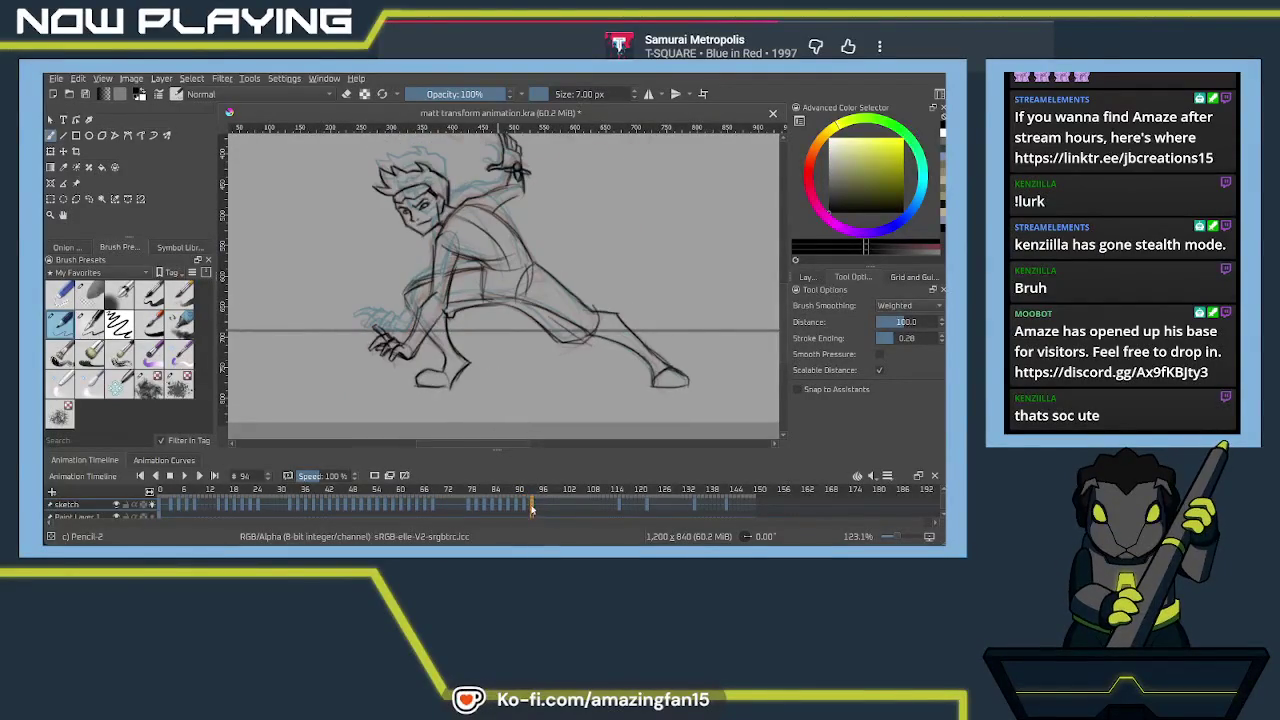
left_click(456, 511, "shift")
scroll(520, 336, "down", 2)
scroll(504, 342, "down", 3)
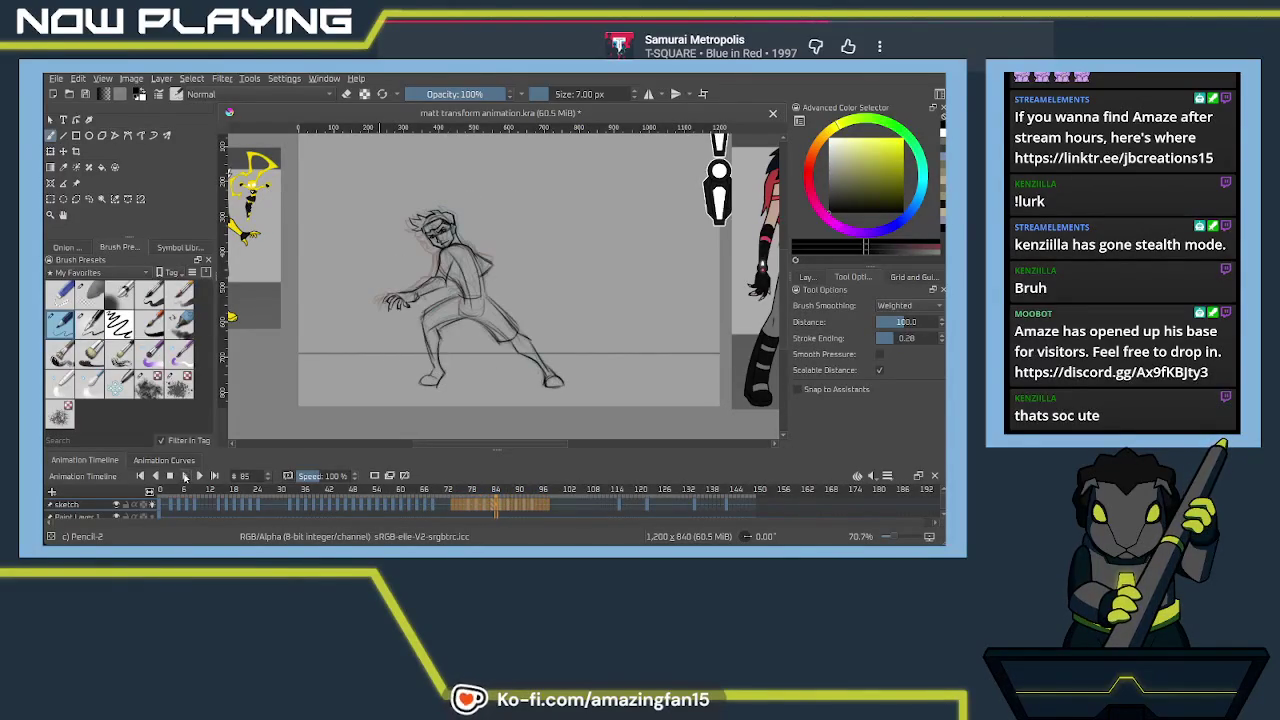
Select frames 74–99, set playback speed to 50%, and play, stopping on frame 86
left_click(500, 508)
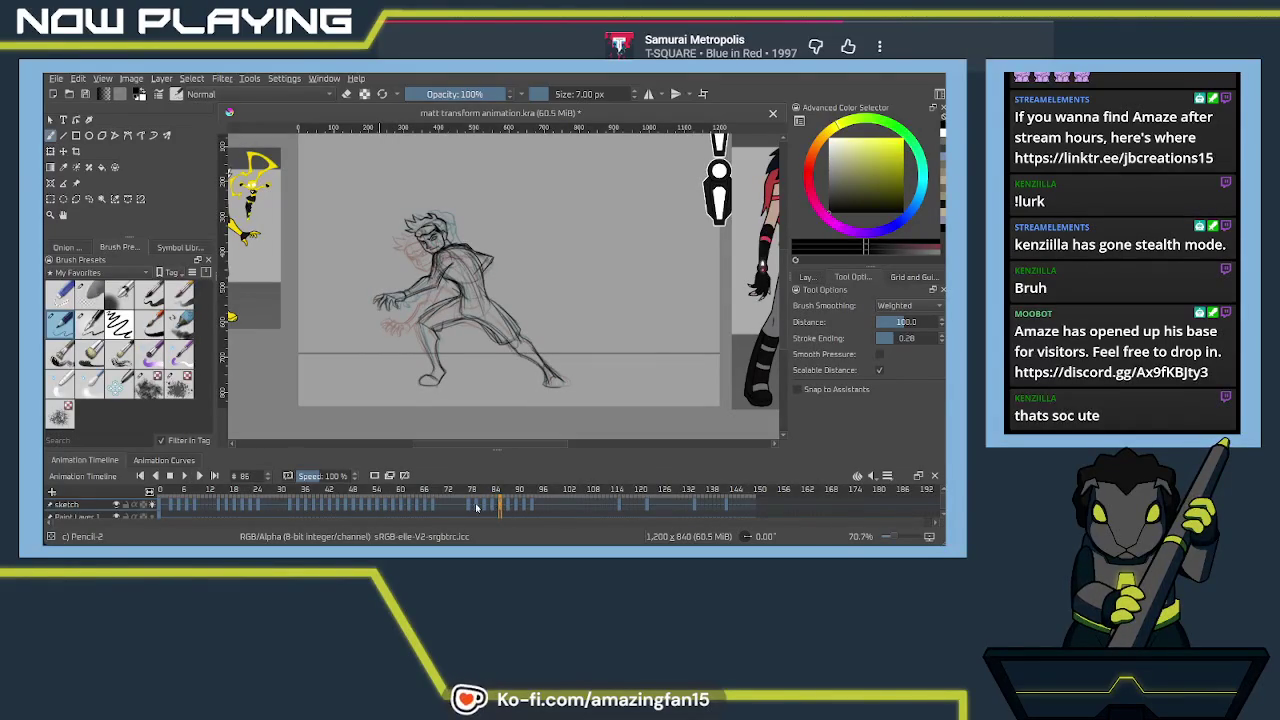
left_click(455, 508)
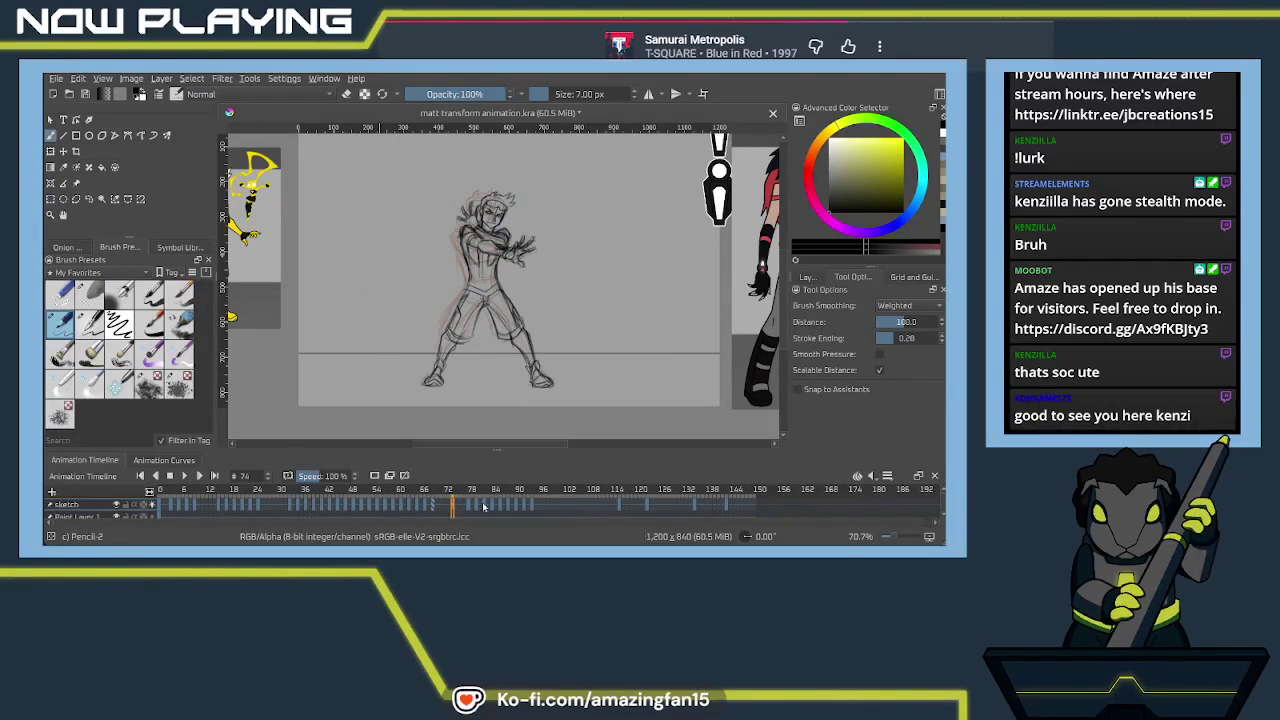
left_click(547, 508, "shift")
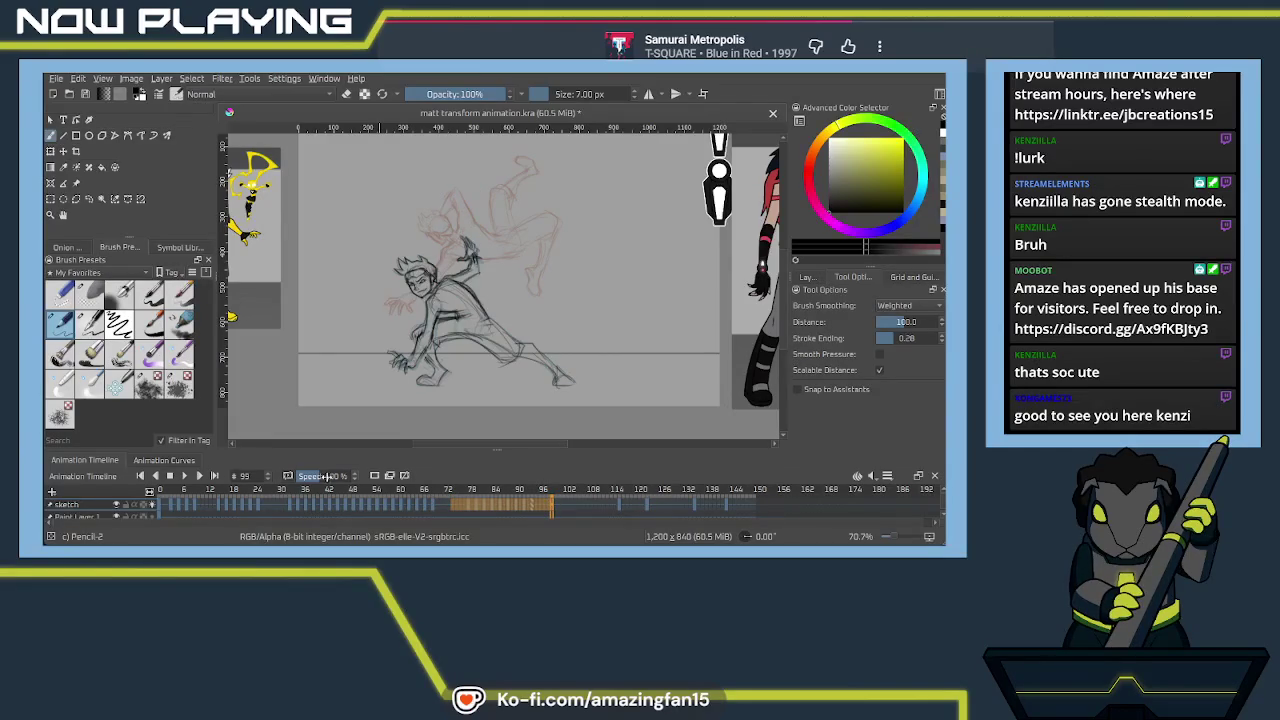
type("50")
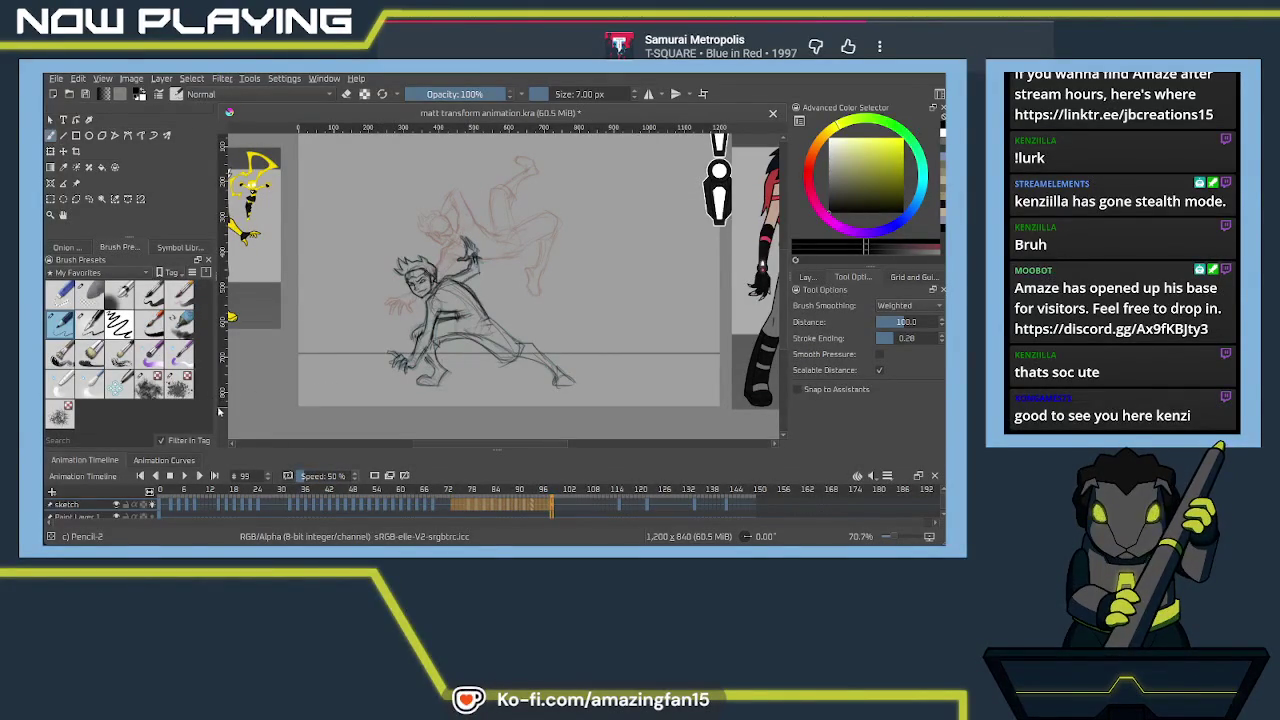
left_click(184, 476)
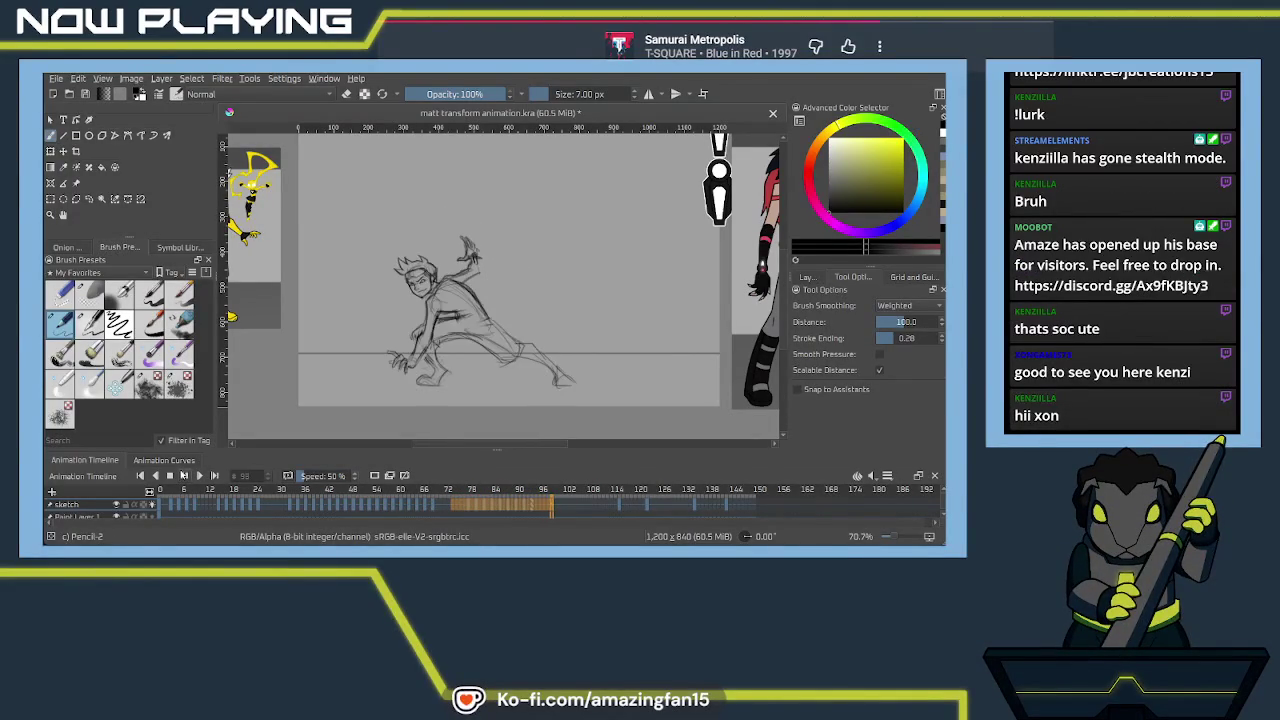
left_click(184, 476)
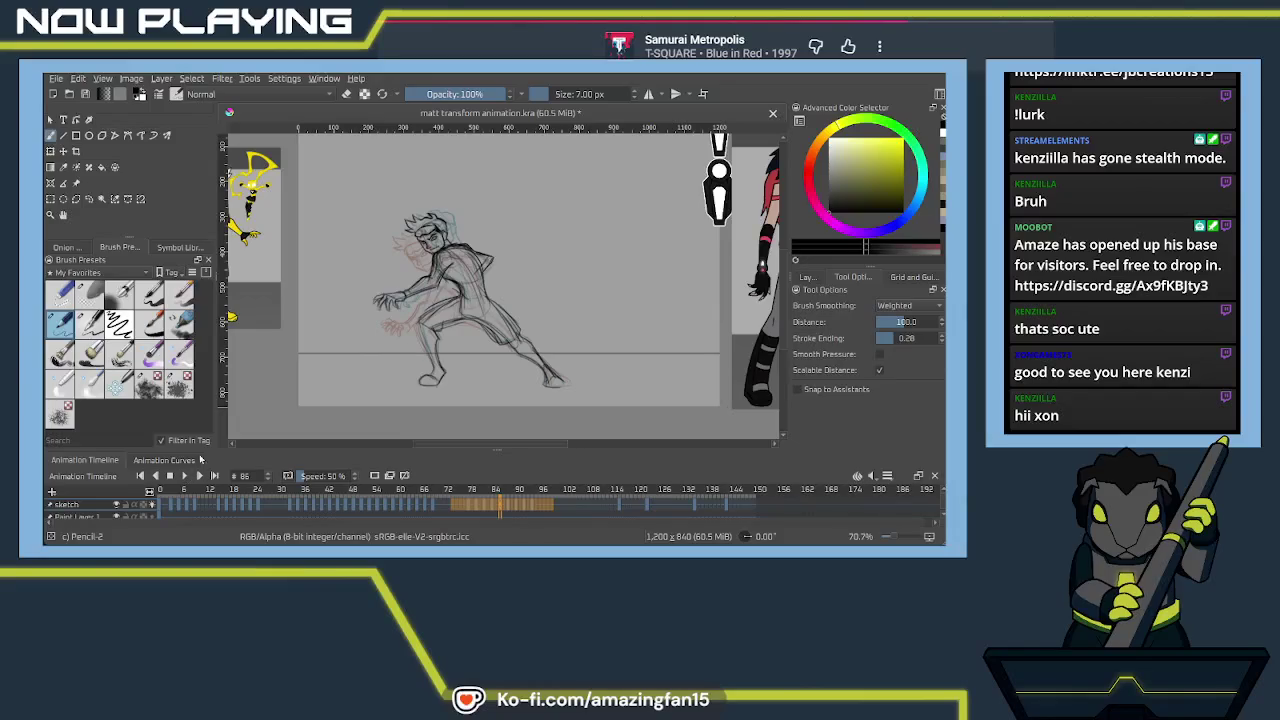
scroll(340, 302, "up", 5)
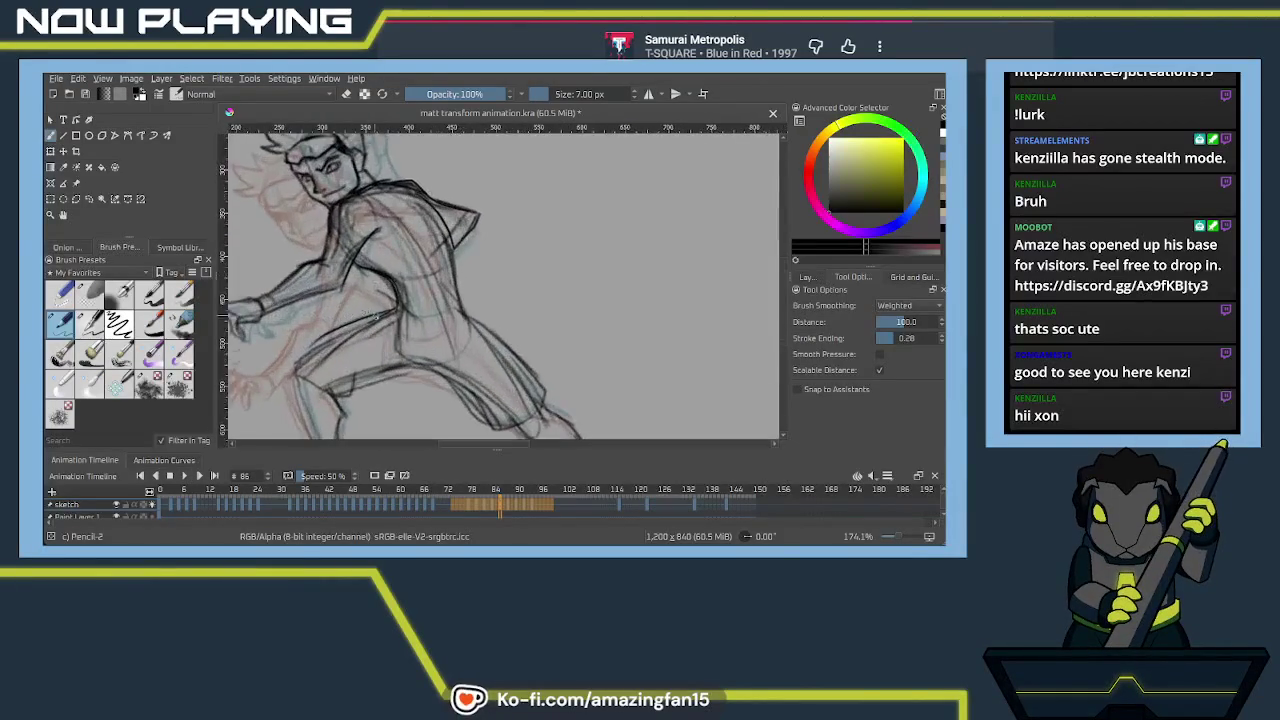
Lasso the reaching arm on frame 86 and rotate it upward
scroll(384, 313, "left", 3)
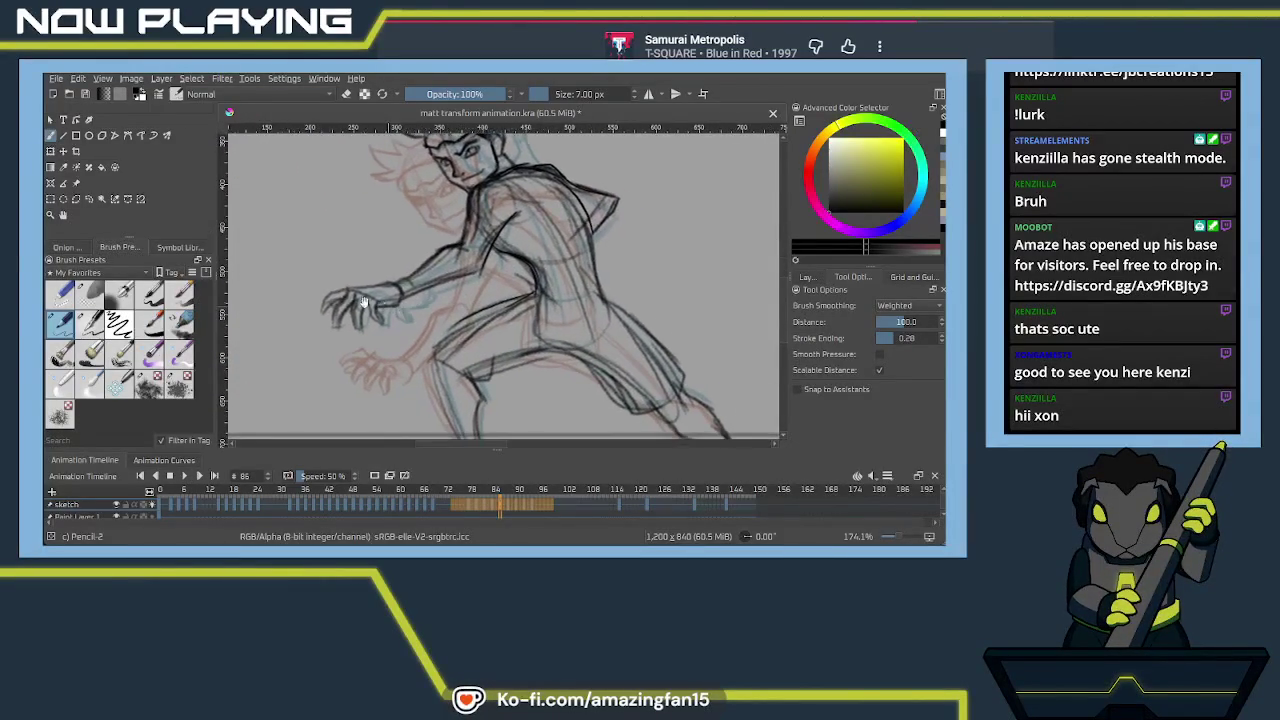
left_click(88, 199)
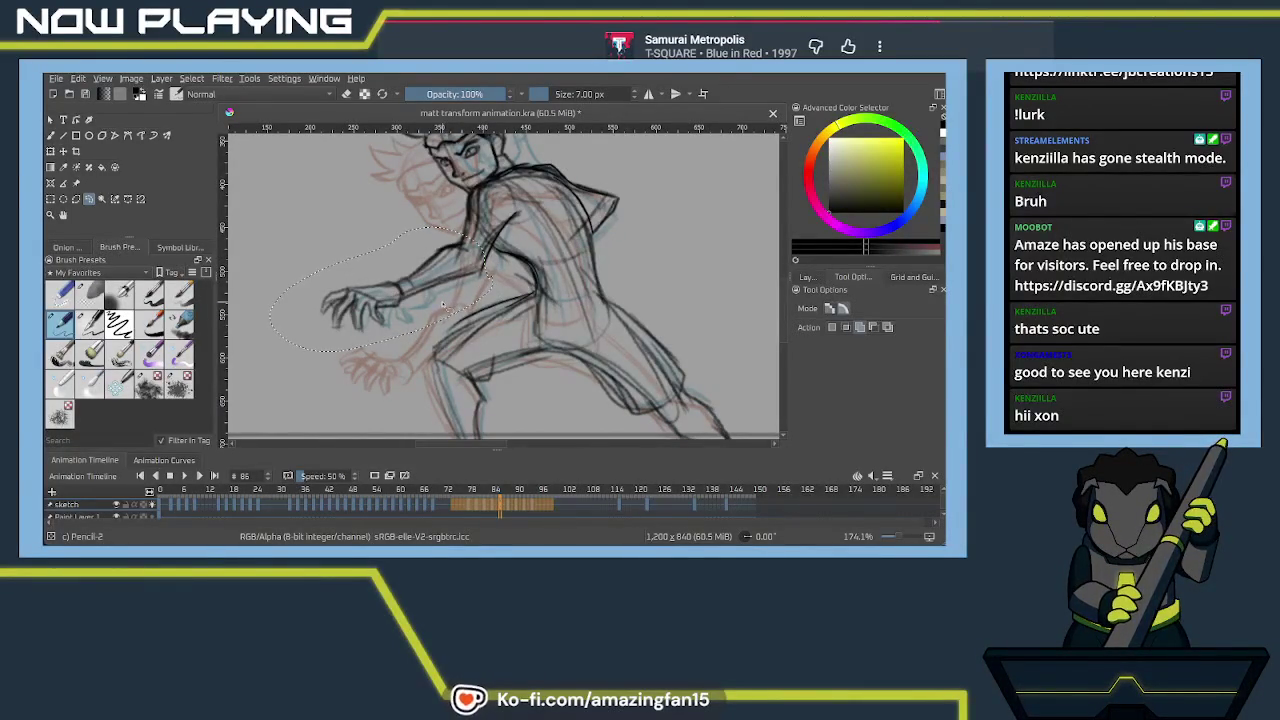
key("ctrl+t")
key("Return")
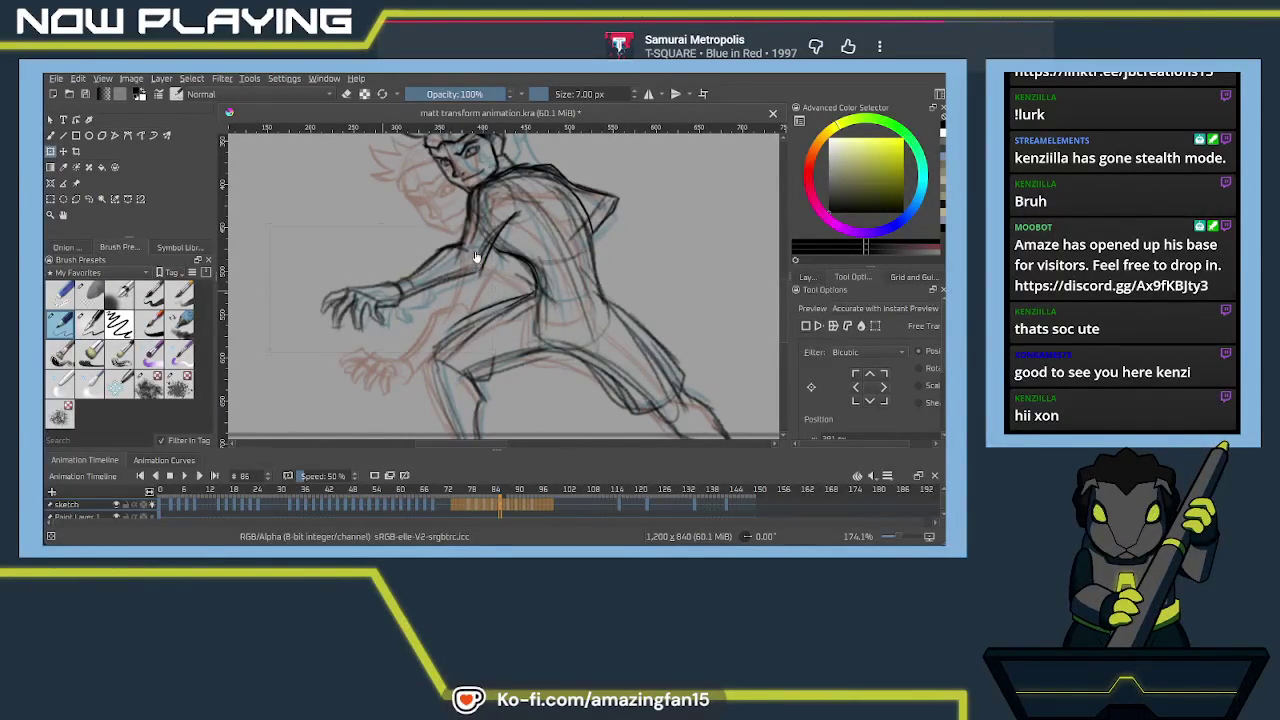
key("ctrl+t")
left_click_drag(265, 215, 283, 257)
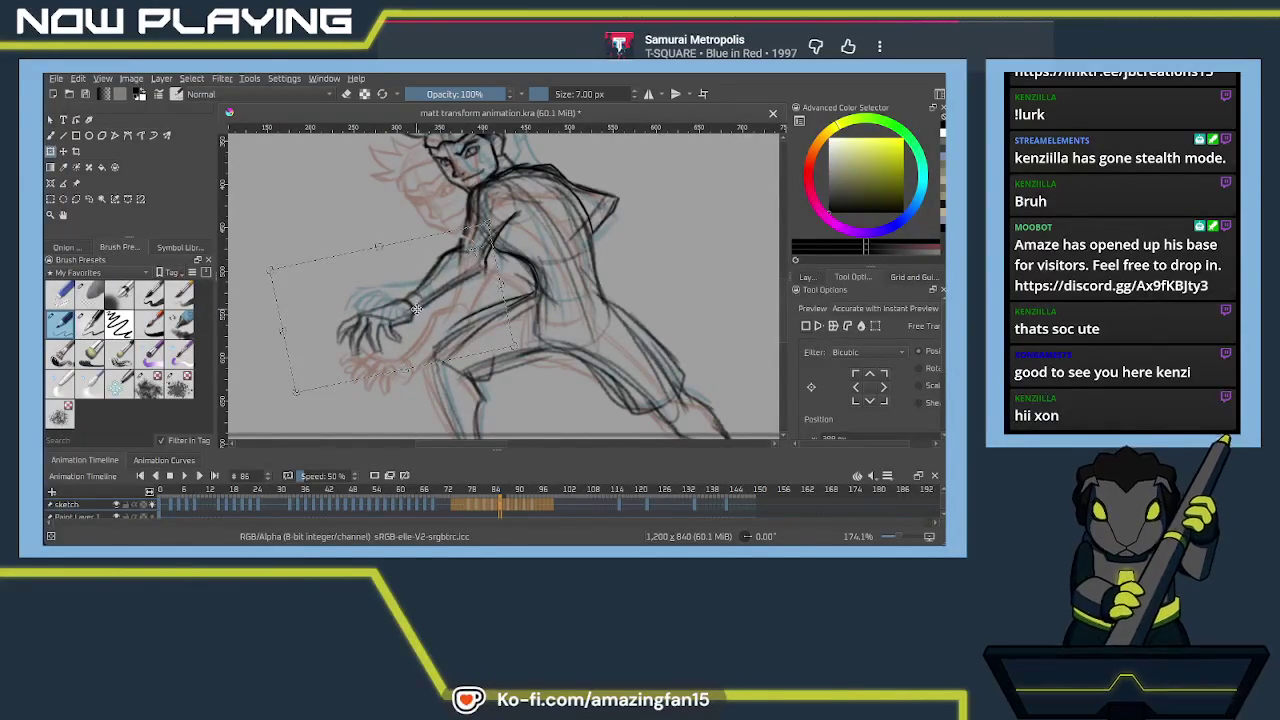
key("Return")
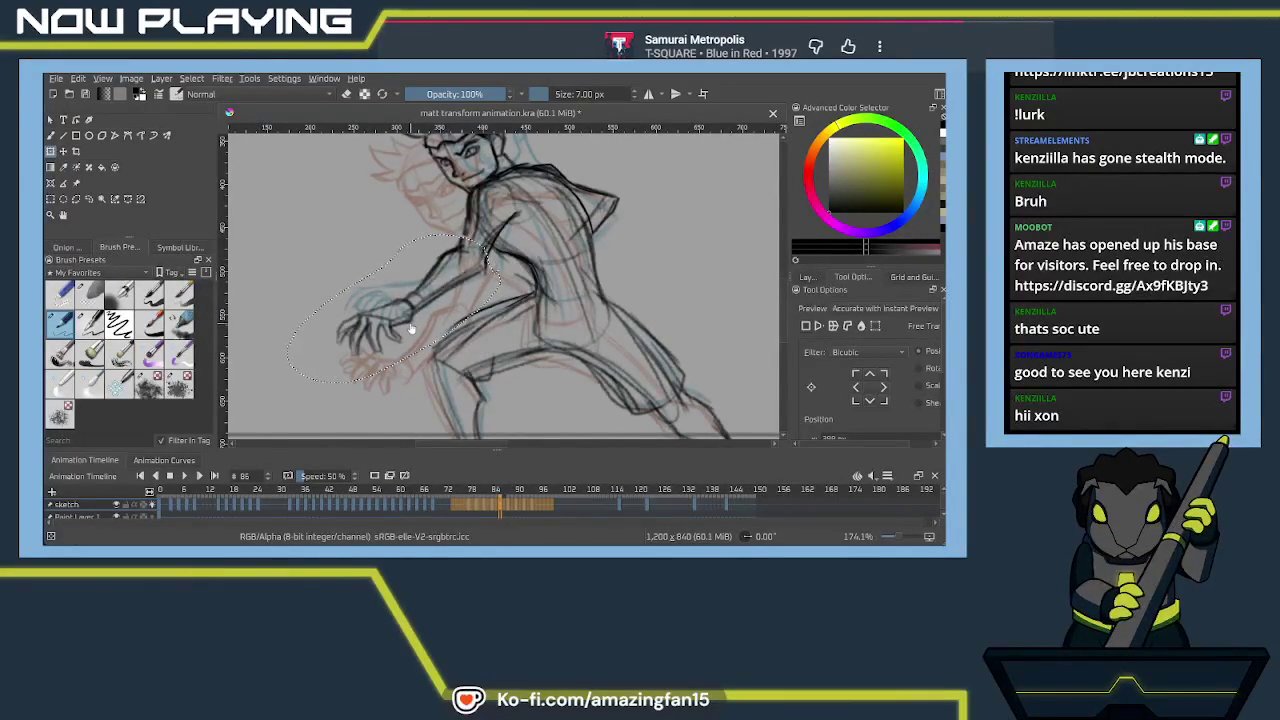
key("ctrl+shift+a")
key("b")
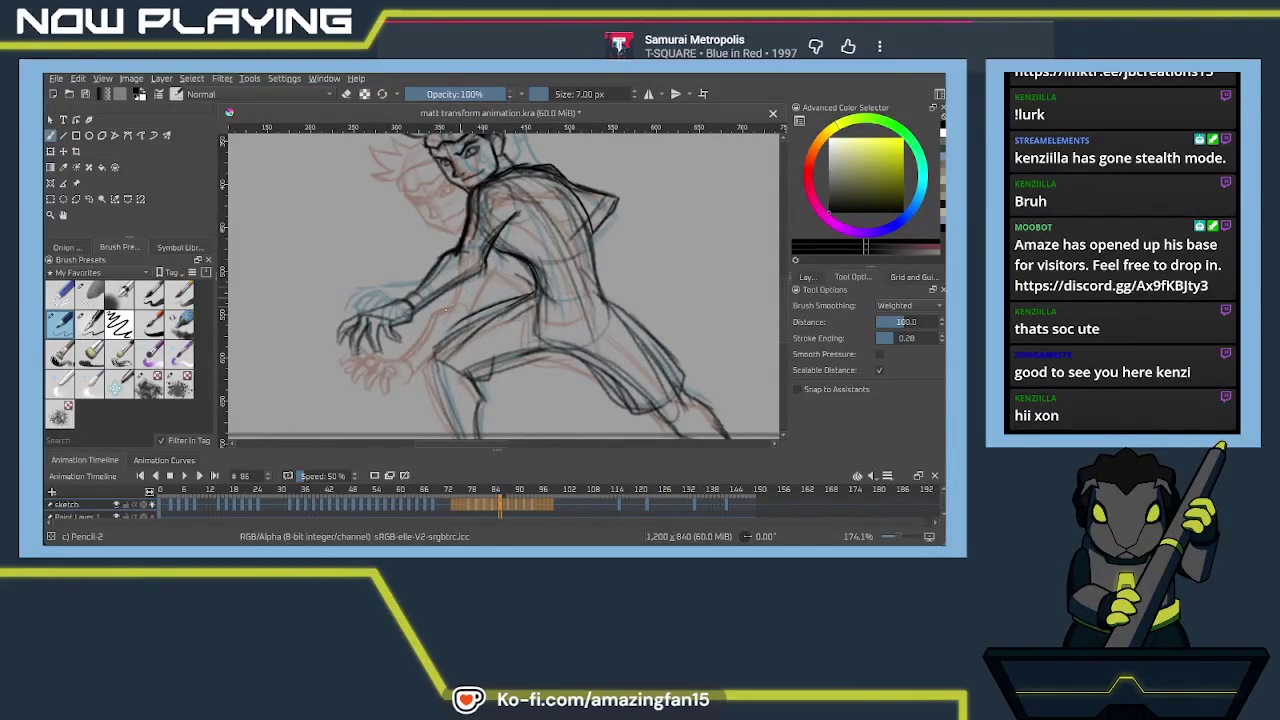
Lasso the hand, rotate it upward, and return to the brush
left_click(89, 199)
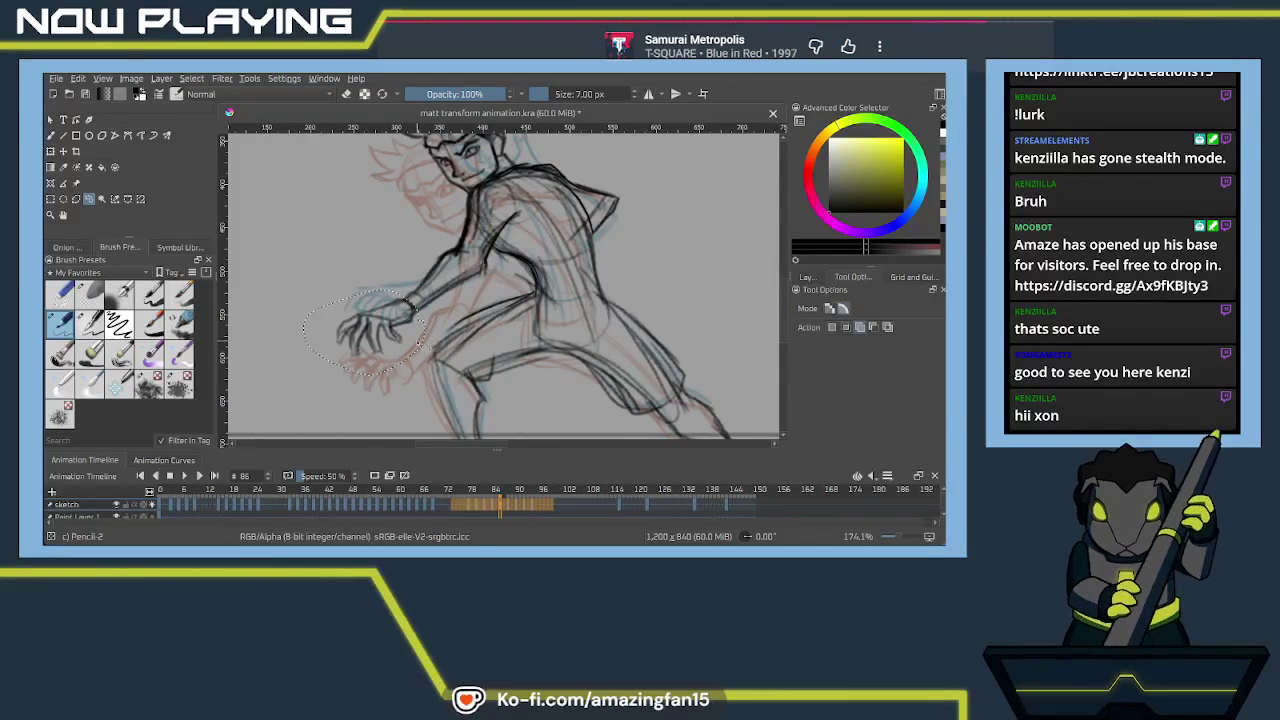
key("ctrl+t")
key("Return")
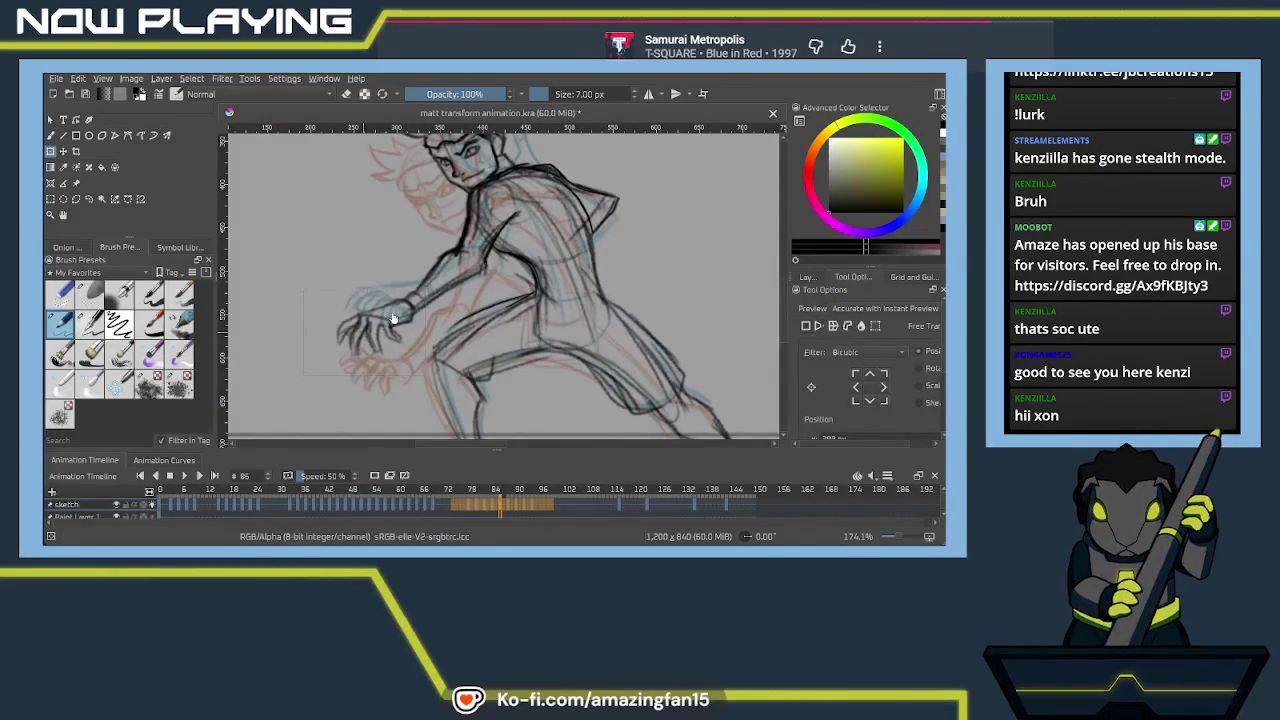
left_click(410, 310)
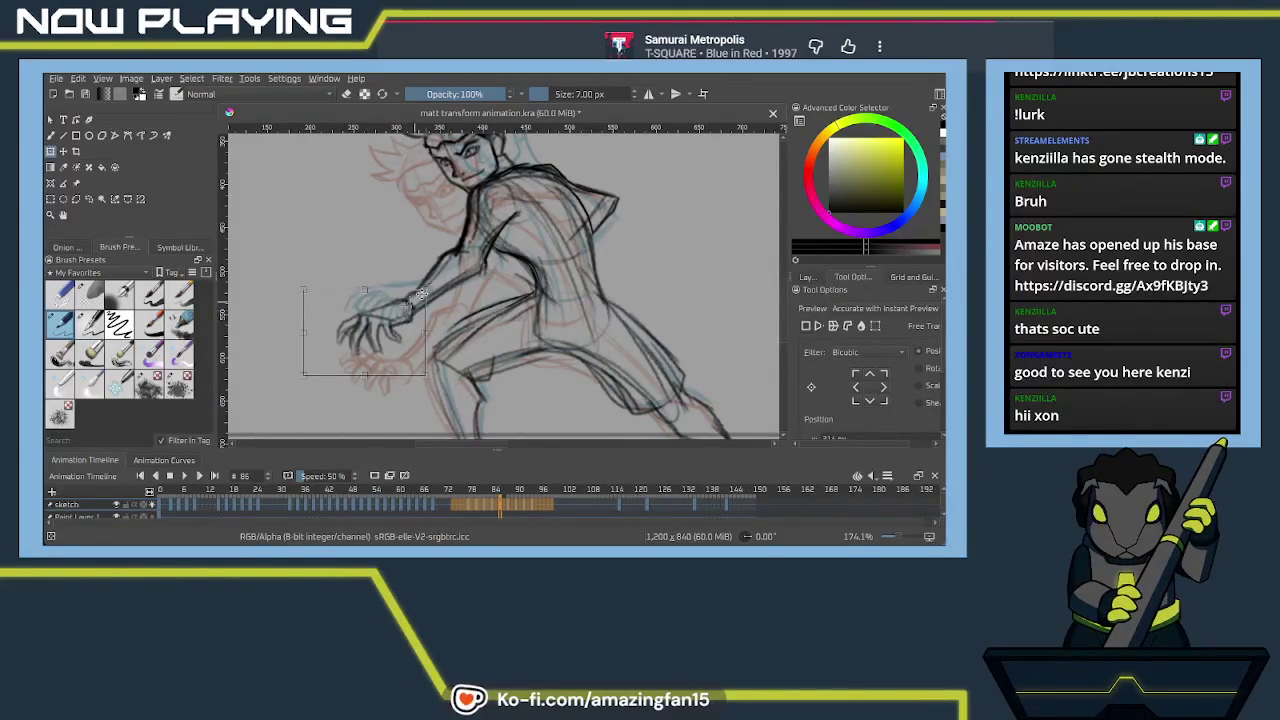
left_click_drag(427, 284, 433, 289)
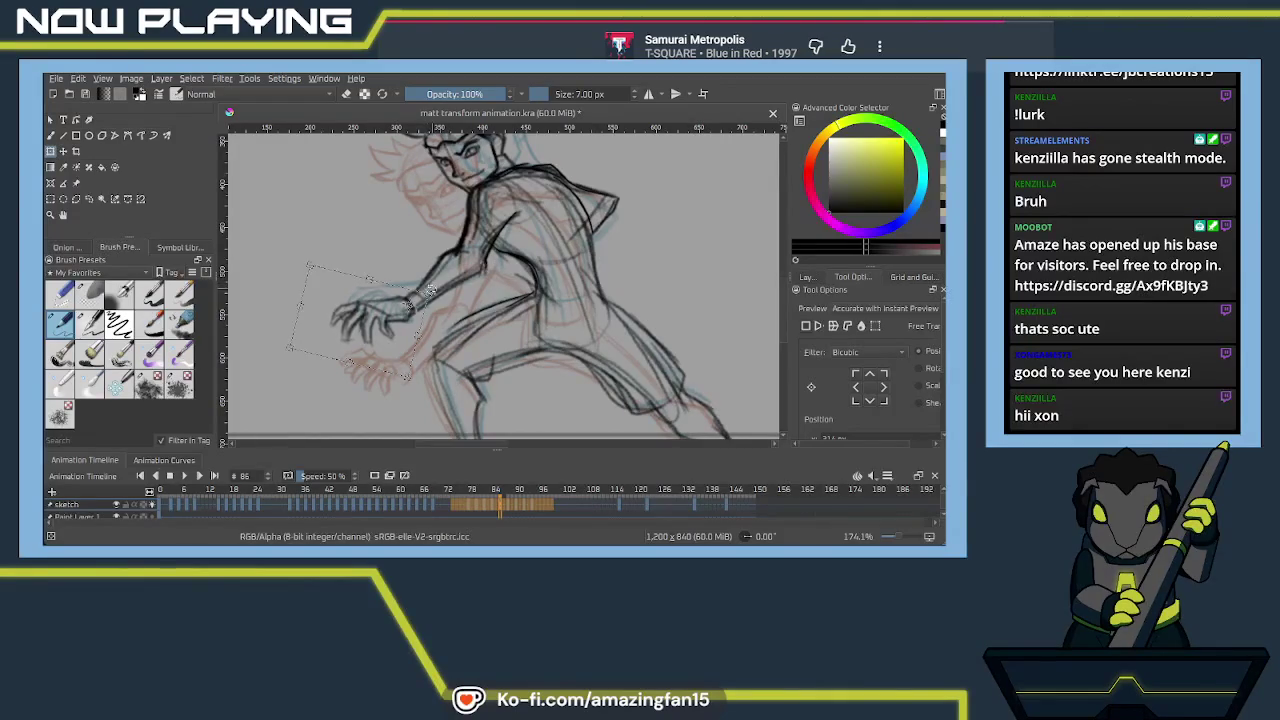
key("b")
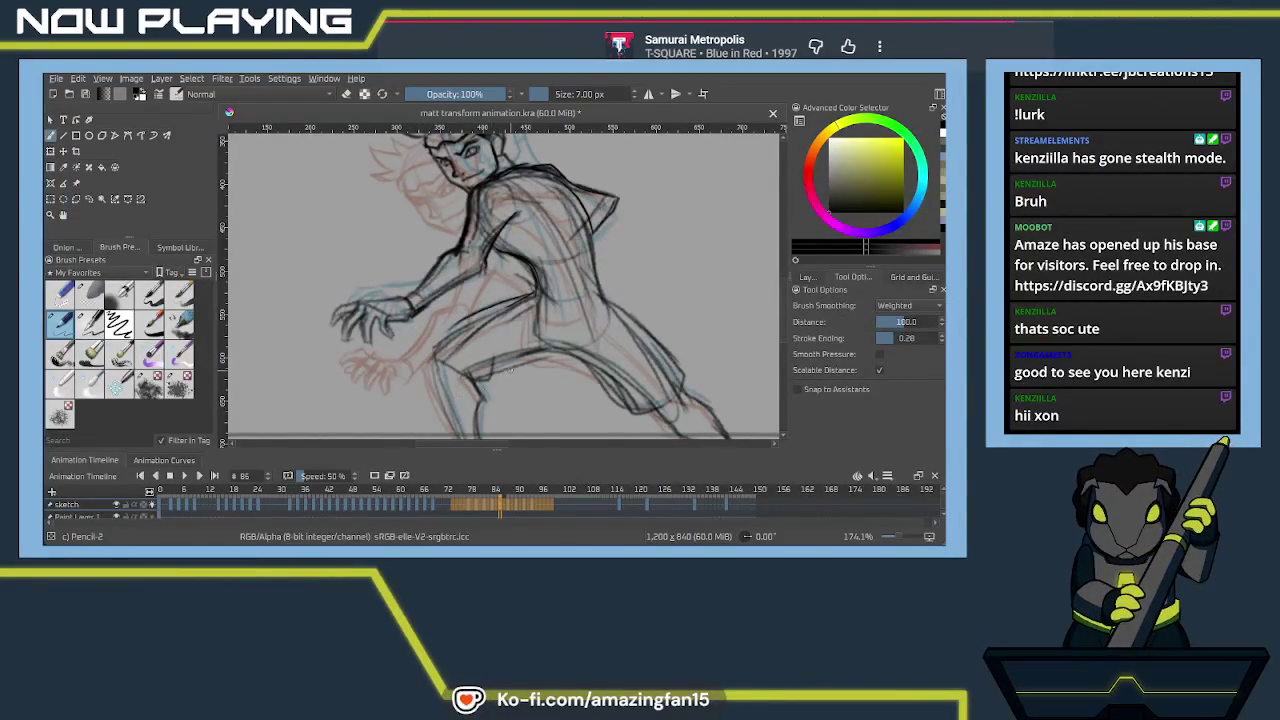
scroll(505, 285, "down", 1)
scroll(505, 285, "down", 2)
scroll(505, 285, "down", 2)
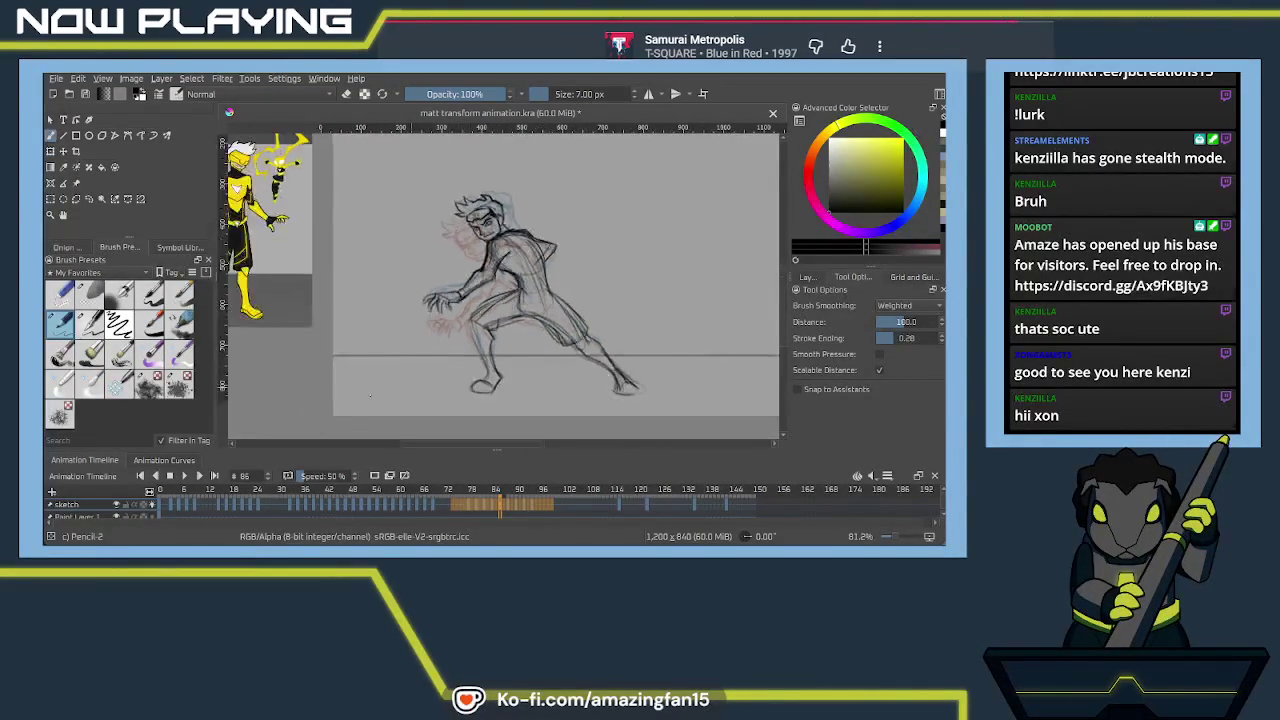
Play and stop the animation, then compare frames 80 and 82
left_click(193, 478)
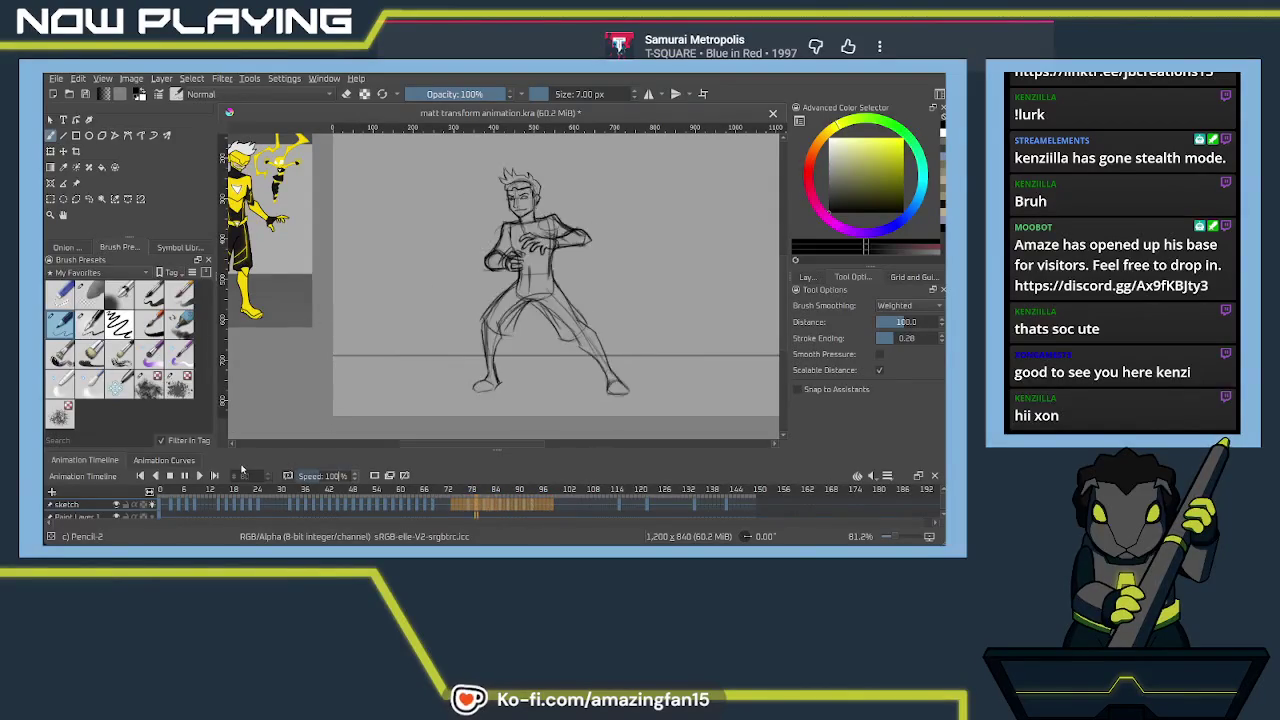
left_click(186, 477)
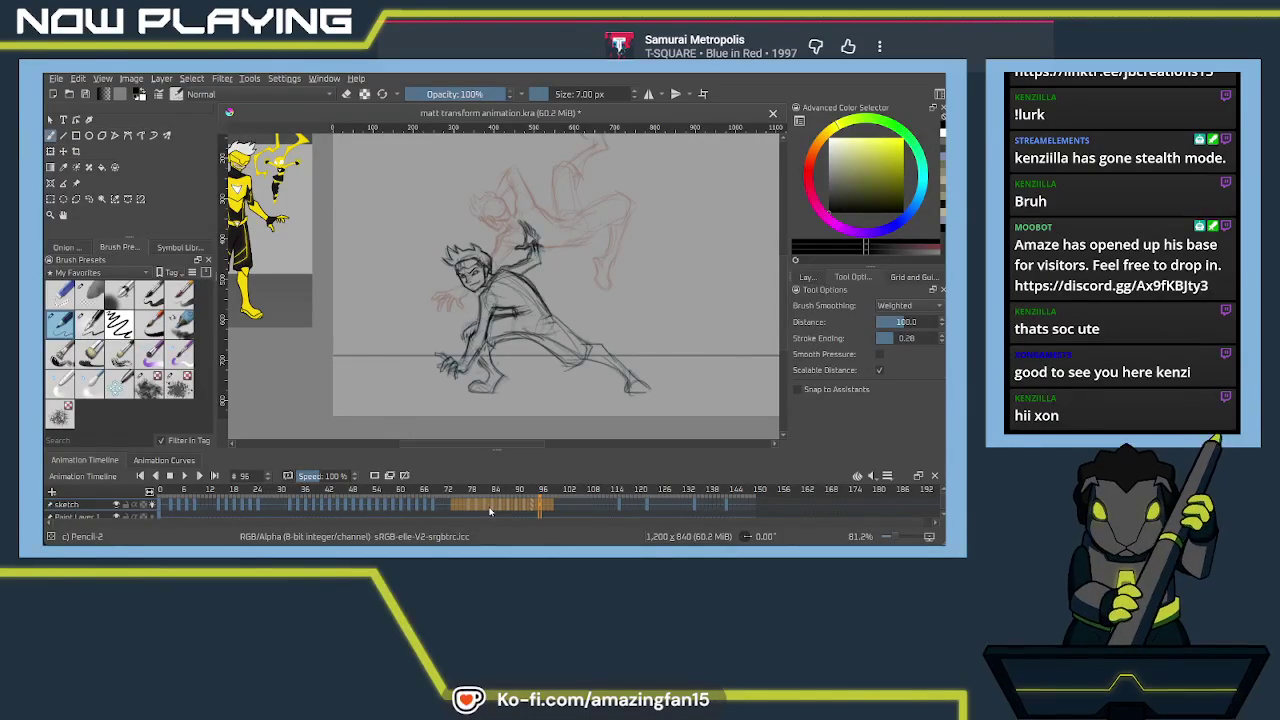
left_click(486, 506)
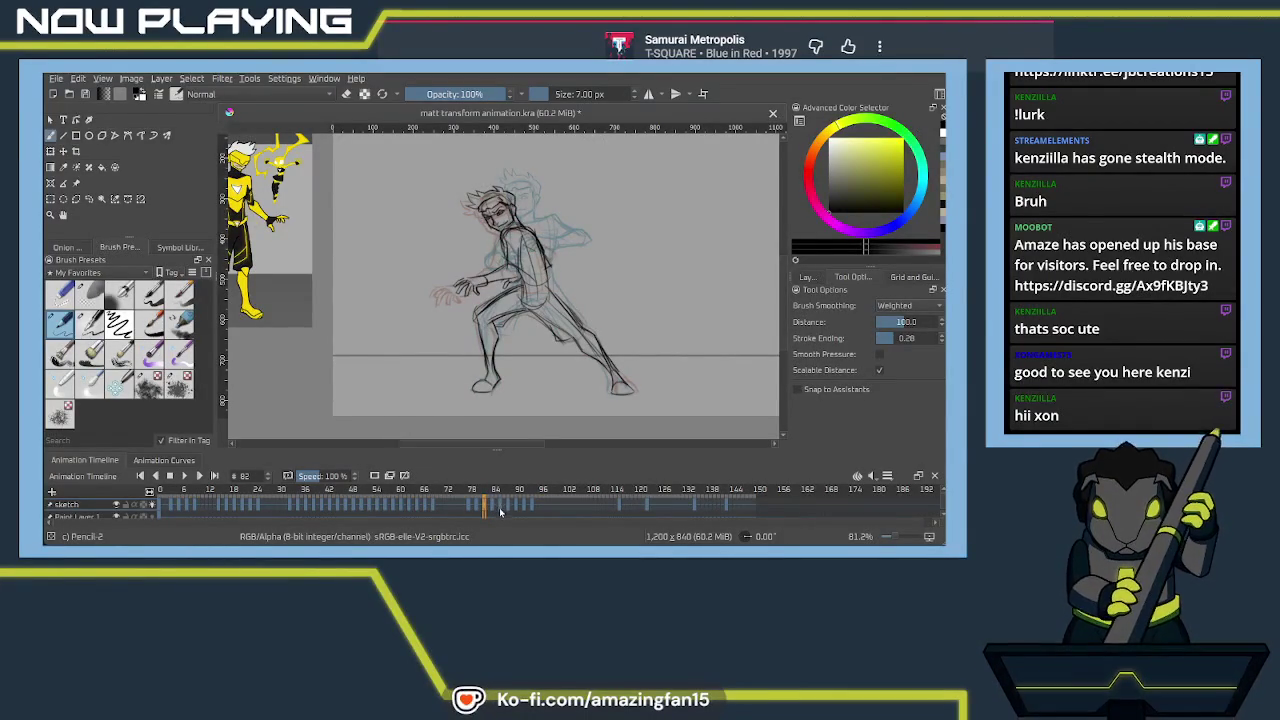
left_click(496, 507)
left_click(483, 510)
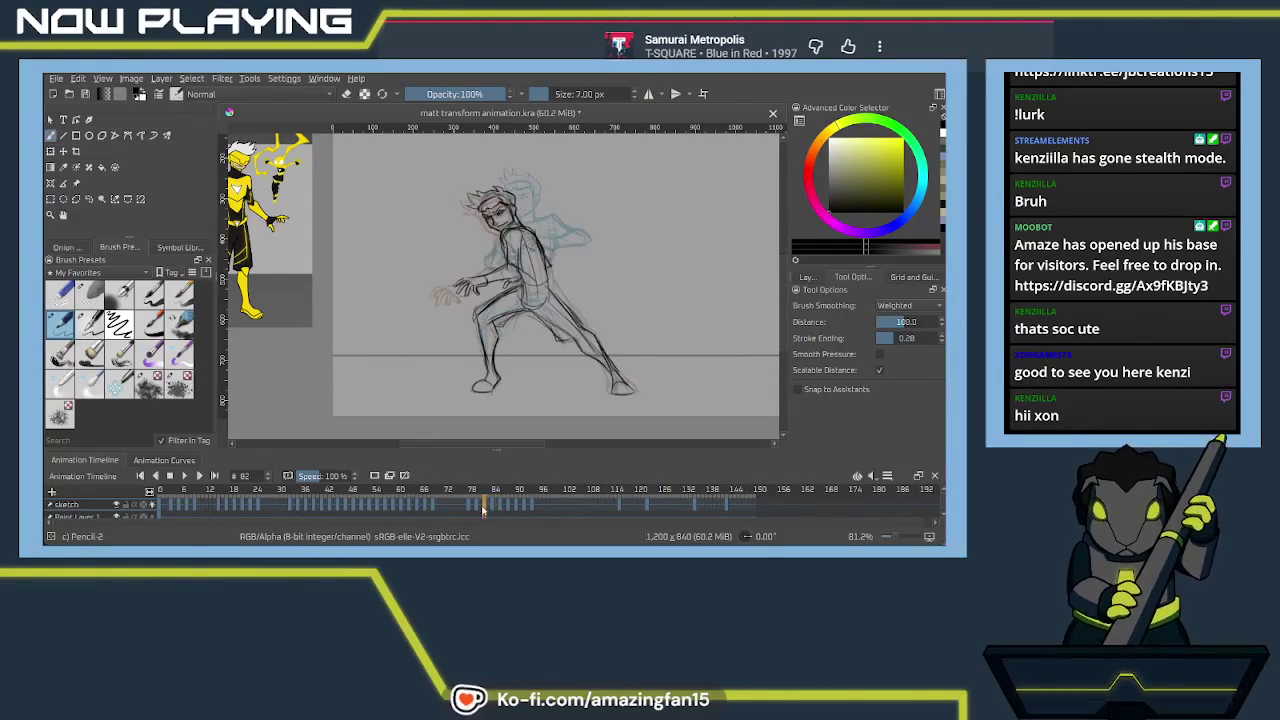
left_click_drag(470, 510, 483, 510)
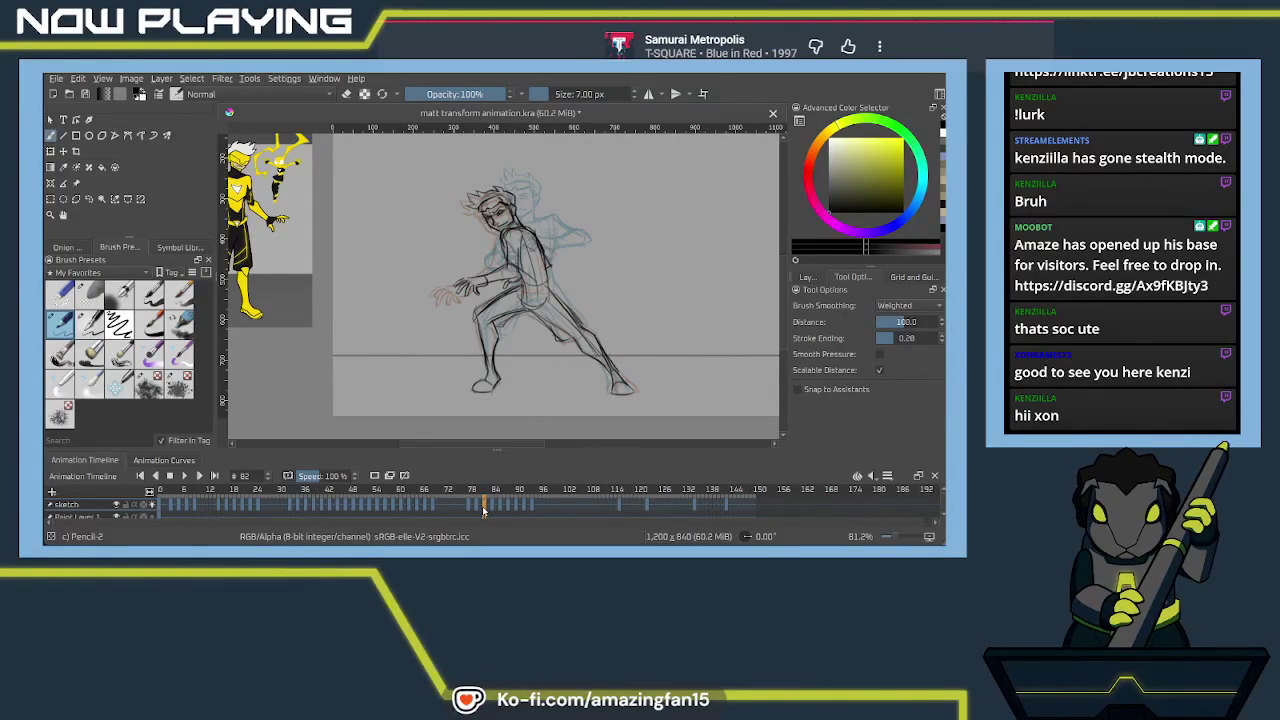
Check the poses from frame 84, select frames 84–90, and play them
left_click(492, 508)
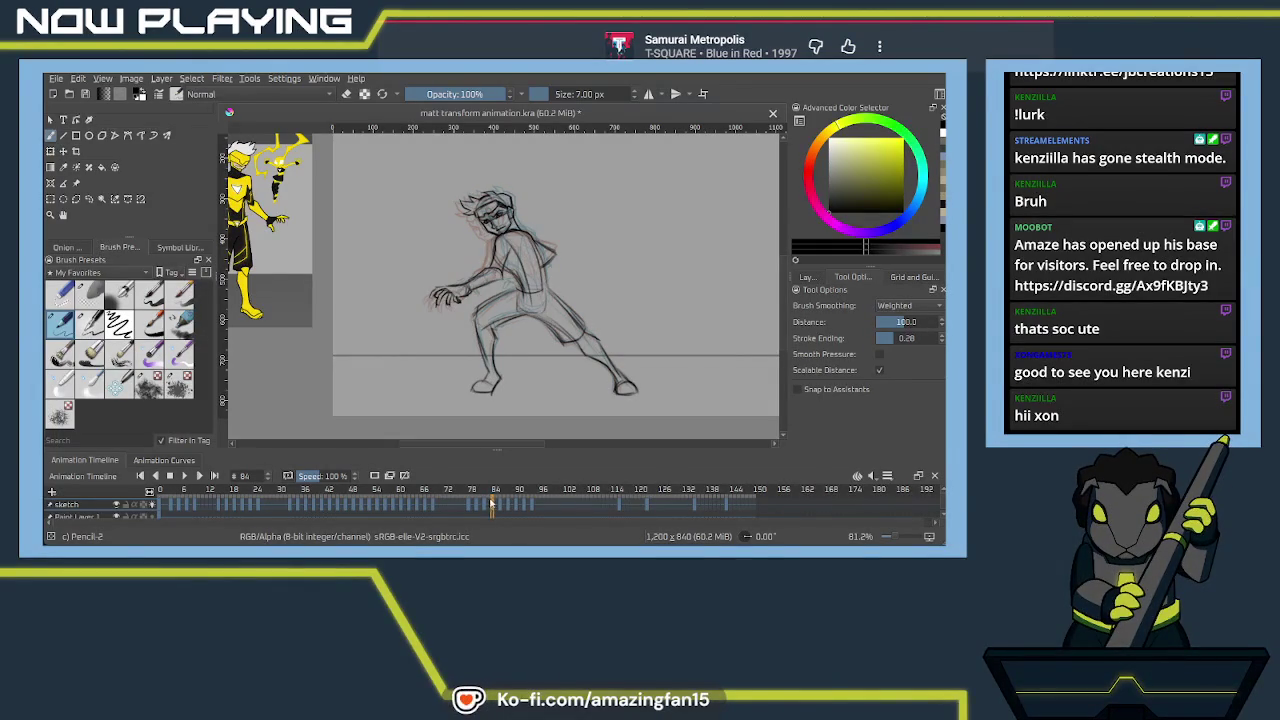
left_click(521, 503)
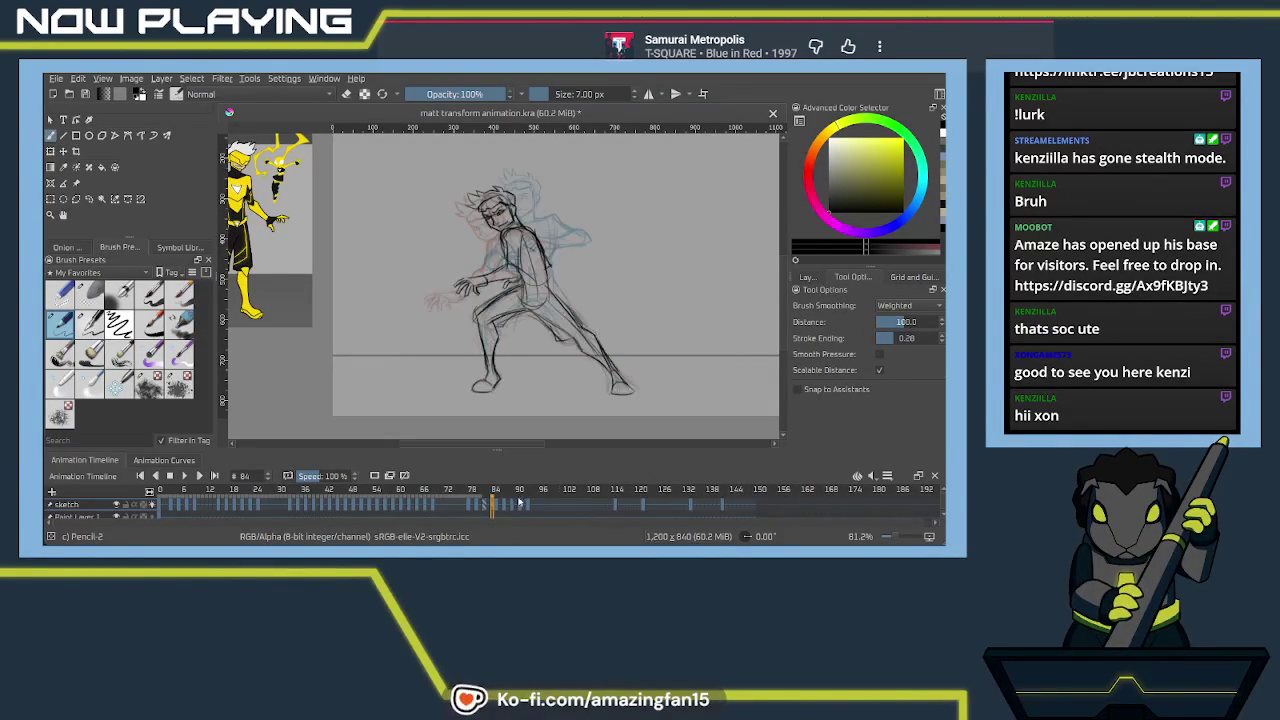
mouse_move(497, 505)
left_mouse_down()
mouse_move(532, 505)
mouse_move(457, 505)
left_mouse_up()
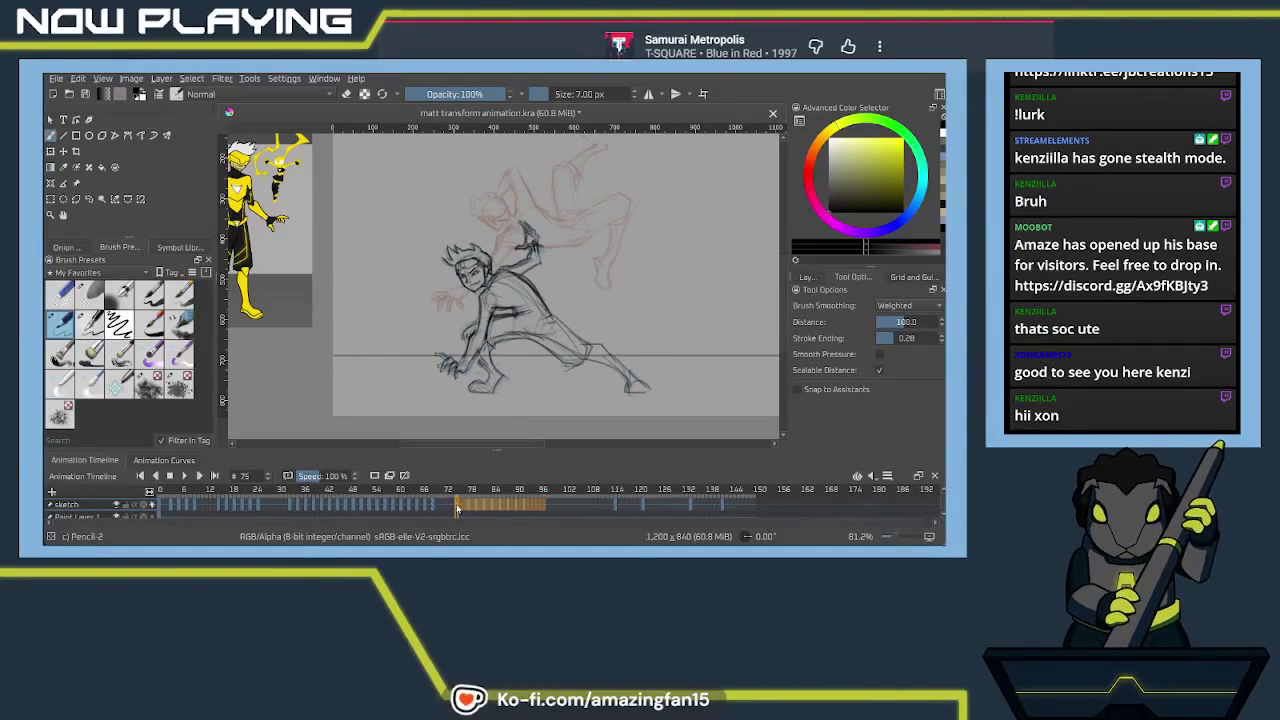
left_click(185, 477)
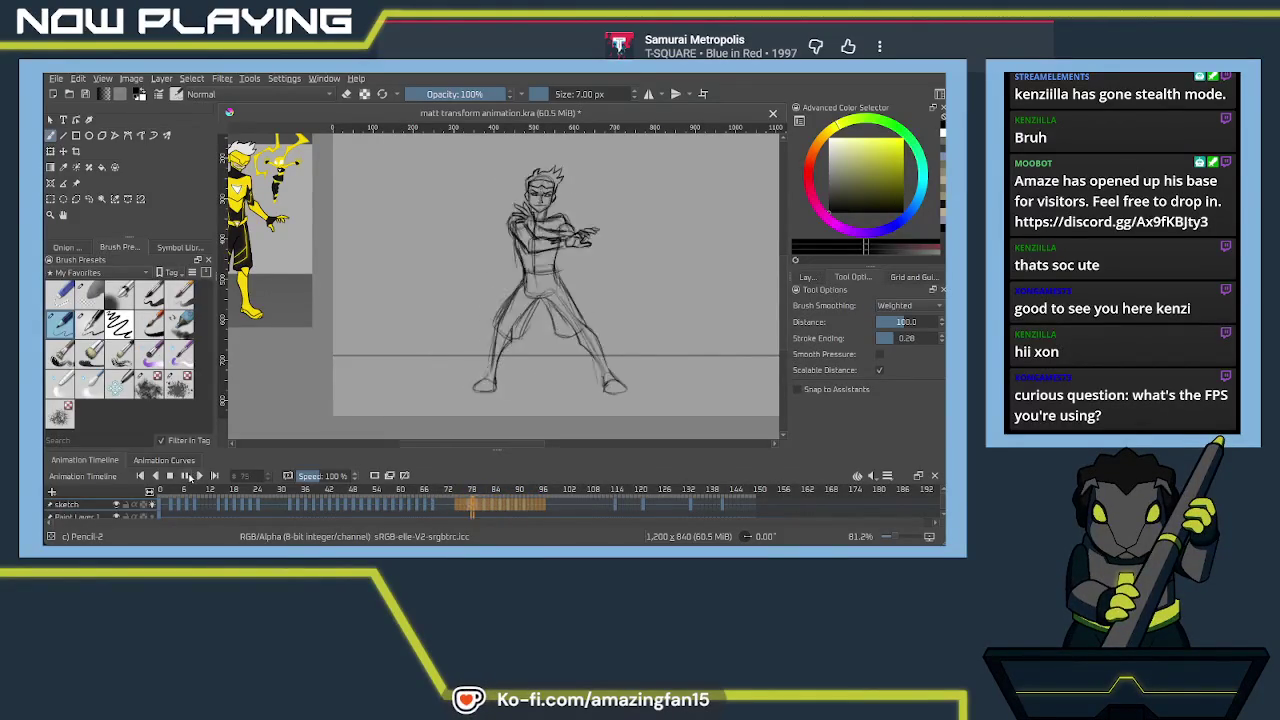
Stop playback on frame 98 and save the animation file
left_click(186, 477)
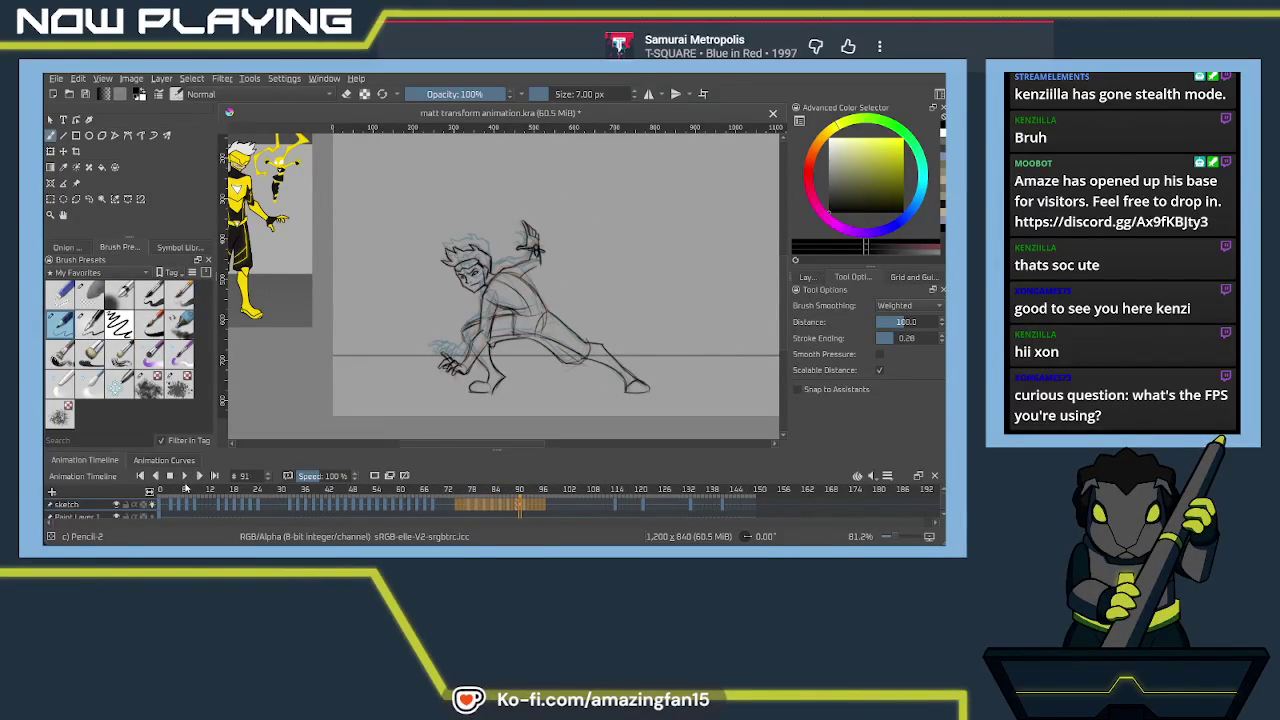
left_click(547, 504)
key("ctrl+s")
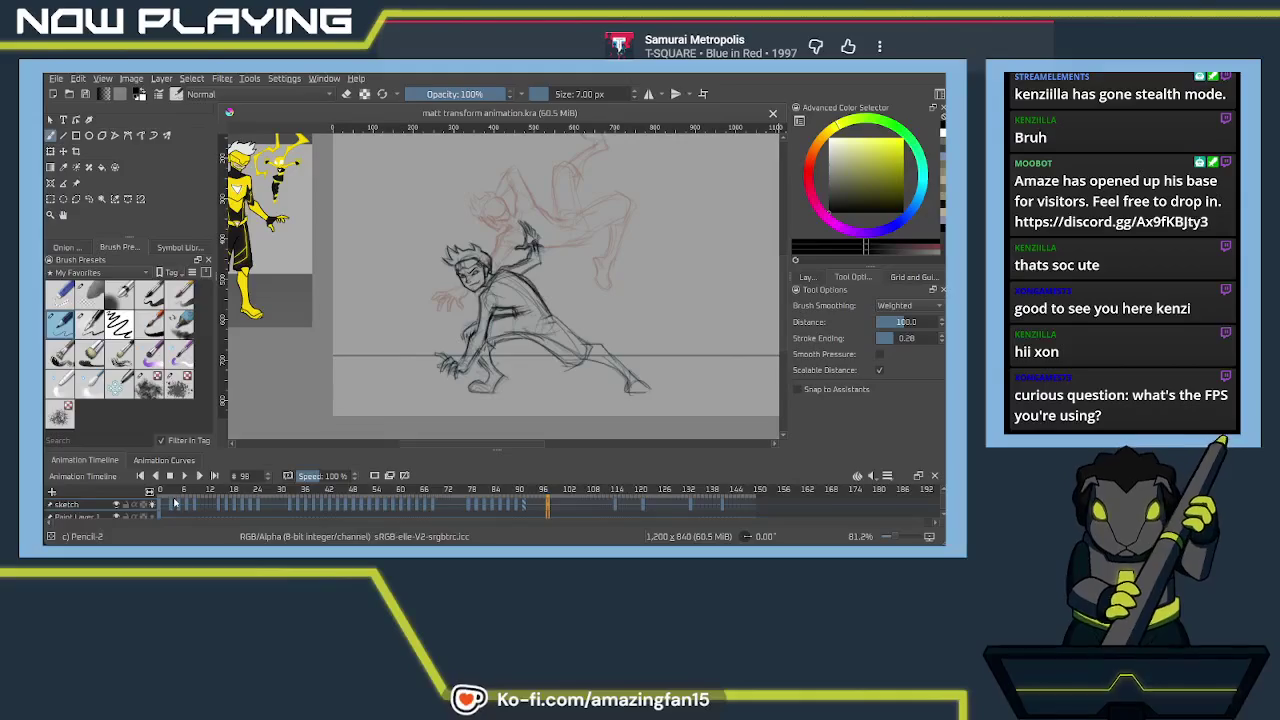
Review early frames 3, 7 and 9, then frames 33 to 37
left_click(172, 506)
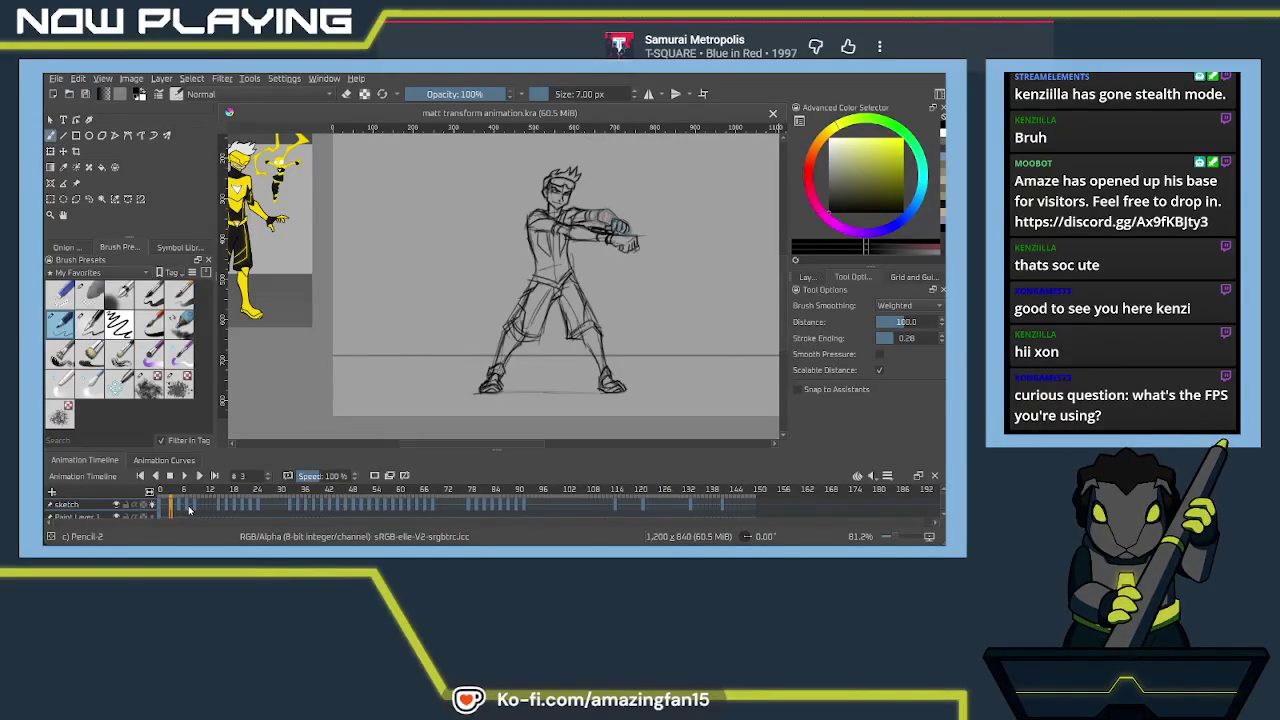
left_click(188, 508)
left_click(196, 511)
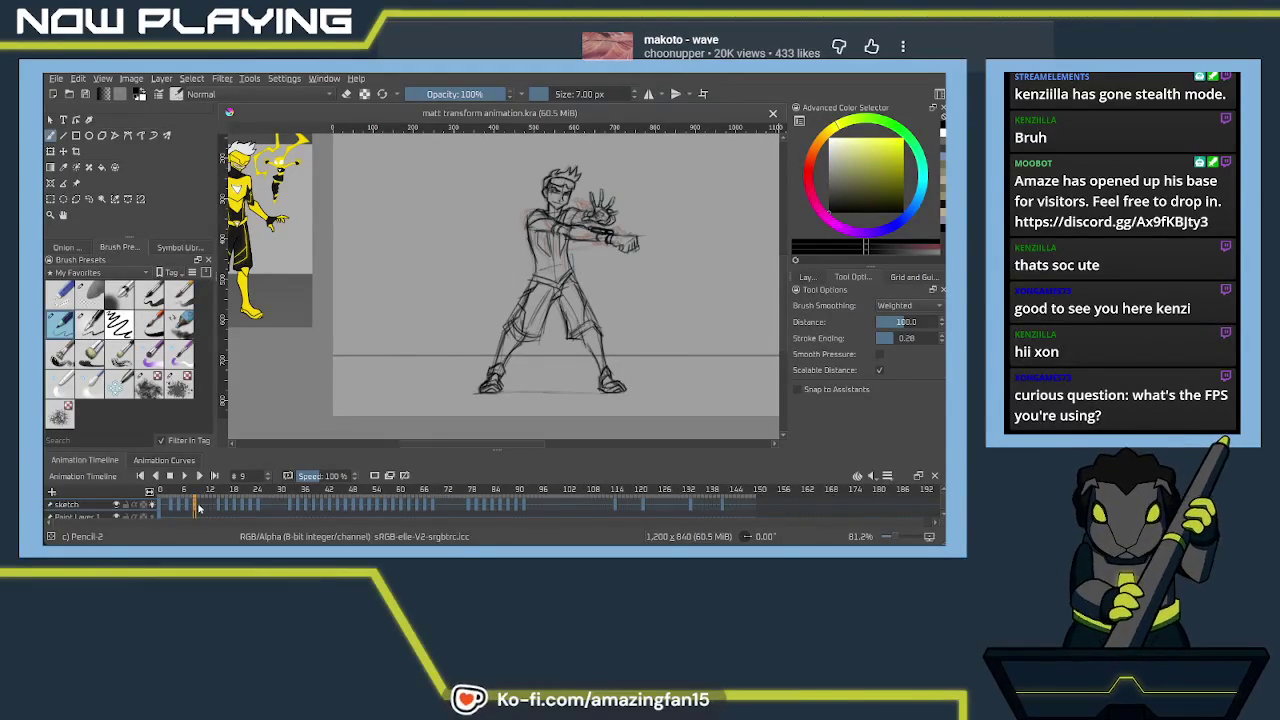
left_click(293, 511)
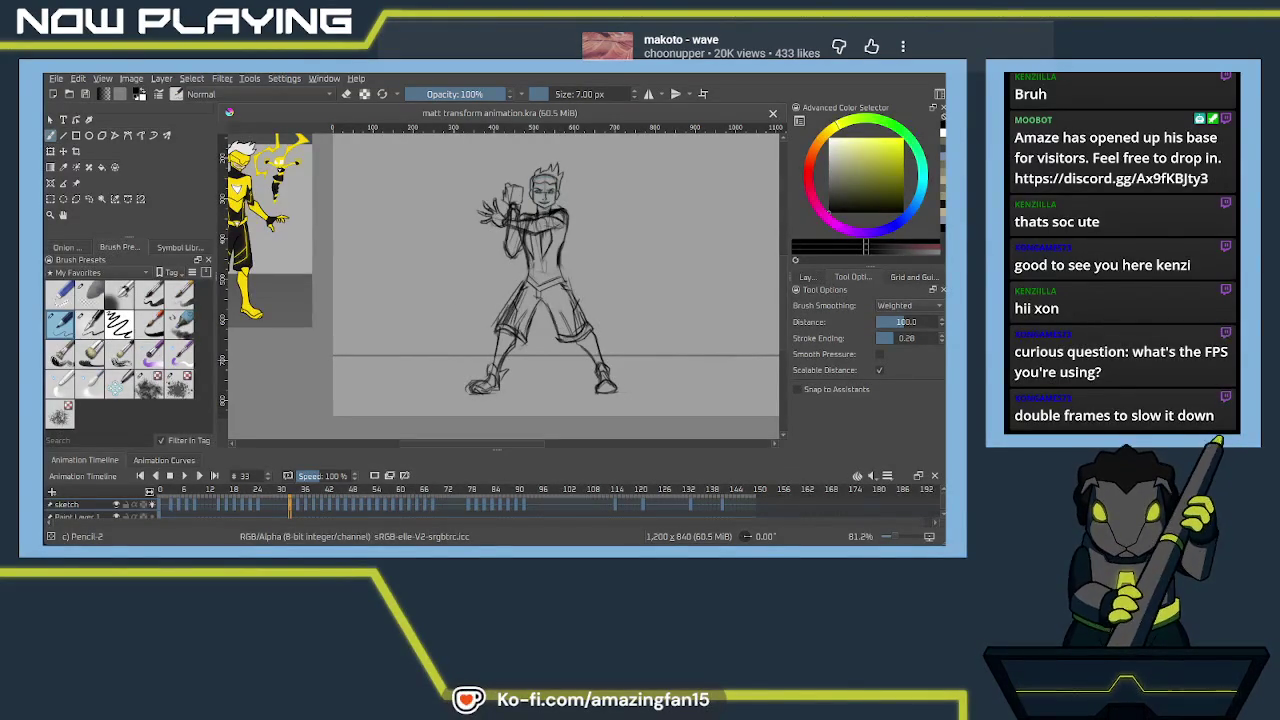
left_click(298, 508)
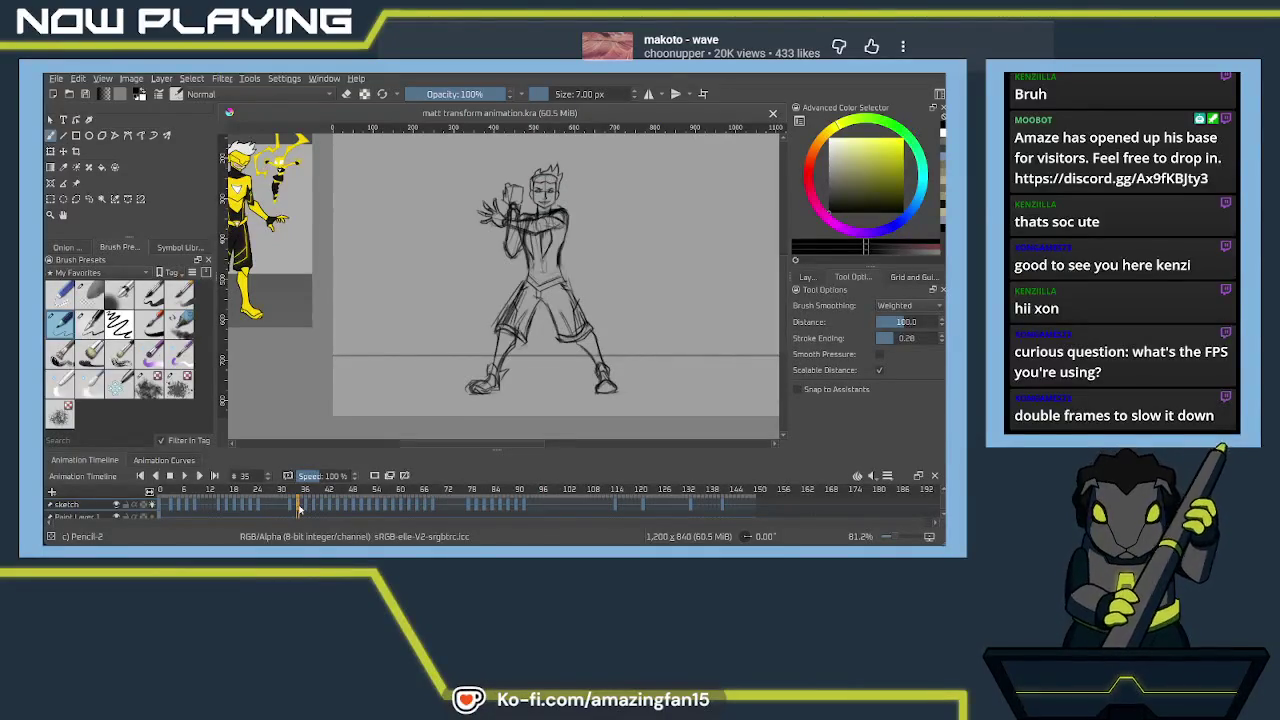
left_click(307, 510)
Check frames 33, 43, 80, 82 and 79 on the timeline
key("Left")
key("Left")
key("Left")
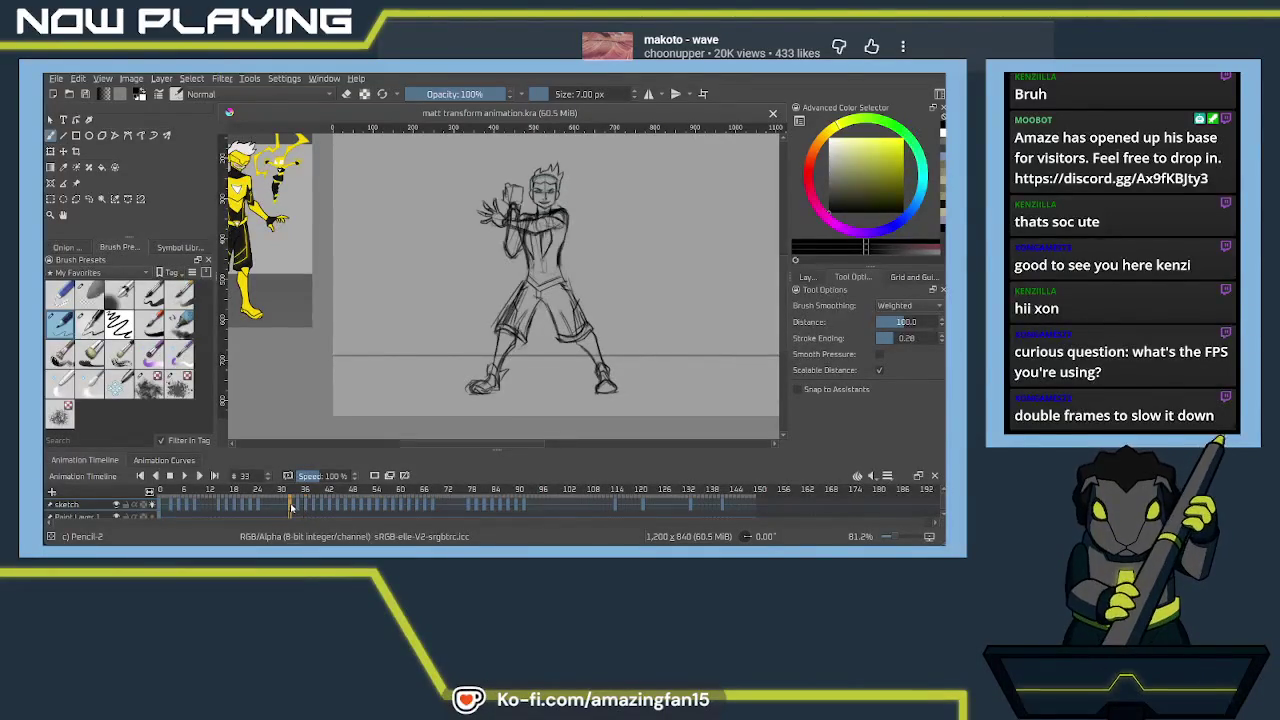
left_click(330, 508)
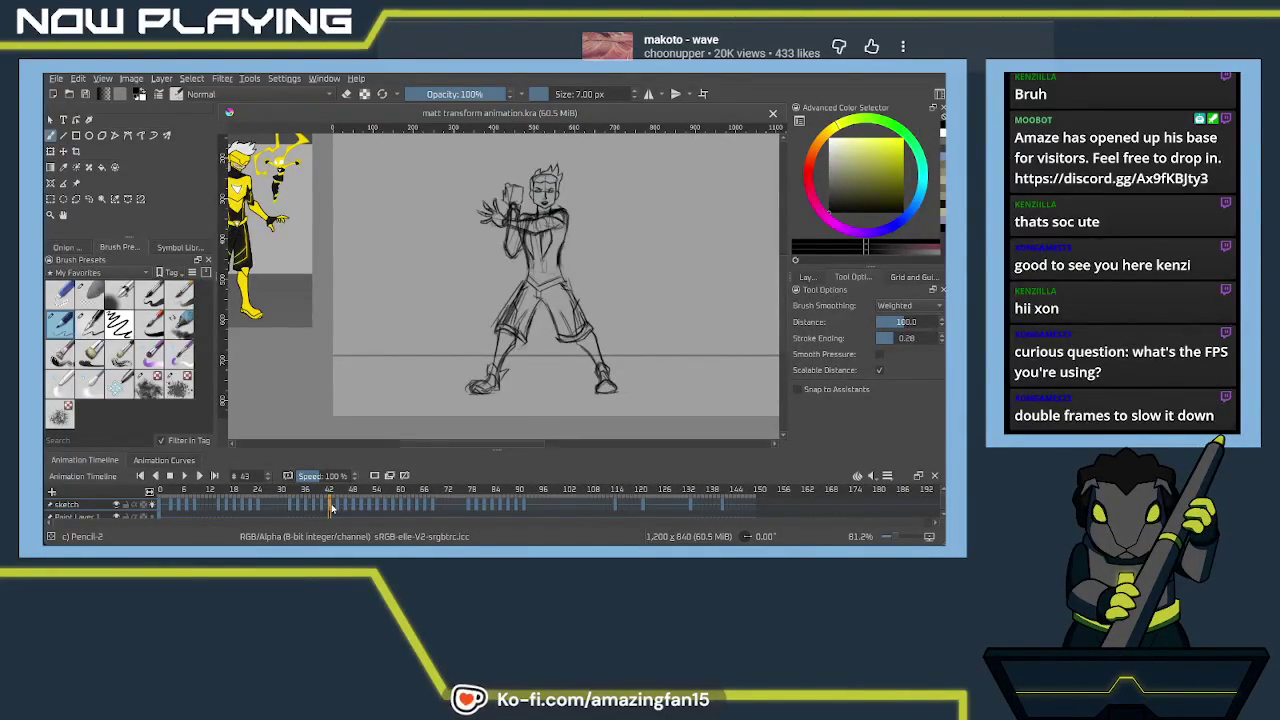
left_click(470, 508)
left_click(485, 509)
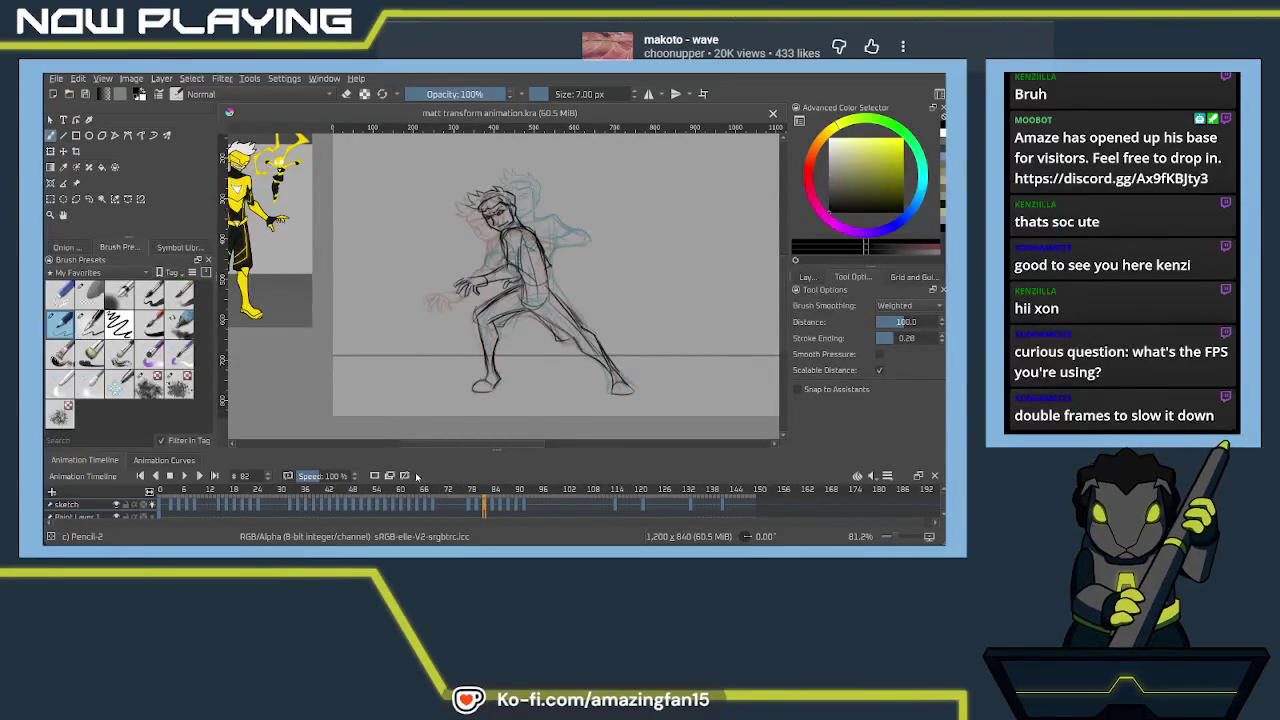
left_click(474, 509)
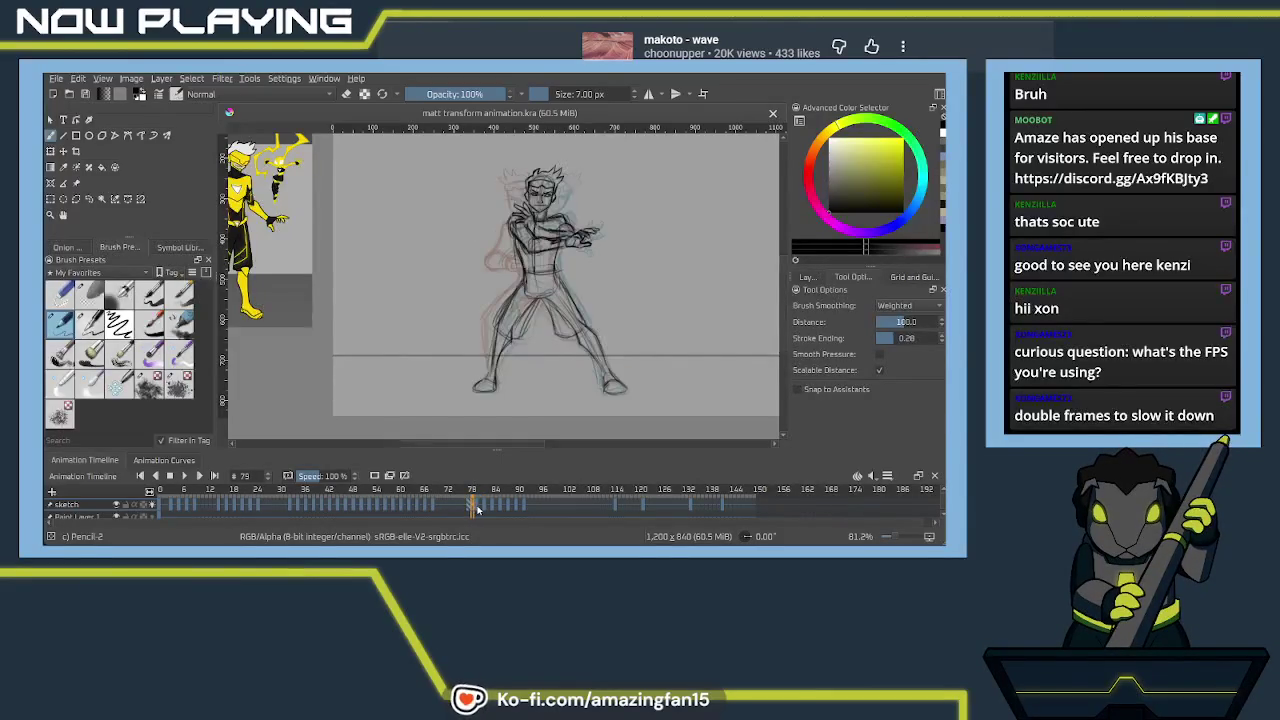
Compare frames 81 and 80, then settle on frame 92's crouching lunge
left_click(481, 509)
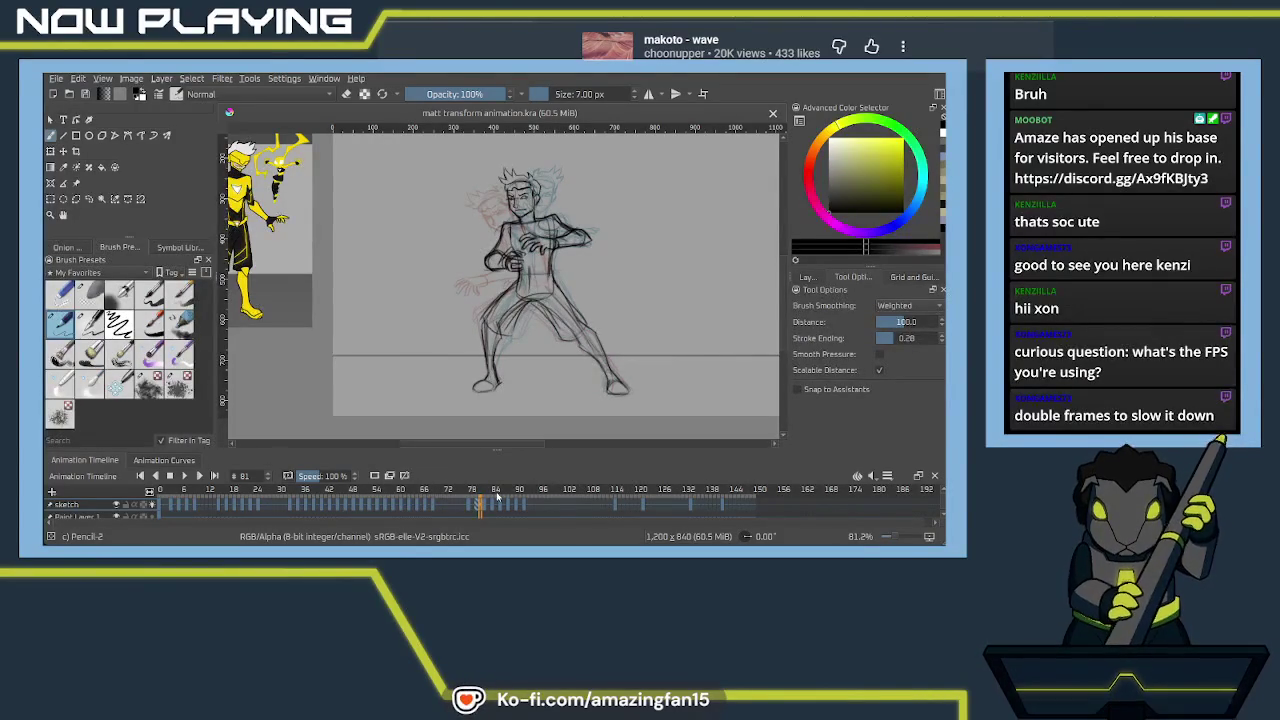
left_click(478, 506)
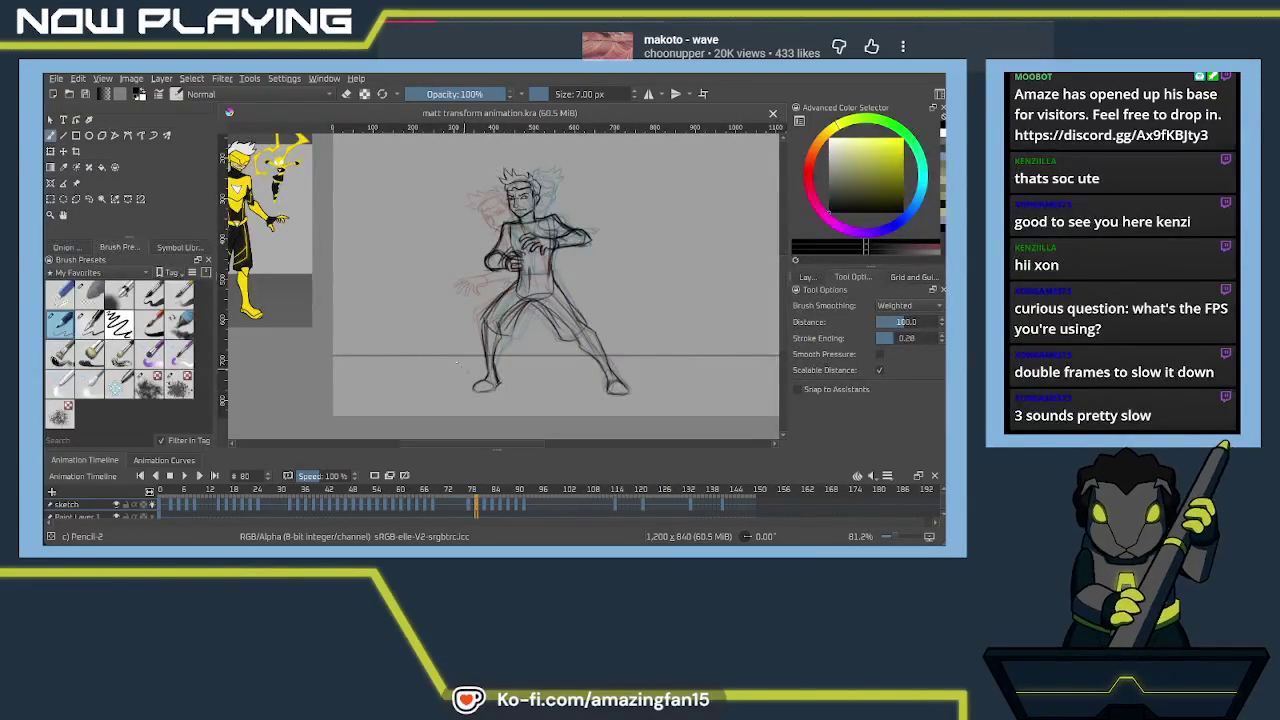
left_click(520, 505)
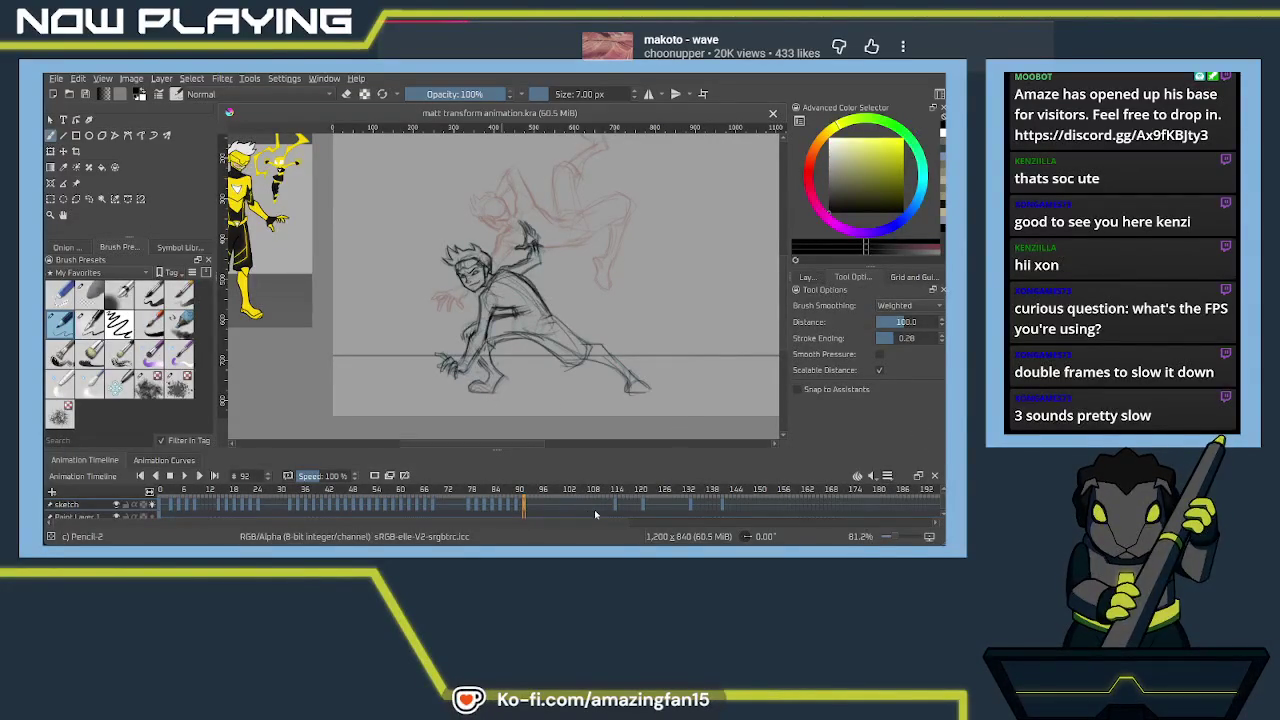
Flip through frames 98, 71, 26, 10, 7, 9 and 15, then select frames 0–96
key("space")
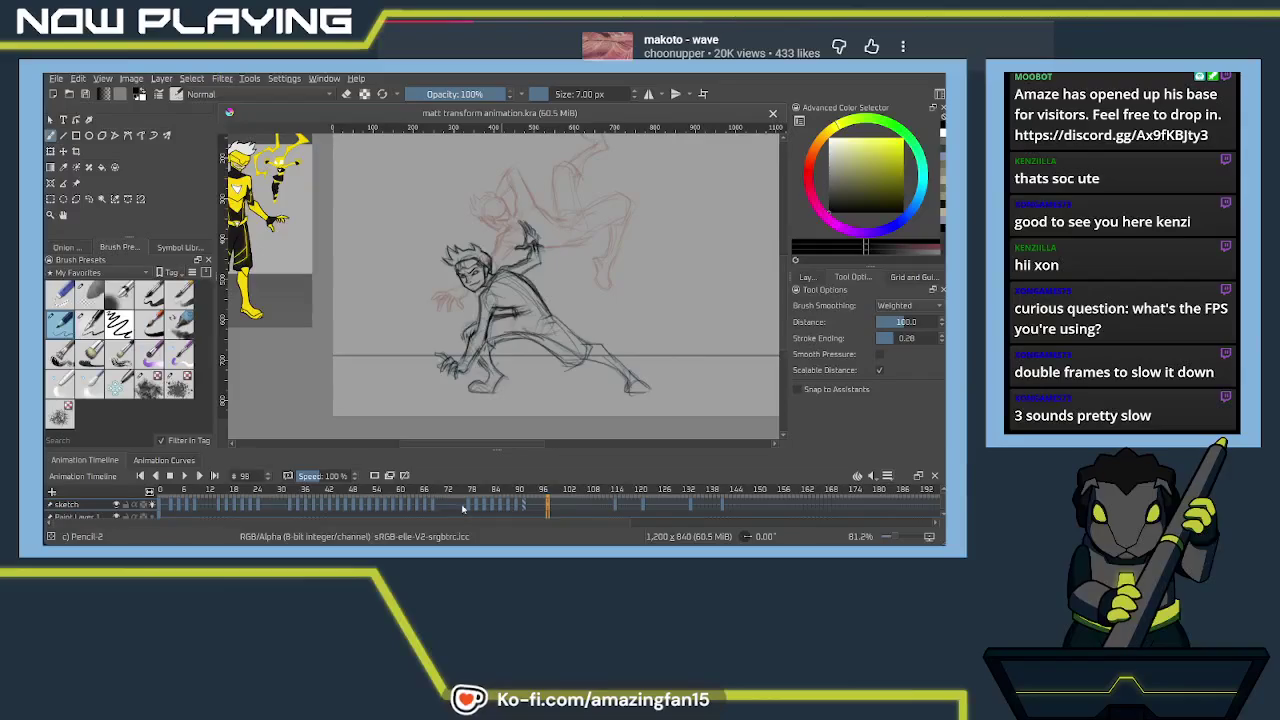
left_click(440, 505)
left_click(261, 512)
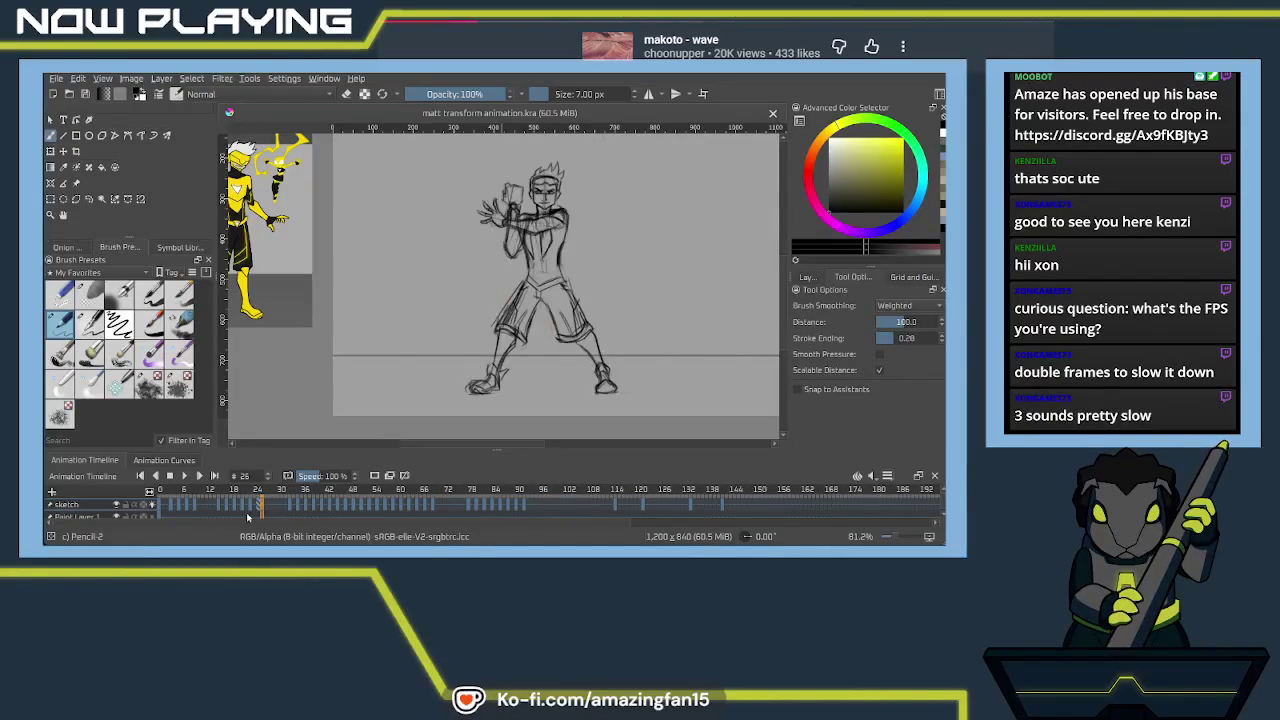
left_click_drag(206, 519, 211, 522)
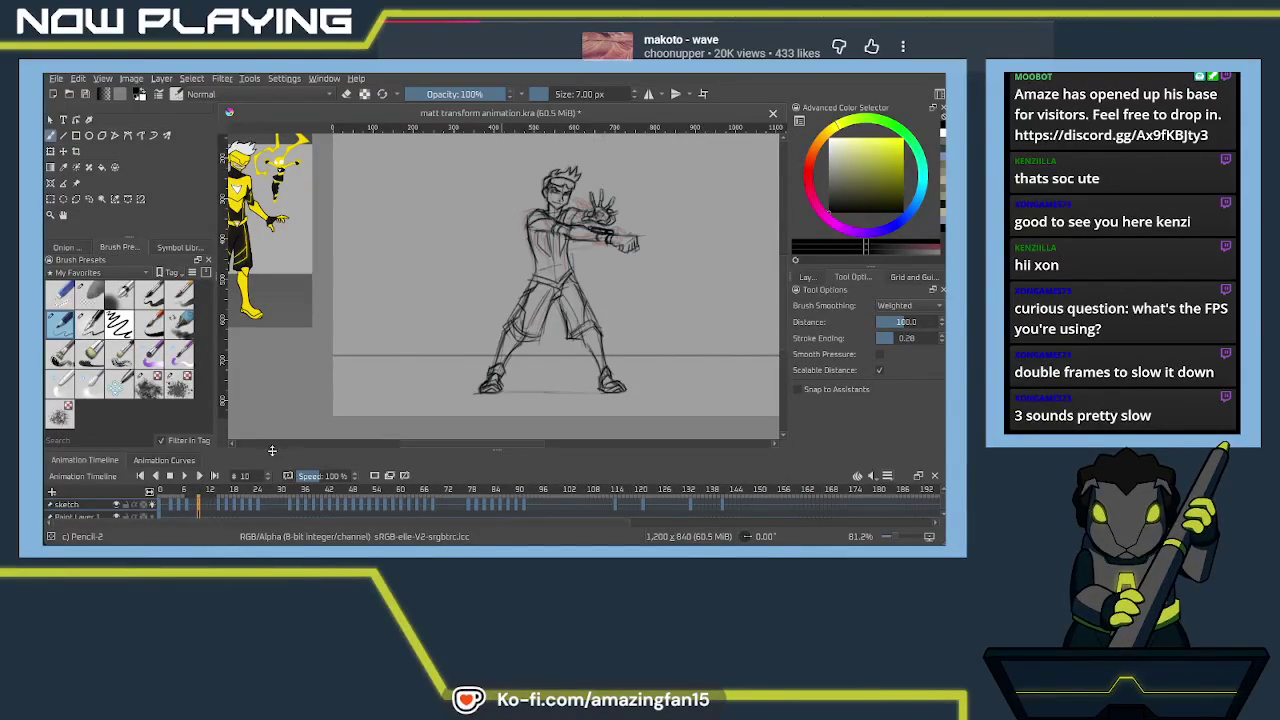
left_click(187, 510)
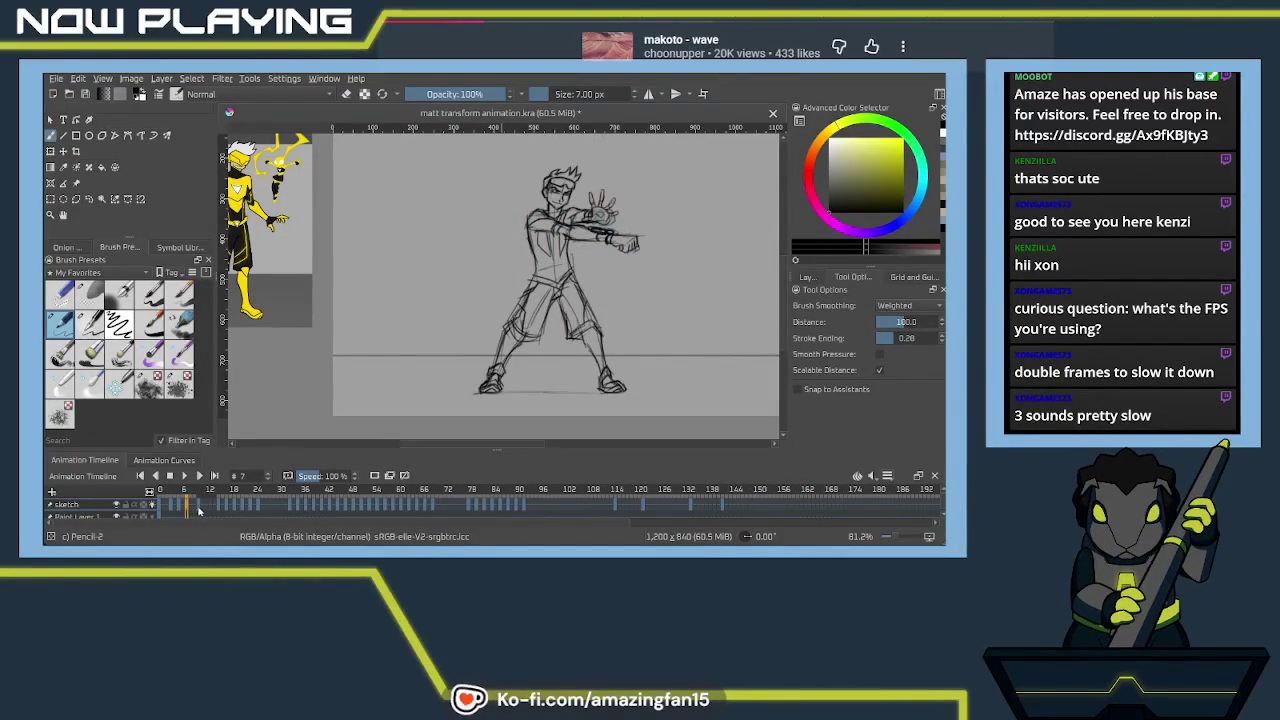
left_click(197, 508)
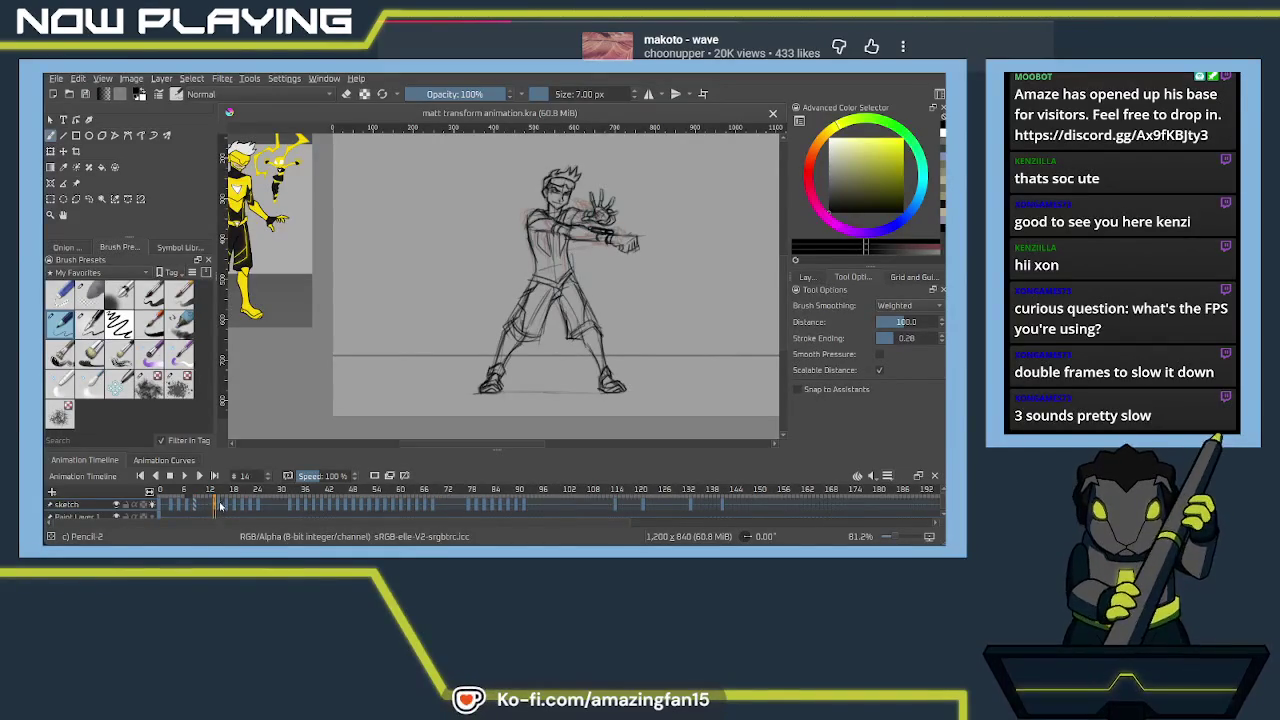
left_click(220, 508)
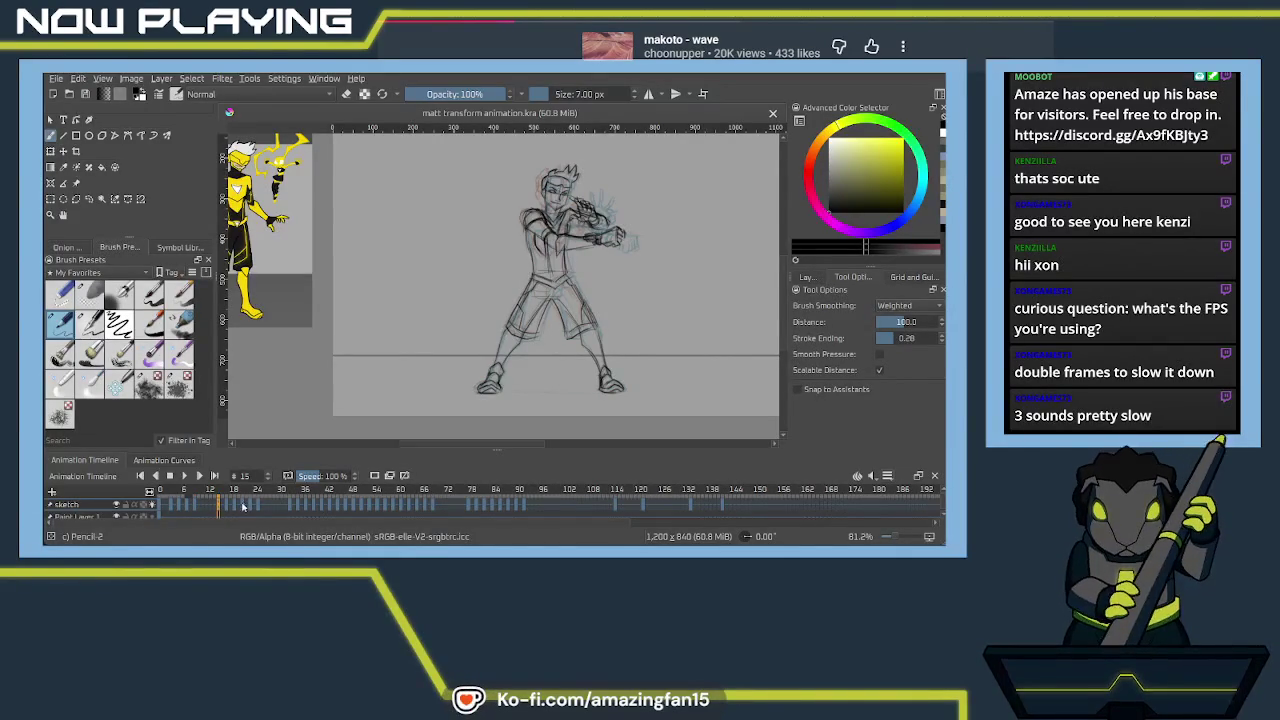
left_click(159, 505)
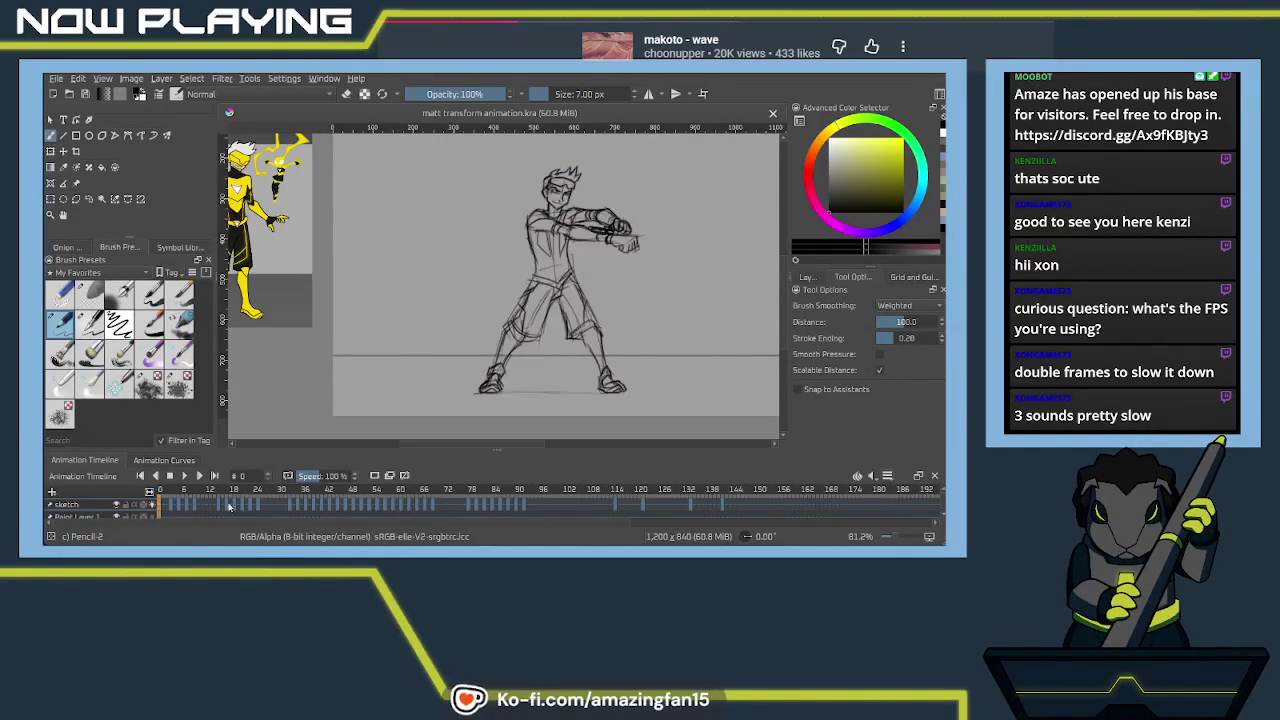
left_click(540, 506, "shift")
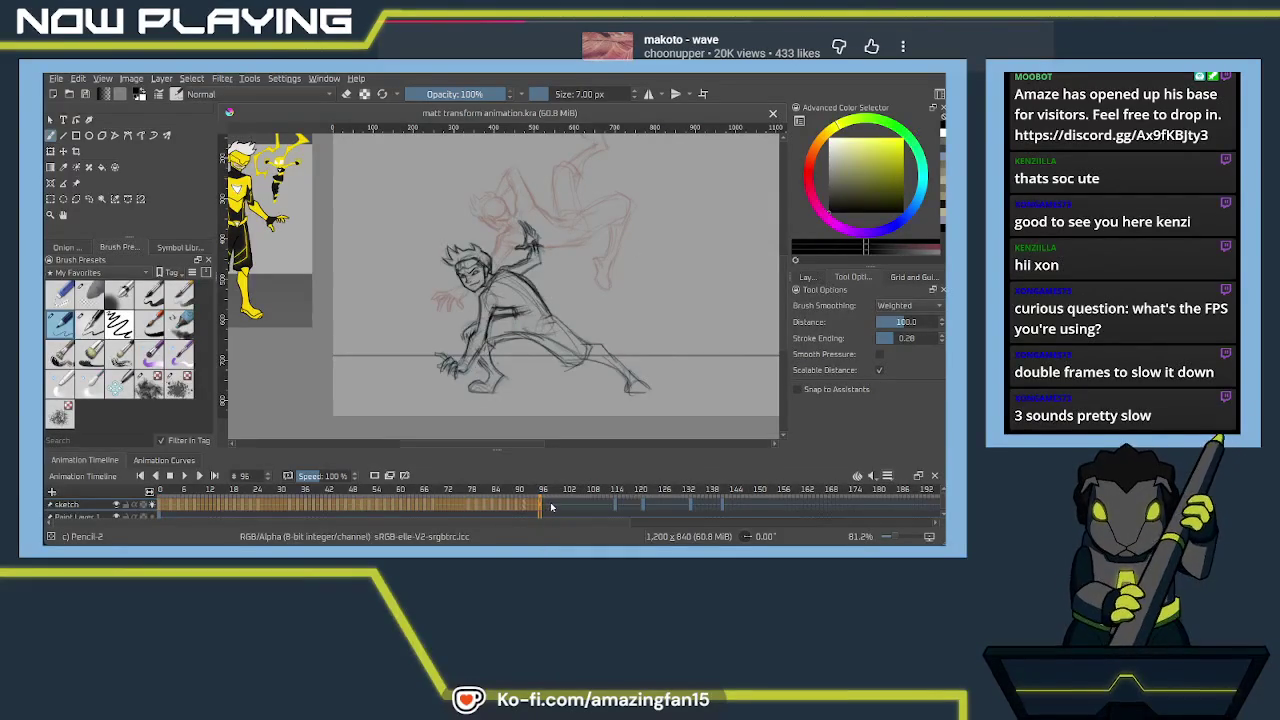
Preview frames 0–99 with play, pause and stop, then select a single frame
left_click(551, 508, "shift")
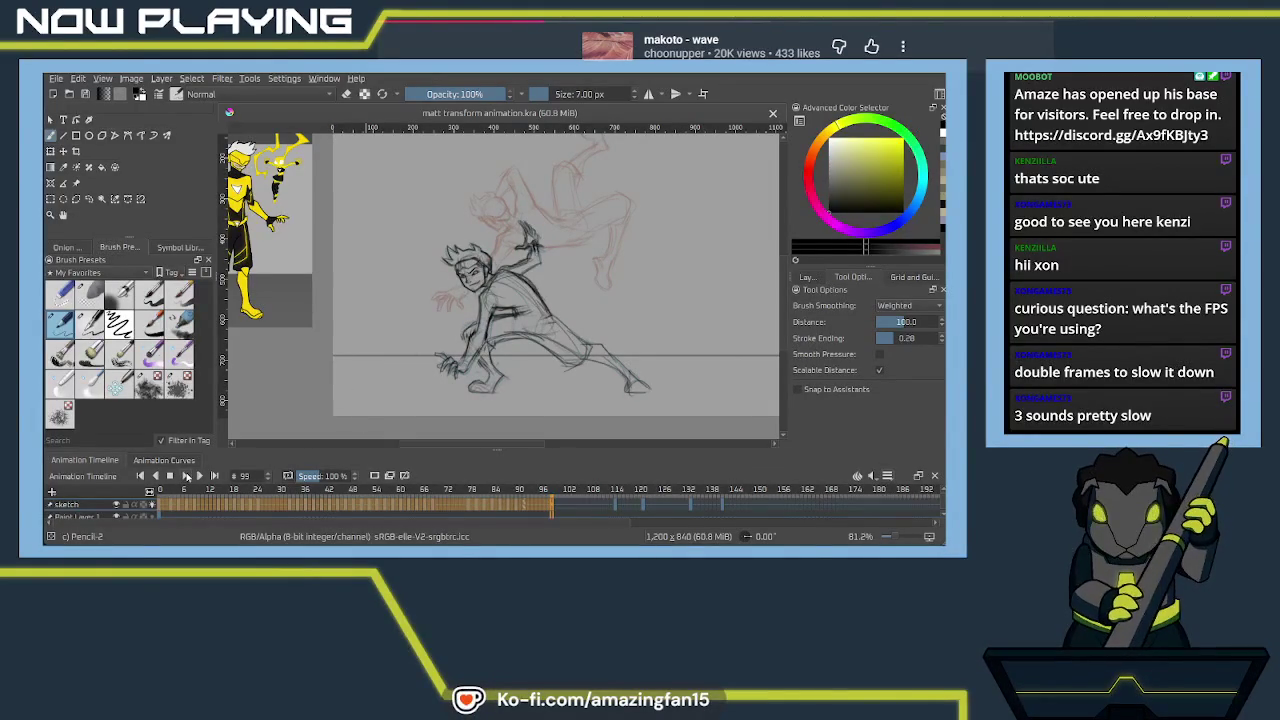
left_click(185, 476)
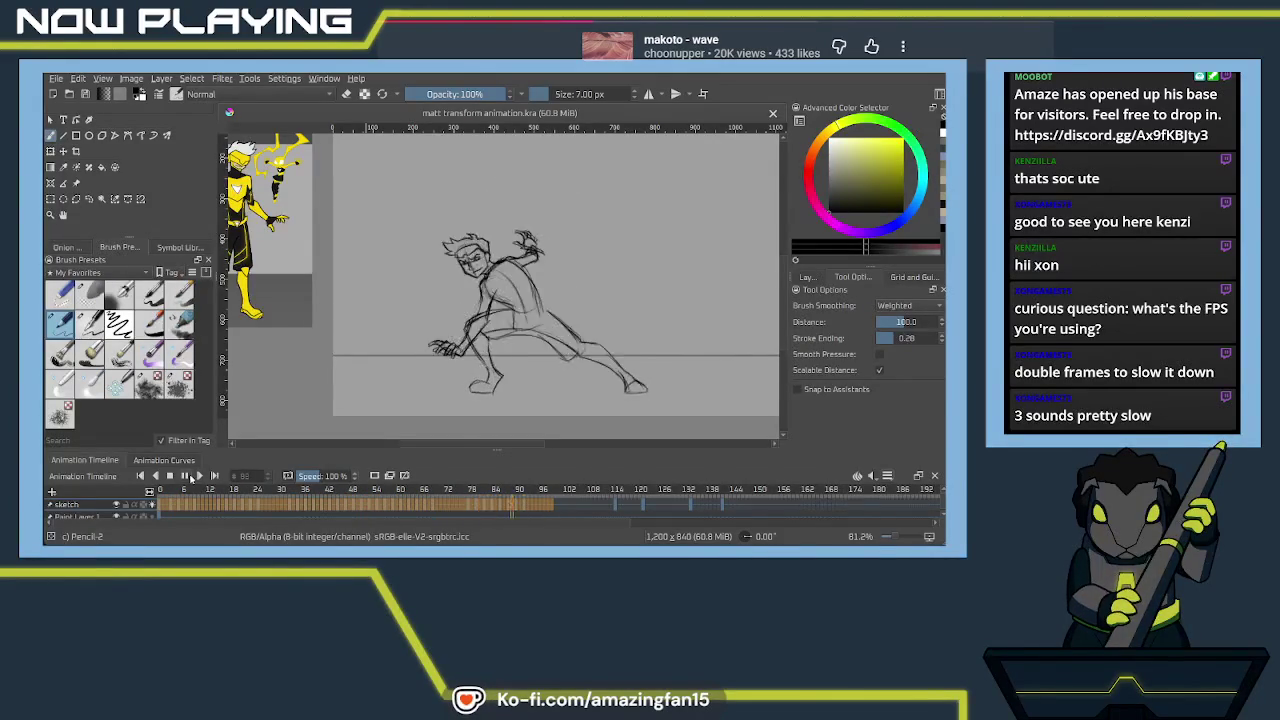
left_click(190, 478)
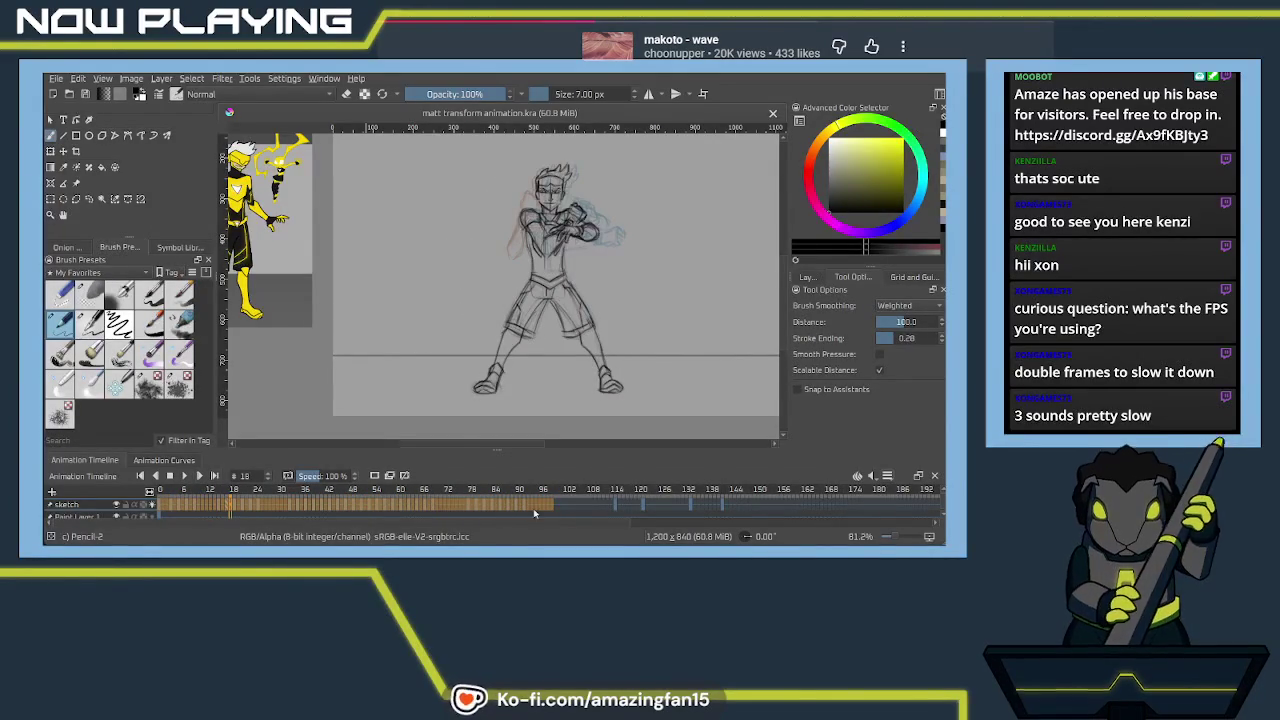
left_click(185, 478)
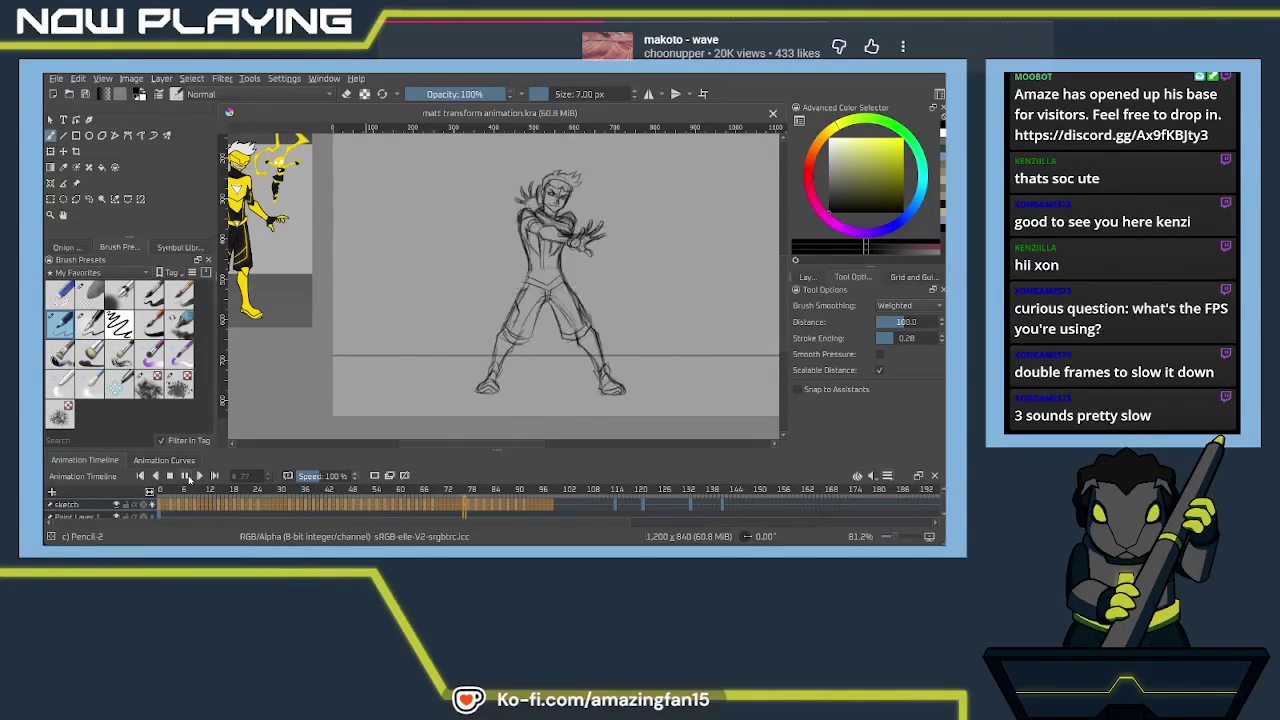
left_click(186, 478)
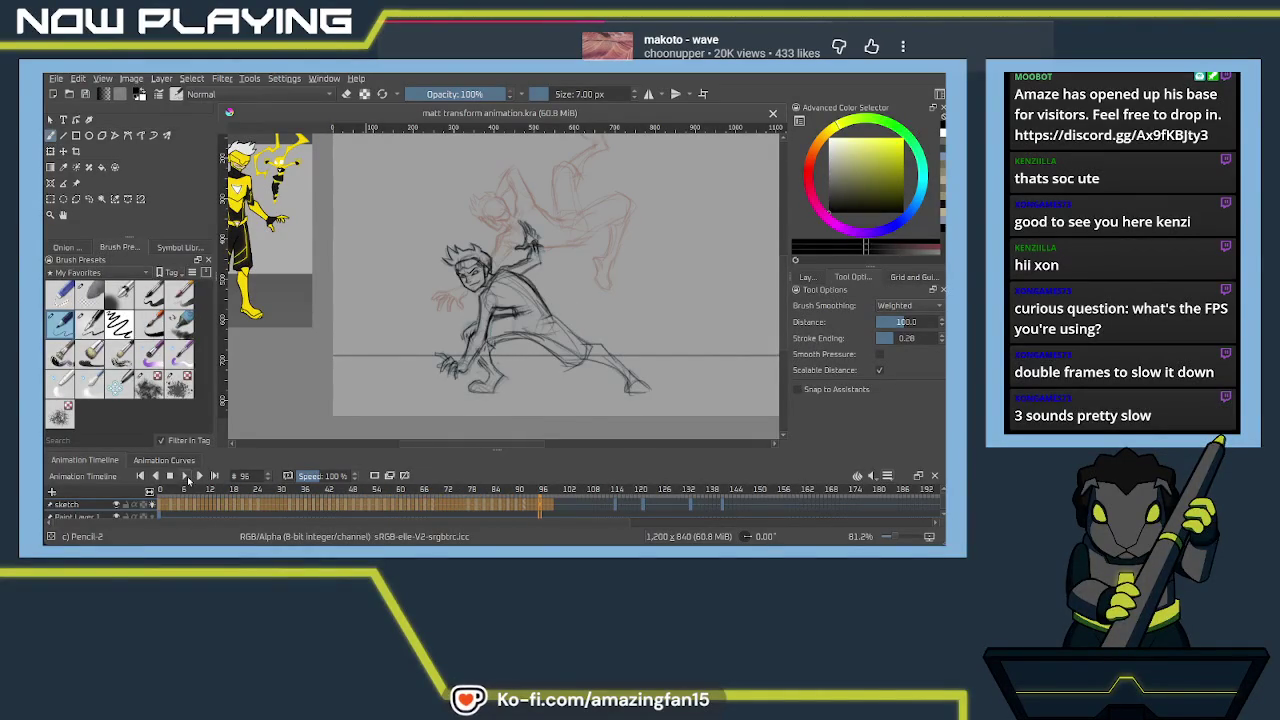
left_click(549, 508)
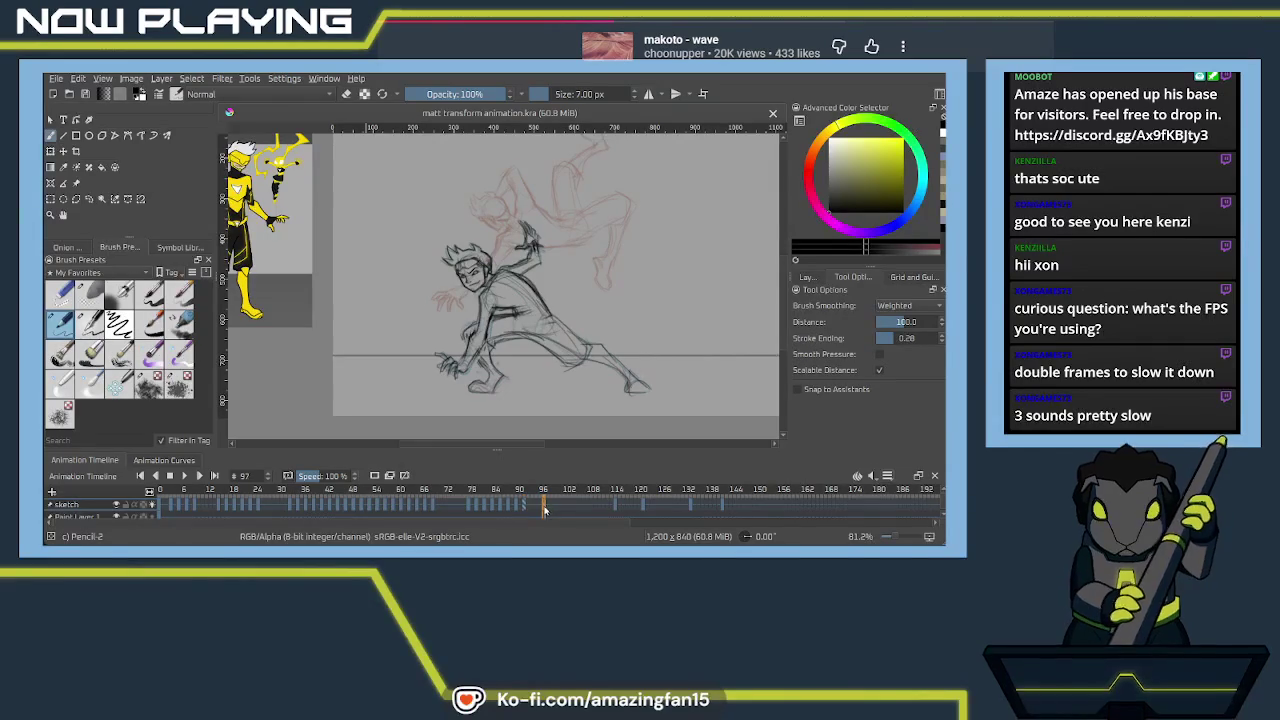
left_click(549, 507)
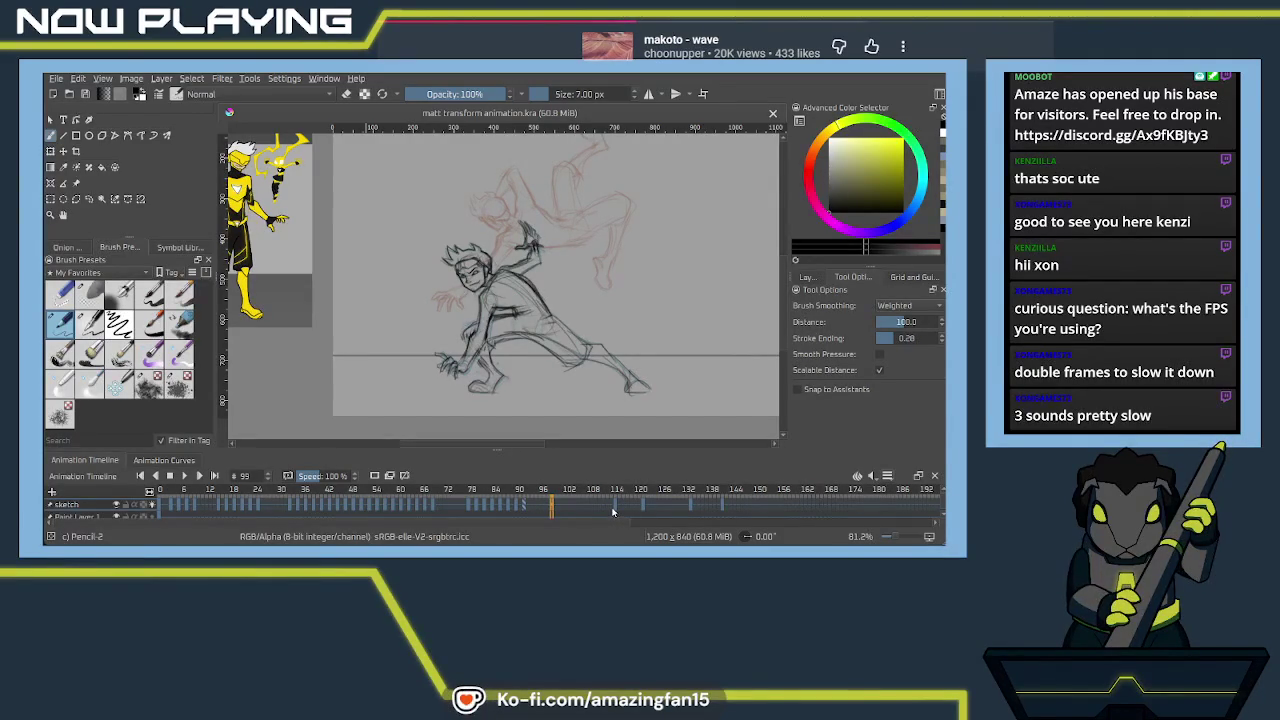
Clear the black lines from frame 99
left_click(614, 506)
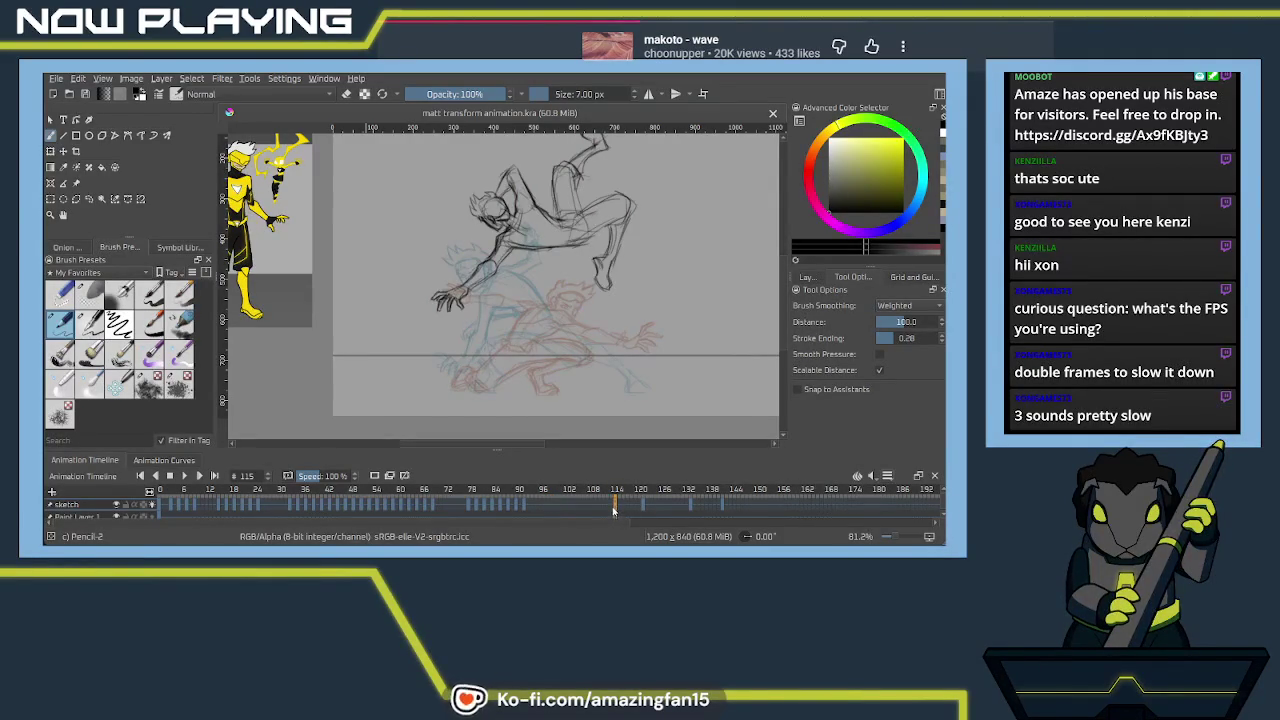
left_click(556, 506)
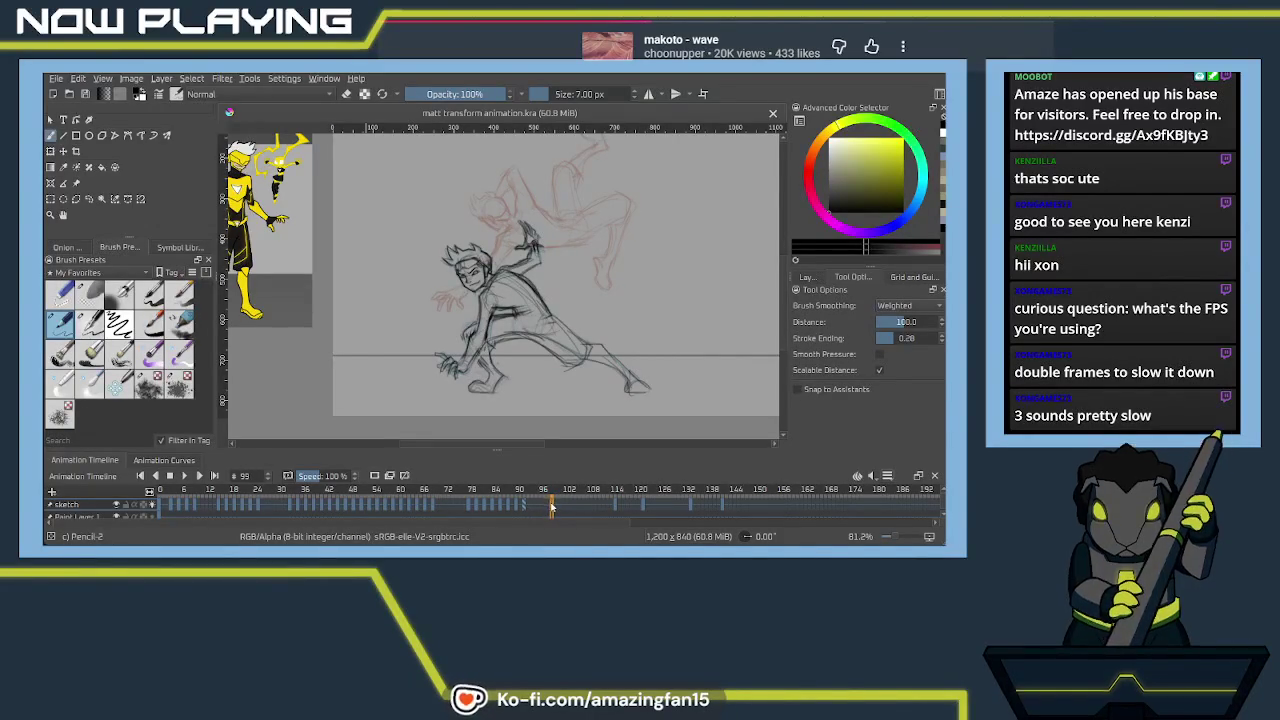
key("Delete")
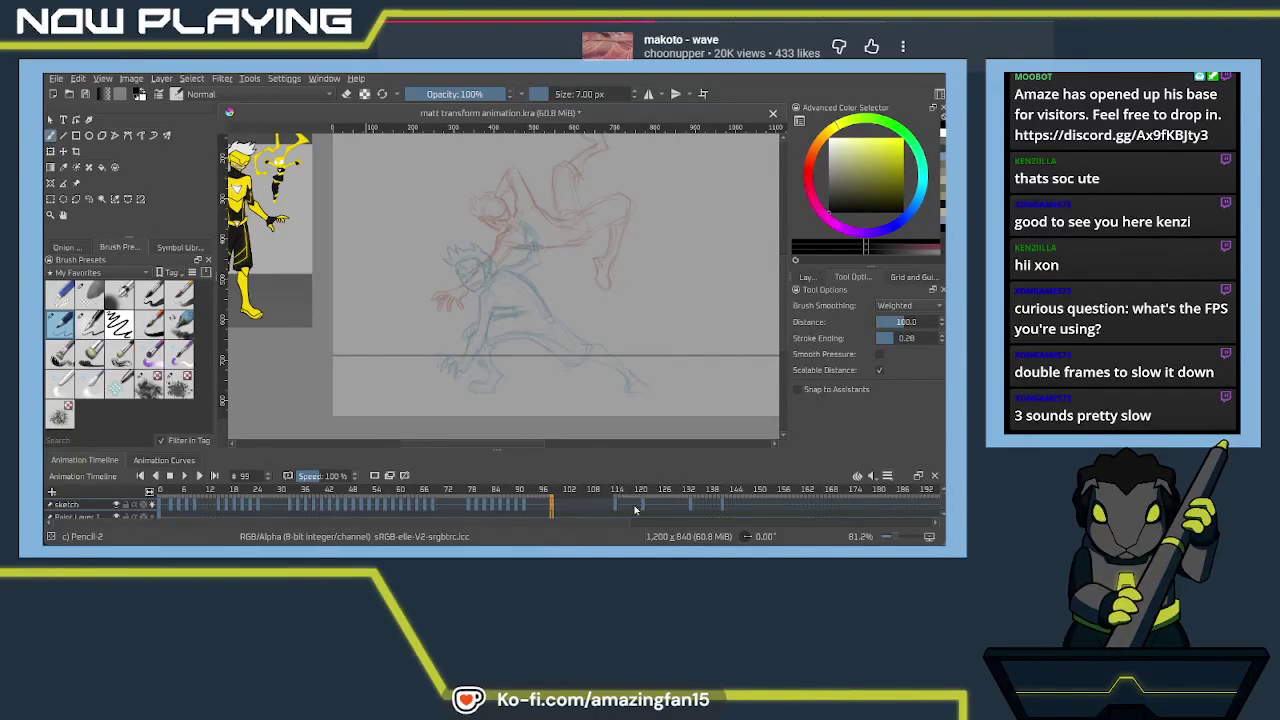
Review frames 101 through 108, then return to frame 99
mouse_move(601, 506)
left_mouse_down()
mouse_move(615, 510)
mouse_move(587, 512)
left_mouse_up()
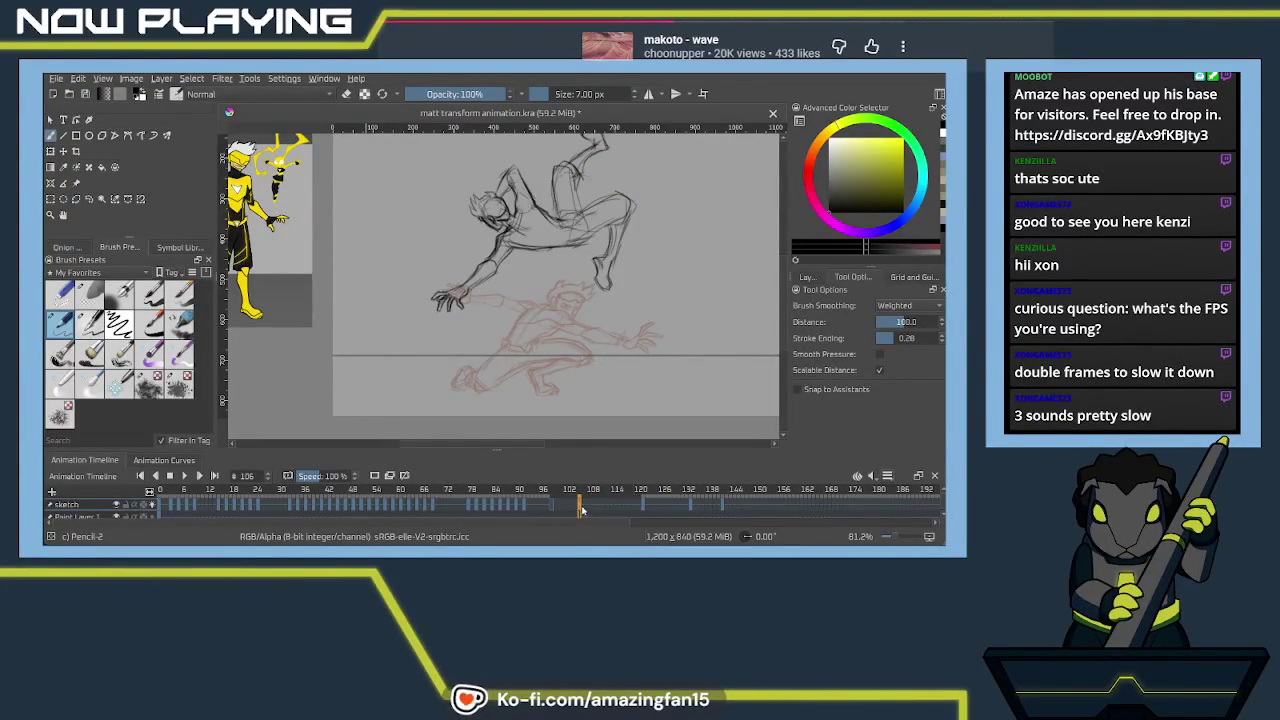
left_click_drag(578, 510, 589, 510)
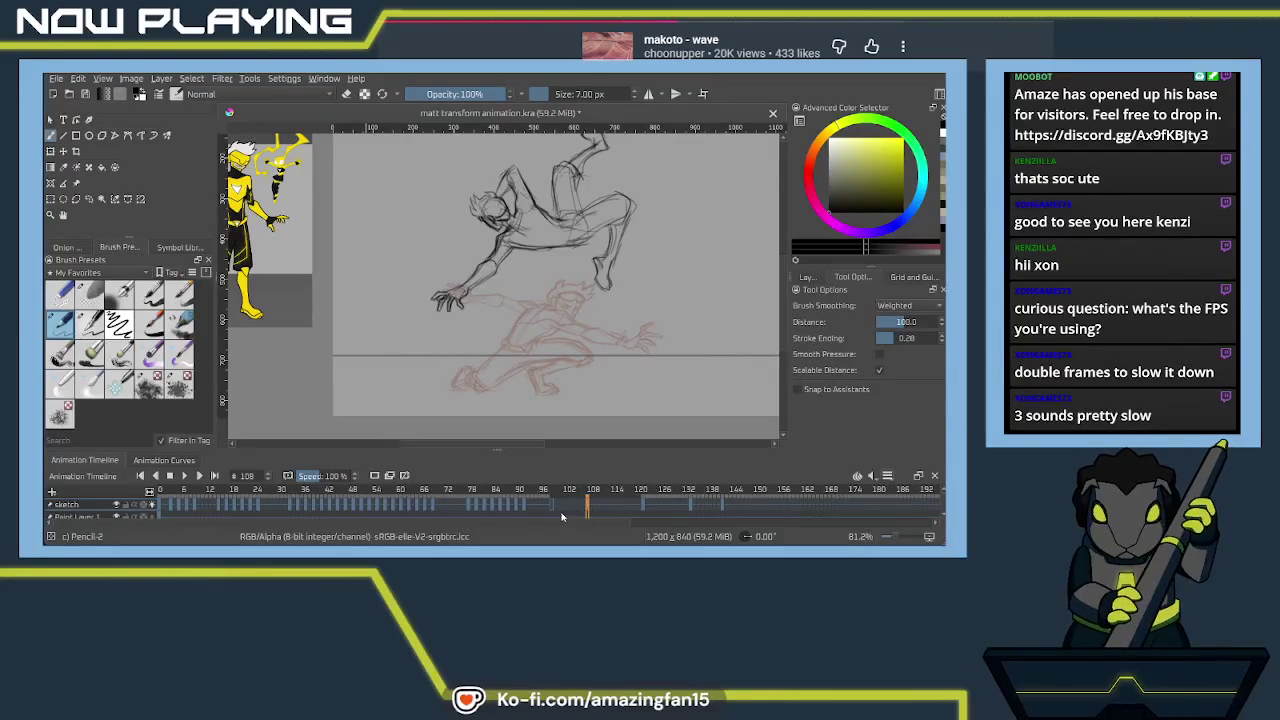
left_click(563, 511)
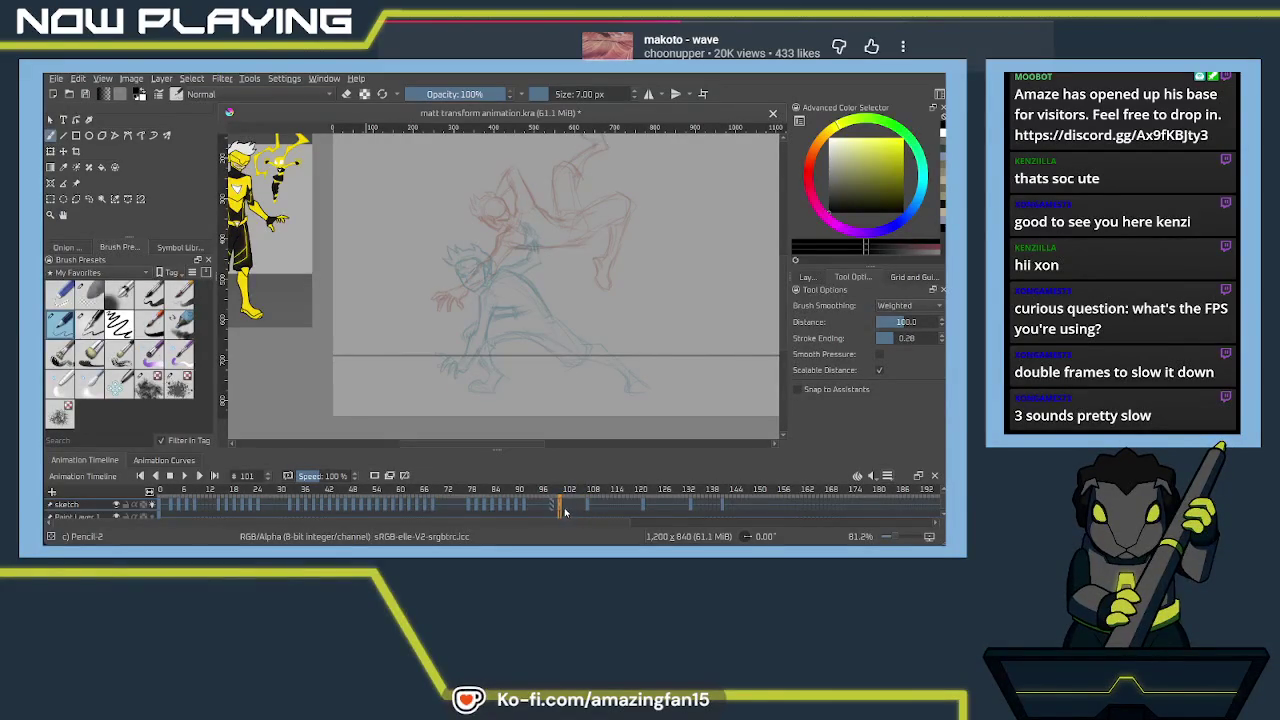
left_click(568, 510)
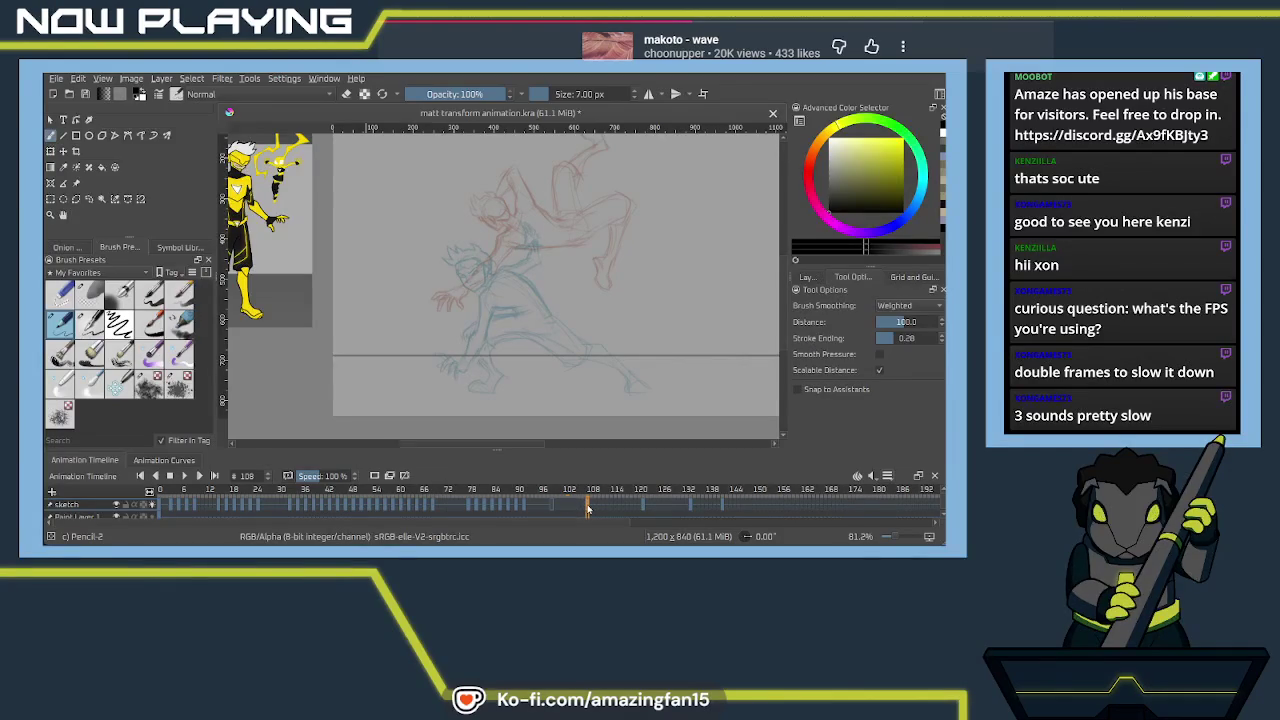
left_click(578, 511)
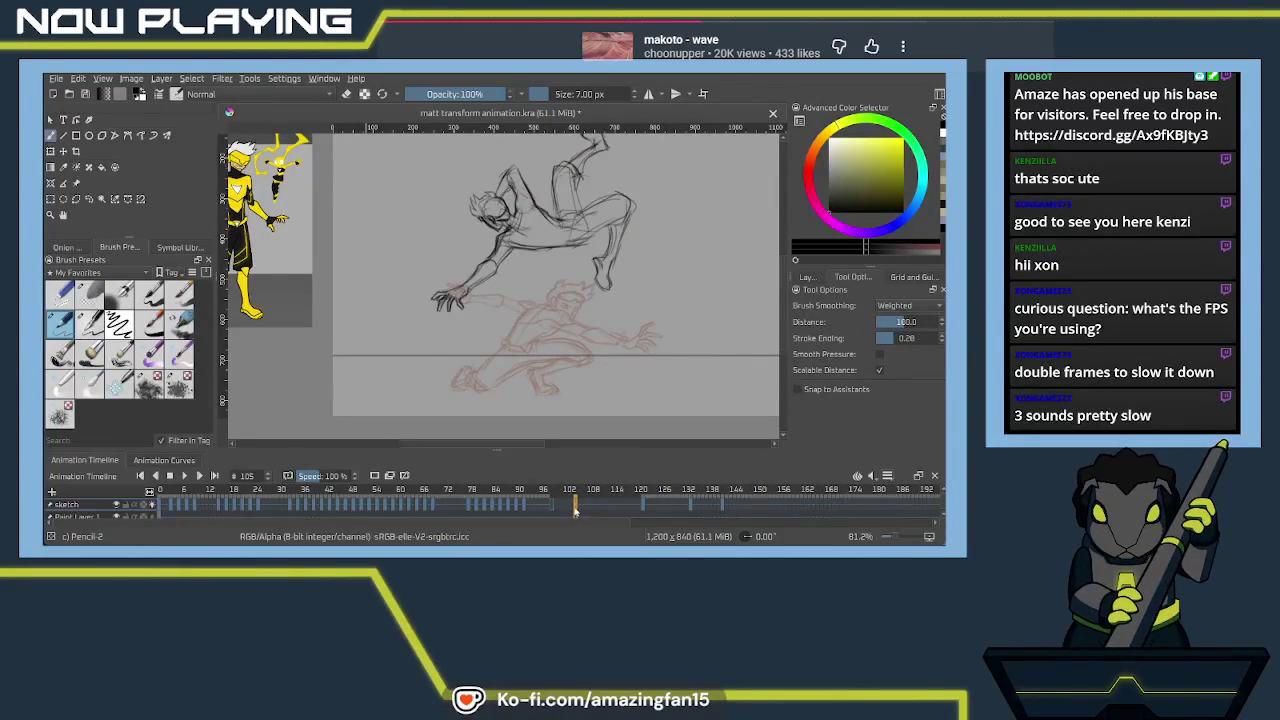
left_click(563, 511)
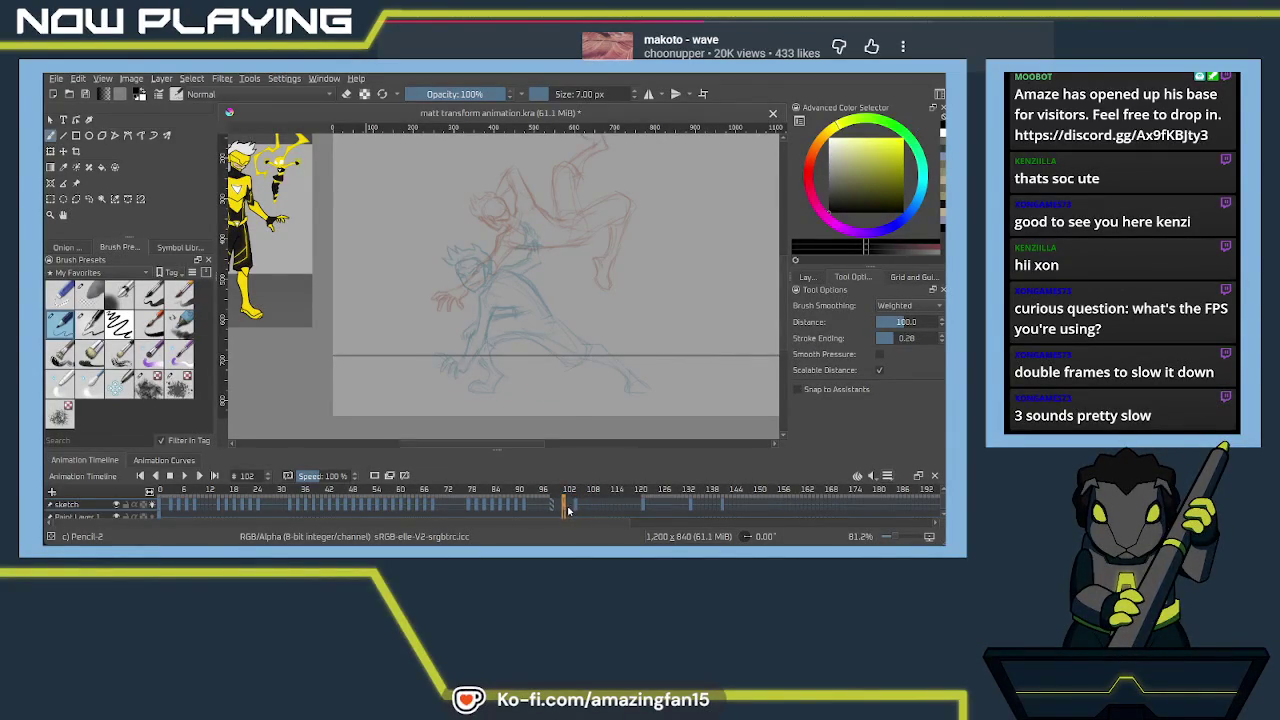
left_click(561, 511)
left_click(567, 510)
left_click(585, 508)
left_click_drag(586, 508, 590, 508)
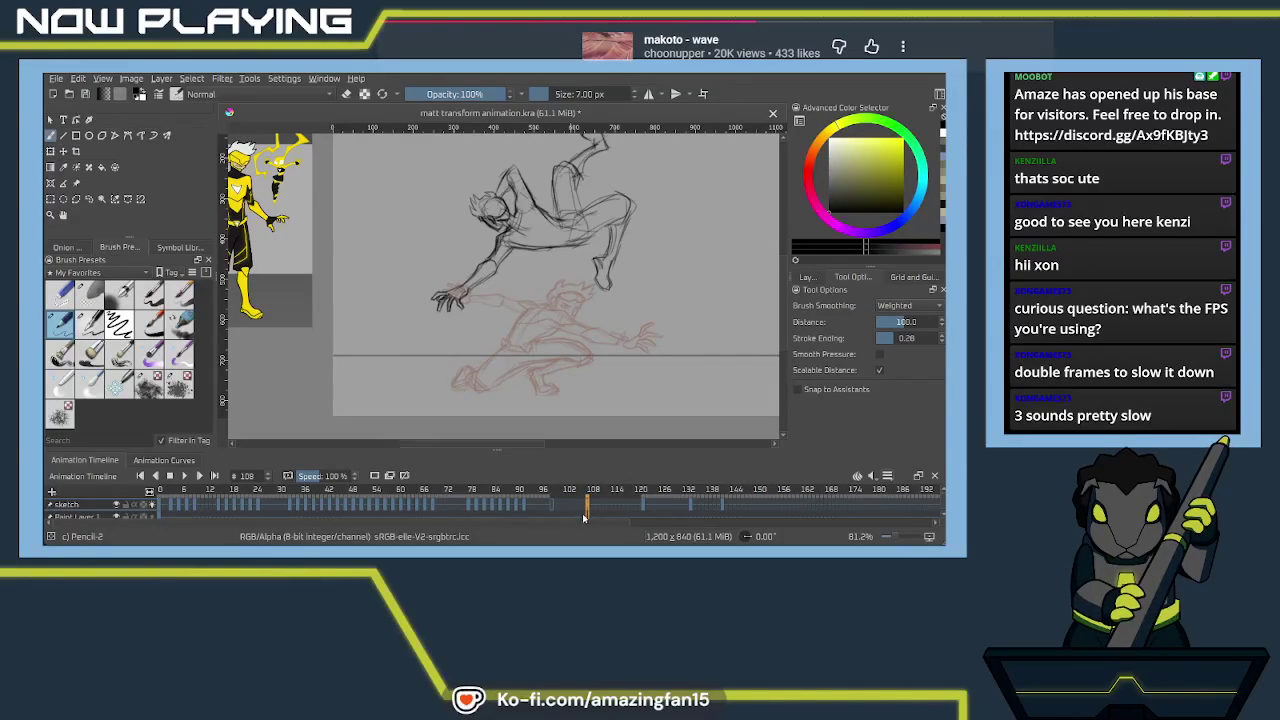
left_click(556, 510)
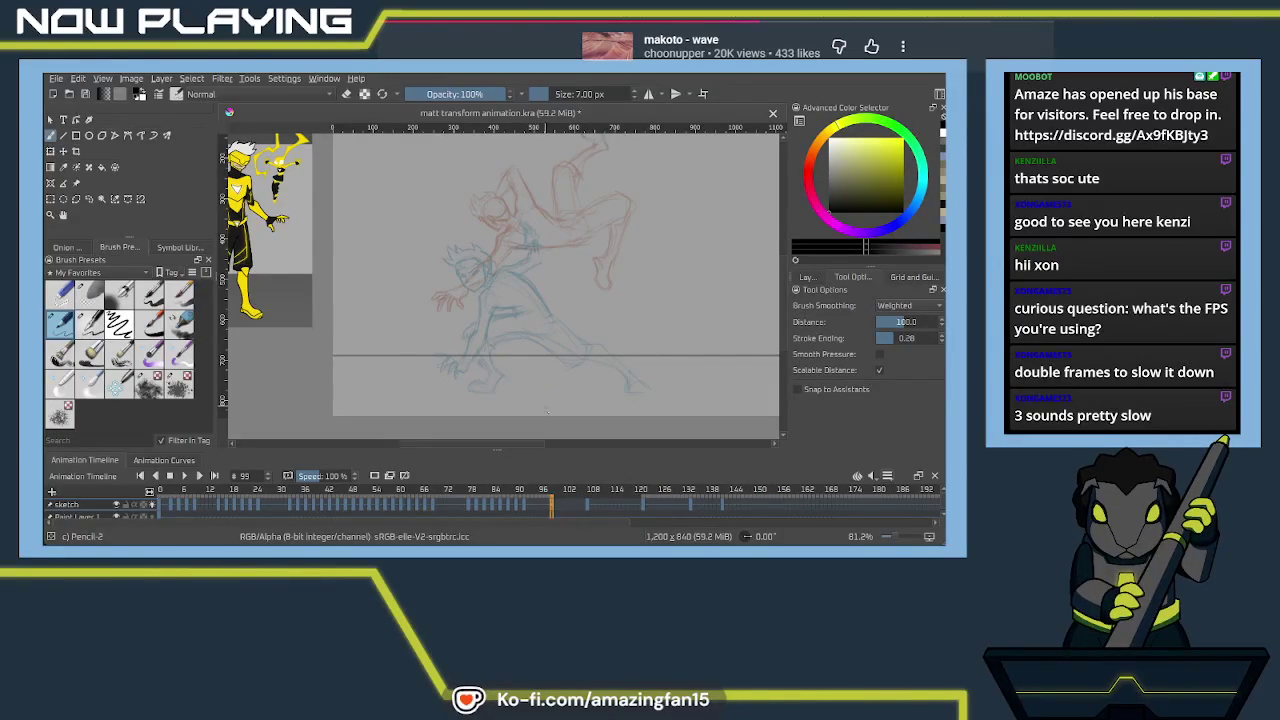
Zoom in on the crouching figure and ink its torso and back contours
scroll(543, 405, "up", 1)
scroll(550, 407, "up", 1)
mouse_move(556, 408)
left_mouse_down()
mouse_move(471, 366)
mouse_move(471, 386)
mouse_move(437, 337)
mouse_move(449, 371)
mouse_move(472, 329)
mouse_move(489, 346)
mouse_move(466, 309)
mouse_move(429, 291)
mouse_move(460, 341)
left_mouse_up()
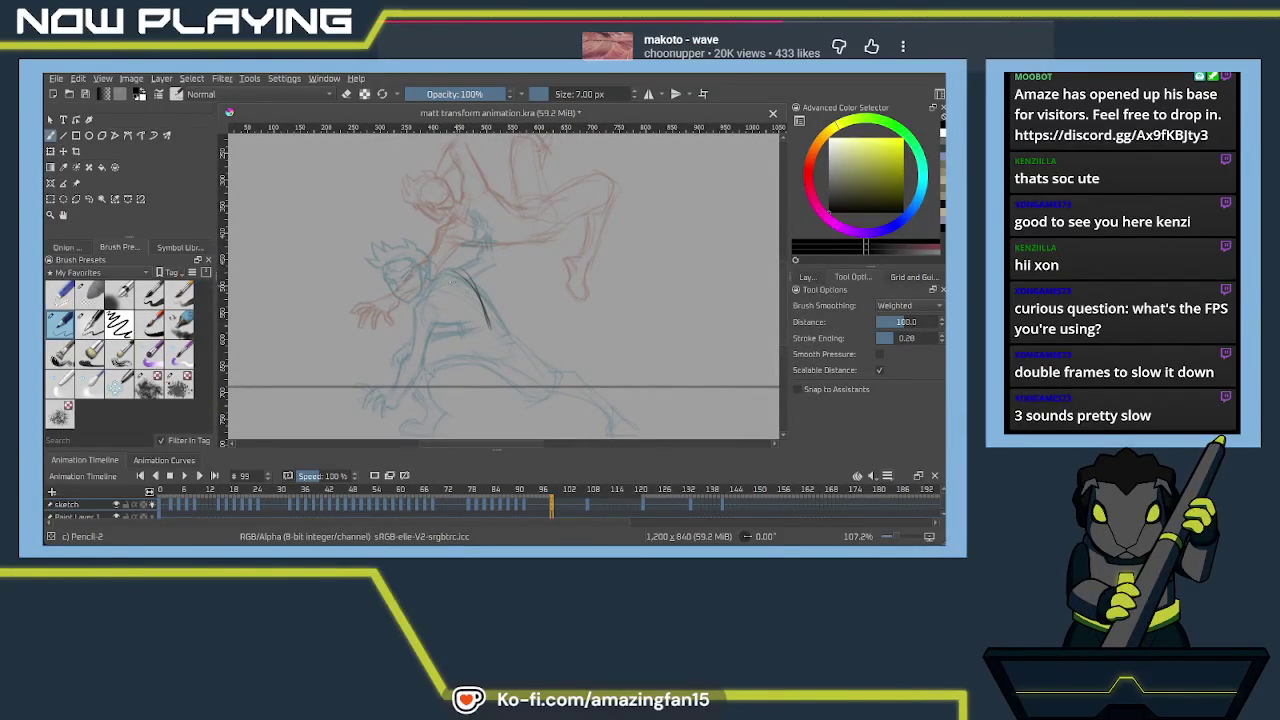
left_click_drag(482, 270, 435, 296)
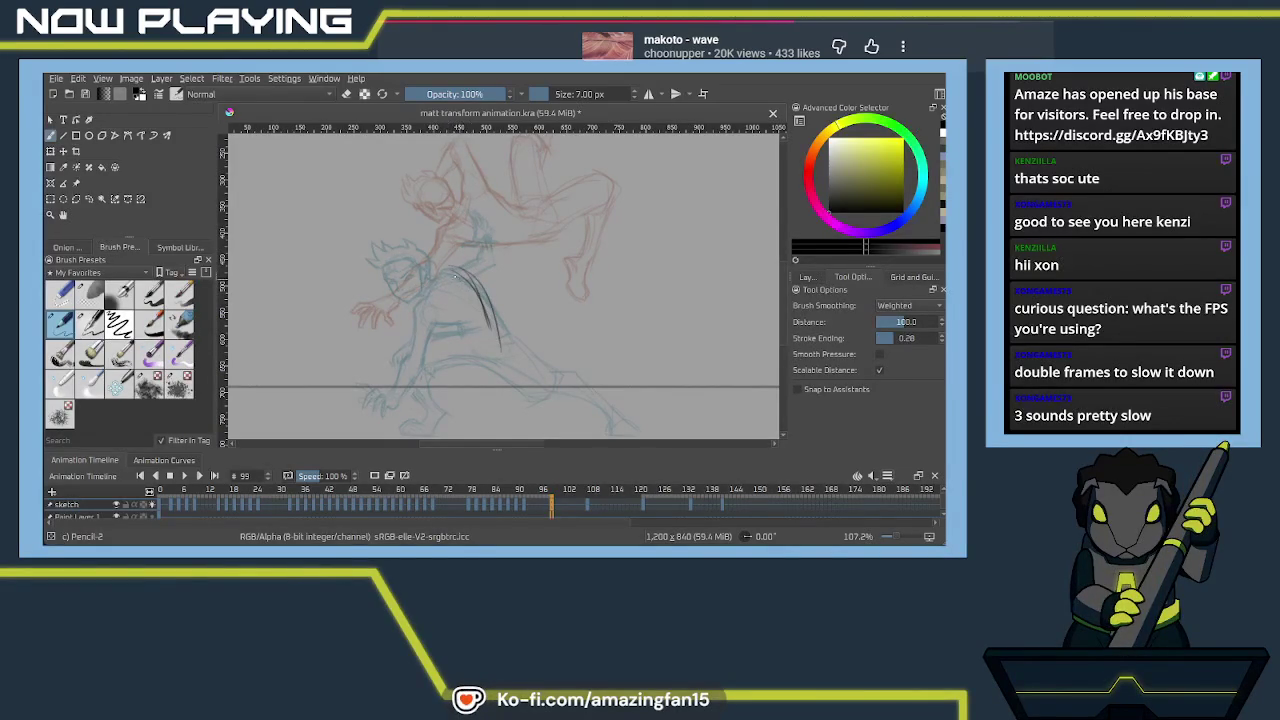
left_click_drag(463, 316, 442, 288)
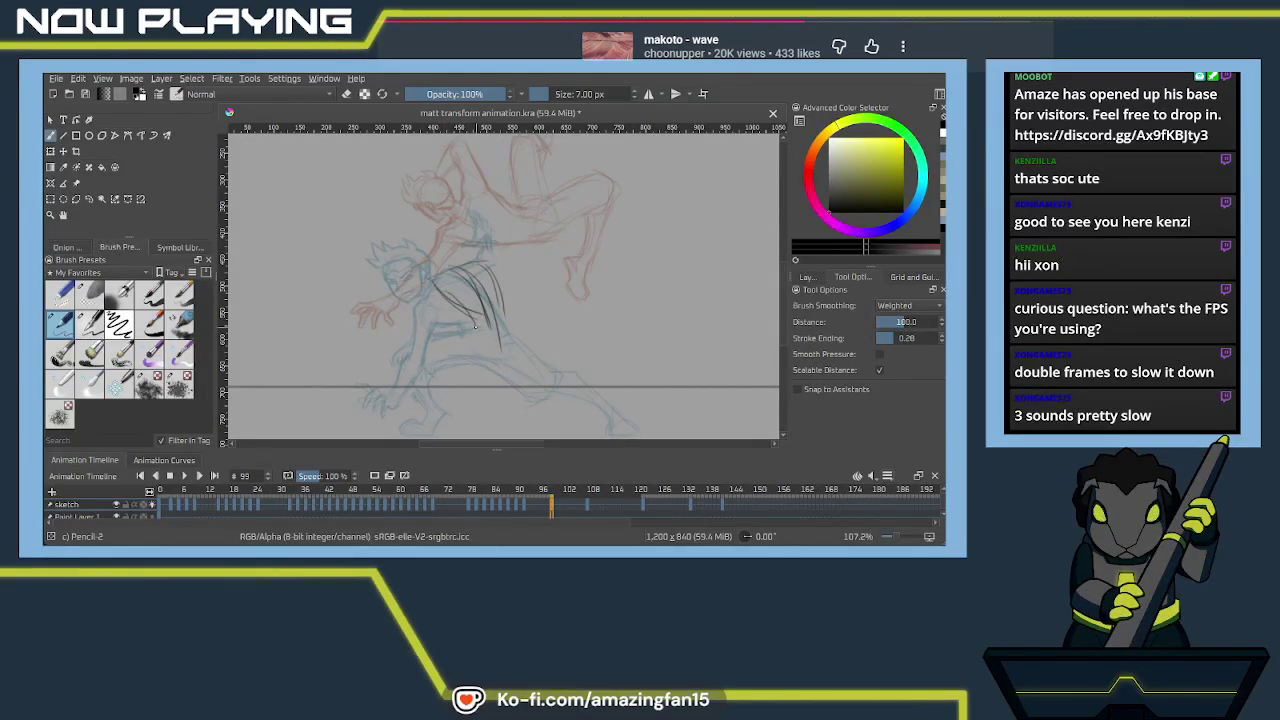
mouse_move(468, 322)
left_mouse_down()
mouse_move(478, 352)
mouse_move(510, 334)
left_mouse_up()
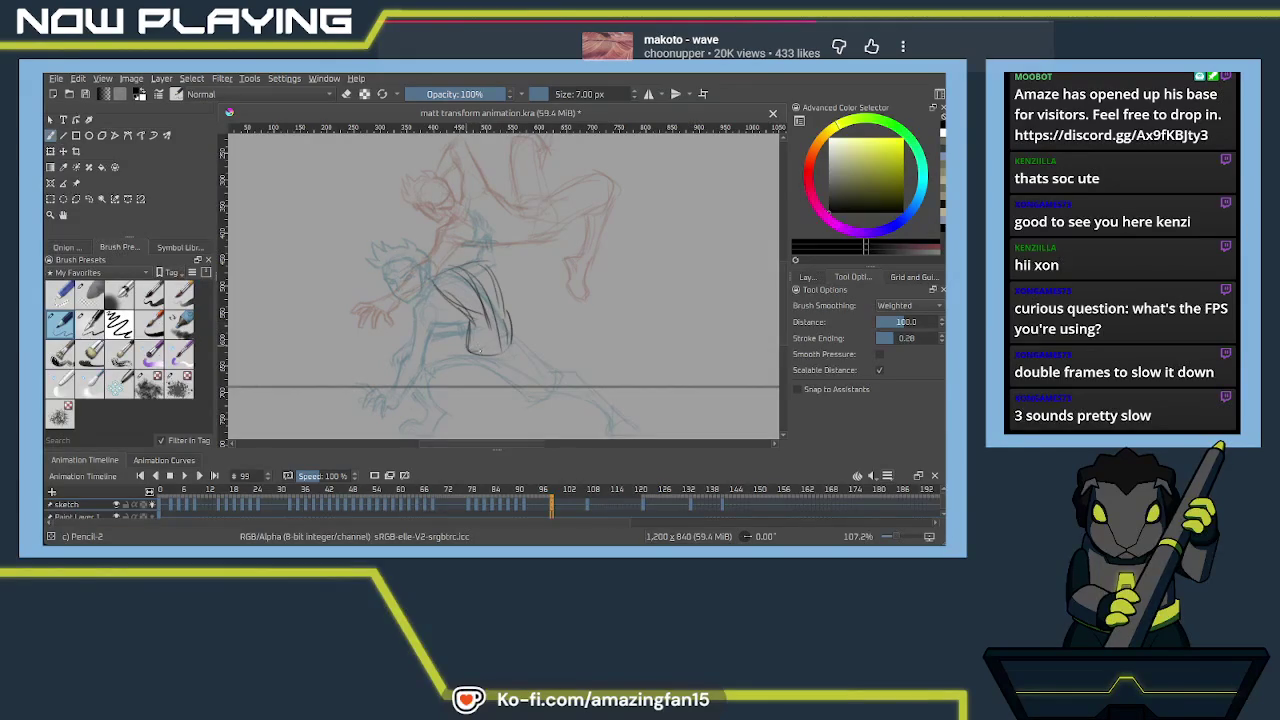
Outline the hip and trace the extended leg to its end
left_click_drag(466, 352, 516, 305)
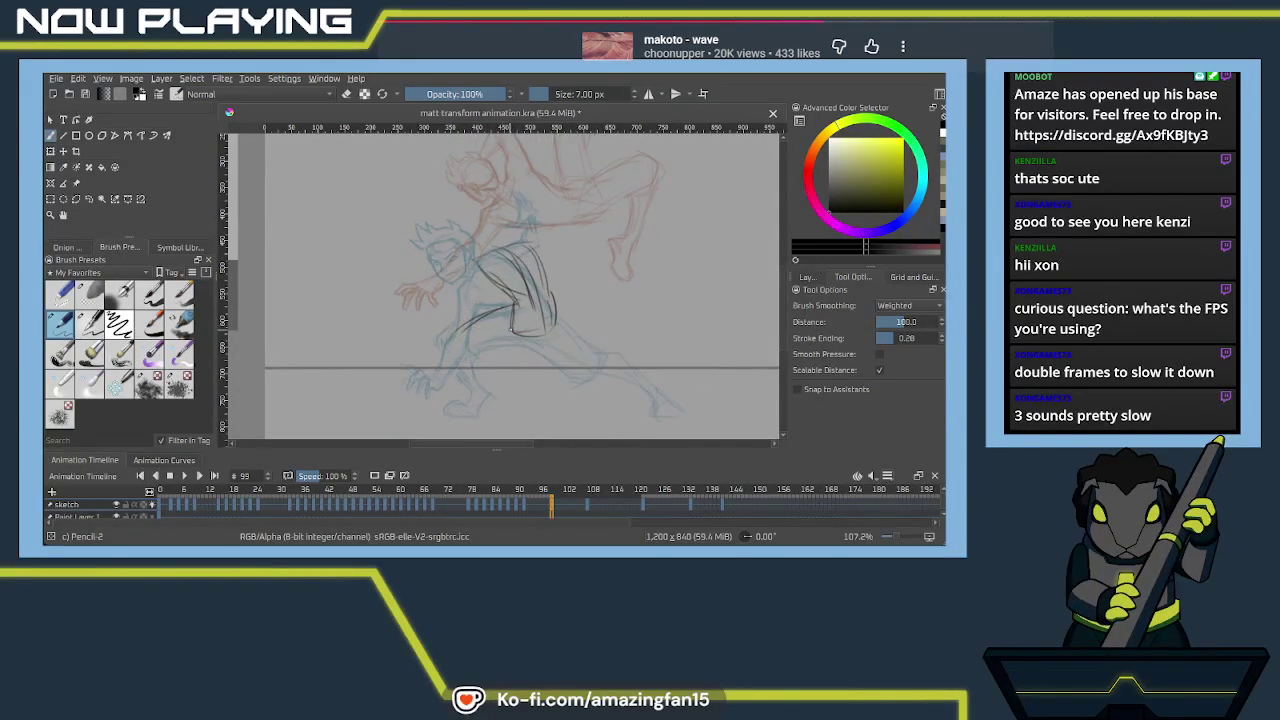
left_click_drag(508, 336, 482, 342)
left_click_drag(512, 336, 580, 336)
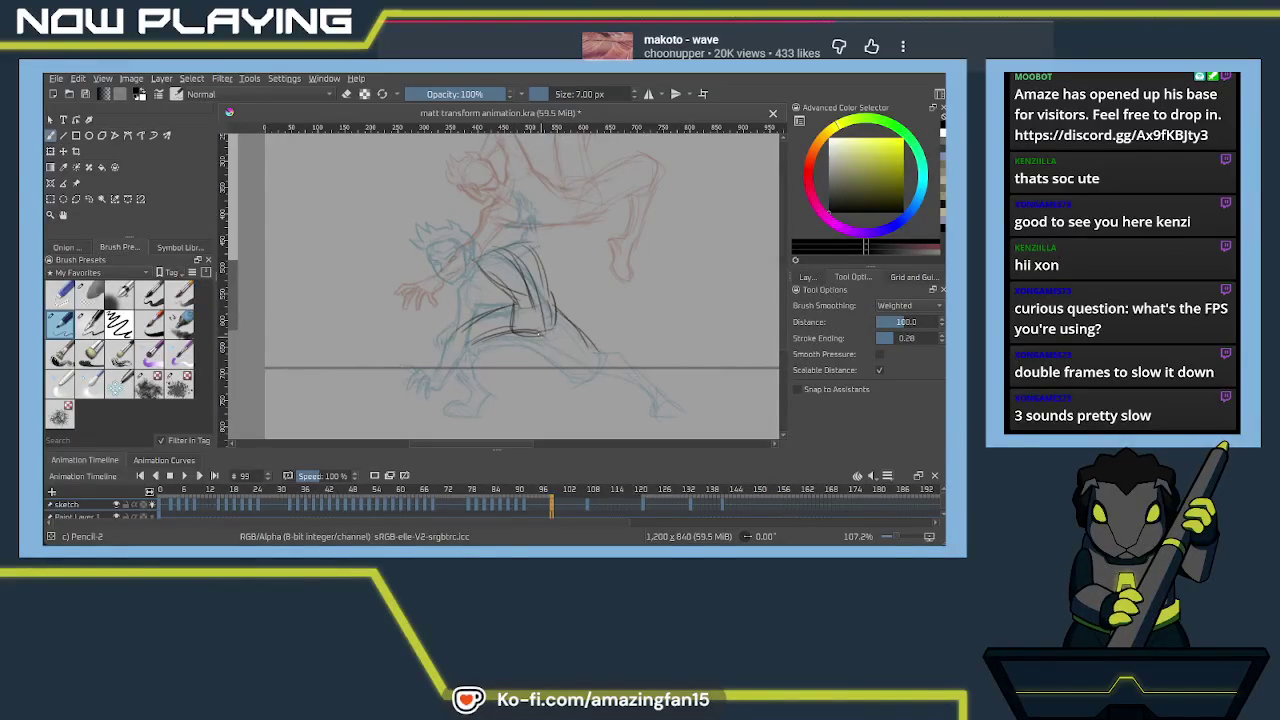
left_click_drag(598, 350, 655, 395)
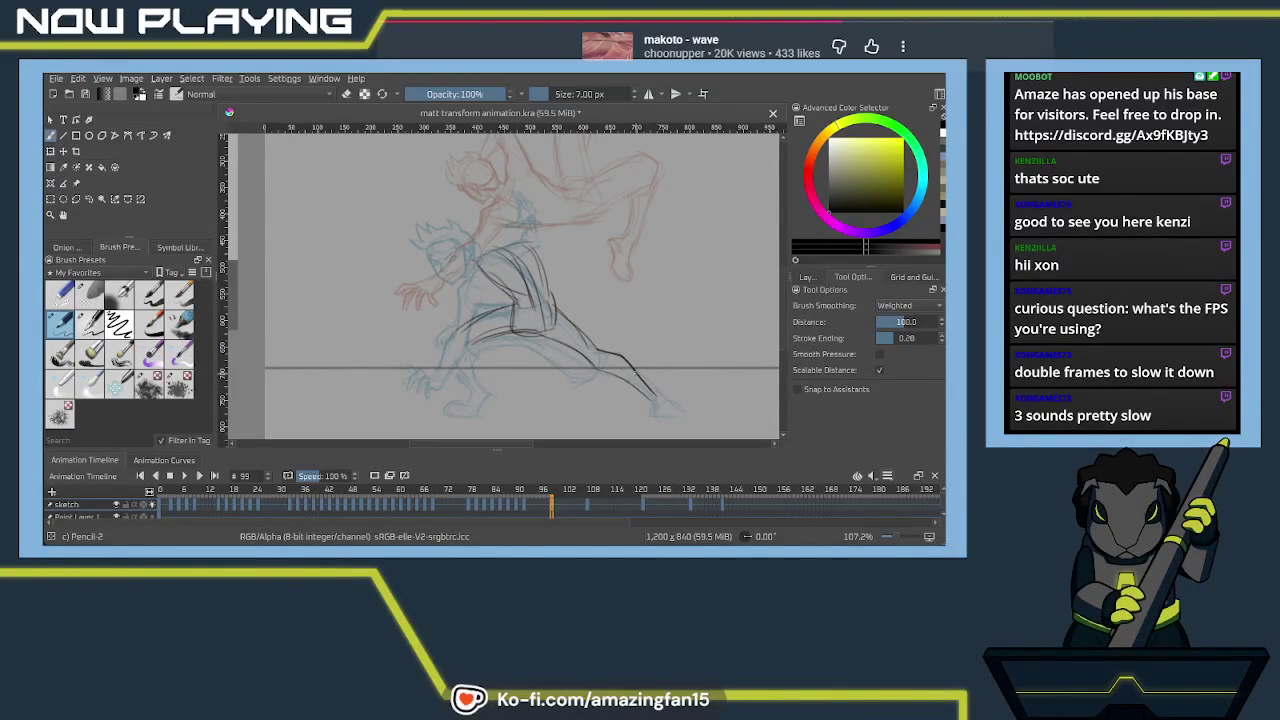
left_click_drag(588, 360, 640, 388)
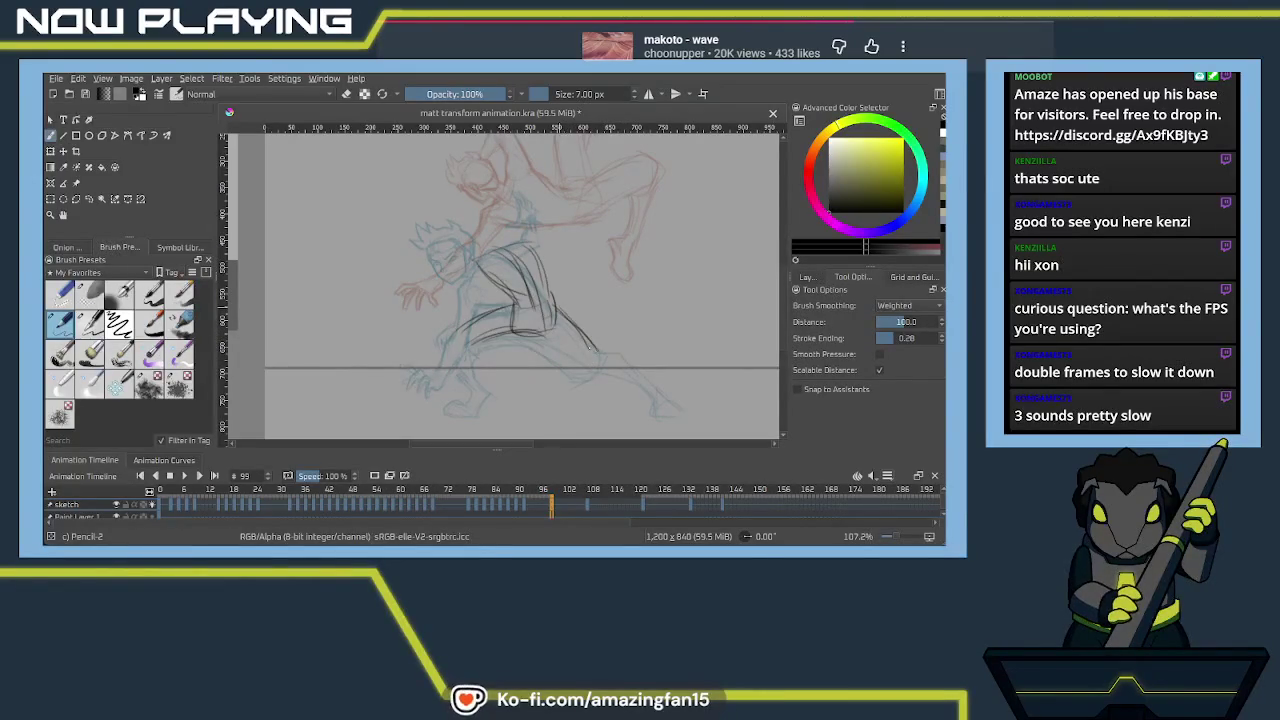
left_click_drag(545, 332, 590, 361)
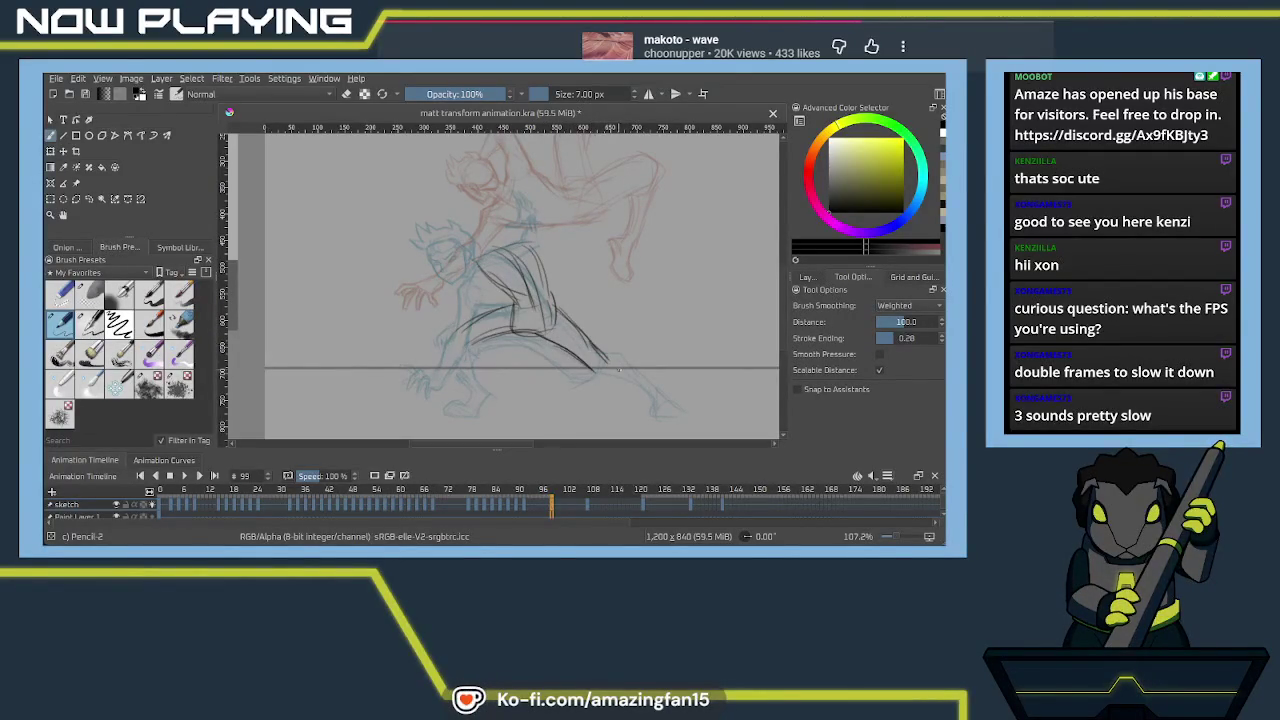
left_click_drag(598, 354, 644, 374)
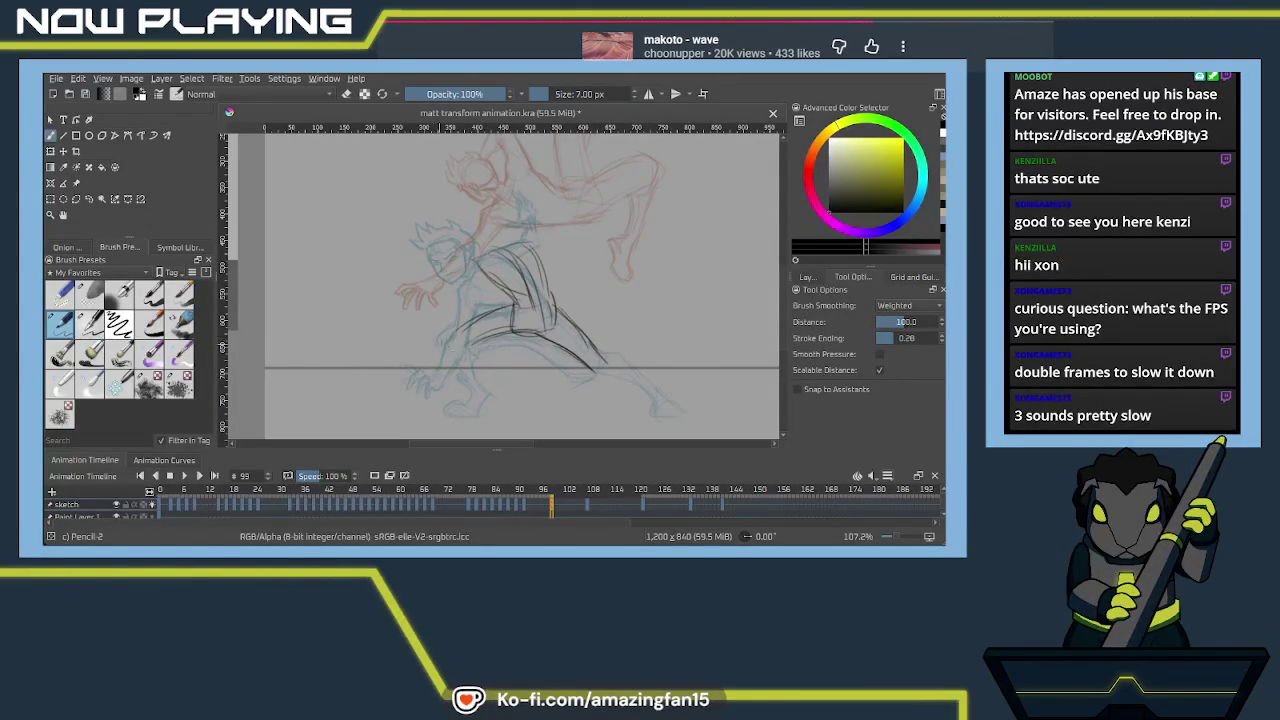
Ink the bent front leg and foot, plus the back leg to its foot tip
key("plus")
key("plus")
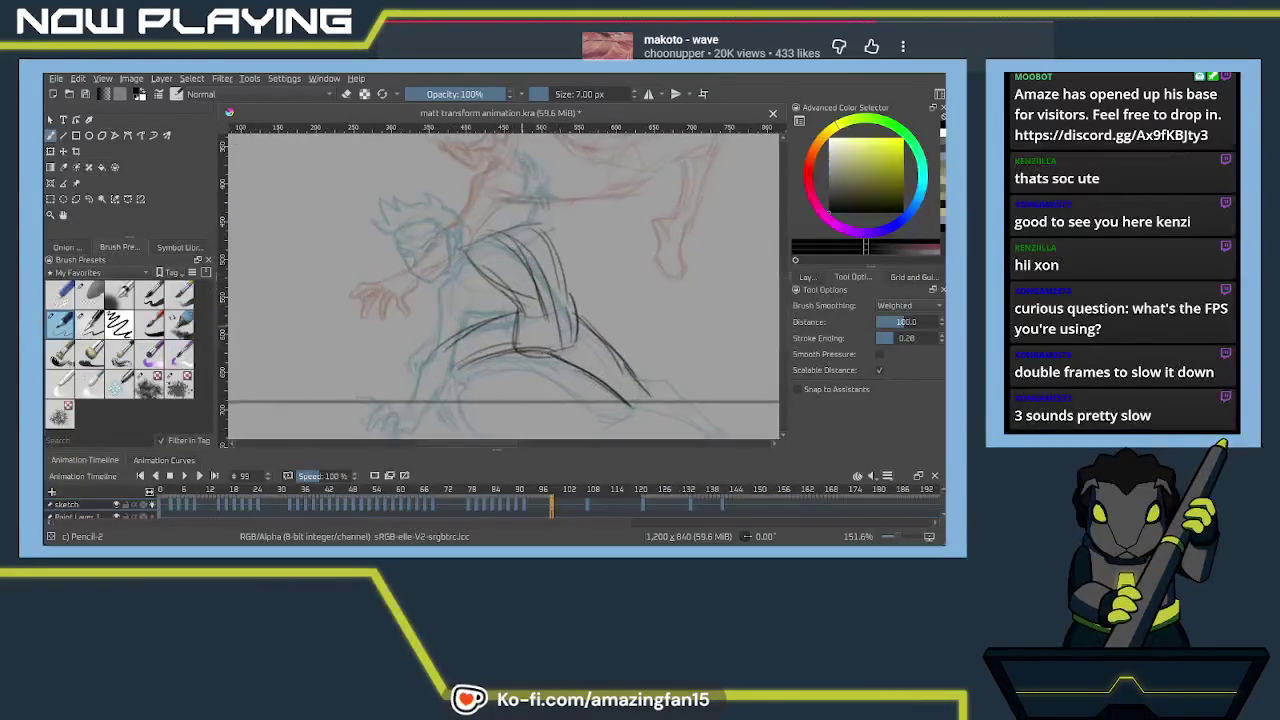
left_click_drag(548, 354, 612, 300)
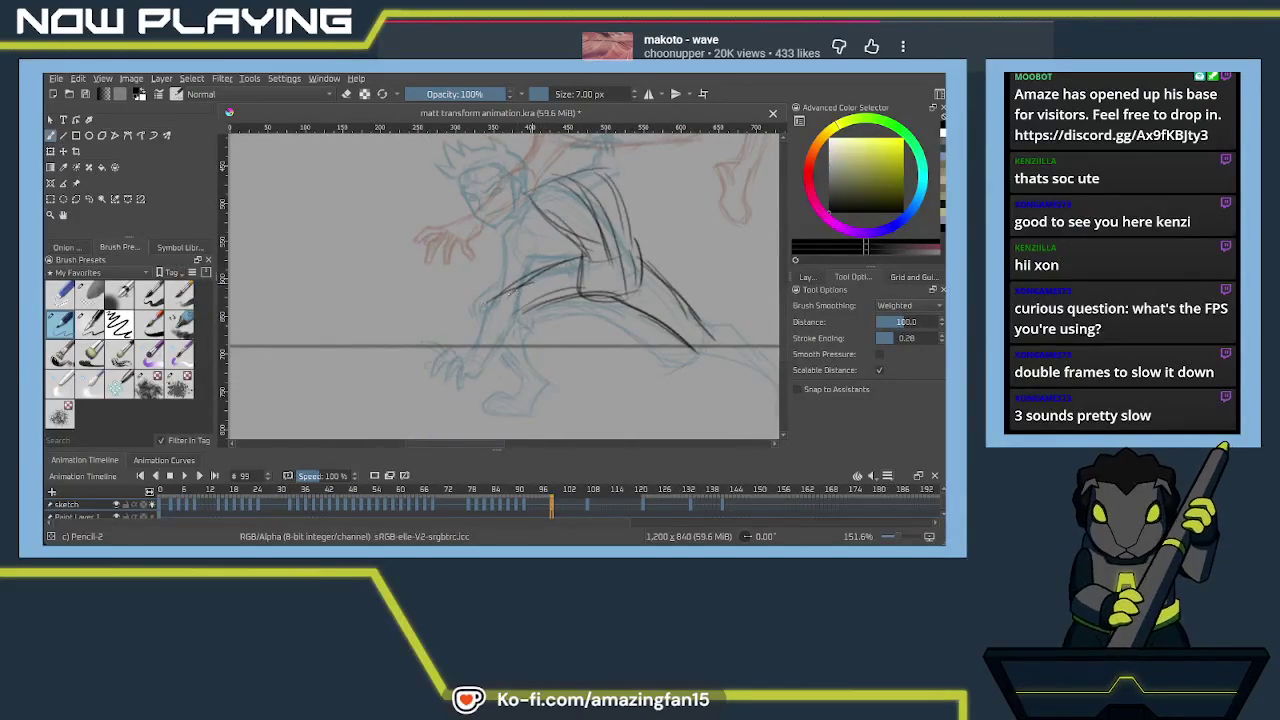
mouse_move(486, 305)
left_mouse_down()
mouse_move(518, 372)
mouse_move(497, 345)
left_mouse_up()
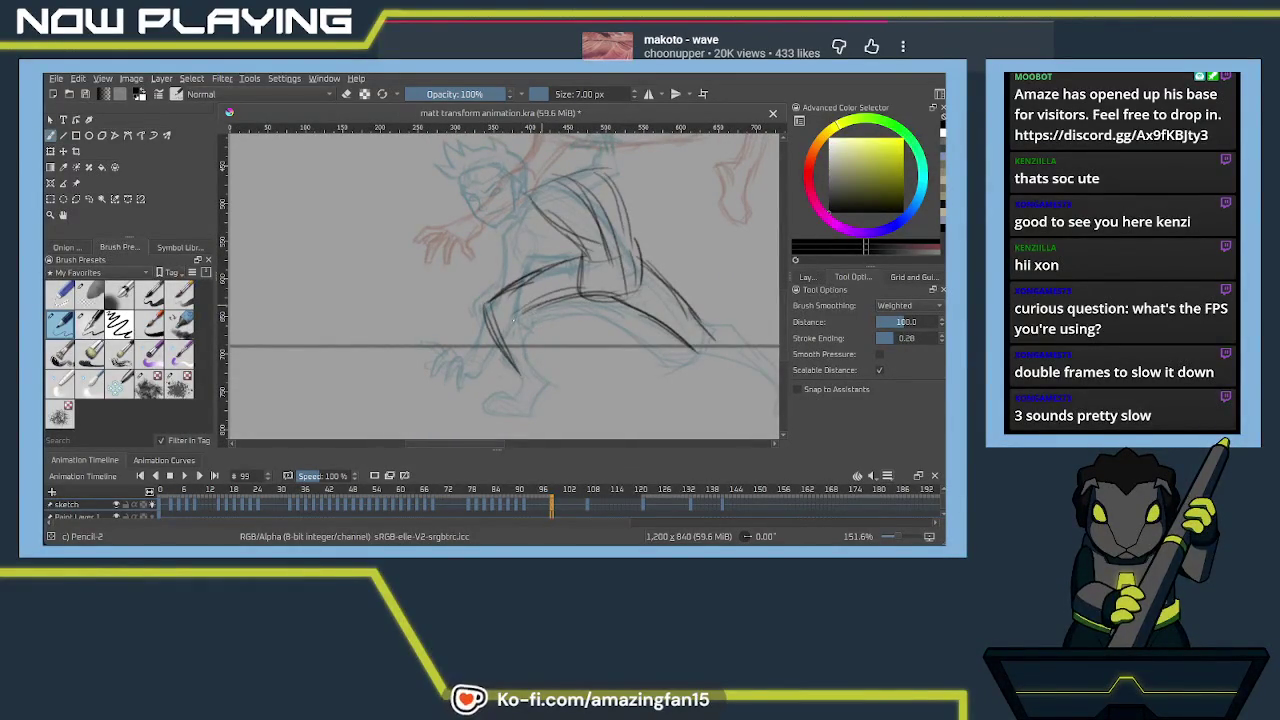
mouse_move(502, 318)
left_mouse_down()
mouse_move(540, 302)
mouse_move(525, 416)
left_mouse_up()
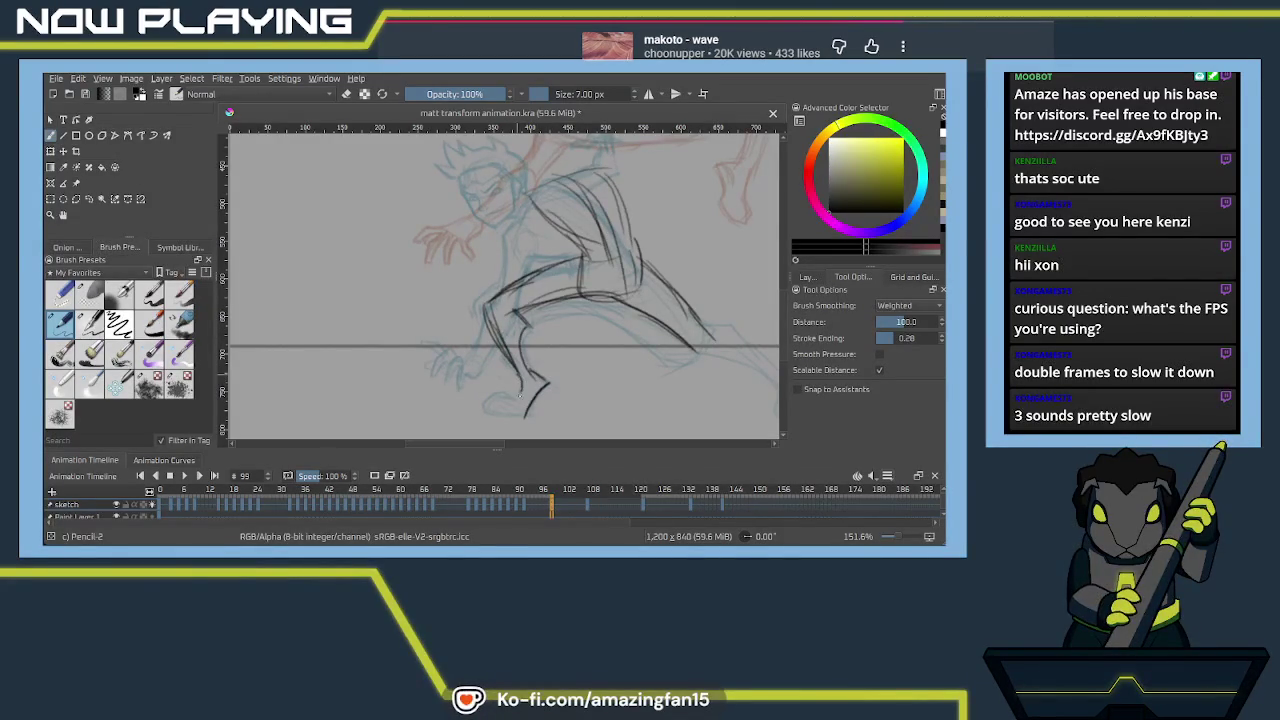
mouse_move(494, 396)
left_mouse_down()
mouse_move(485, 410)
mouse_move(528, 416)
mouse_move(570, 348)
mouse_move(600, 352)
left_mouse_up()
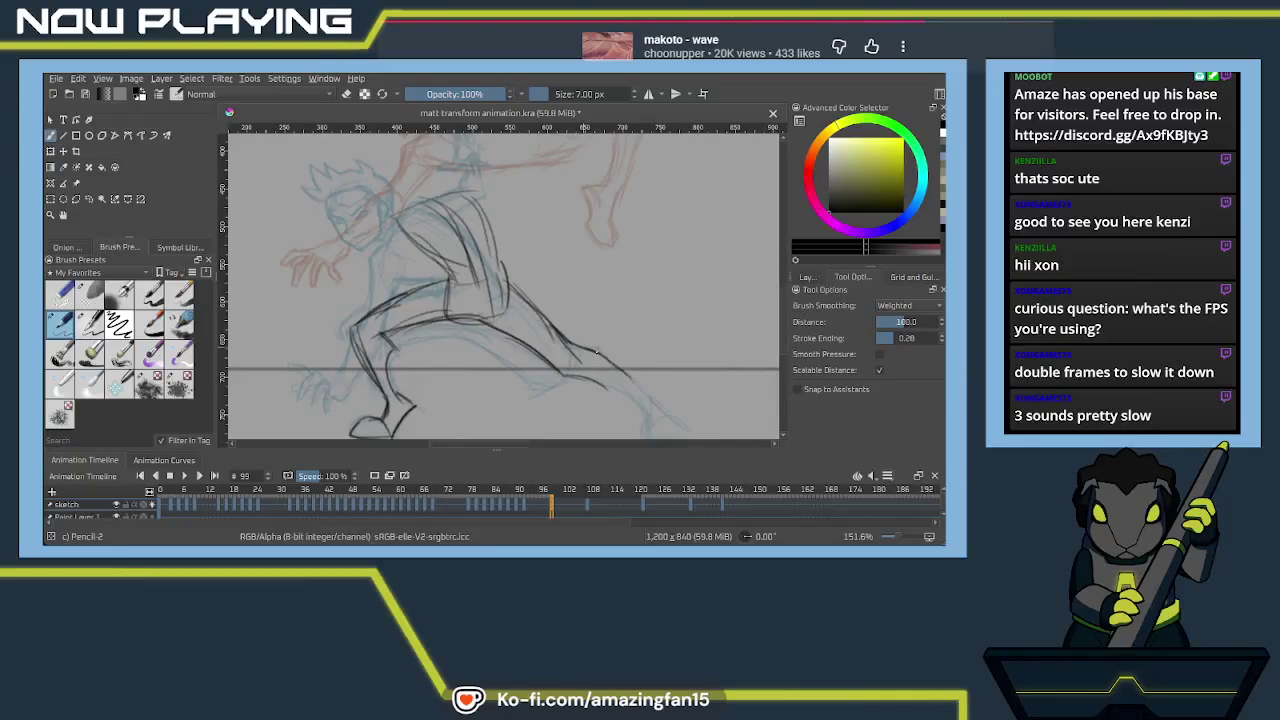
key("ctrl+z")
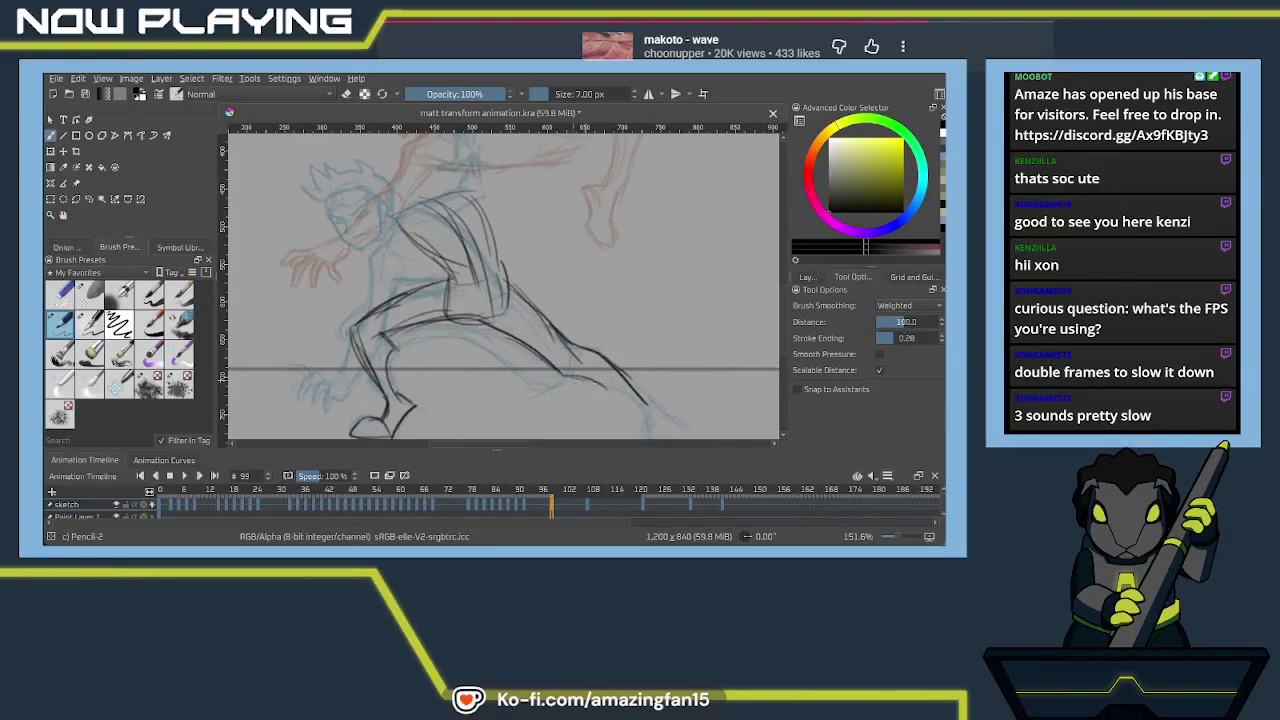
left_click_drag(570, 379, 652, 418)
mouse_move(624, 374)
left_mouse_down()
mouse_move(666, 411)
mouse_move(600, 372)
left_mouse_up()
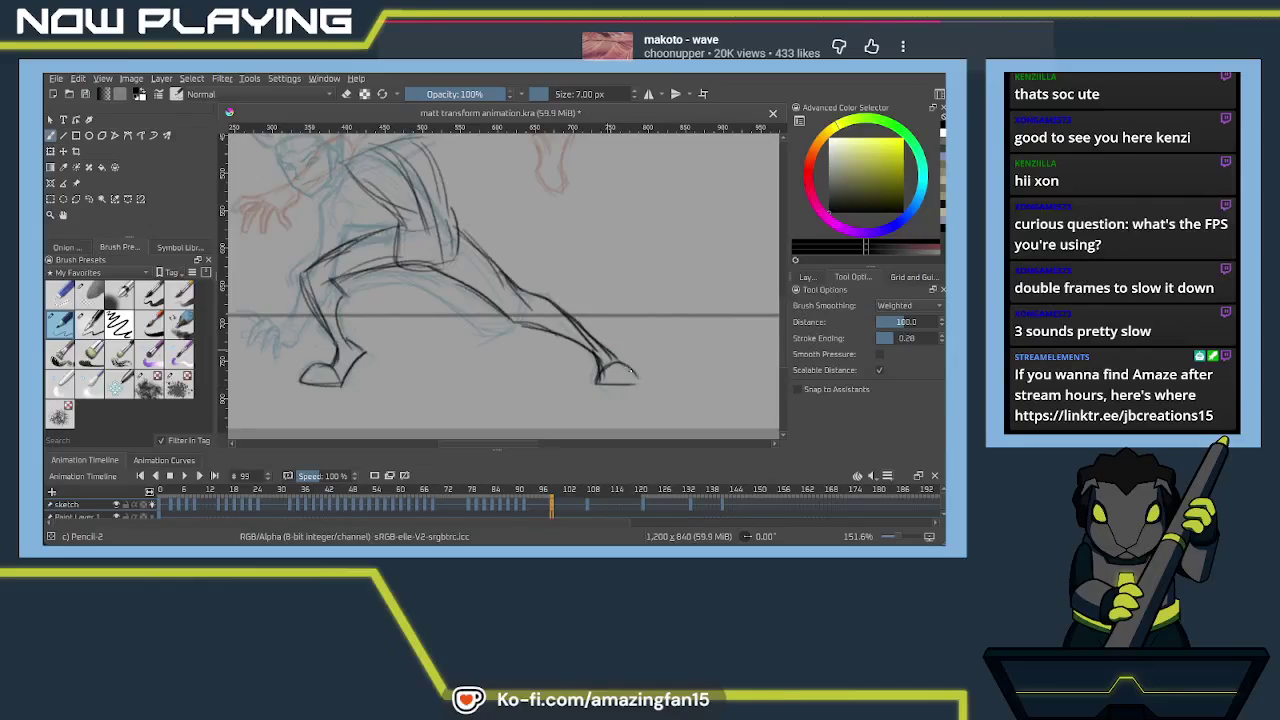
Ink the torso, shoulder, chest-circle and chest lines over the sketch
left_click_drag(569, 353, 589, 406)
mouse_move(551, 366)
left_mouse_down()
mouse_move(543, 306)
mouse_move(568, 314)
mouse_move(490, 281)
left_mouse_up()
mouse_move(500, 326)
left_mouse_down()
mouse_move(468, 282)
mouse_move(540, 262)
left_mouse_up()
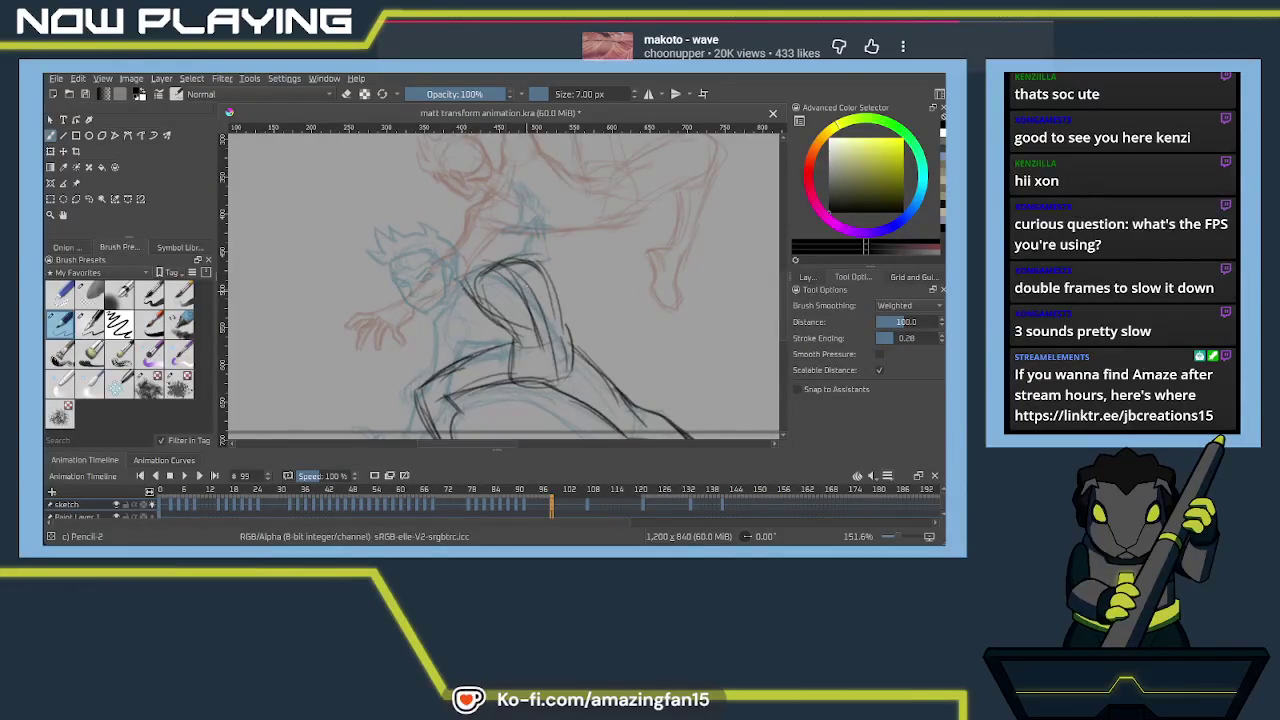
left_click_drag(546, 294, 538, 300)
mouse_move(506, 351)
left_mouse_down()
mouse_move(556, 331)
mouse_move(547, 288)
left_mouse_up()
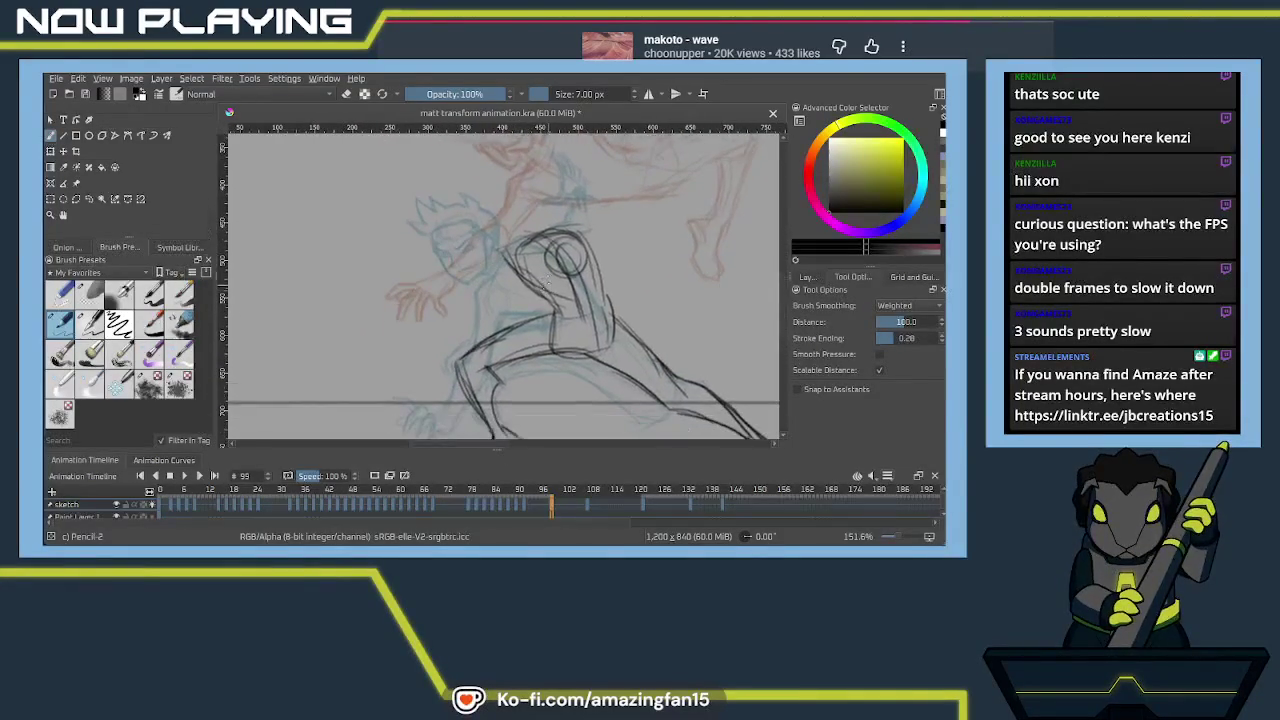
left_click_drag(582, 266, 522, 380)
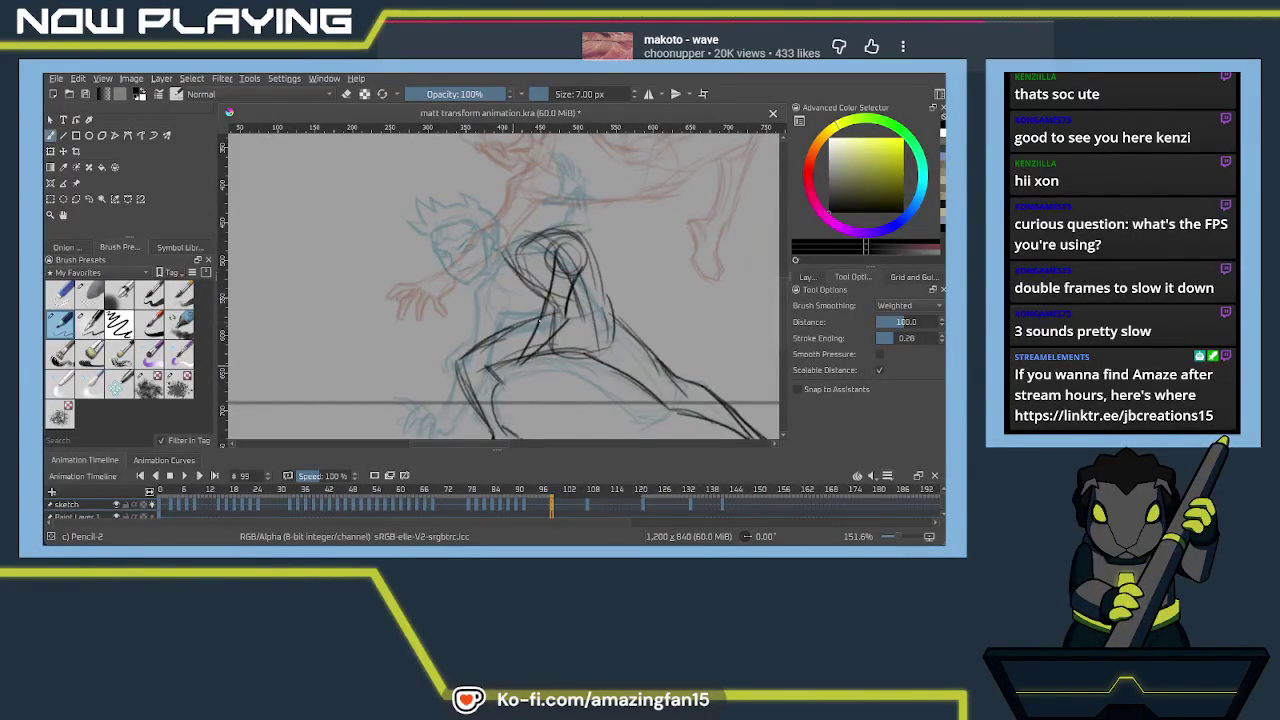
Add short strokes at the hip and torso, reframing around the figure
mouse_move(516, 357)
left_mouse_down()
mouse_move(480, 367)
mouse_move(535, 340)
mouse_move(502, 347)
mouse_move(508, 364)
left_mouse_up()
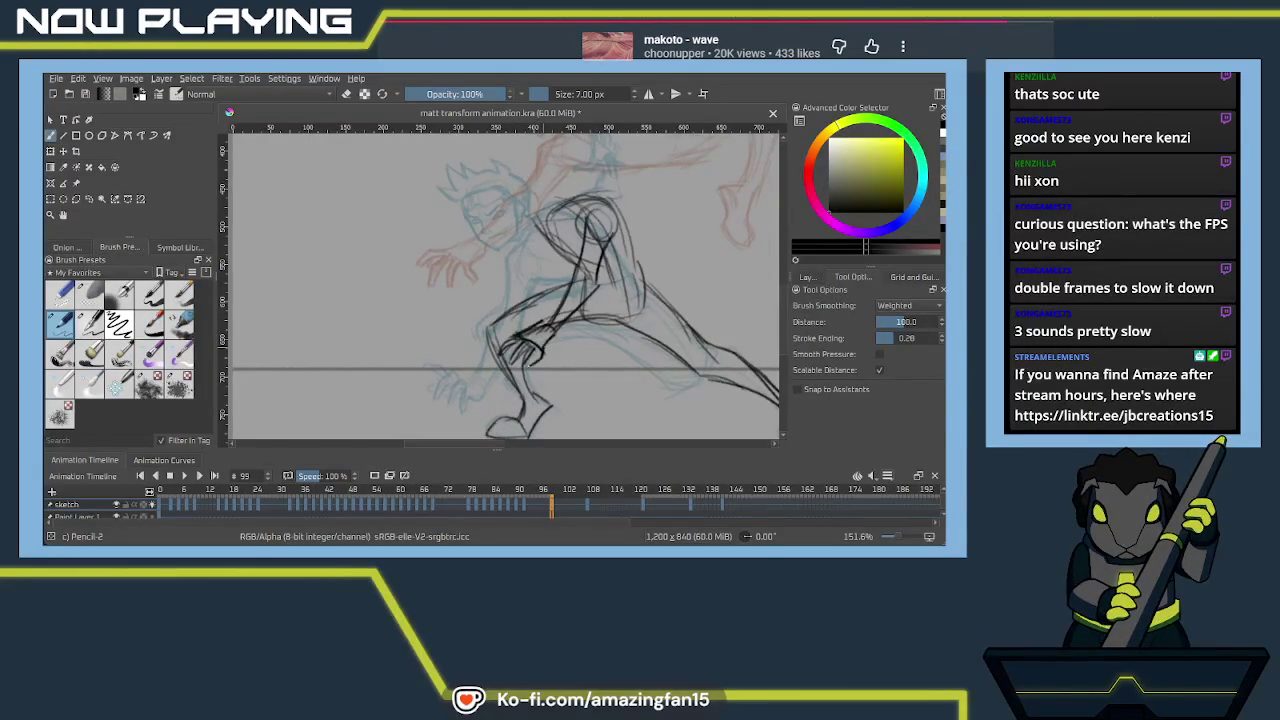
left_click_drag(535, 356, 510, 340)
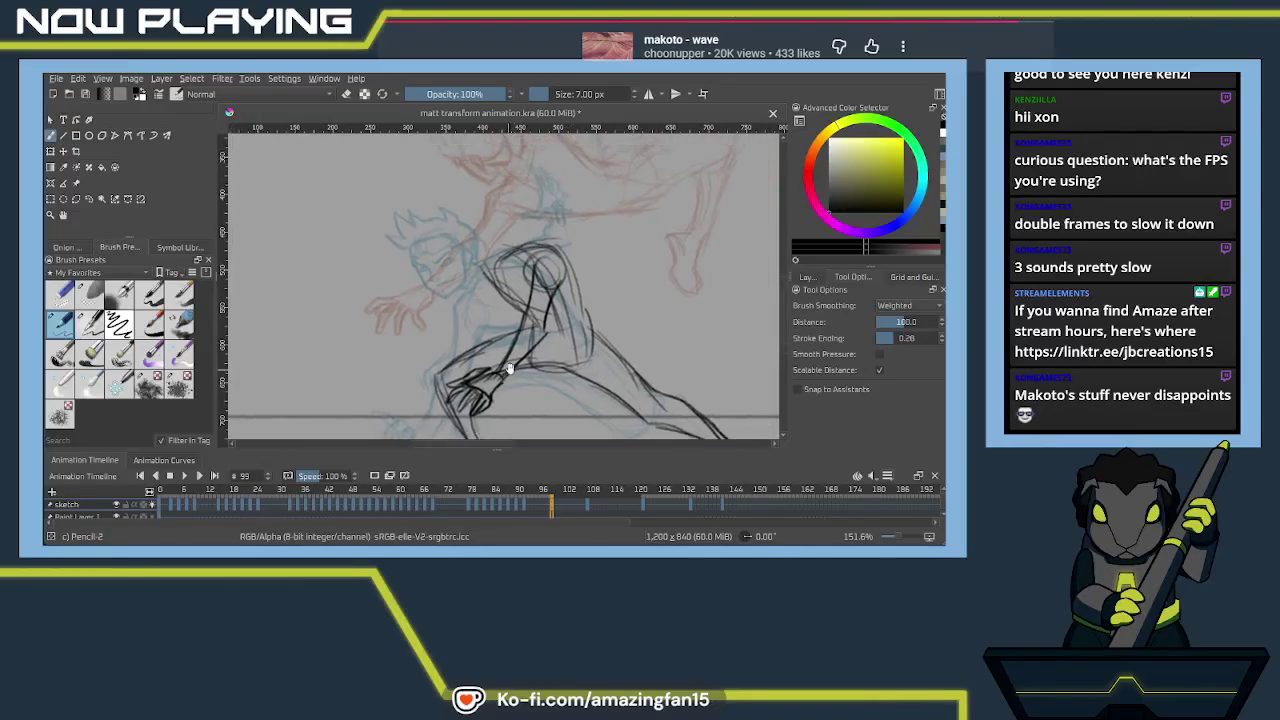
left_click_drag(515, 340, 430, 445)
left_click_drag(490, 350, 465, 368)
left_click_drag(541, 395, 571, 347)
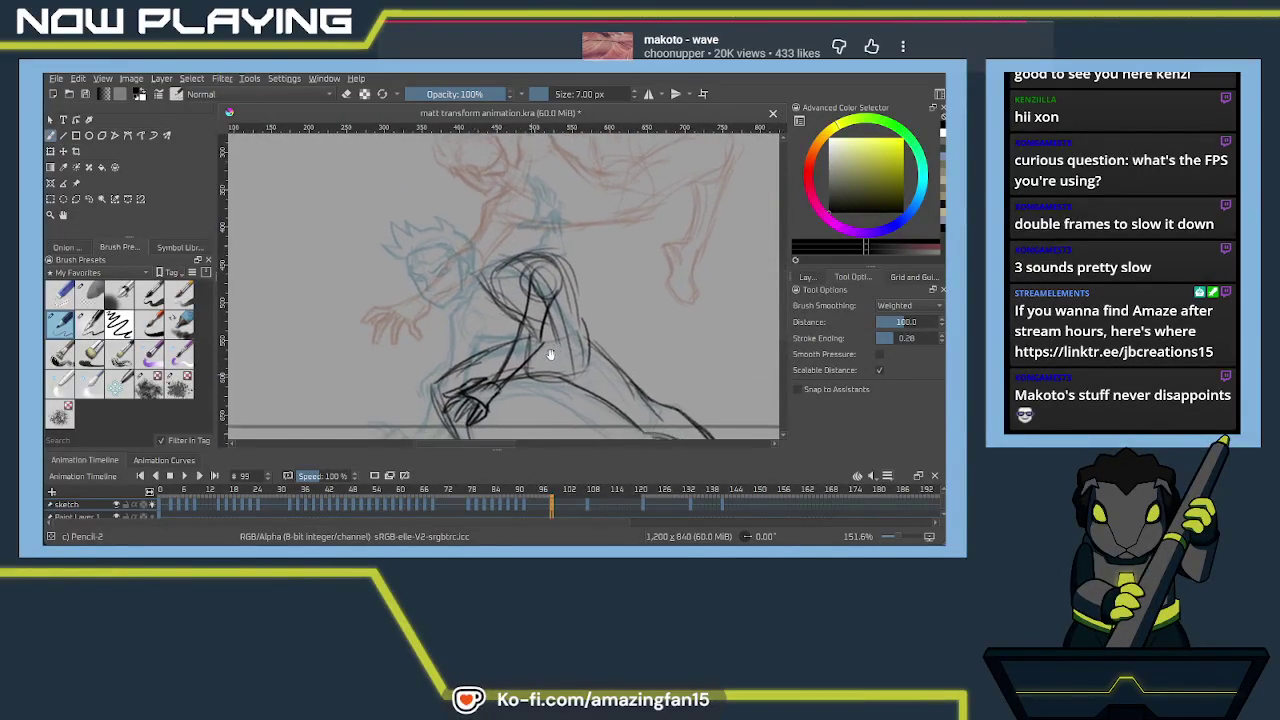
left_click_drag(619, 386, 581, 401)
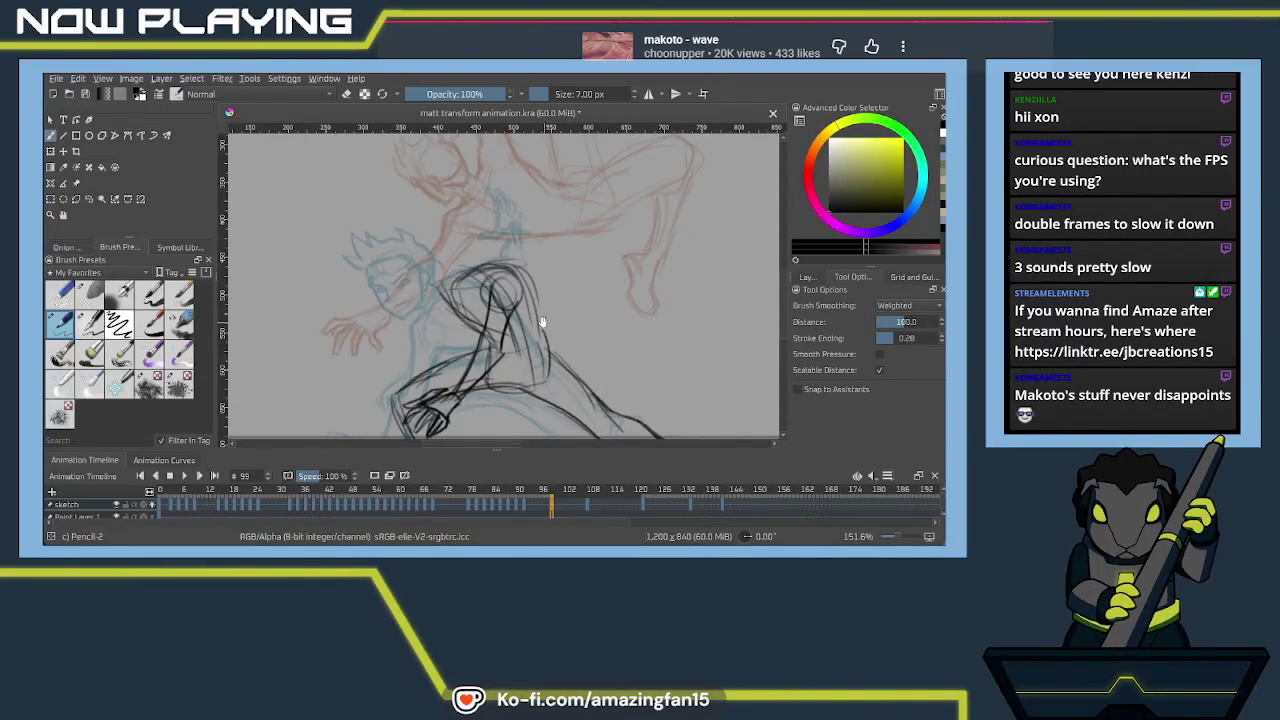
Ink the head and neck in black, play the animation, then retrace the neck and shoulder darker
left_click_drag(541, 321, 549, 361)
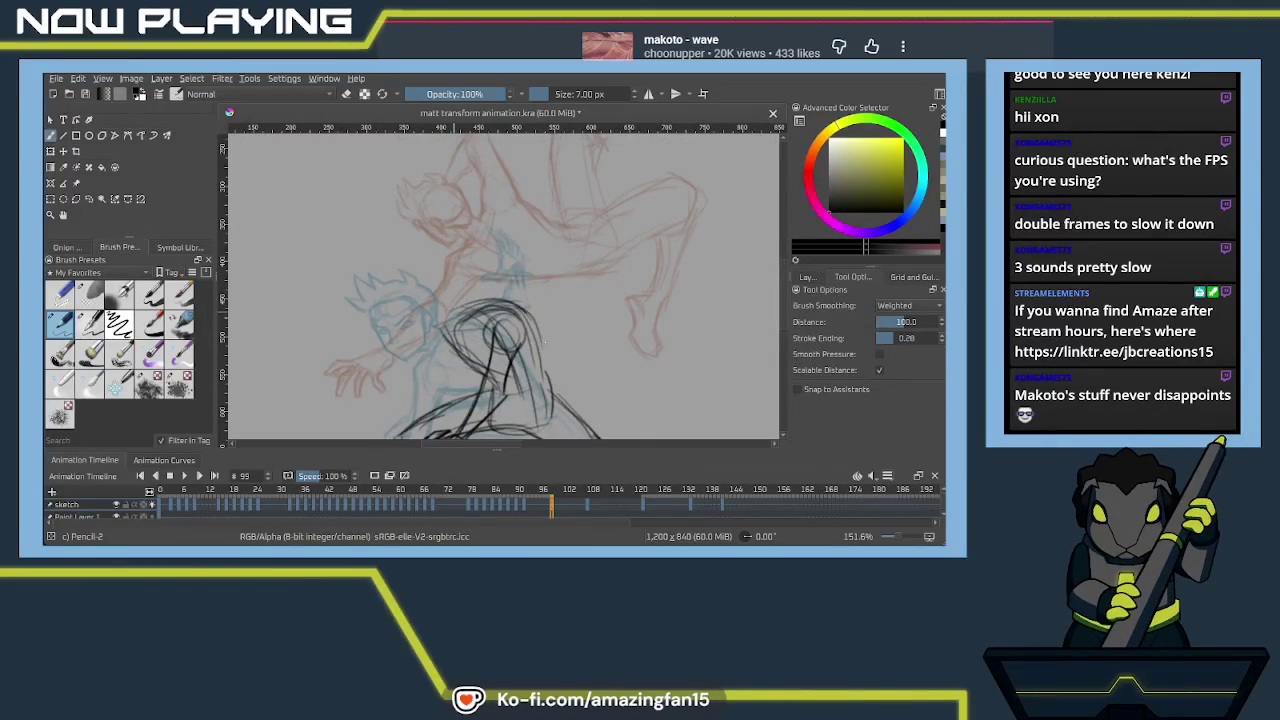
mouse_move(540, 310)
left_mouse_down()
mouse_move(505, 368)
mouse_move(528, 394)
mouse_move(455, 384)
mouse_move(466, 312)
mouse_move(483, 328)
mouse_move(465, 323)
left_mouse_up()
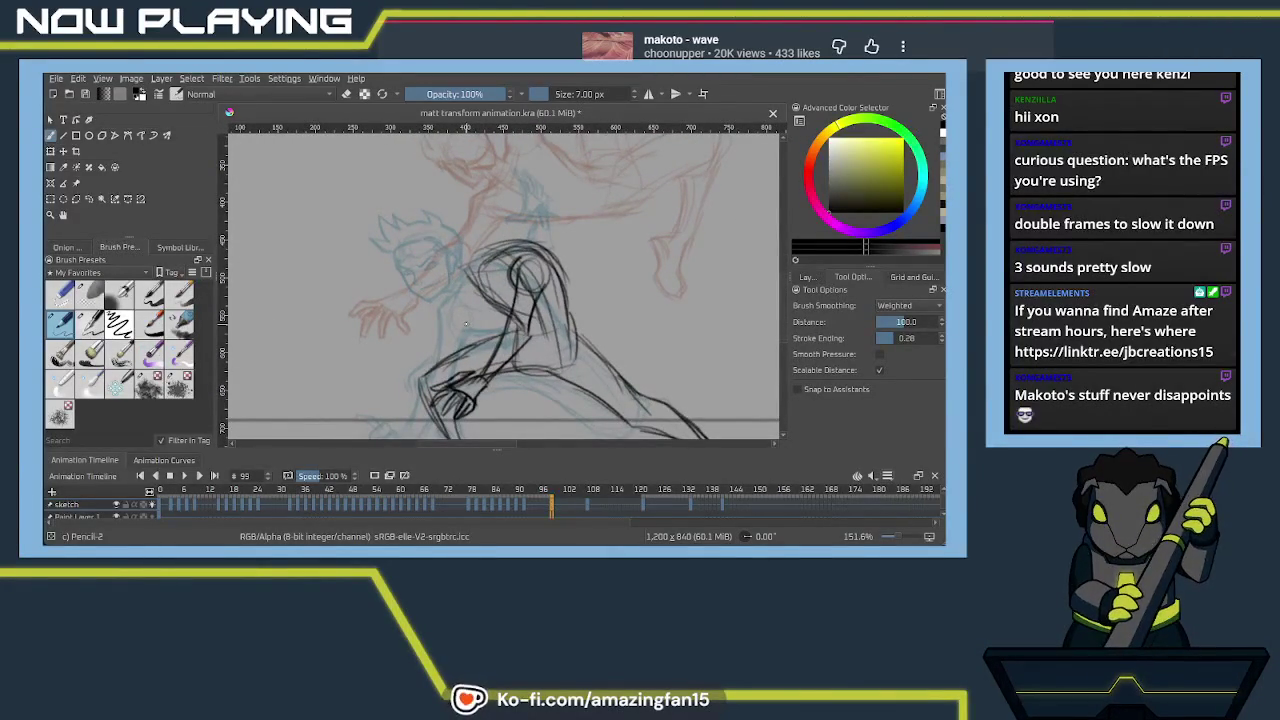
key("space")
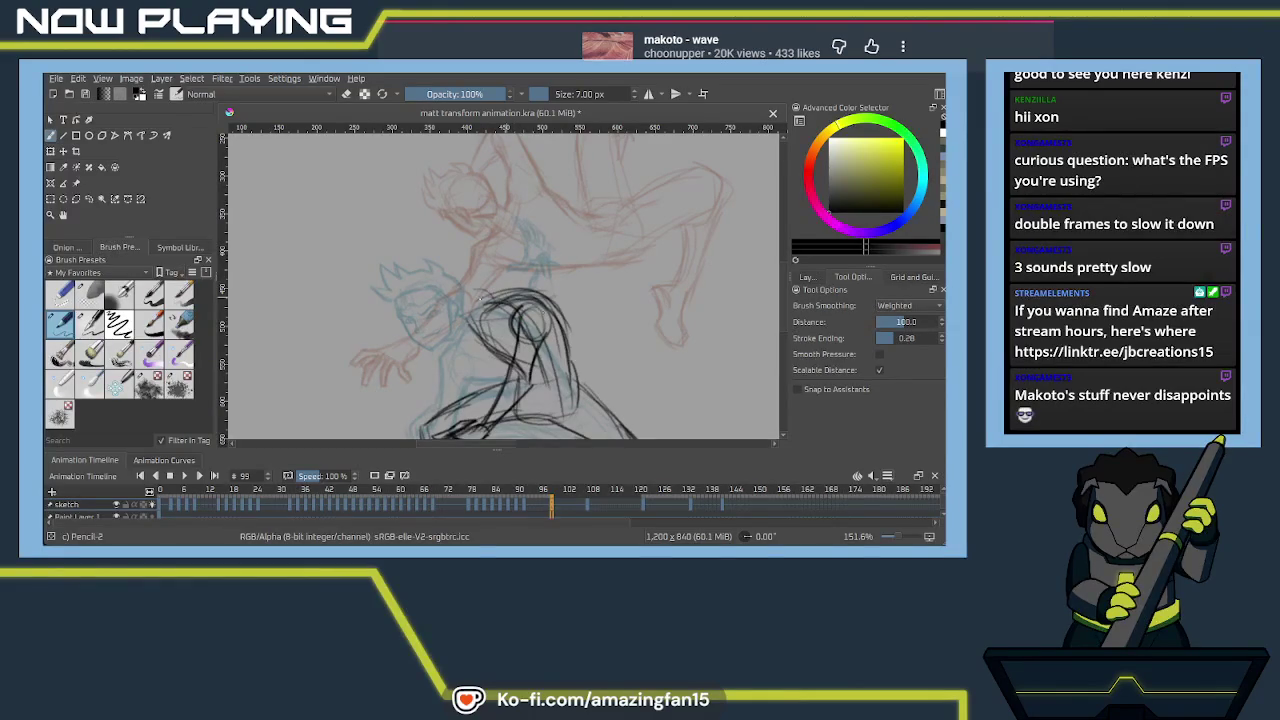
mouse_move(454, 267)
left_mouse_down()
mouse_move(452, 290)
mouse_move(462, 258)
mouse_move(486, 283)
left_mouse_up()
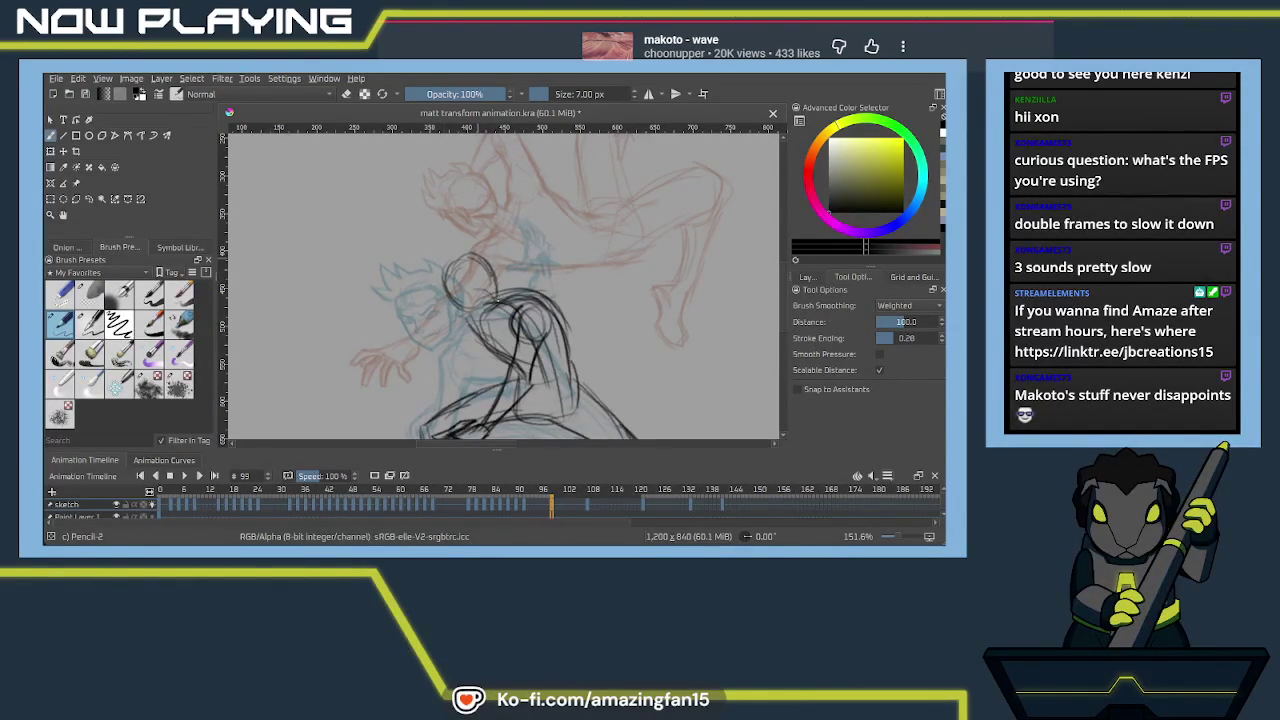
left_click_drag(496, 266, 500, 312)
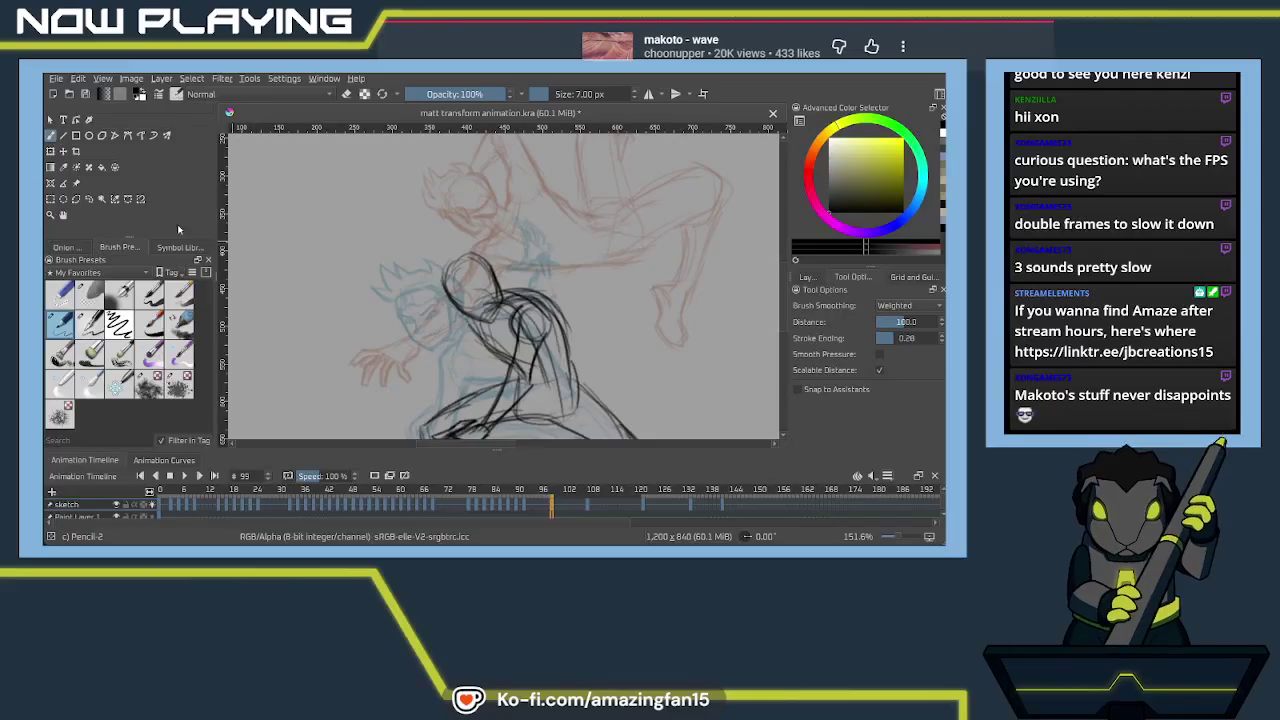
Select the black head outline and transform it down and slightly tilted onto the neck
left_click(89, 199)
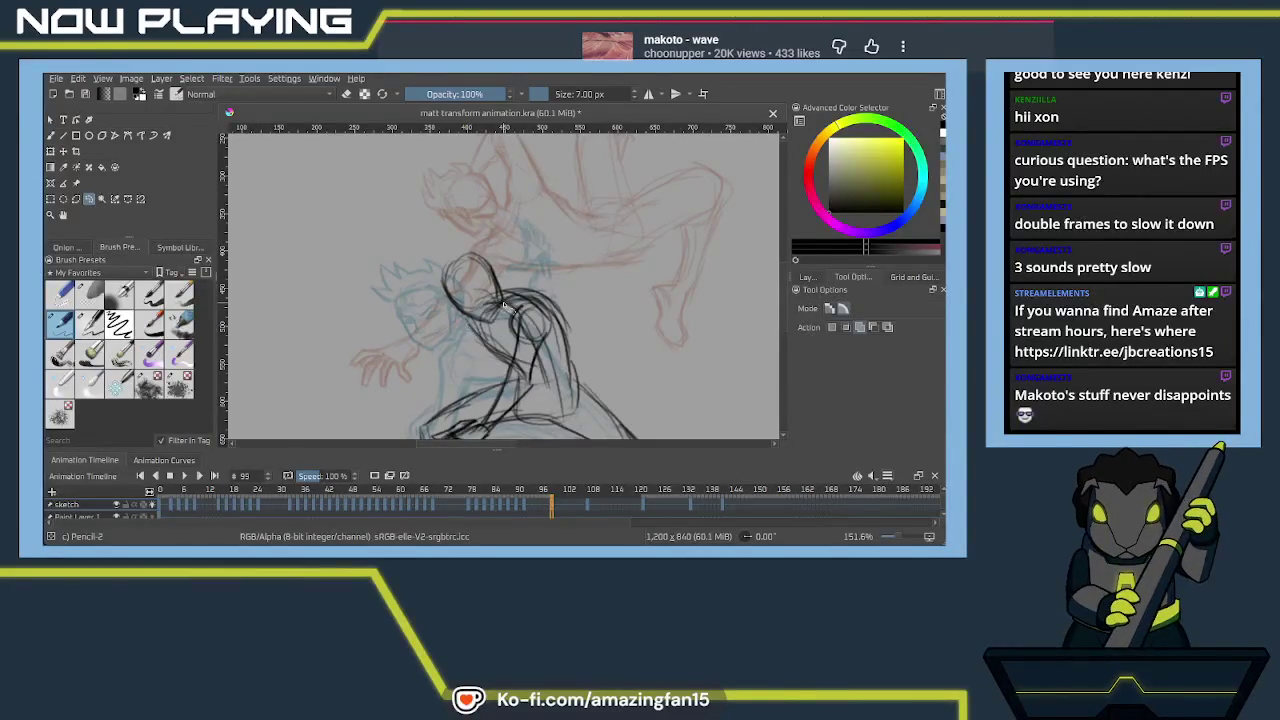
mouse_move(414, 221)
left_mouse_down()
mouse_move(514, 323)
mouse_move(469, 273)
mouse_move(467, 287)
left_mouse_up()
key("ctrl+t")
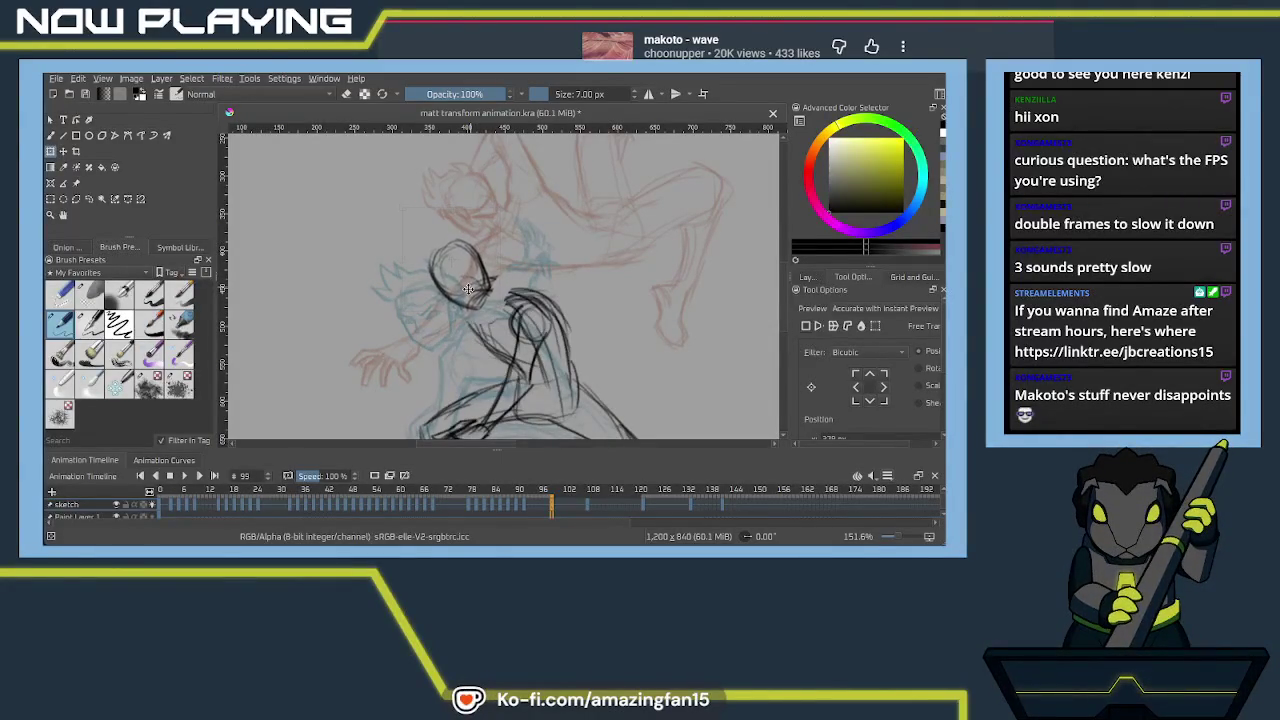
left_click_drag(467, 287, 475, 306)
key("Return")
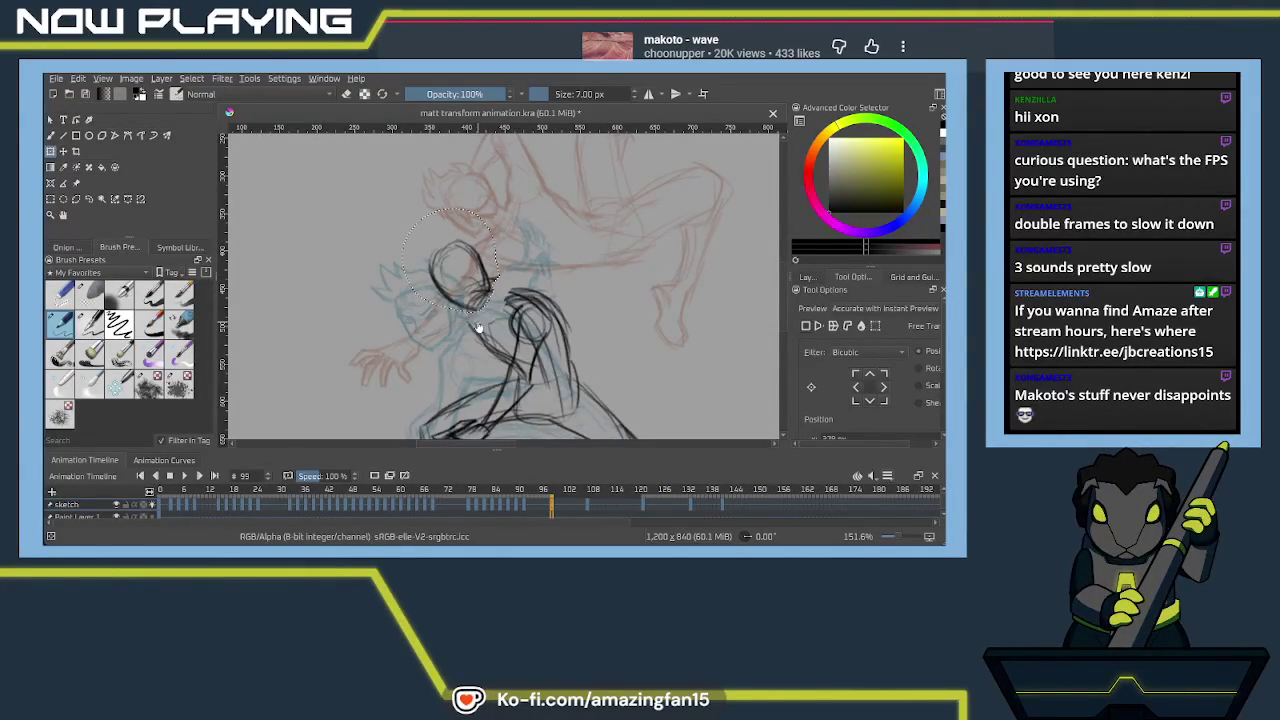
key("b")
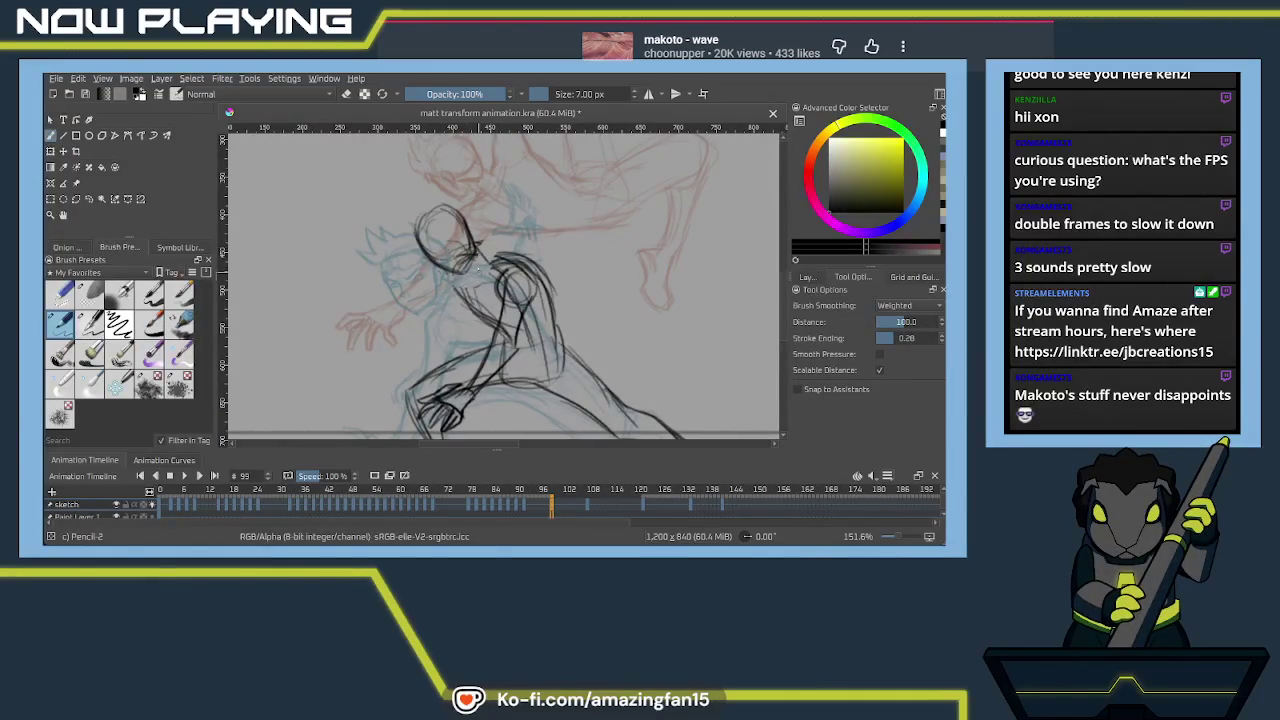
Ink the jaw, neck, shoulder and upper arm lines in black
mouse_move(424, 250)
left_mouse_down()
mouse_move(442, 274)
mouse_move(474, 278)
left_mouse_up()
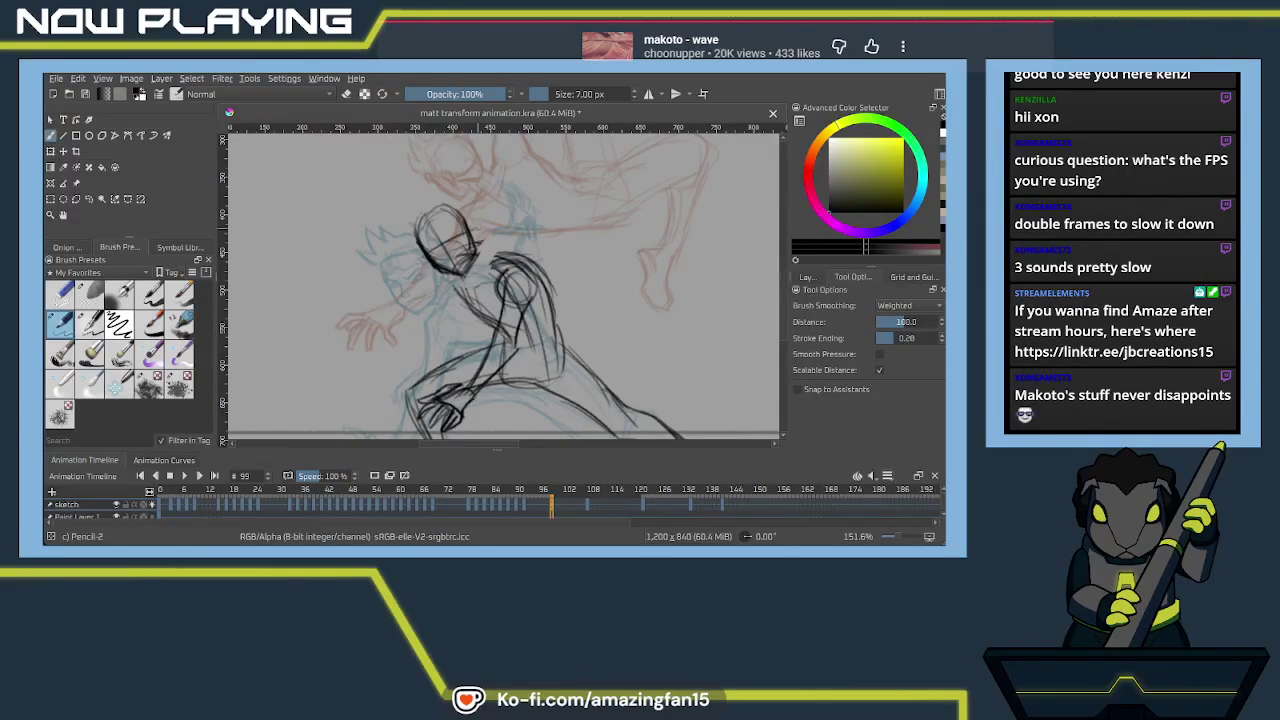
left_click_drag(490, 252, 546, 286)
left_click_drag(470, 274, 474, 306)
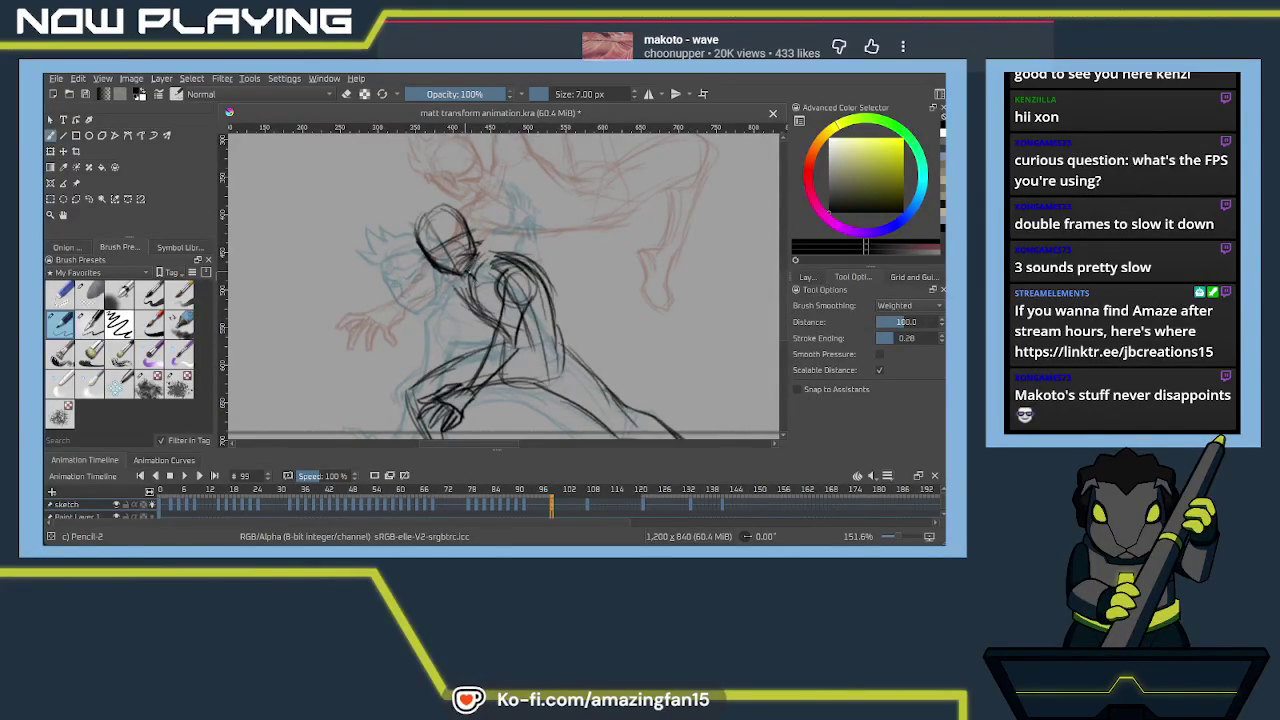
left_click_drag(476, 242, 497, 263)
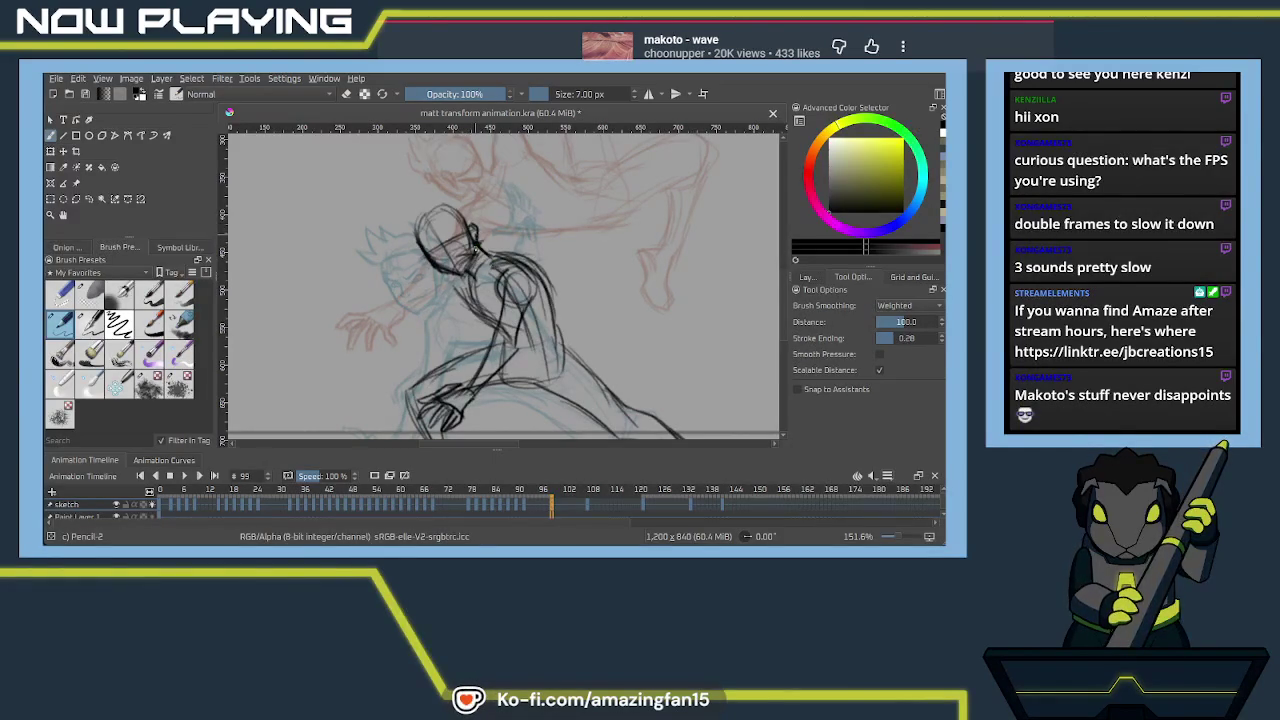
left_click_drag(470, 275, 490, 290)
Ink the fighter's torso, legs and raised hand
scroll(500, 285, "down", 2)
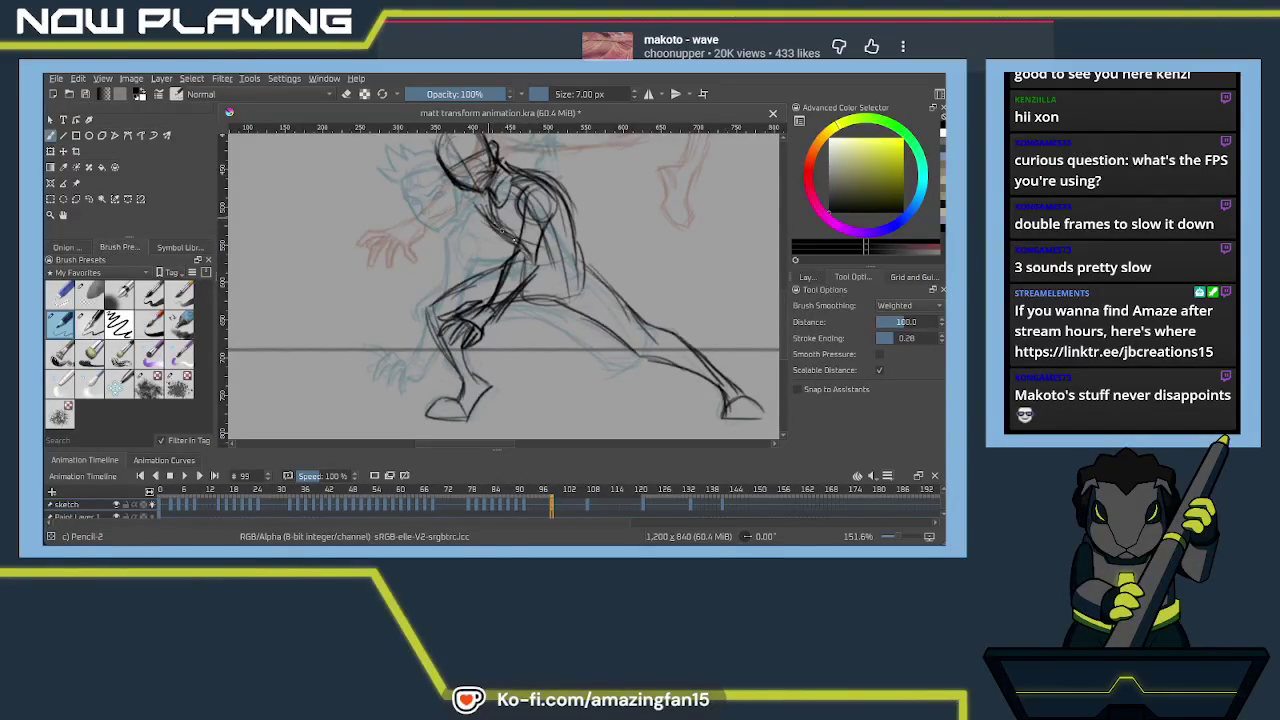
mouse_move(572, 308)
left_mouse_down()
mouse_move(552, 303)
mouse_move(537, 272)
left_mouse_up()
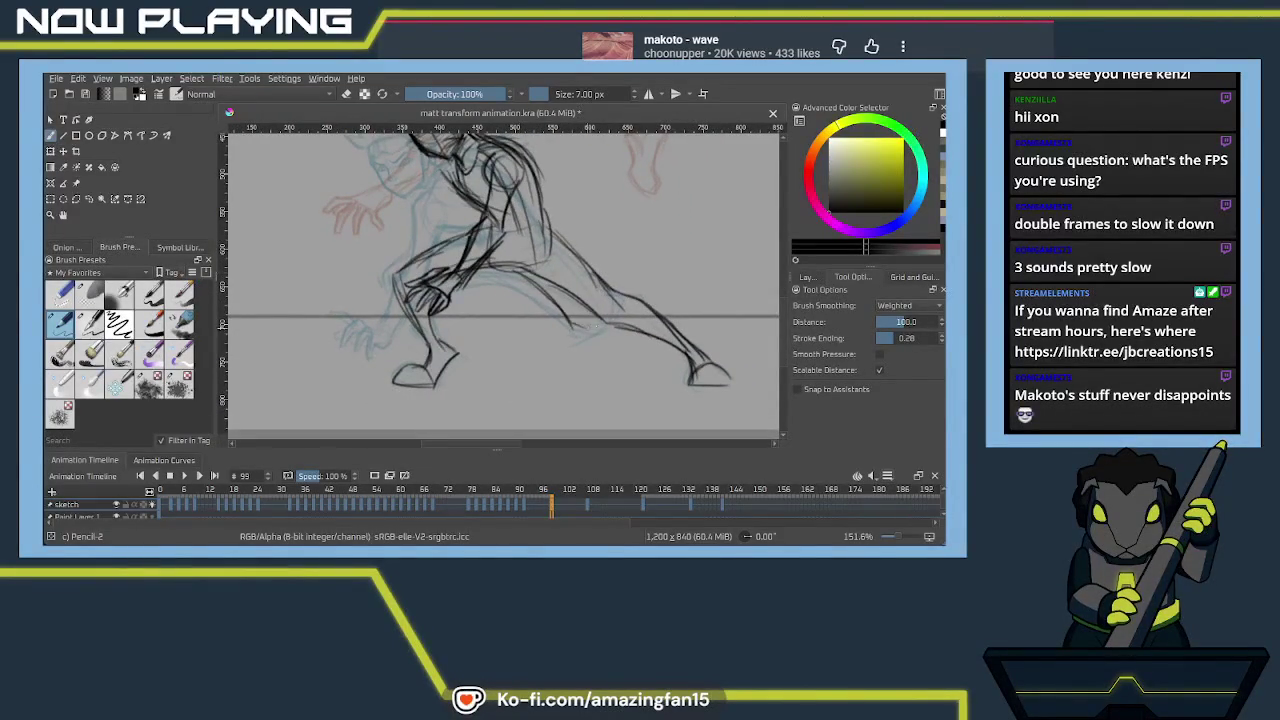
left_click_drag(514, 270, 452, 294)
mouse_move(474, 226)
left_mouse_down()
mouse_move(390, 270)
mouse_move(415, 410)
left_mouse_up()
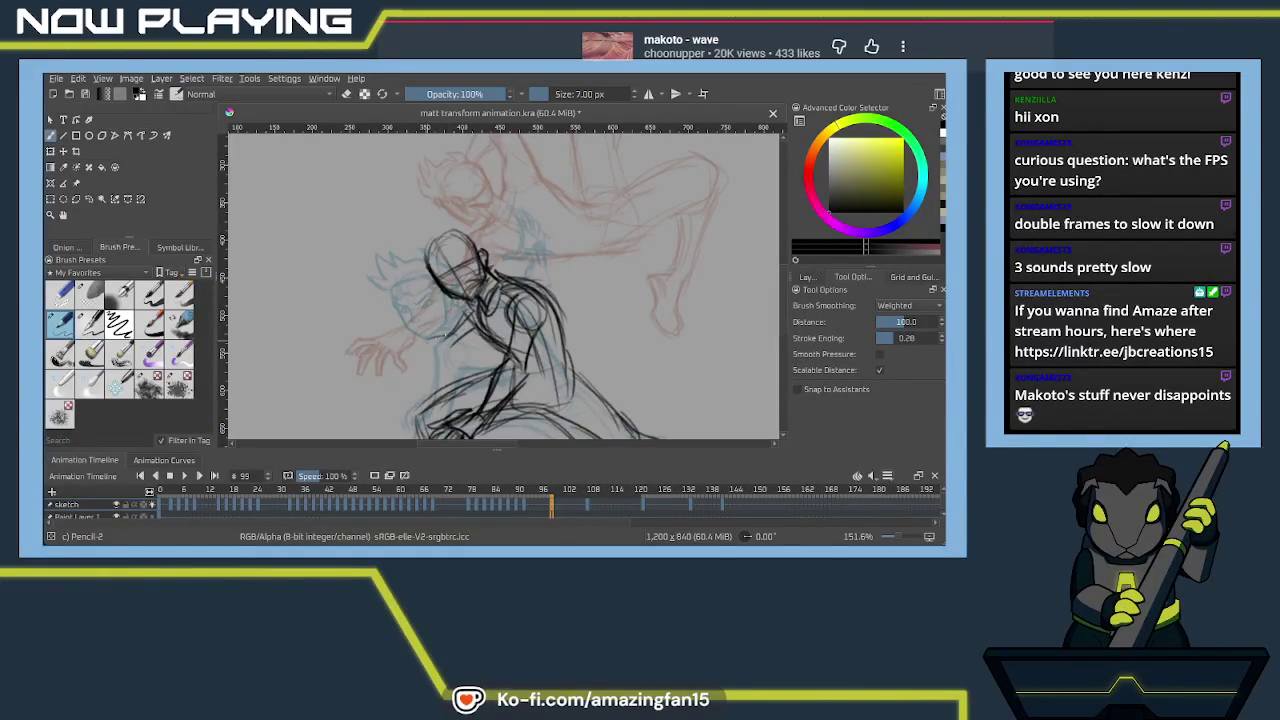
left_click_drag(450, 334, 411, 354)
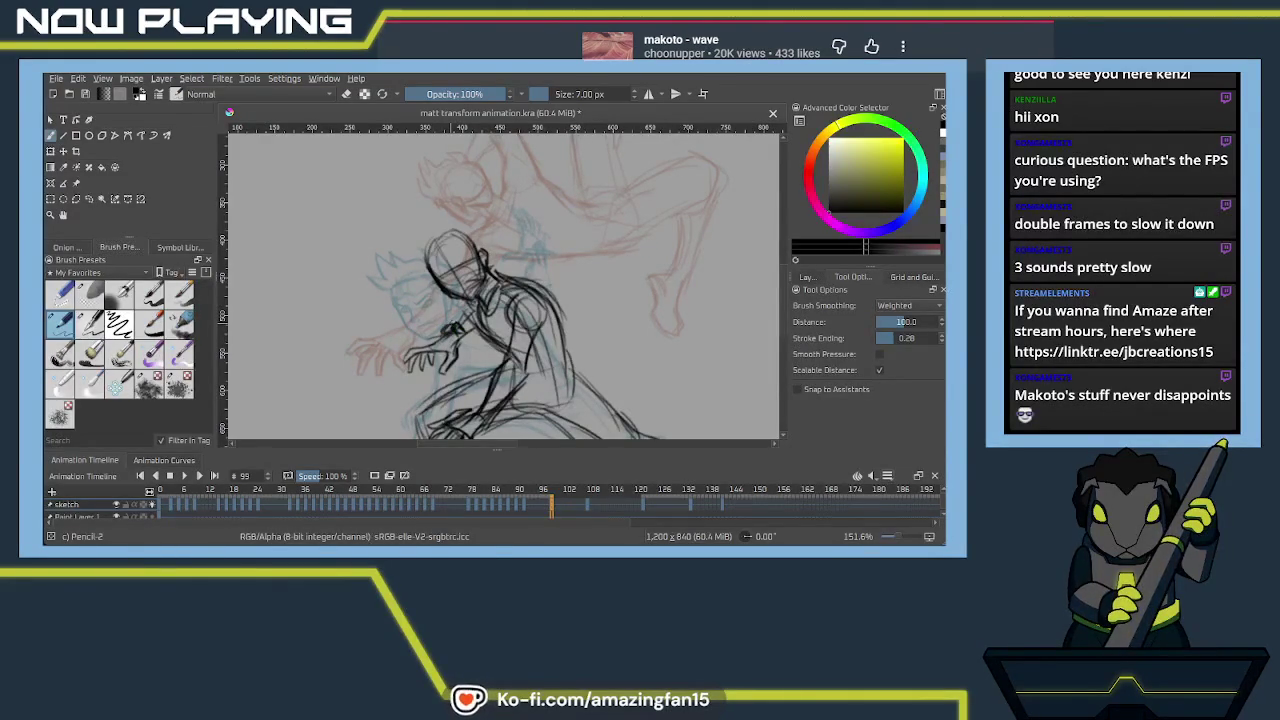
Lightly erase the rough lines on the lower face, chin and neck with the soft eraser
mouse_move(476, 304)
left_mouse_down()
mouse_move(480, 336)
mouse_move(522, 310)
mouse_move(520, 330)
mouse_move(455, 305)
mouse_move(490, 376)
left_mouse_up()
key("e")
mouse_move(425, 320)
left_mouse_down()
mouse_move(490, 382)
mouse_move(452, 380)
mouse_move(515, 280)
left_mouse_up()
mouse_move(540, 345)
left_mouse_down()
mouse_move(500, 262)
mouse_move(530, 347)
left_mouse_up()
key("slash")
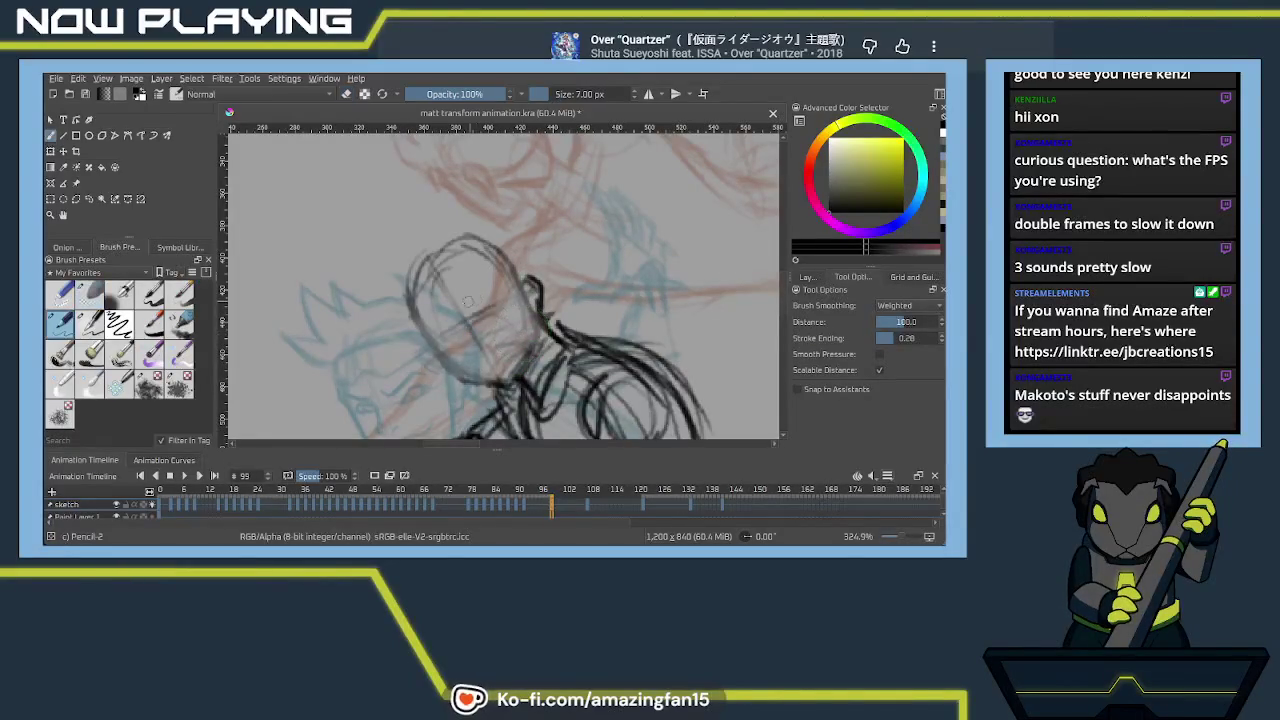
Draw the neck line and both eyes, undoing a stray mouth and chin stroke
mouse_move(461, 278)
left_mouse_down()
mouse_move(472, 330)
mouse_move(527, 340)
mouse_move(550, 288)
left_mouse_up()
left_click_drag(524, 338, 554, 298)
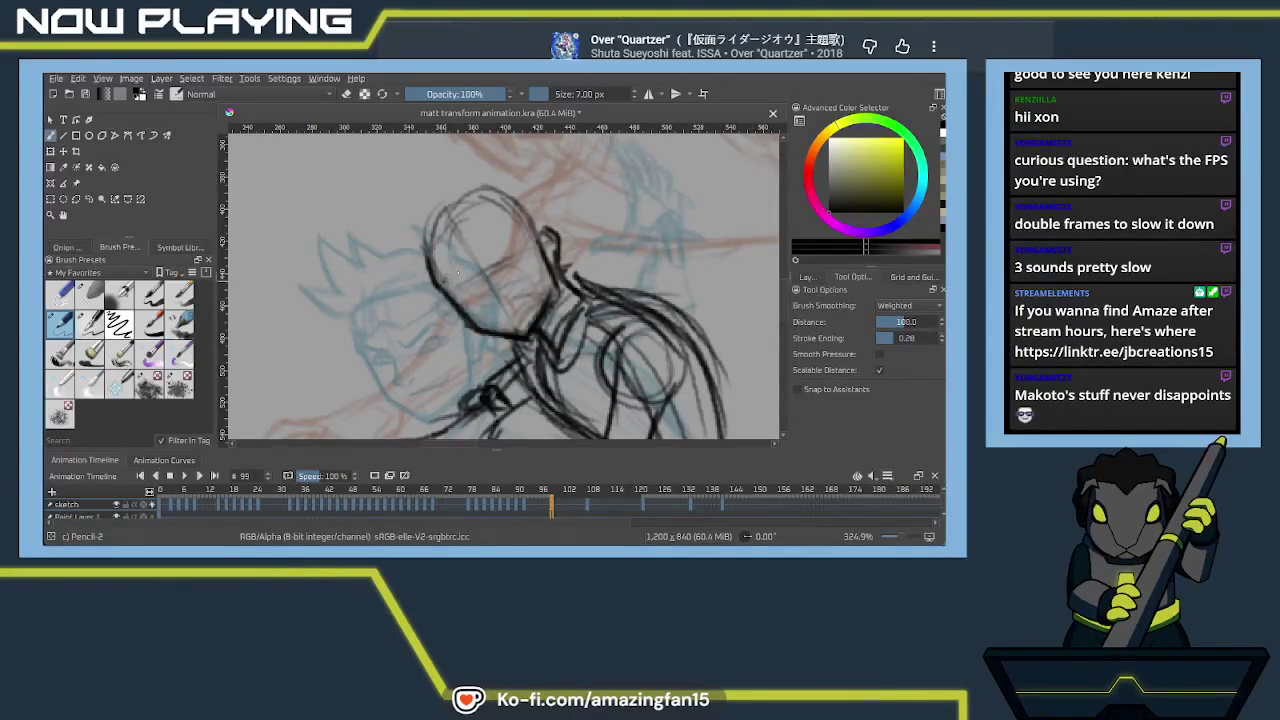
left_click_drag(446, 282, 466, 275)
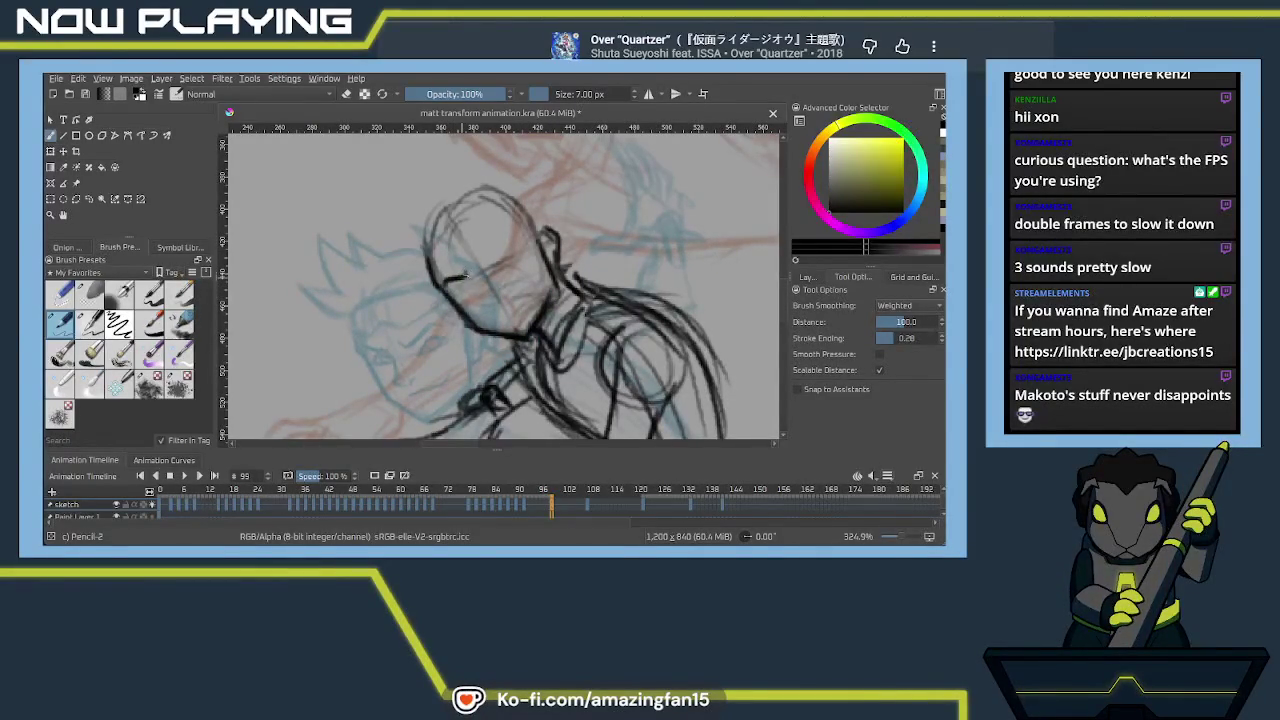
left_click_drag(507, 245, 498, 262)
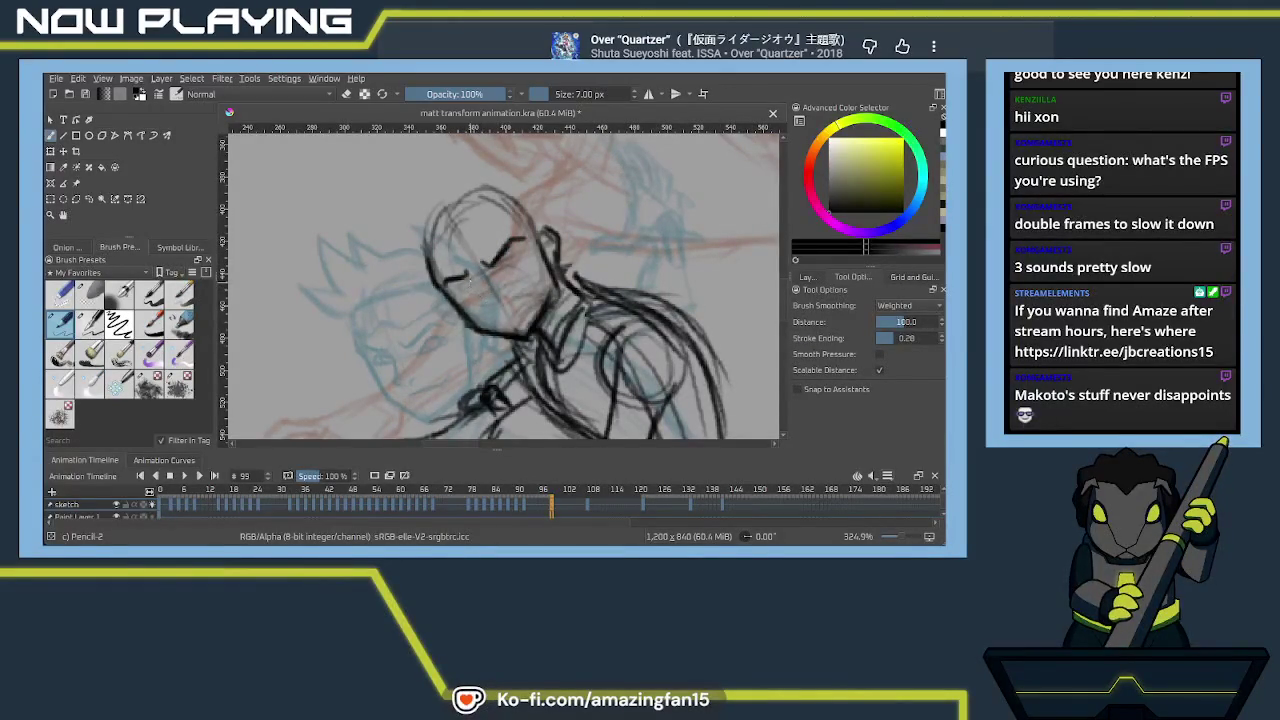
left_click_drag(469, 280, 398, 242)
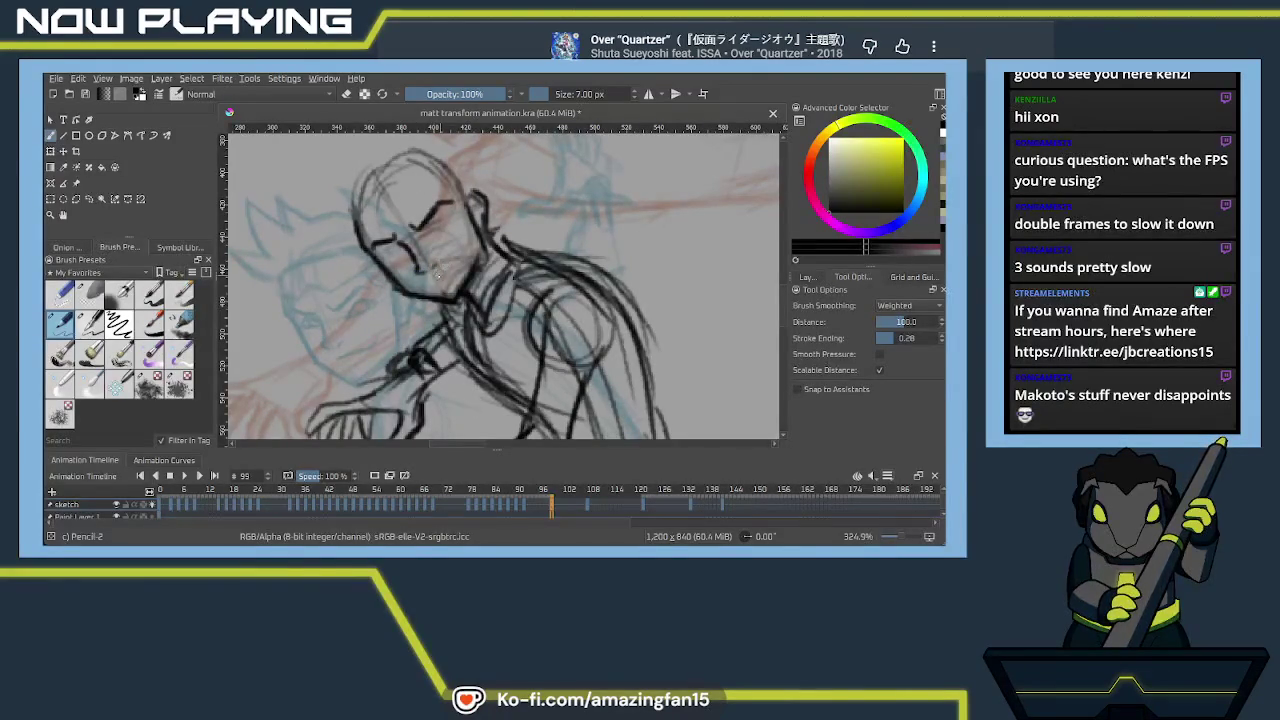
left_click_drag(434, 282, 464, 252)
key("ctrl+z")
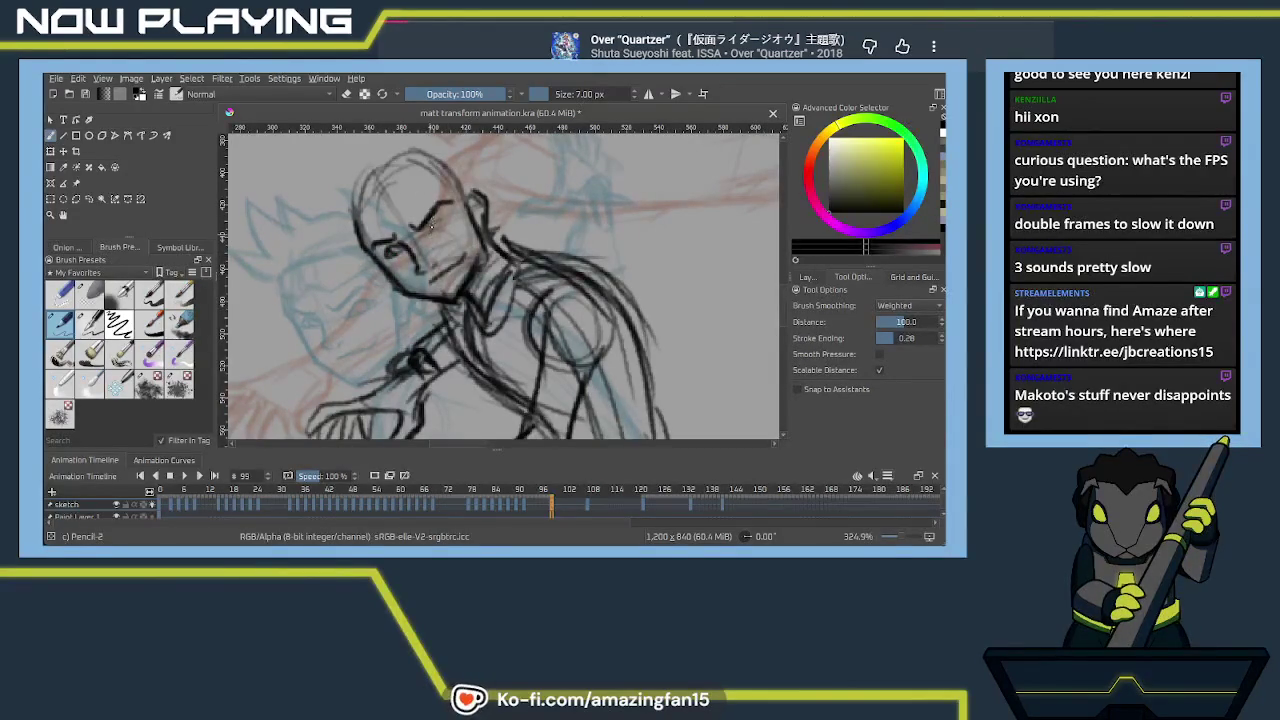
Add an eye stroke, refine the face outline and draw the hairline
left_click_drag(428, 236, 436, 214)
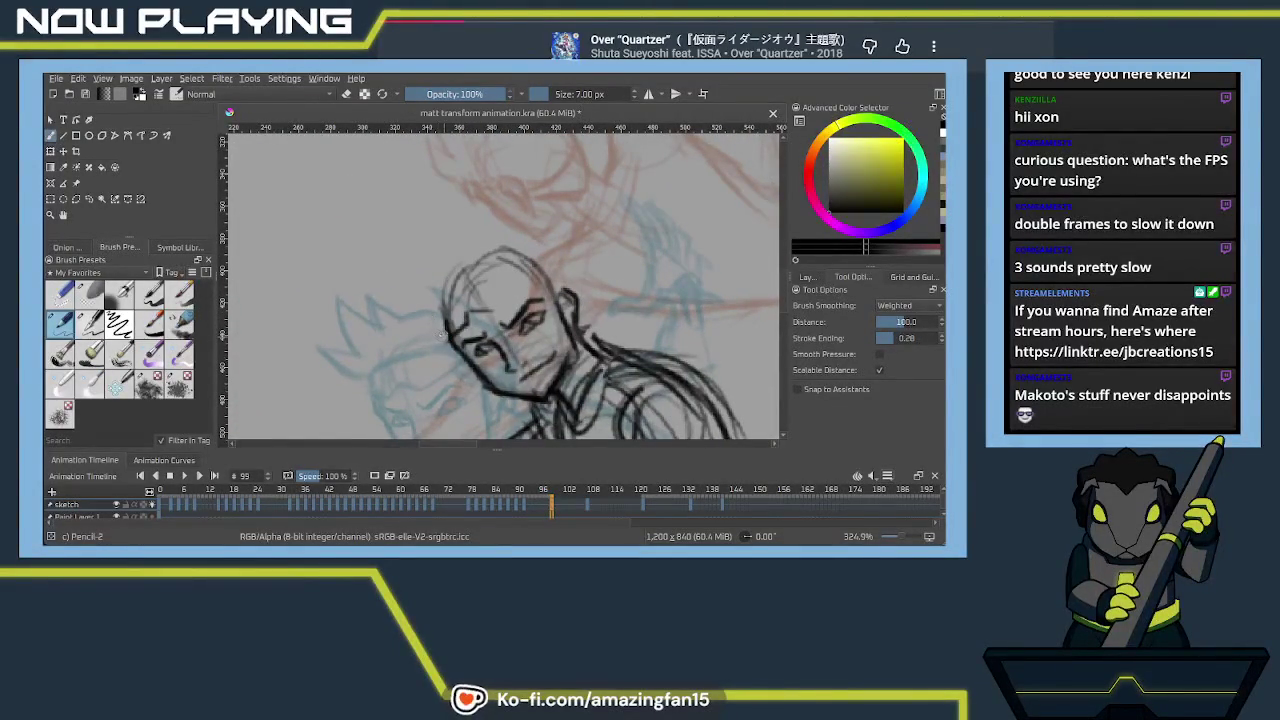
mouse_move(431, 321)
left_mouse_down()
mouse_move(437, 331)
mouse_move(462, 282)
mouse_move(510, 267)
left_mouse_up()
mouse_move(449, 301)
left_mouse_down()
mouse_move(514, 268)
mouse_move(494, 302)
mouse_move(530, 282)
mouse_move(512, 294)
mouse_move(557, 292)
left_mouse_up()
left_click_drag(515, 238, 541, 272)
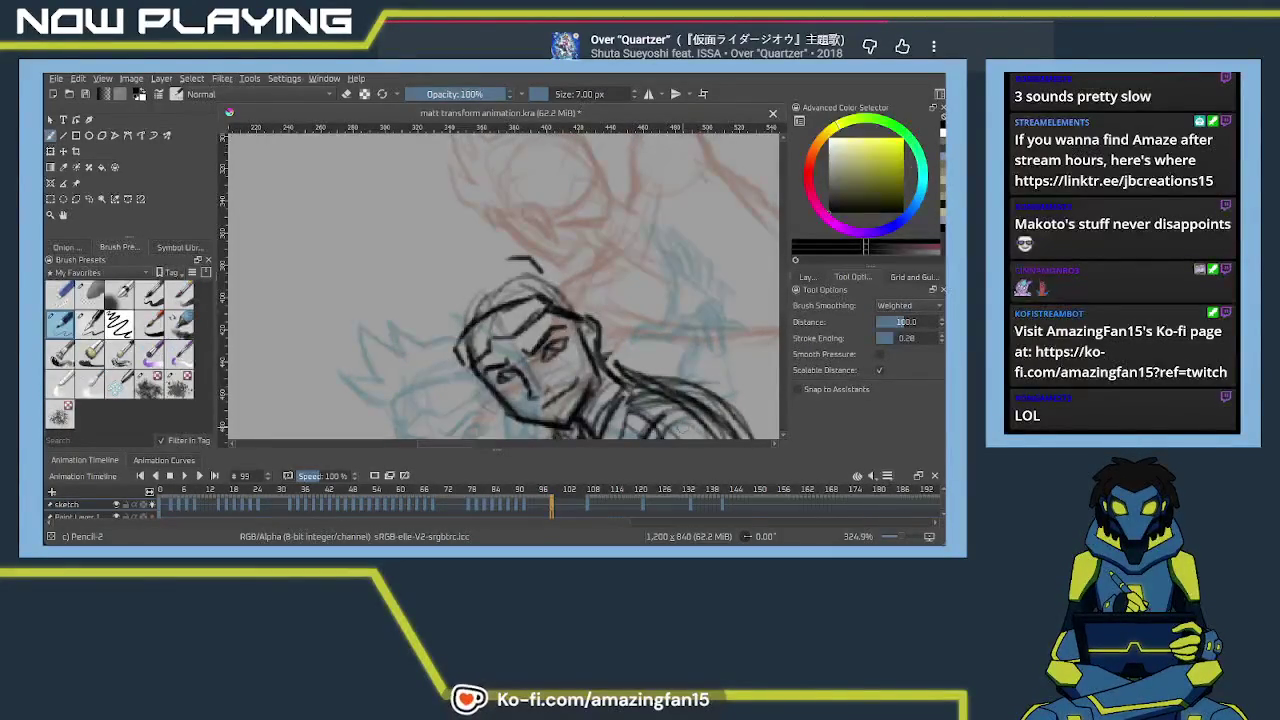
Pan the view up to the top of the fighter's hair
mouse_move(576, 282)
left_mouse_down()
mouse_move(531, 287)
mouse_move(446, 266)
mouse_move(417, 295)
mouse_move(380, 283)
mouse_move(356, 312)
mouse_move(402, 341)
mouse_move(360, 348)
mouse_move(422, 355)
left_mouse_up()
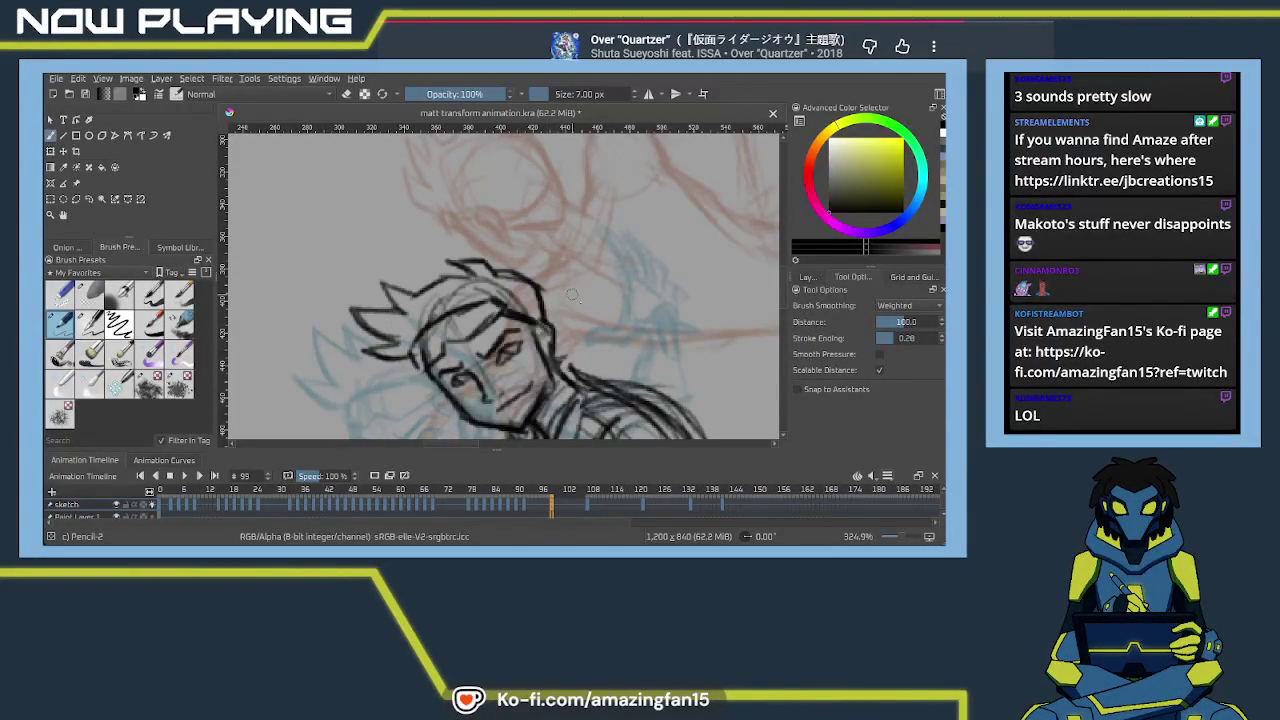
Centre the figure, move to the next frame and clear its dark lines
scroll(572, 291, "down", 2)
scroll(572, 300, "down", 2)
scroll(572, 310, "down", 2)
scroll(572, 320, "down", 2)
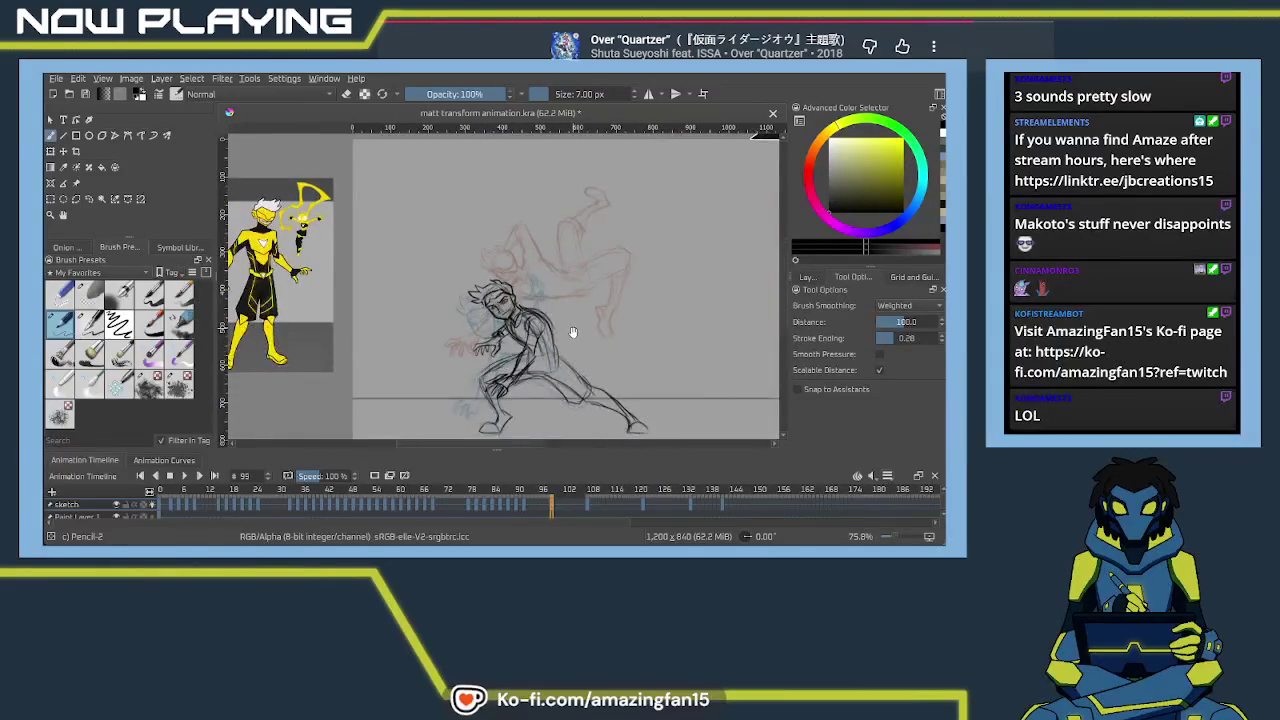
left_click_drag(572, 328, 498, 343)
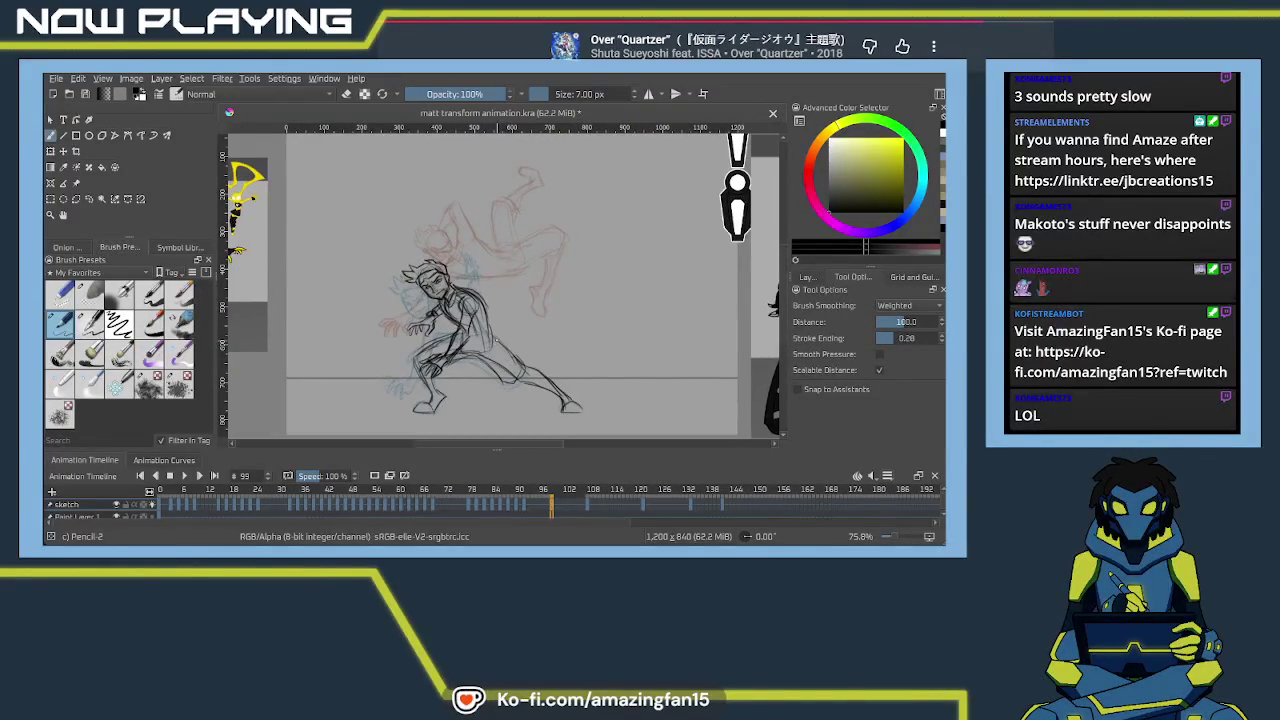
left_click_drag(561, 512, 566, 512)
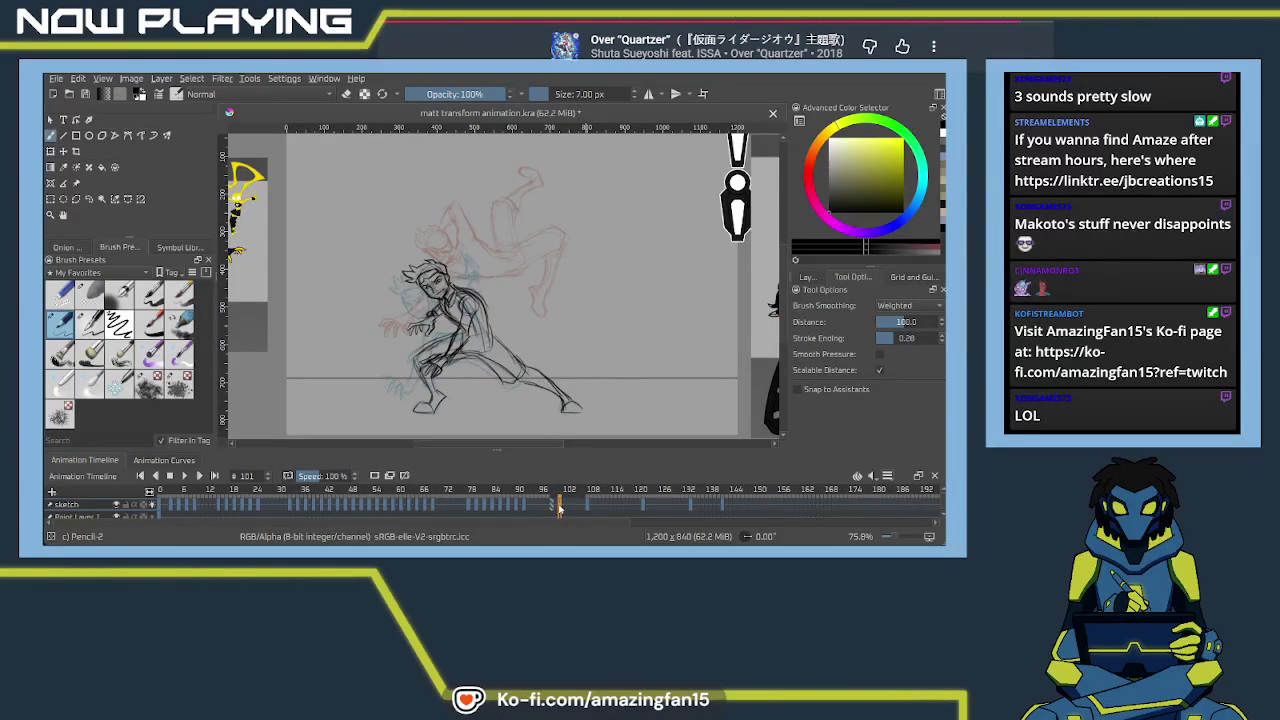
key("Delete")
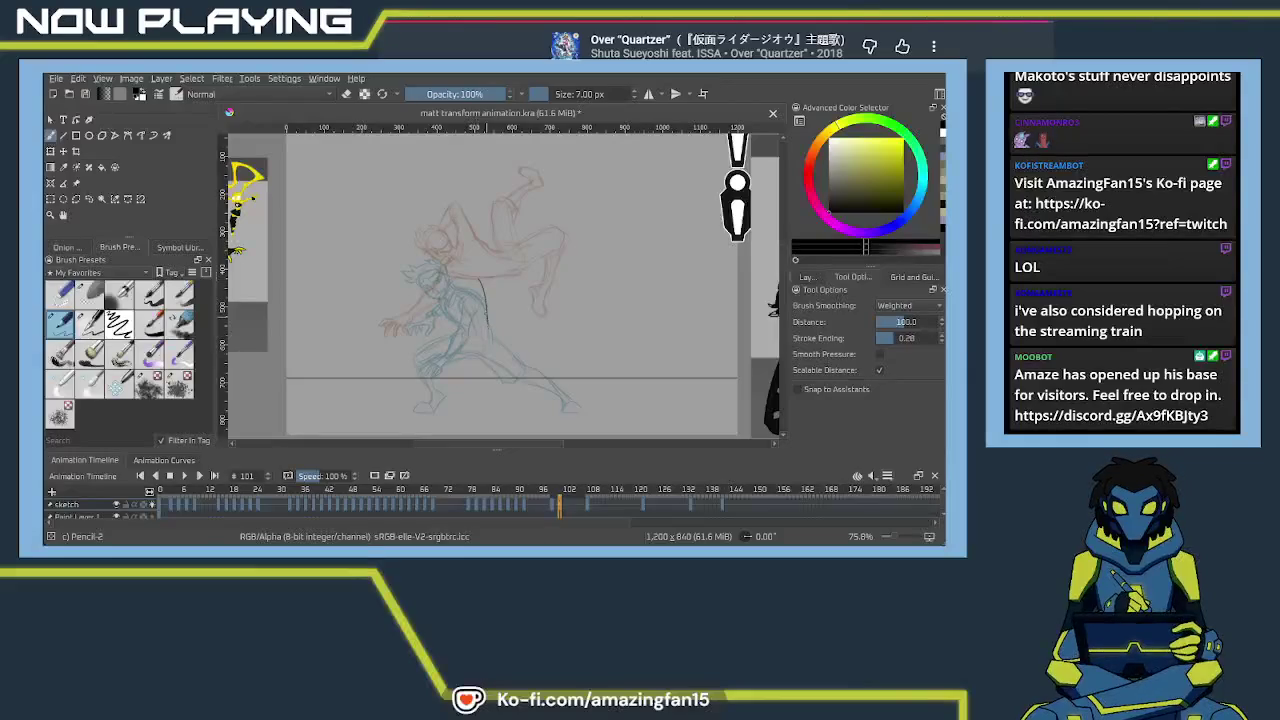
Ink the shoulder, torso and back contour on frame 101, undoing the leg strokes
left_click_drag(430, 265, 475, 281)
left_click_drag(471, 276, 481, 320)
left_click_drag(487, 268, 460, 283)
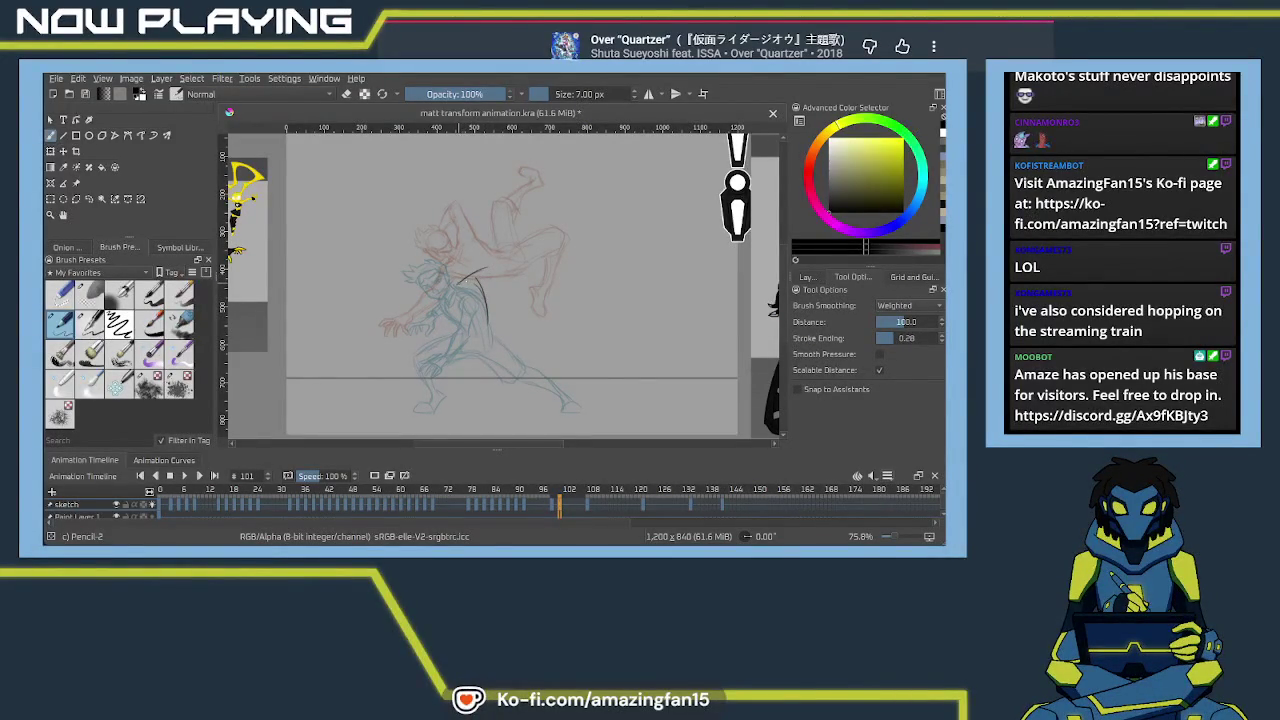
left_click_drag(494, 274, 457, 283)
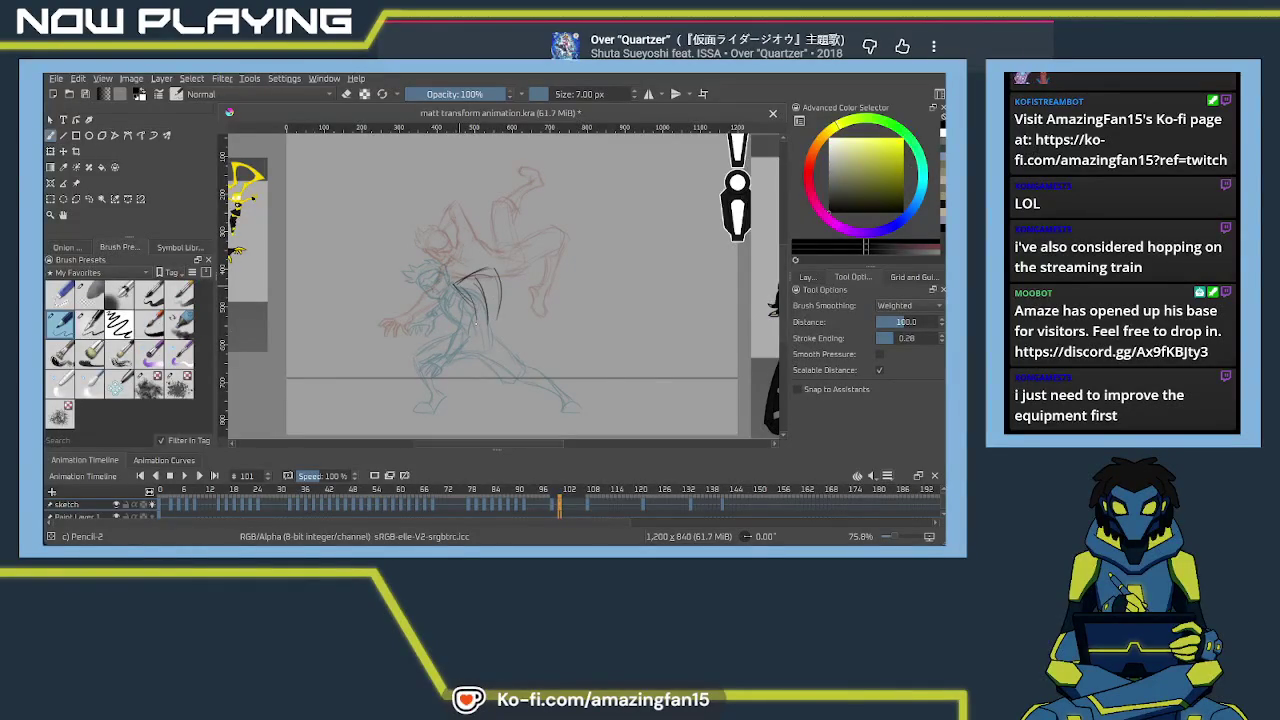
mouse_move(477, 298)
left_mouse_down()
mouse_move(471, 331)
mouse_move(497, 334)
mouse_move(474, 334)
left_mouse_up()
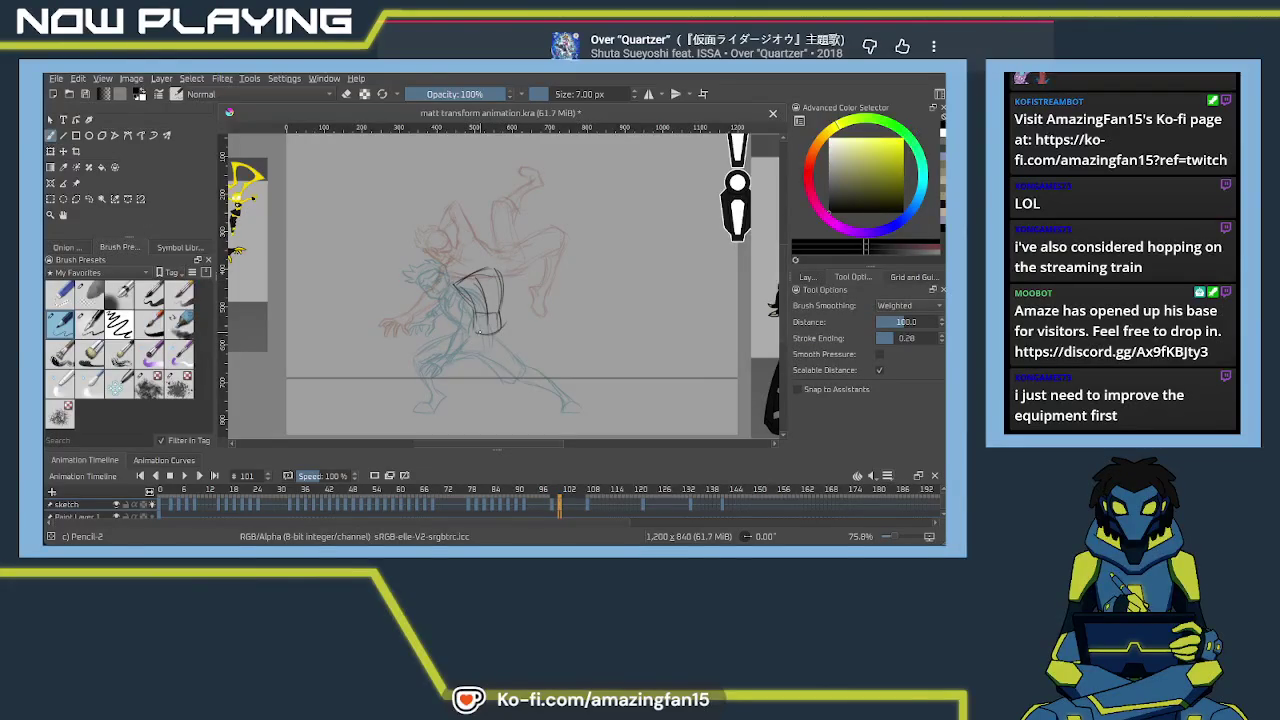
left_click_drag(502, 312, 520, 360)
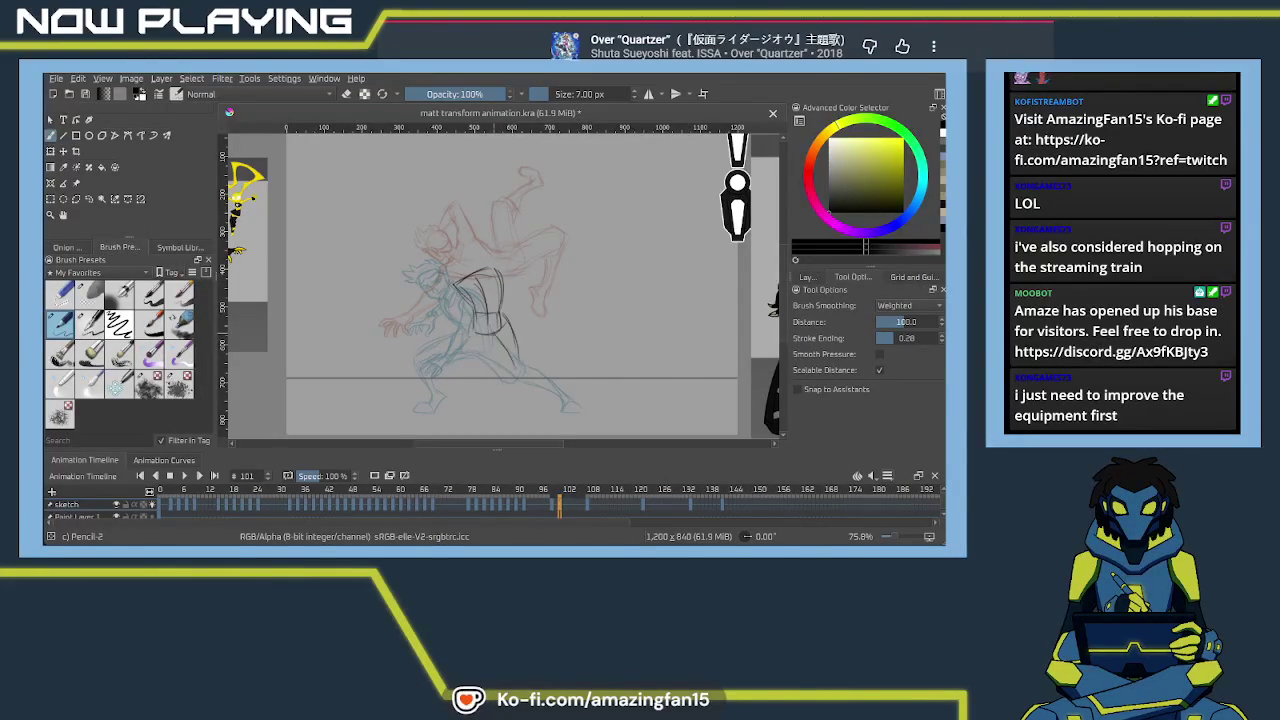
mouse_move(520, 356)
left_mouse_down()
mouse_move(554, 390)
mouse_move(516, 372)
mouse_move(544, 384)
left_mouse_up()
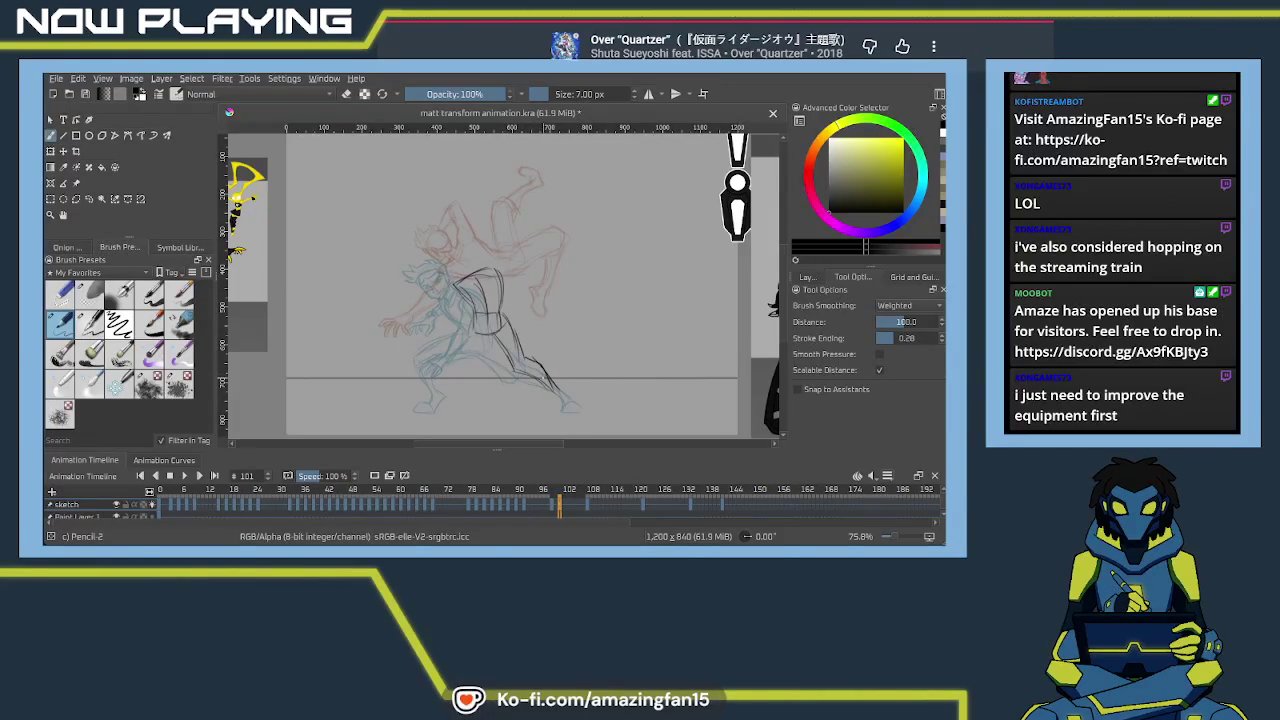
key("ctrl+z")
key("ctrl+z")
key("ctrl+z")
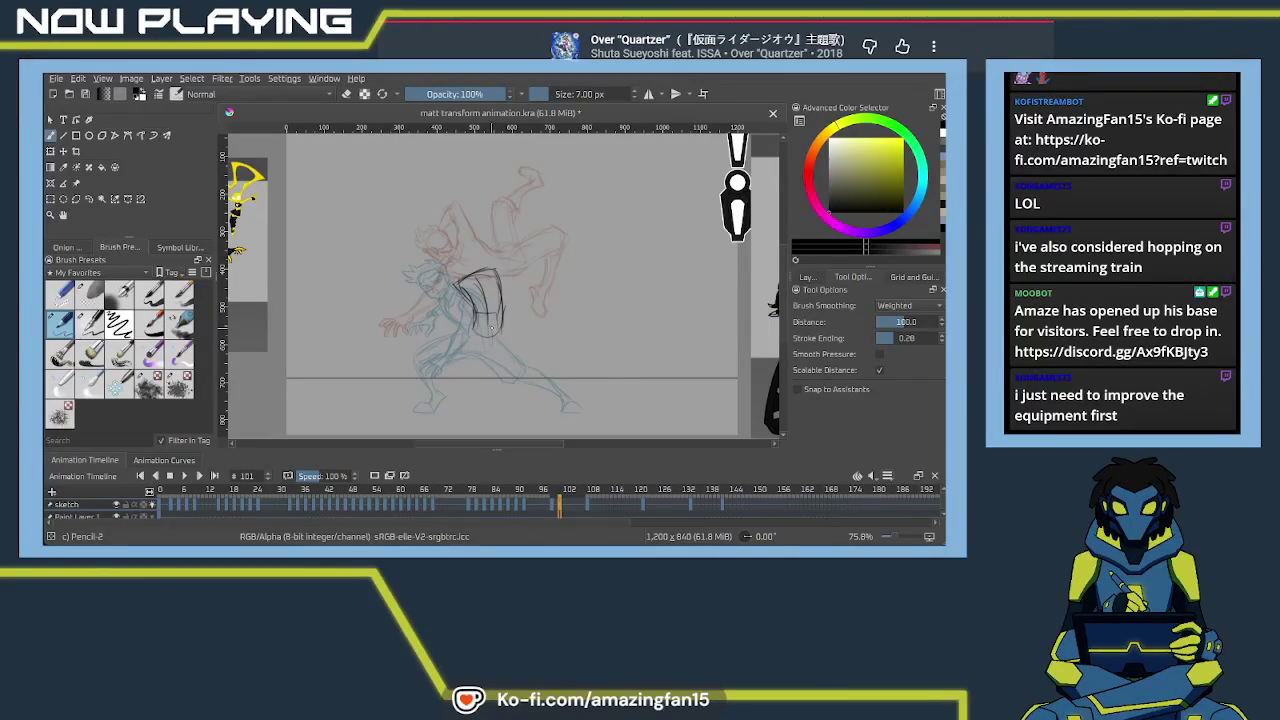
left_click_drag(491, 327, 502, 263)
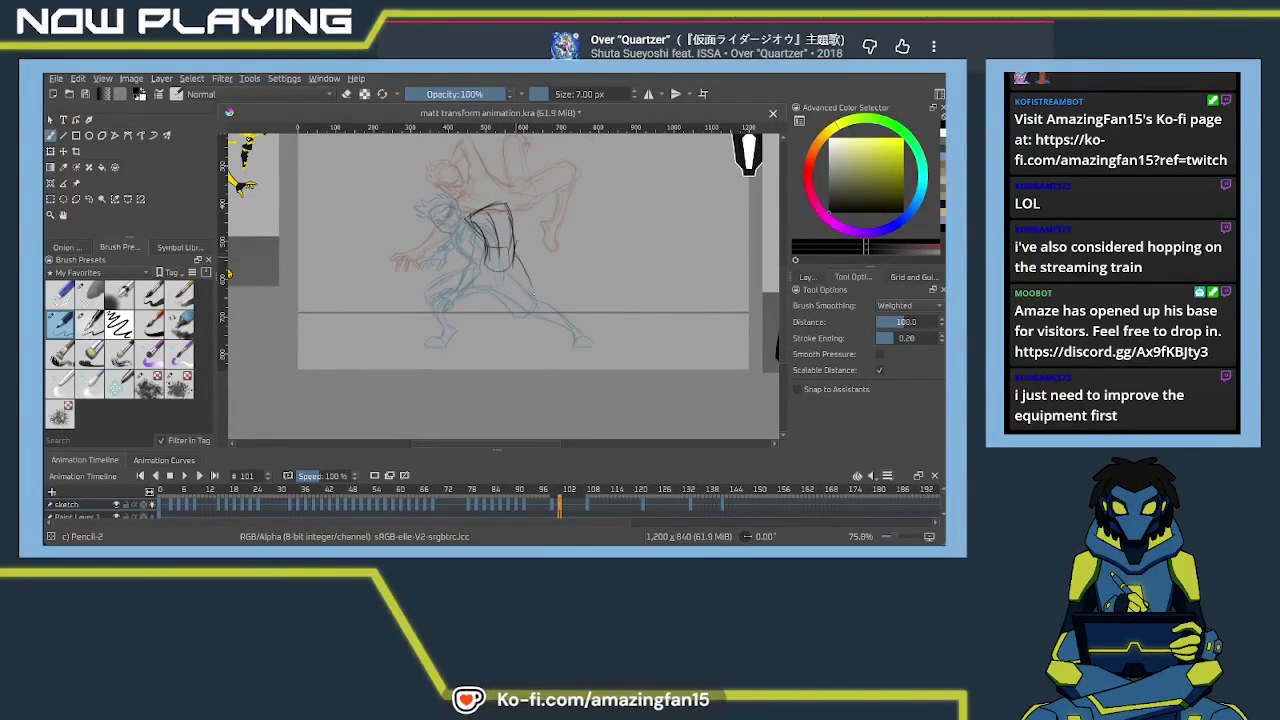
Ink both legs down to the feet, including the bottom of the left foot
mouse_move(514, 284)
left_mouse_down()
mouse_move(530, 308)
mouse_move(558, 304)
mouse_move(566, 318)
left_mouse_up()
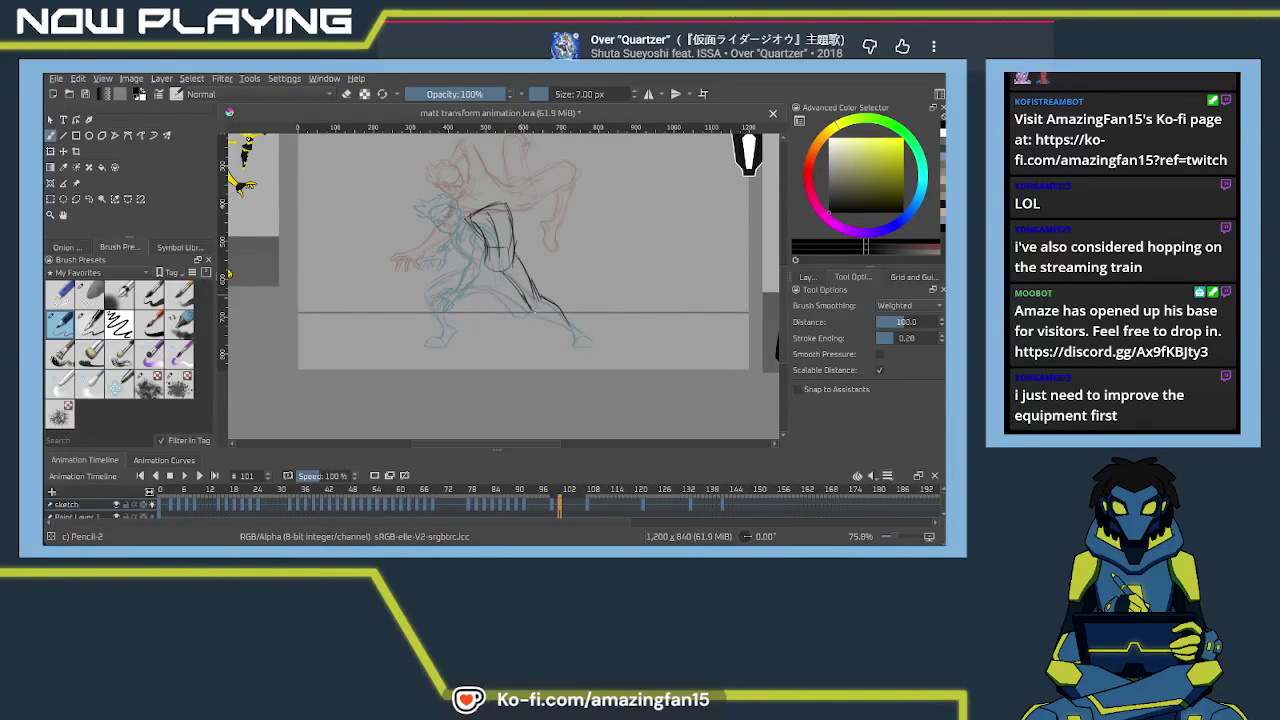
mouse_move(538, 312)
left_mouse_down()
mouse_move(574, 322)
mouse_move(575, 343)
left_mouse_up()
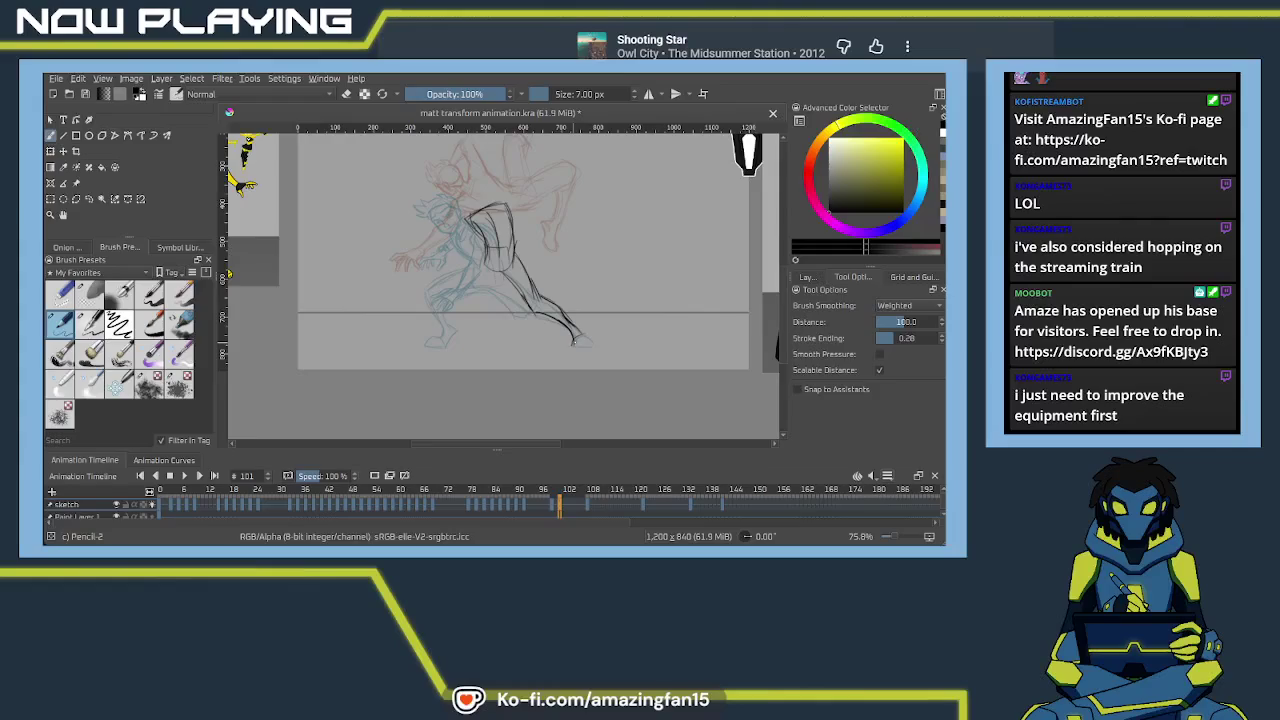
left_click_drag(490, 272, 514, 282)
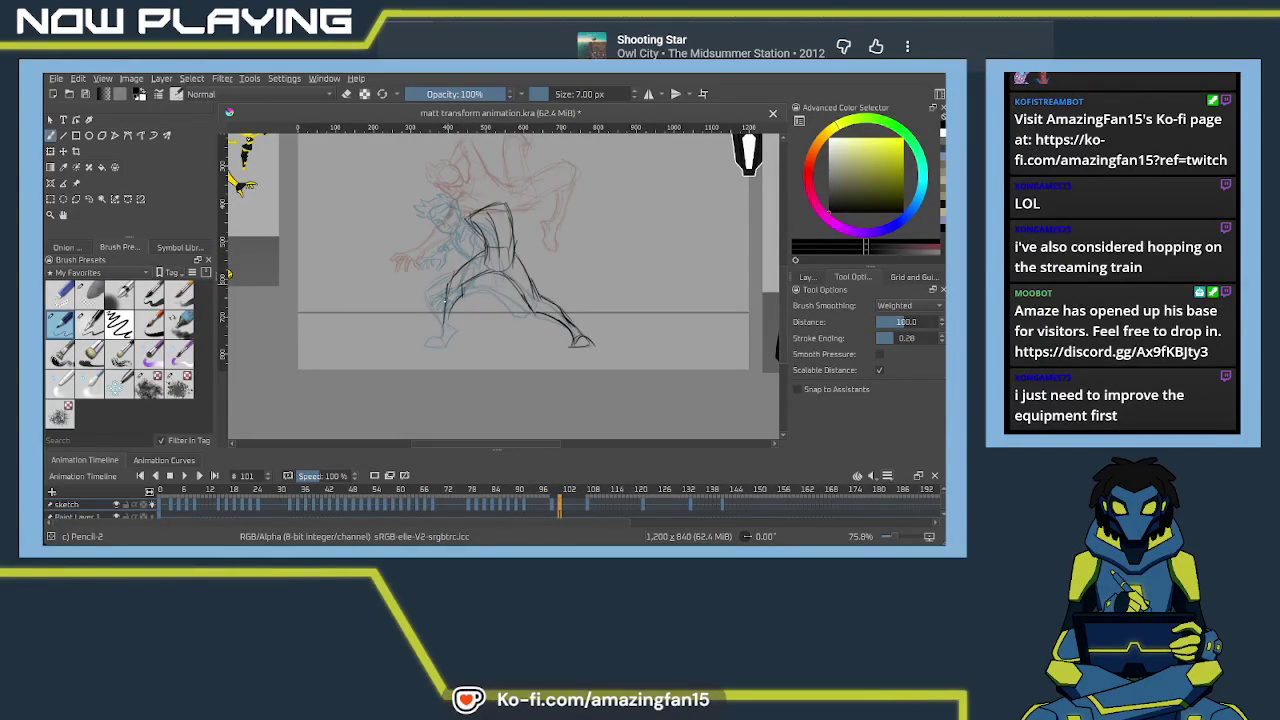
left_click_drag(446, 286, 452, 328)
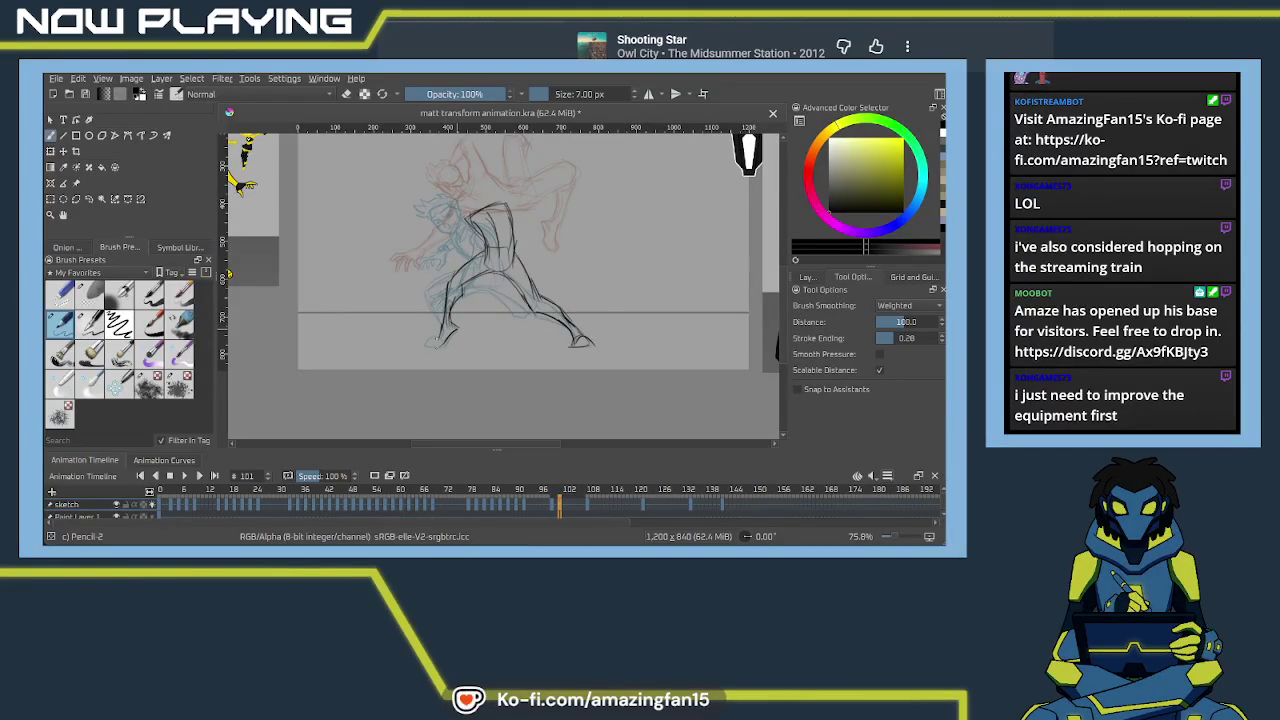
left_click_drag(426, 346, 448, 345)
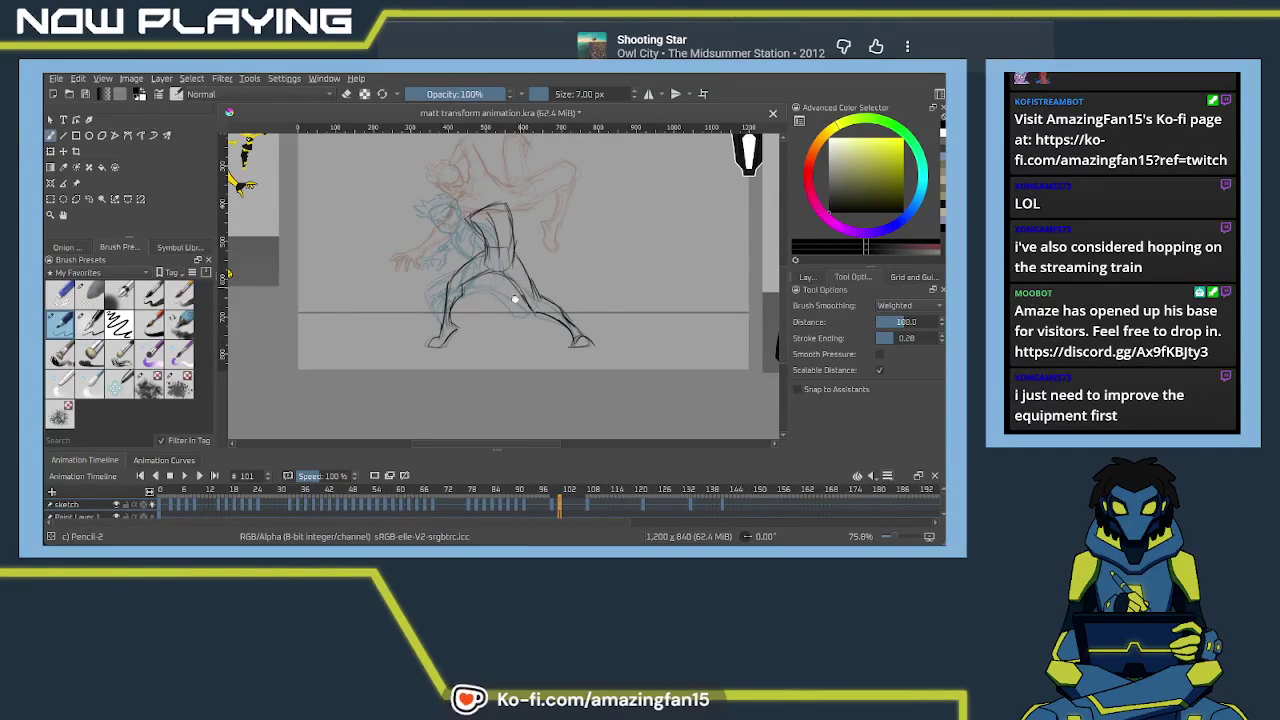
Zoom to about 123% on the upper body and add lines at the top of the torso
left_click_drag(515, 298, 485, 340)
mouse_move(560, 312)
left_mouse_down()
mouse_move(543, 270)
mouse_move(527, 333)
left_mouse_up()
mouse_move(476, 270)
left_mouse_down()
mouse_move(536, 252)
mouse_move(532, 276)
mouse_move(570, 250)
left_mouse_up()
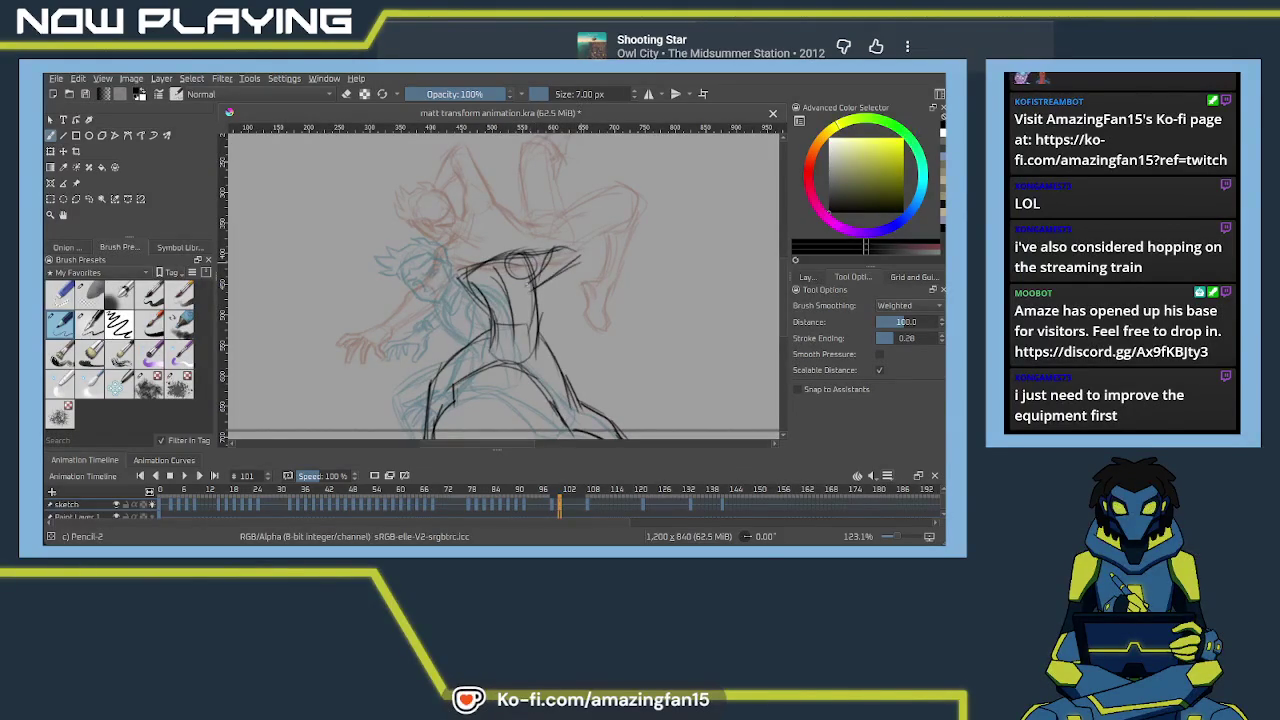
Add chest and shoulder detail strokes, then pan to the head and arm area
mouse_move(572, 264)
left_mouse_down()
mouse_move(532, 292)
mouse_move(500, 288)
mouse_move(534, 308)
mouse_move(510, 302)
left_mouse_up()
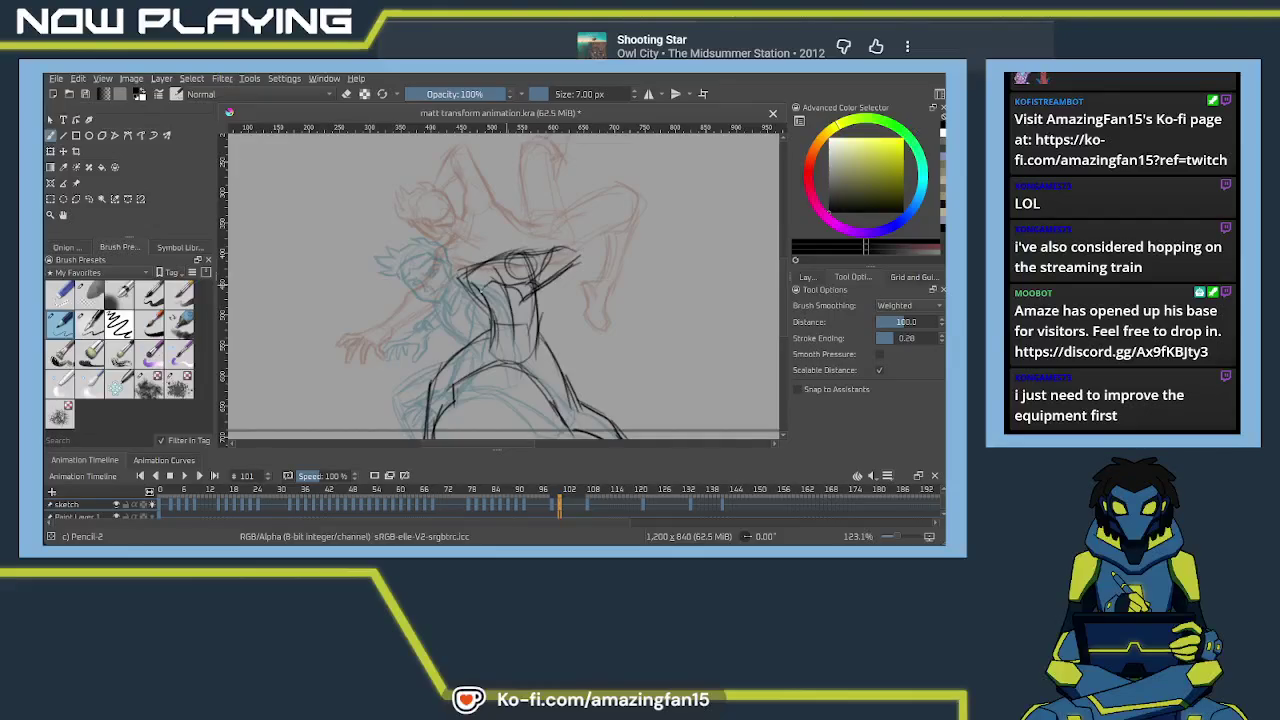
mouse_move(508, 289)
left_mouse_down()
mouse_move(487, 305)
mouse_move(507, 303)
left_mouse_up()
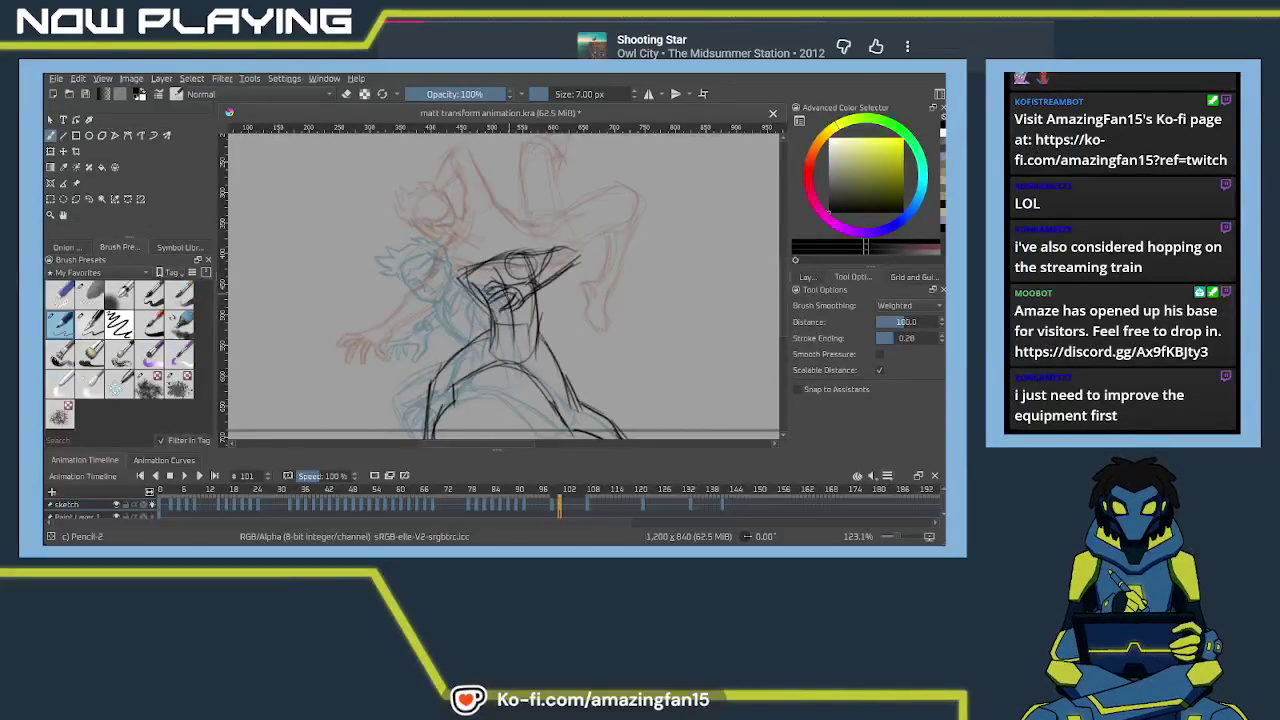
left_click_drag(490, 272, 520, 262)
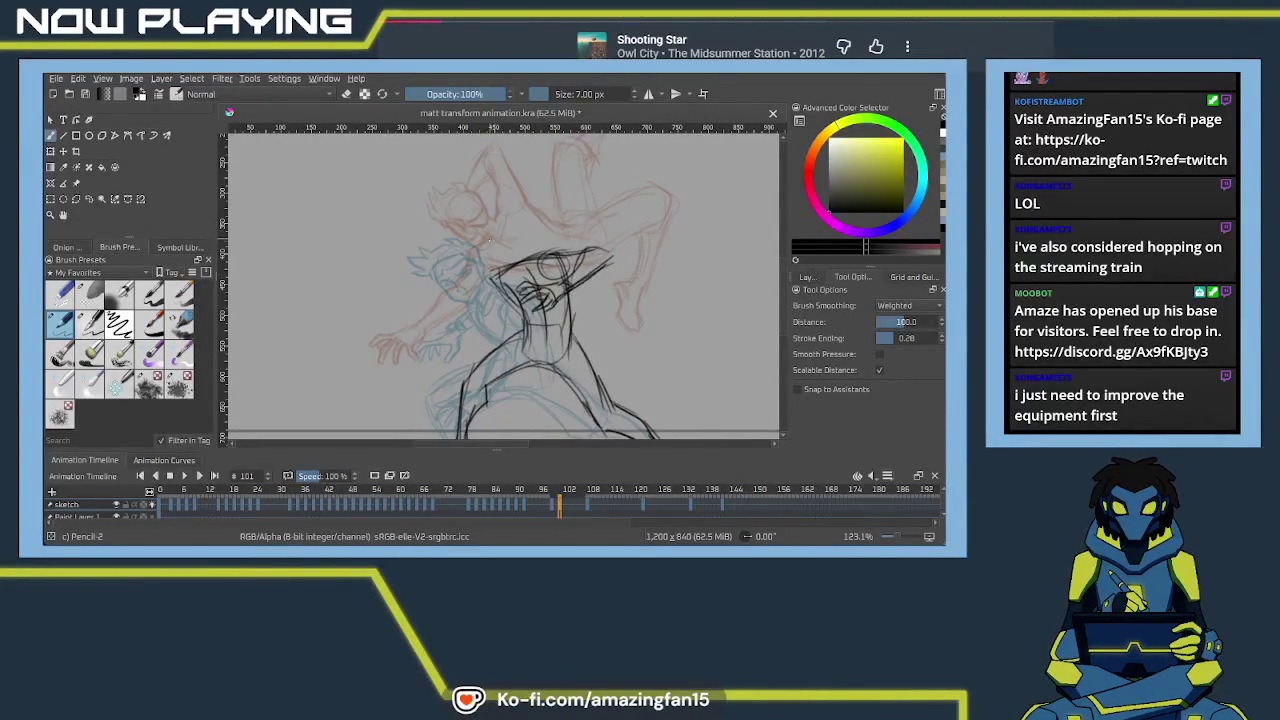
mouse_move(488, 239)
left_mouse_down()
mouse_move(505, 290)
mouse_move(380, 288)
left_mouse_up()
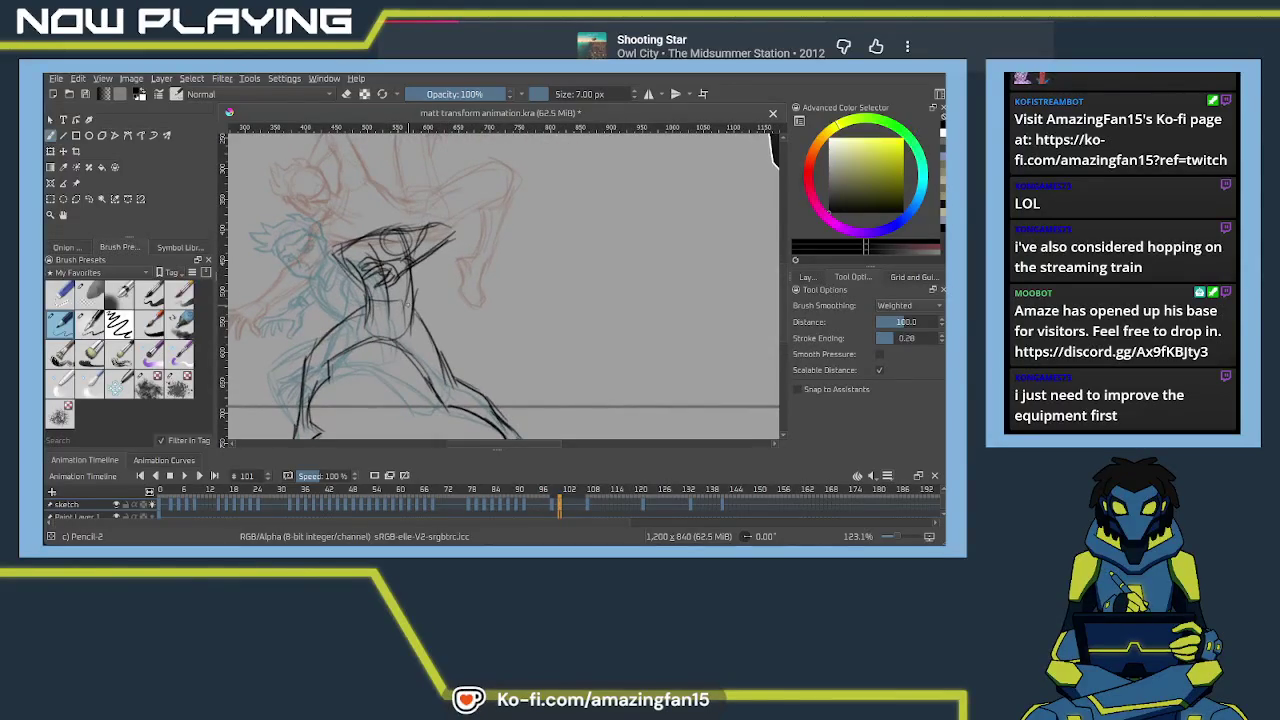
mouse_move(449, 309)
left_mouse_down()
mouse_move(497, 325)
mouse_move(419, 318)
mouse_move(441, 364)
left_mouse_up()
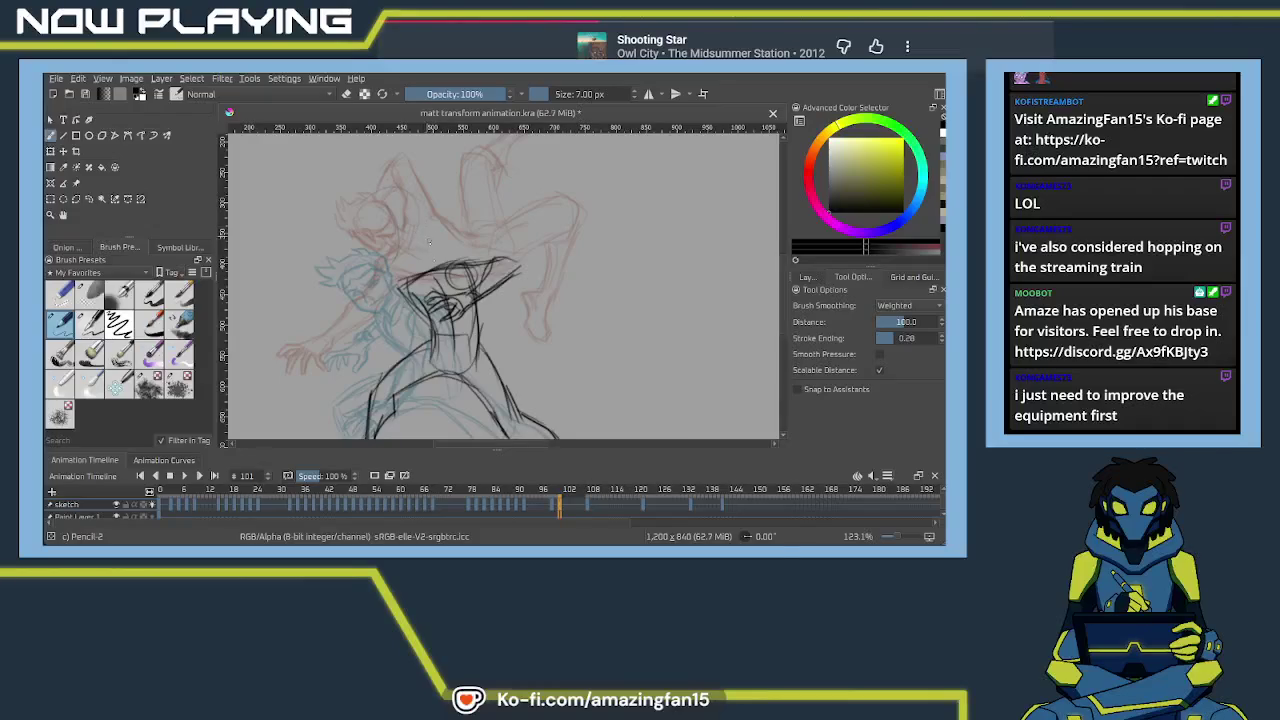
Outline the fighter's head, add a chest mark and ink the extended arm
mouse_move(390, 234)
left_mouse_down()
mouse_move(406, 262)
mouse_move(397, 225)
left_mouse_up()
mouse_move(390, 245)
left_mouse_down()
mouse_move(428, 261)
mouse_move(419, 222)
mouse_move(403, 220)
mouse_move(438, 255)
left_mouse_up()
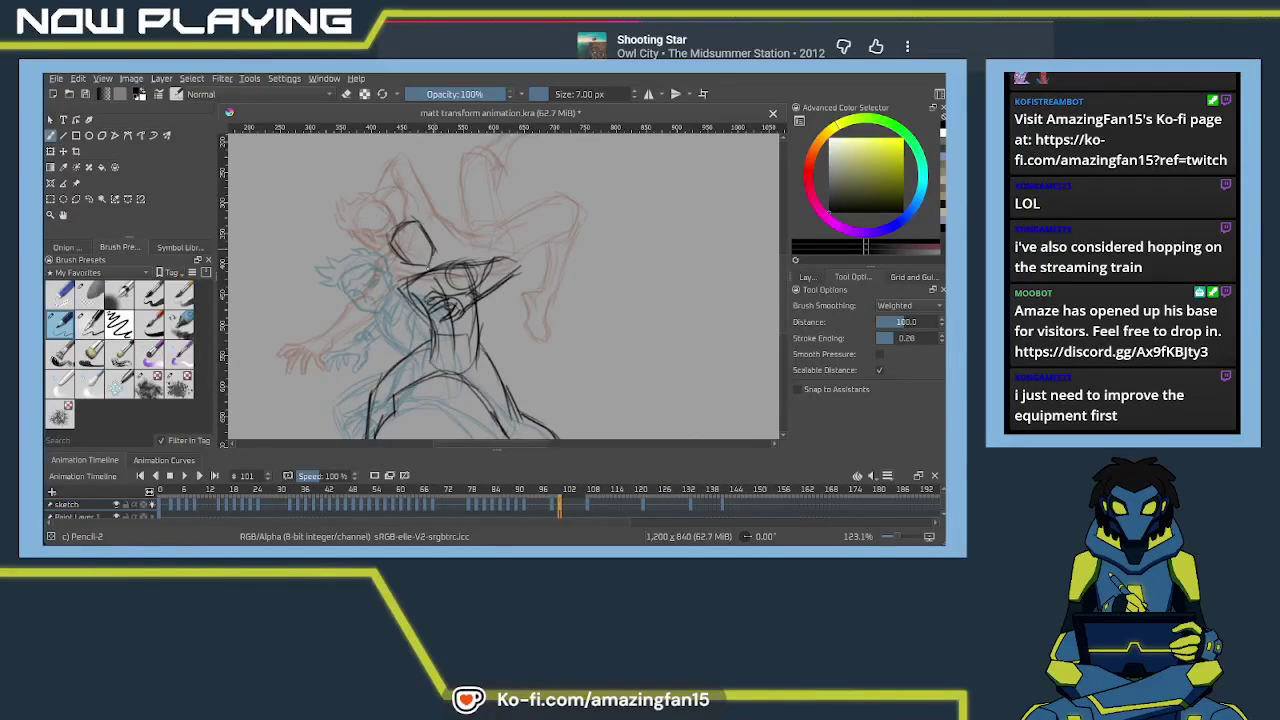
left_click_drag(424, 281, 412, 266)
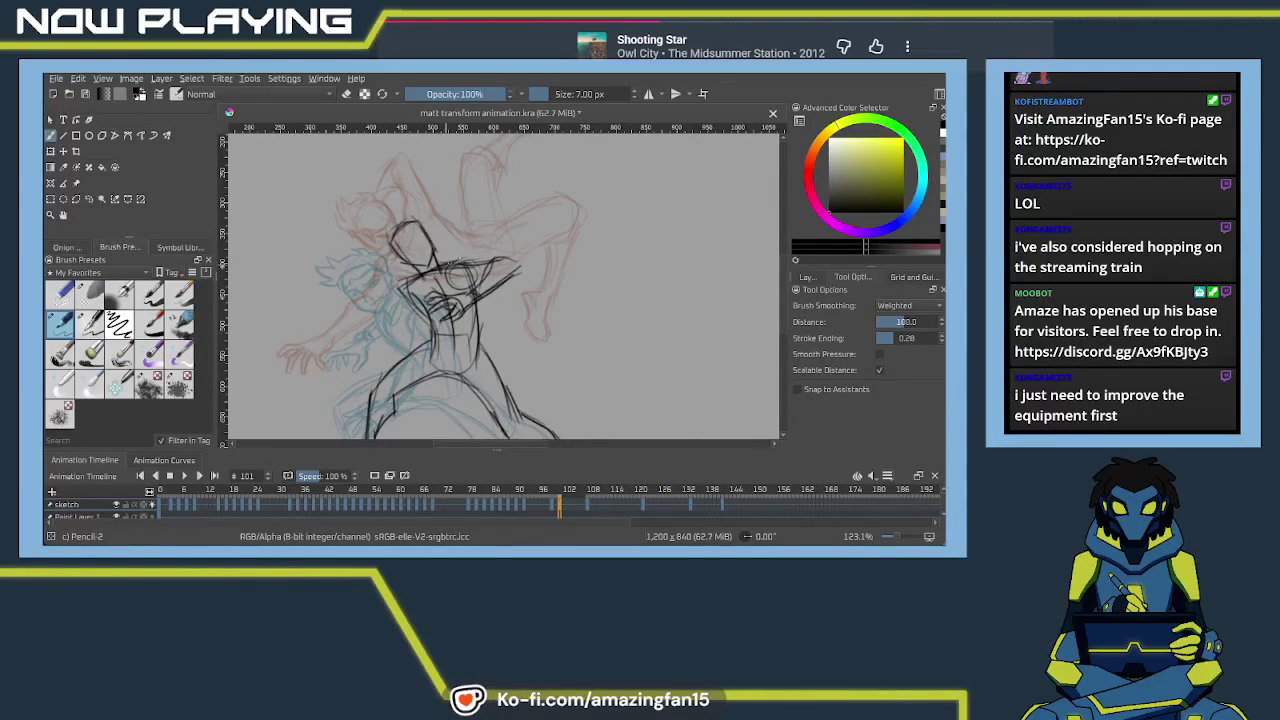
mouse_move(508, 255)
left_mouse_down()
mouse_move(478, 262)
mouse_move(517, 268)
mouse_move(520, 284)
mouse_move(488, 290)
mouse_move(511, 254)
left_mouse_up()
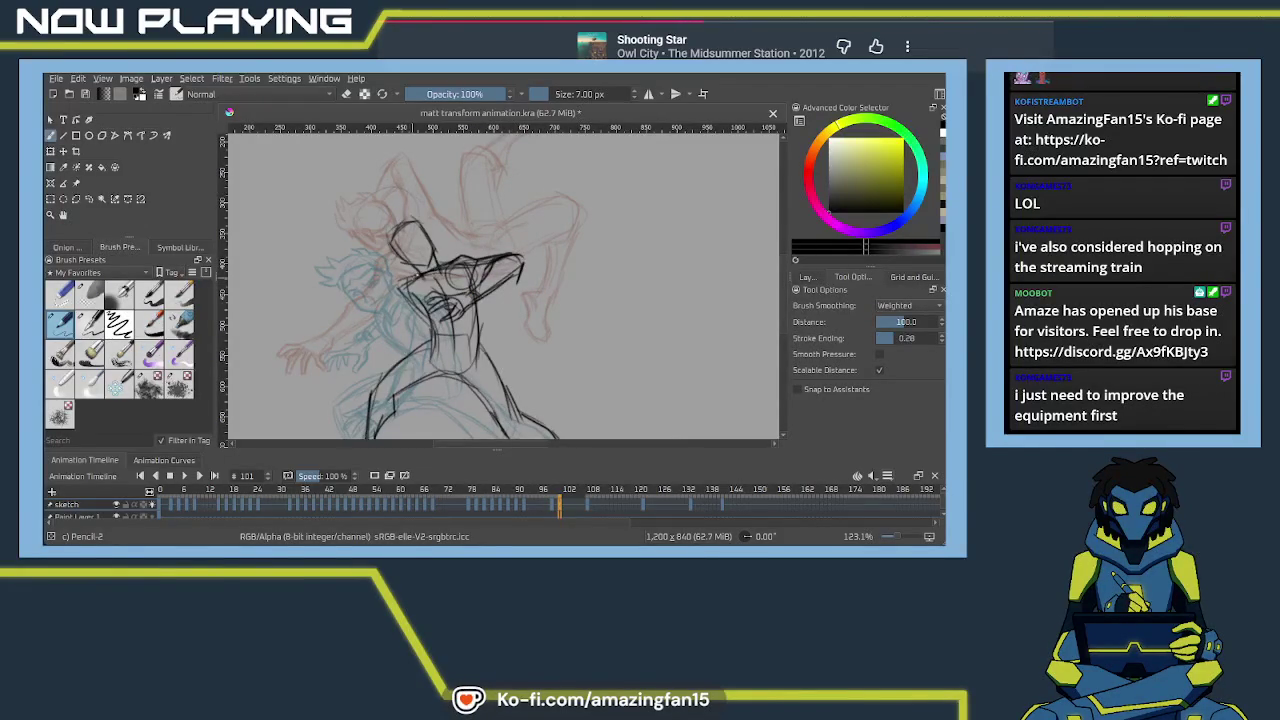
mouse_move(413, 276)
left_mouse_down()
mouse_move(444, 256)
mouse_move(414, 279)
left_mouse_up()
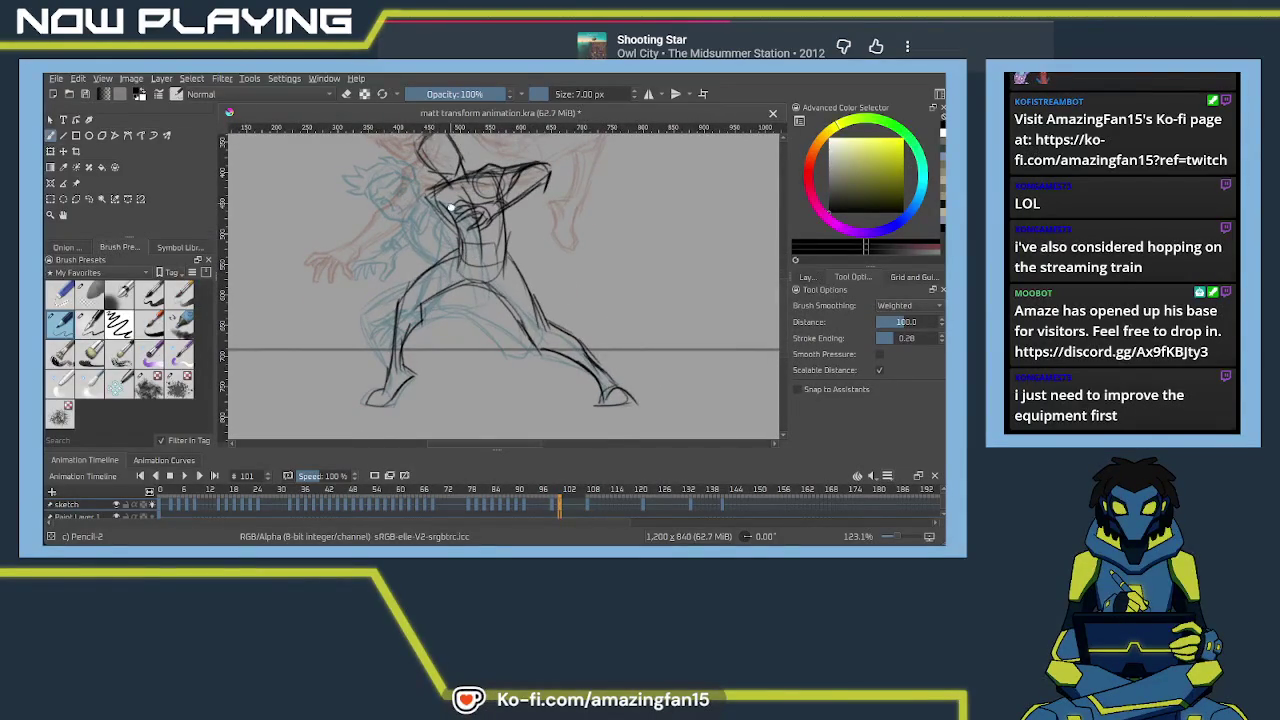
left_click_drag(451, 207, 449, 261)
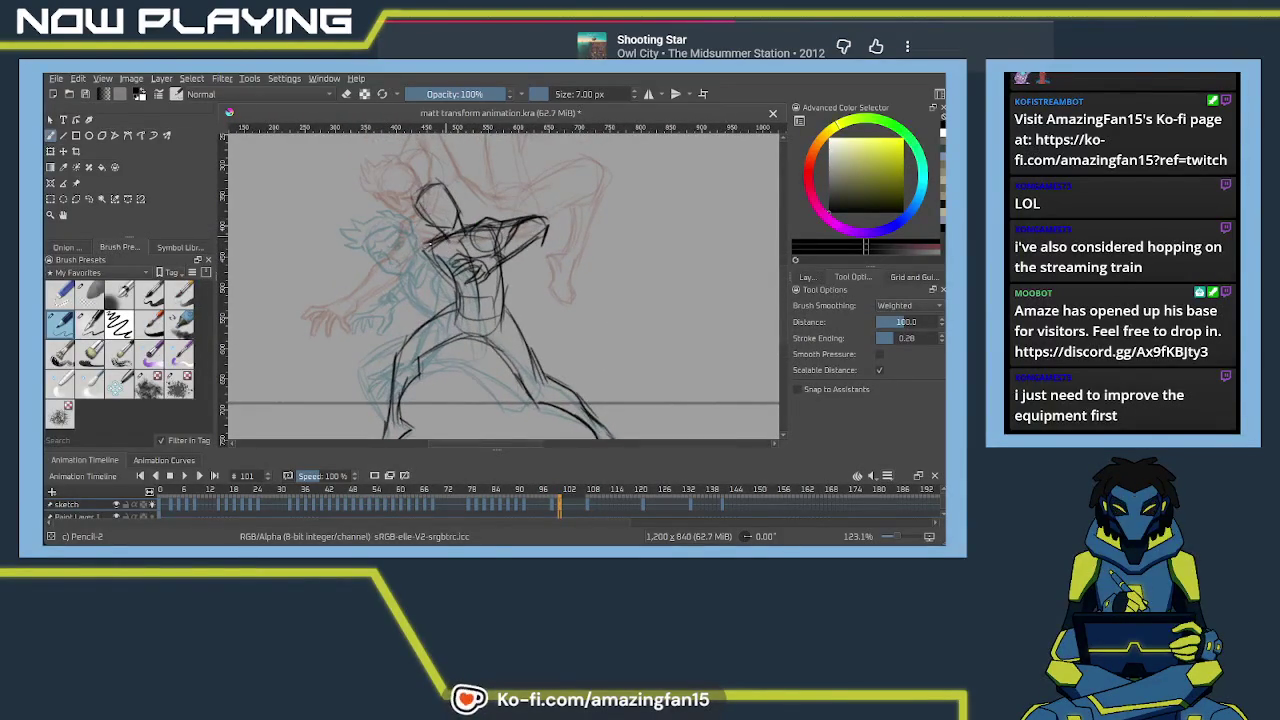
left_click_drag(433, 289, 440, 242)
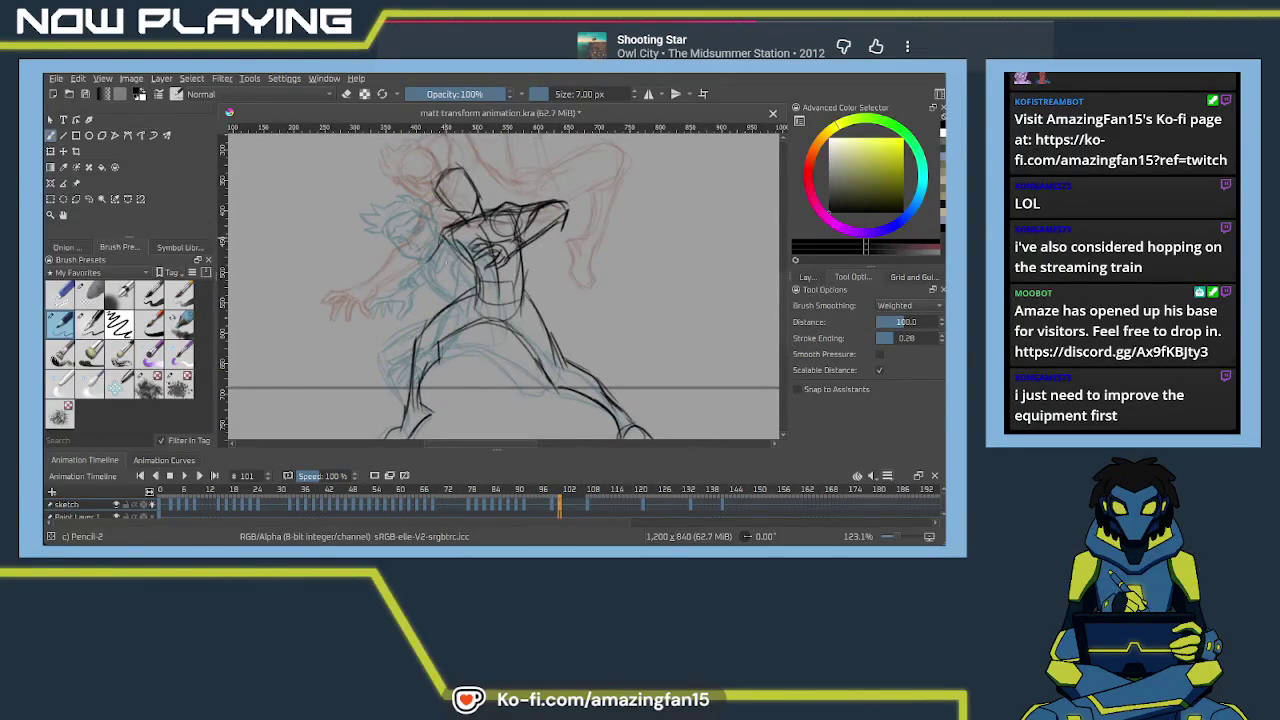
mouse_move(449, 256)
left_mouse_down()
mouse_move(424, 346)
mouse_move(452, 256)
left_mouse_up()
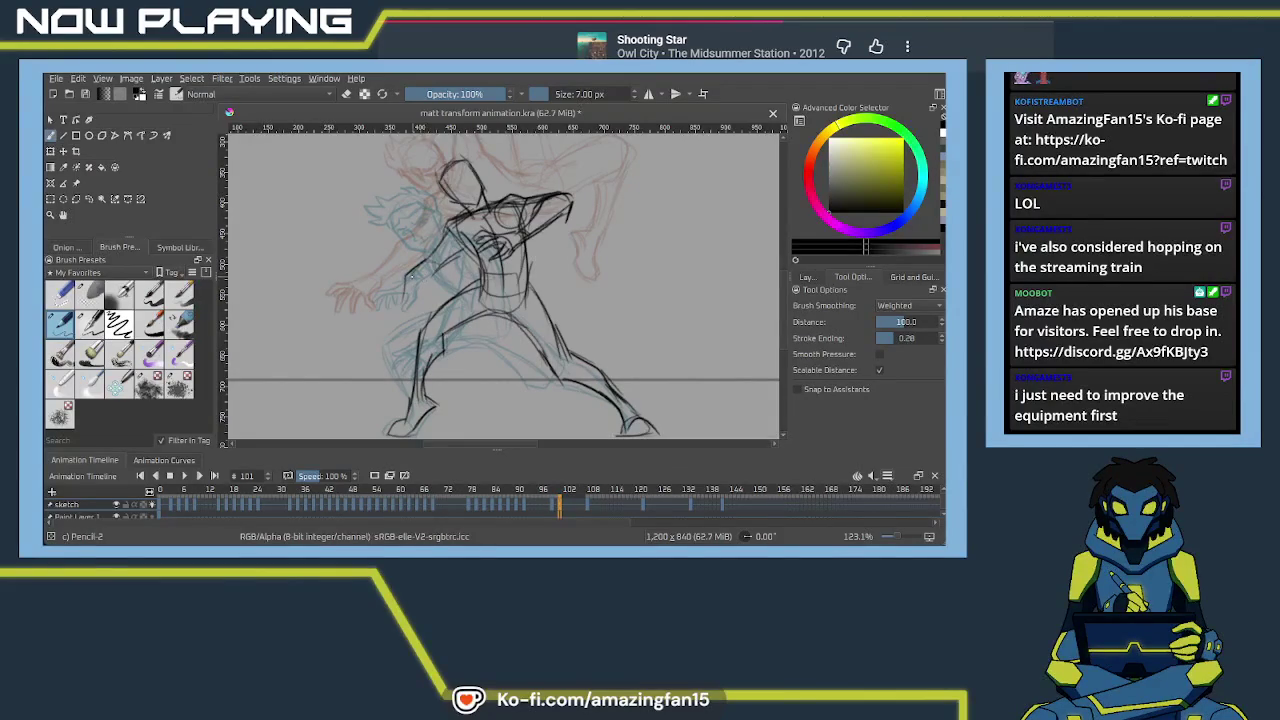
Ink the body's left side, left thigh, reaching arm, wrist and clawed left-hand fingers
mouse_move(428, 258)
left_mouse_down()
mouse_move(397, 306)
mouse_move(434, 280)
left_mouse_up()
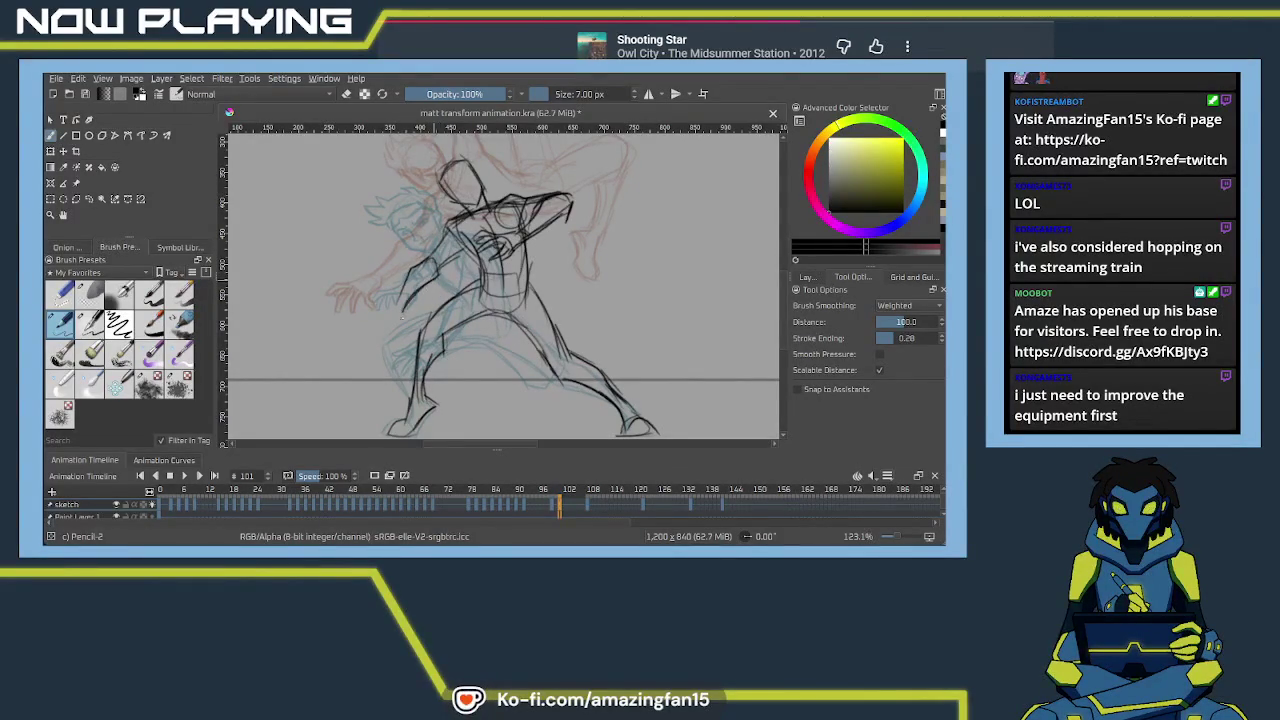
left_click_drag(384, 316, 395, 306)
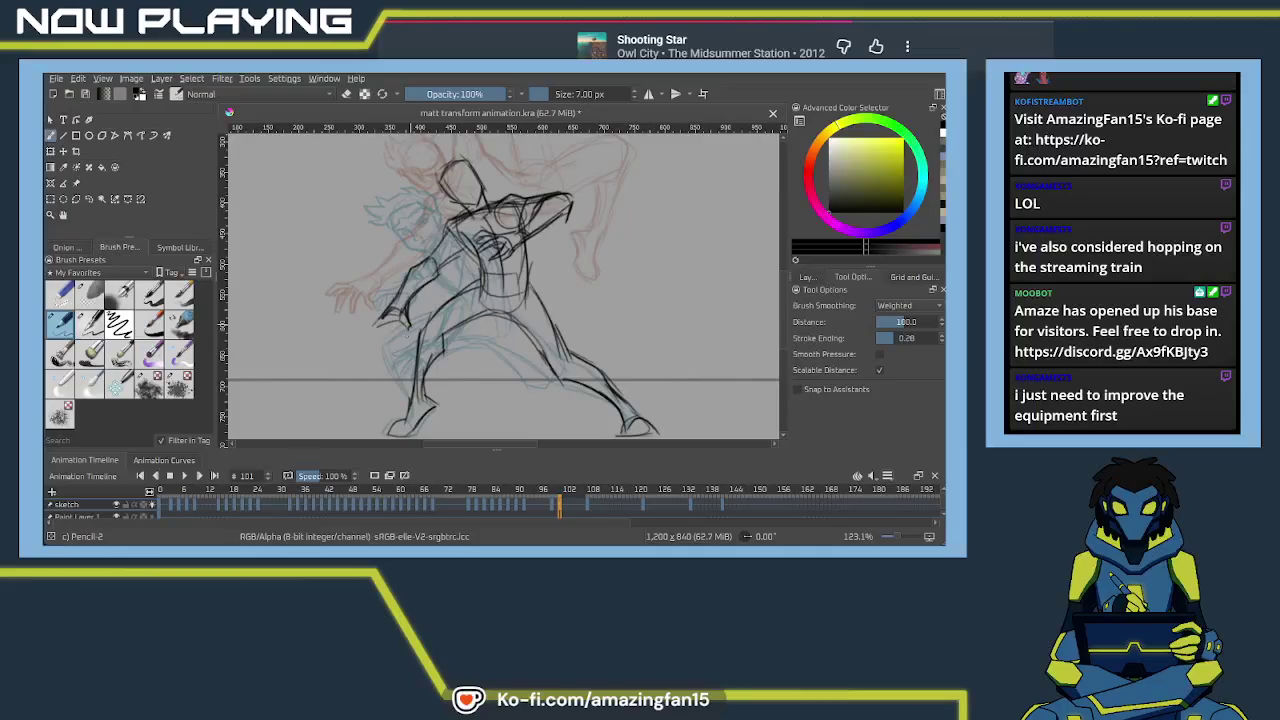
left_click_drag(401, 321, 390, 345)
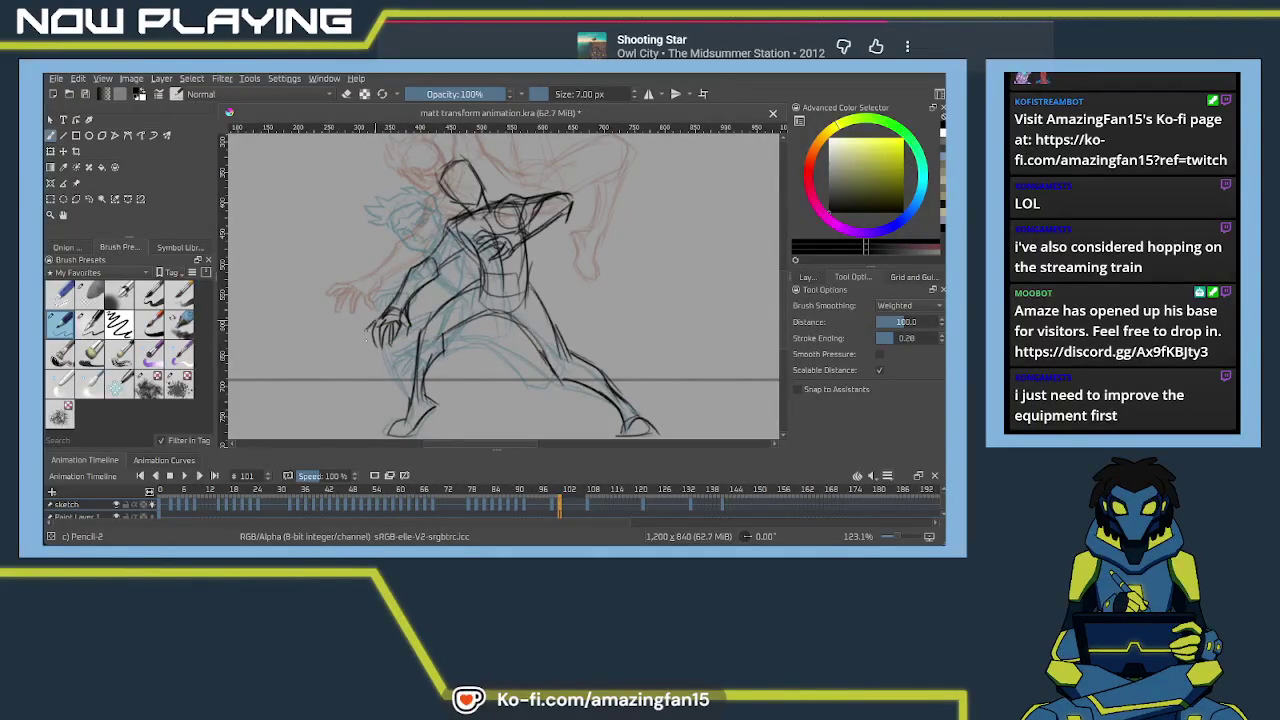
left_click_drag(412, 368, 393, 390)
left_click_drag(377, 323, 374, 342)
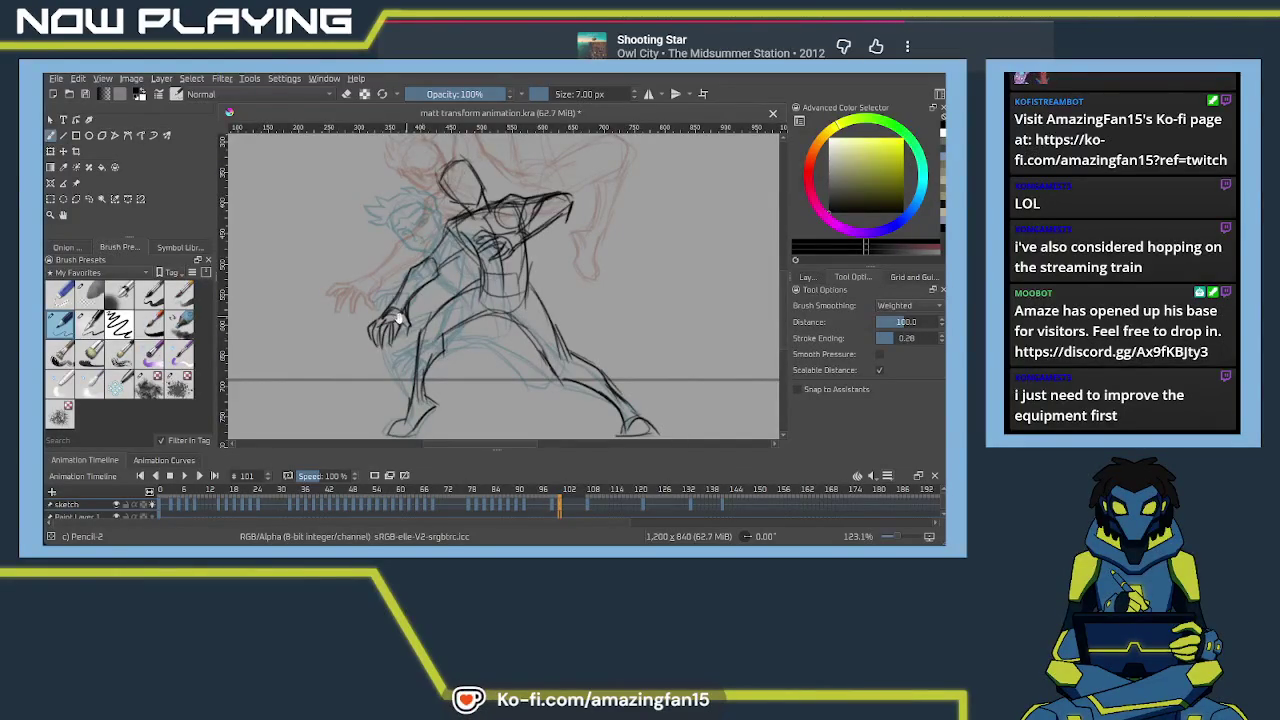
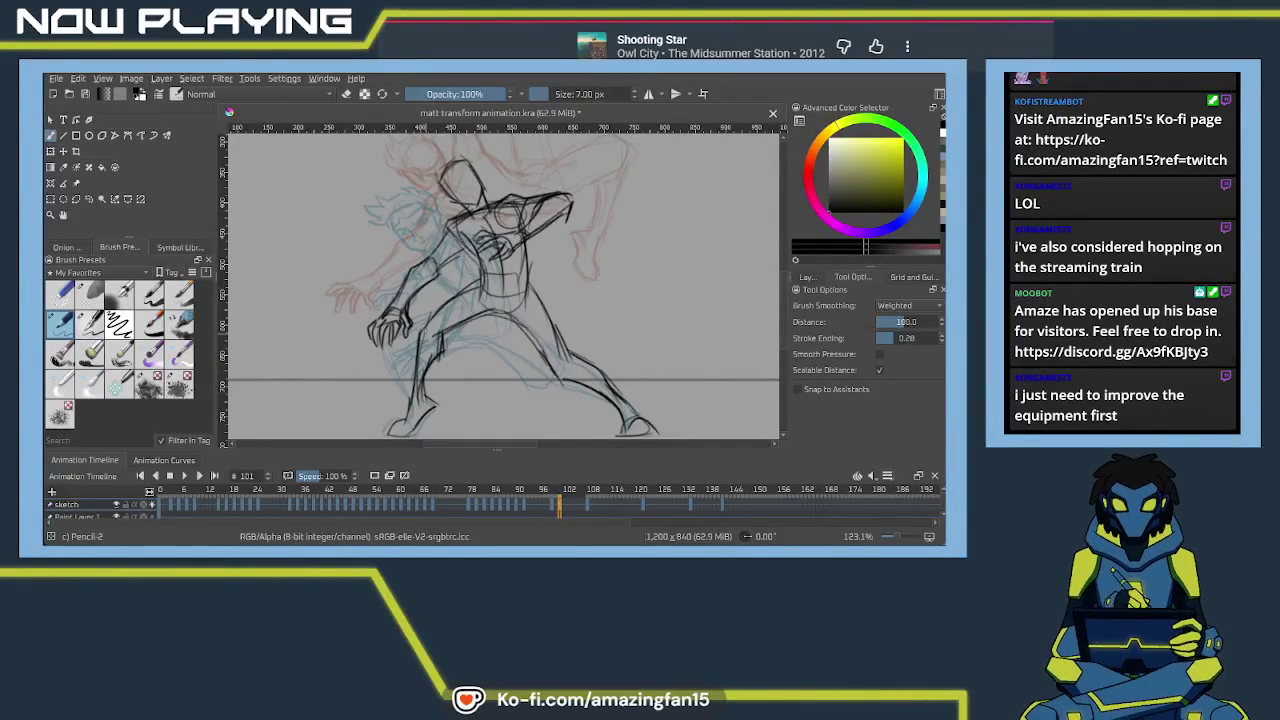
Zoom in on the head and rough in its blocky outline with Pencil-2
left_click_drag(463, 300, 408, 282)
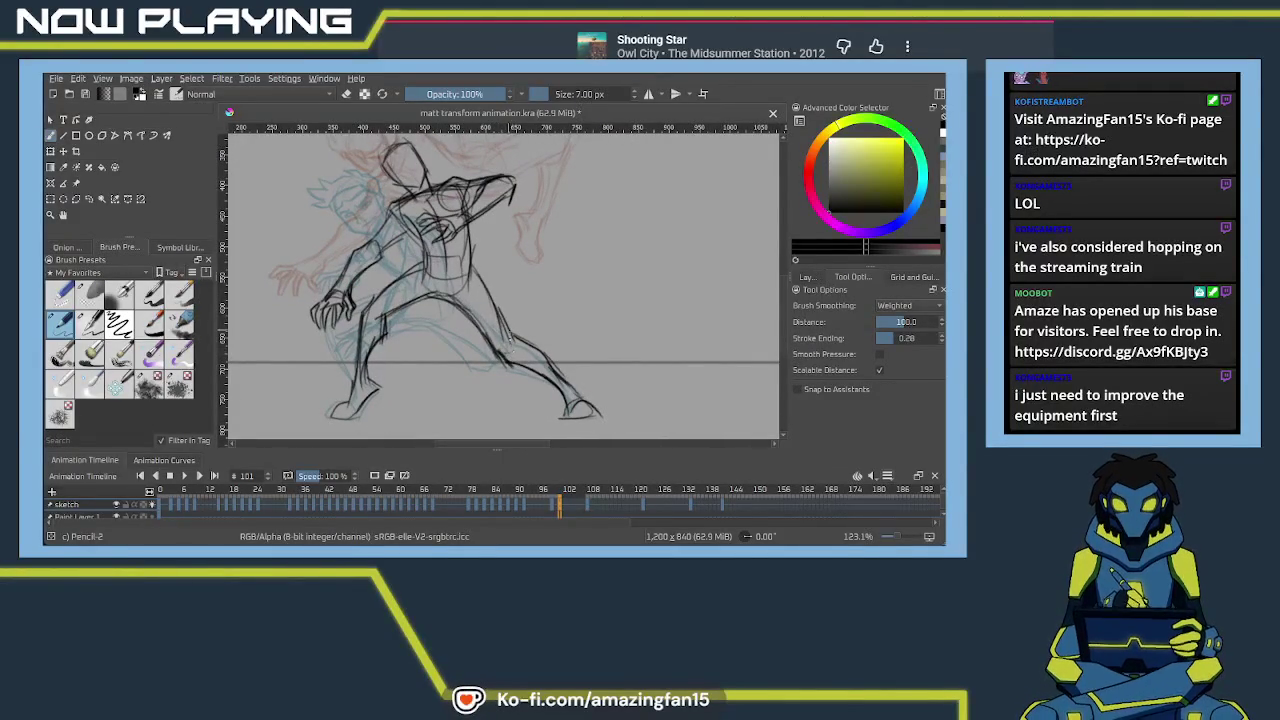
scroll(567, 383, "up", 5)
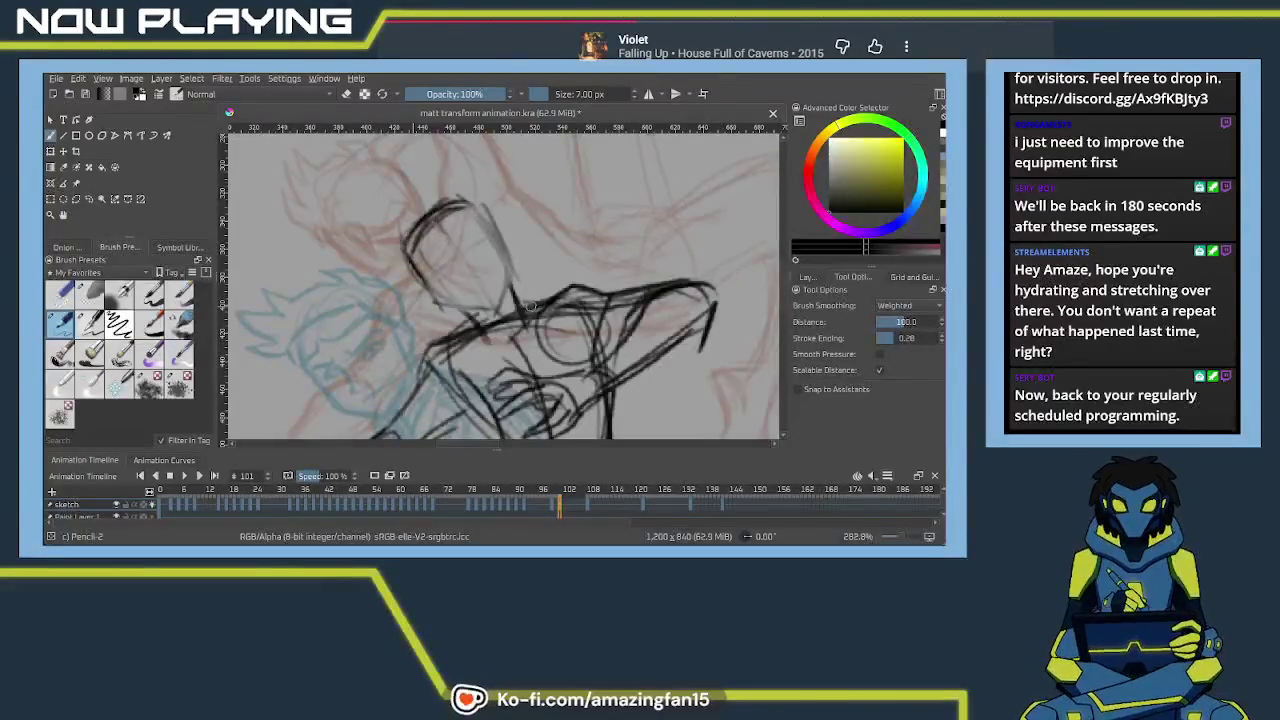
scroll(477, 268, "up", 1)
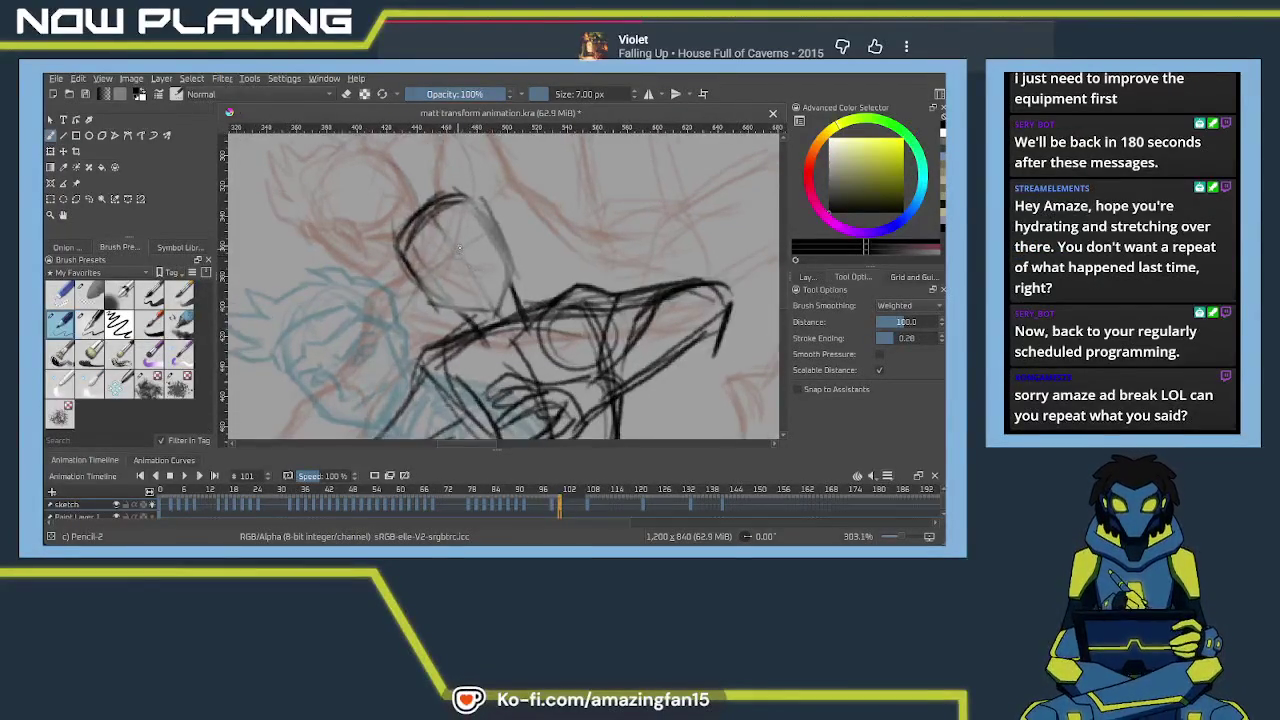
left_click_drag(392, 266, 438, 342)
left_click_drag(355, 292, 400, 356)
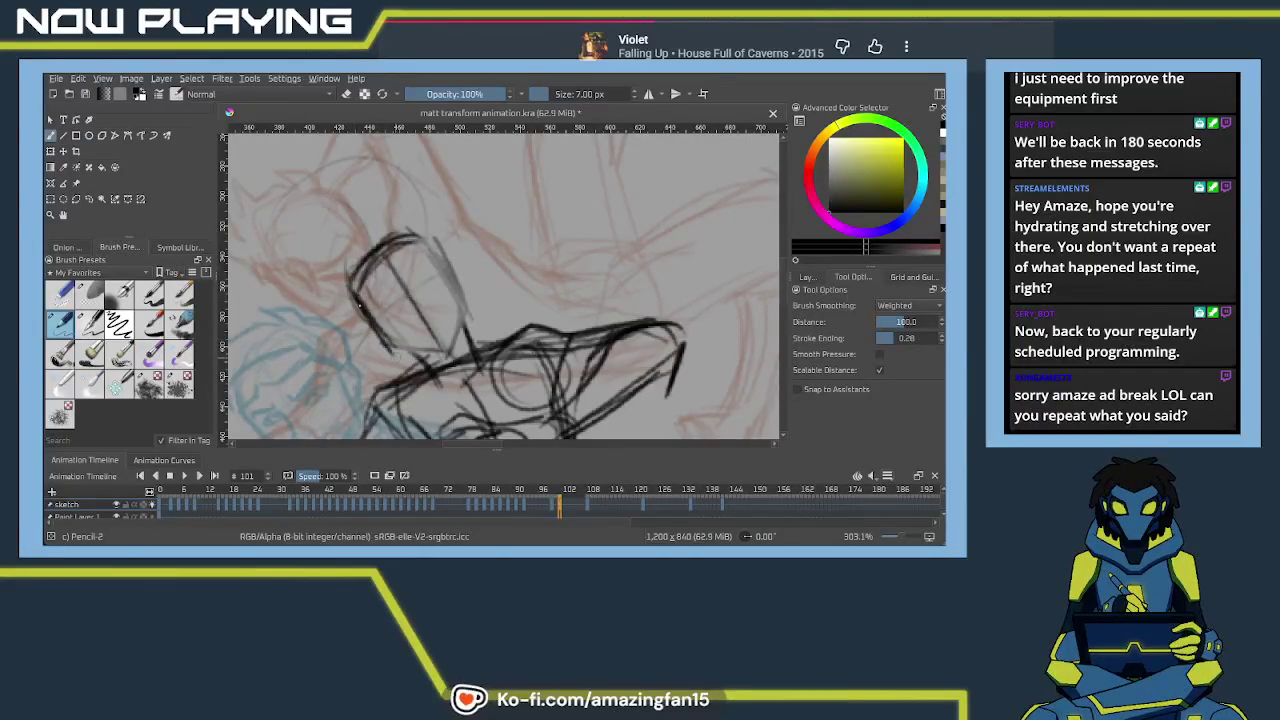
left_click_drag(366, 316, 405, 360)
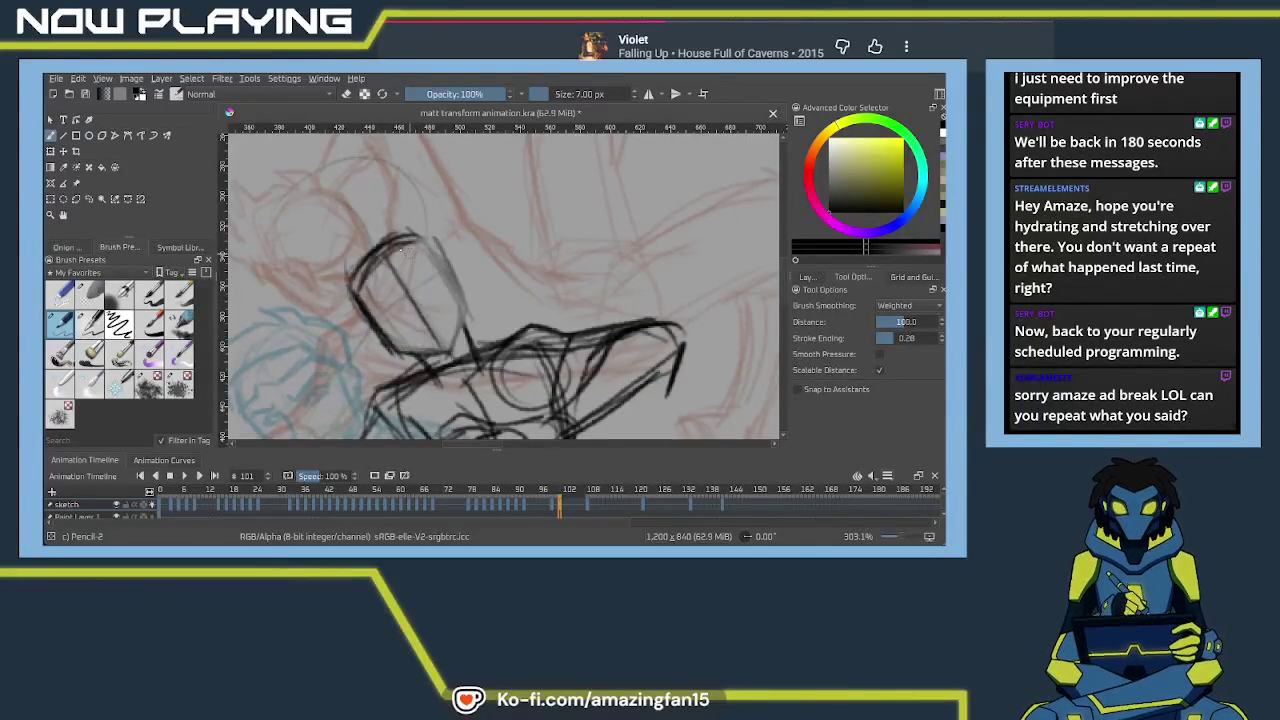
mouse_move(358, 268)
left_mouse_down()
mouse_move(420, 230)
mouse_move(466, 302)
left_mouse_up()
left_click_drag(428, 244, 474, 332)
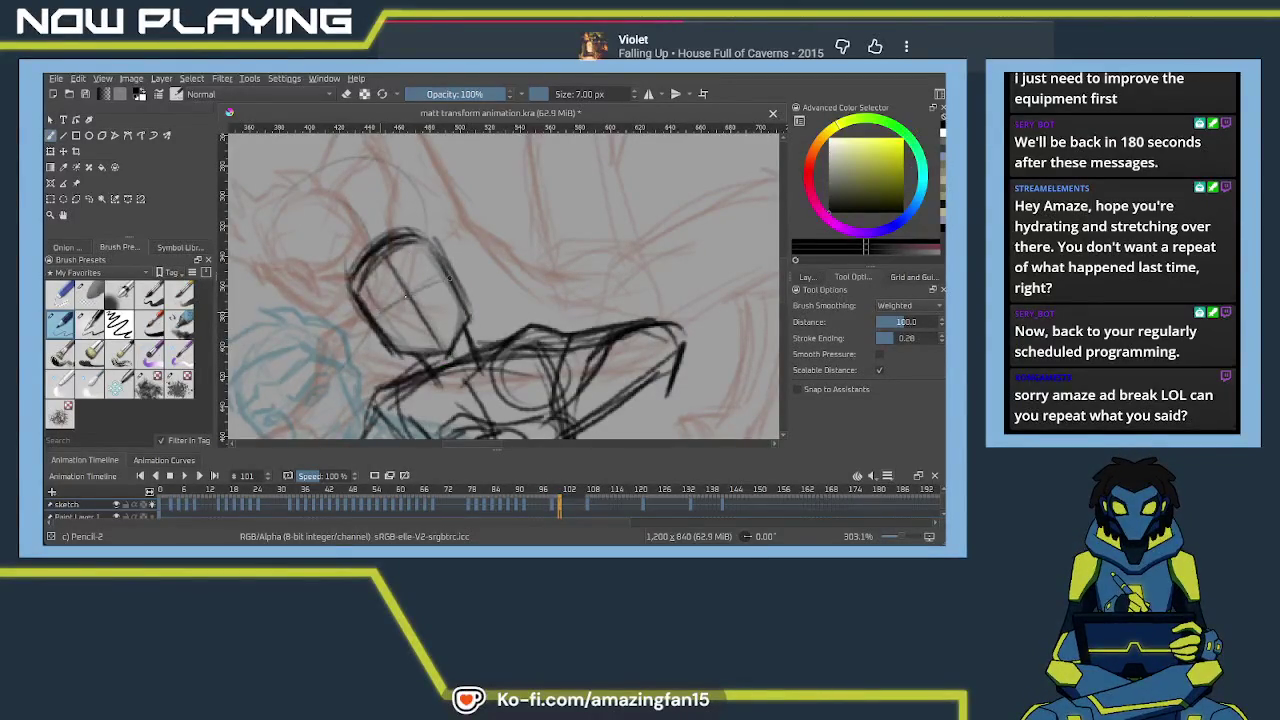
Draw cross guide lines across the face and darken the head's right side
left_click_drag(376, 312, 454, 270)
left_click_drag(366, 320, 432, 278)
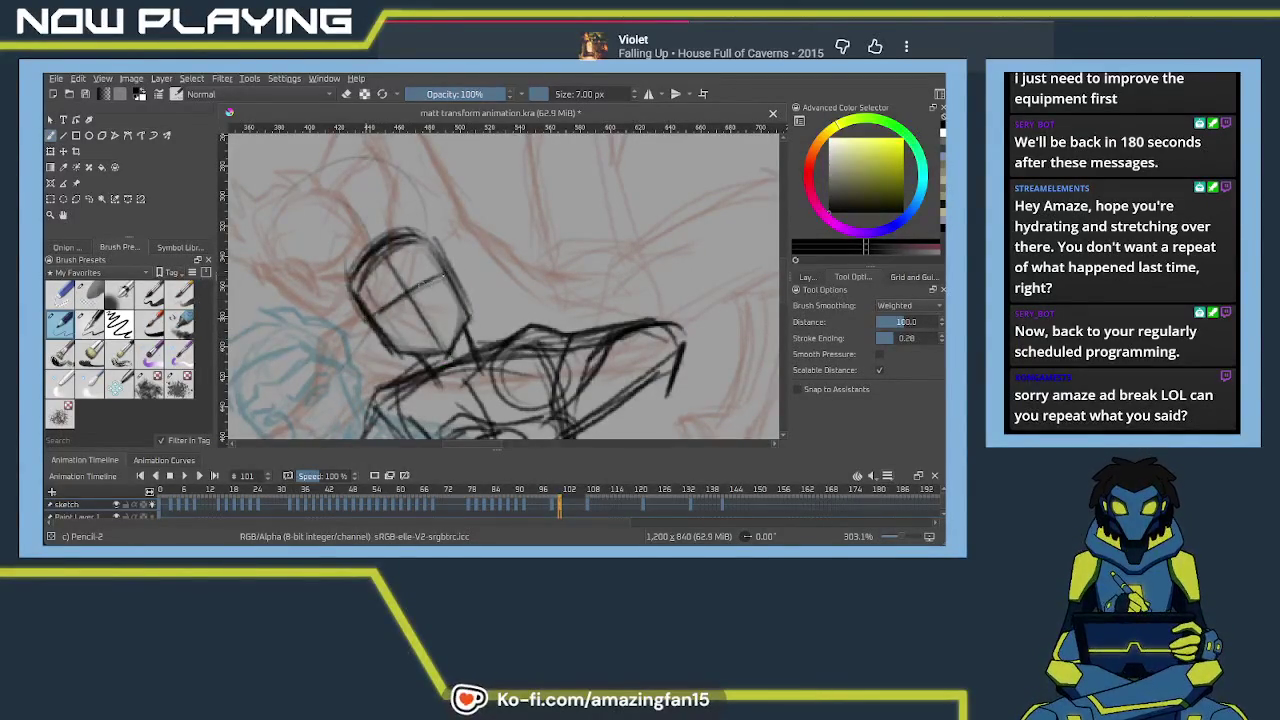
scroll(427, 283, "up", 1)
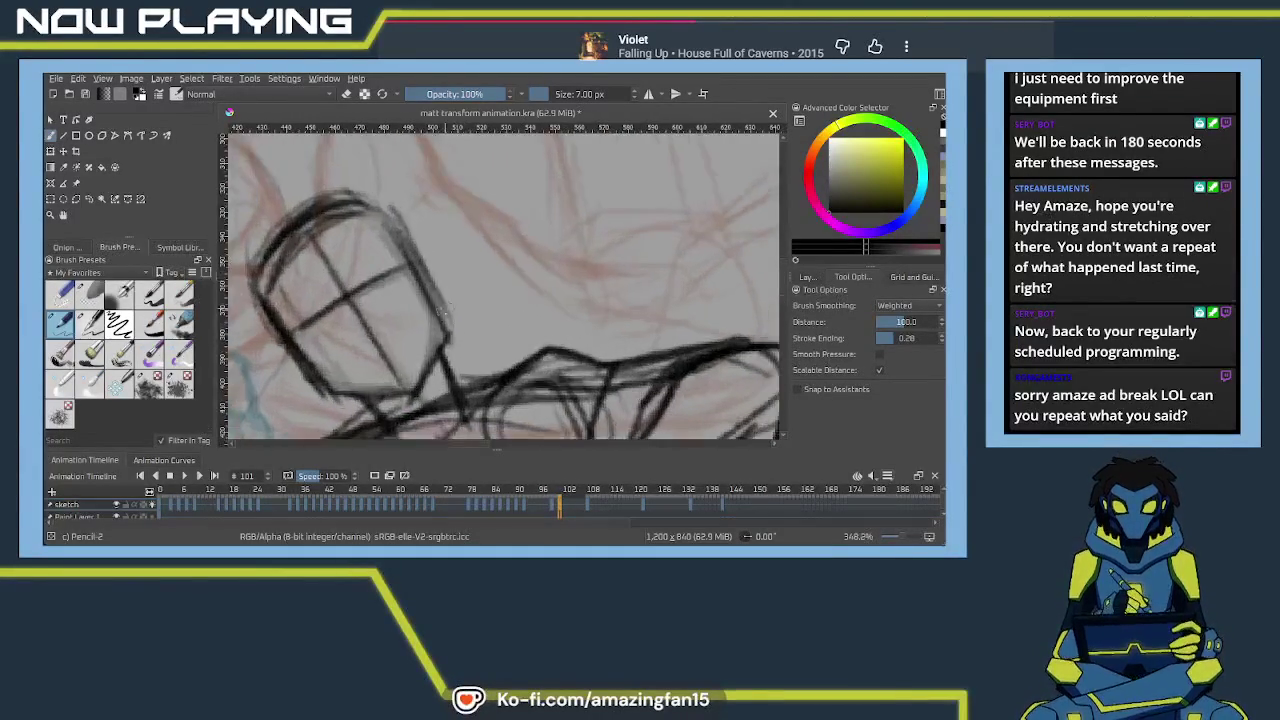
scroll(430, 296, "up", 2)
left_click_drag(424, 210, 458, 290)
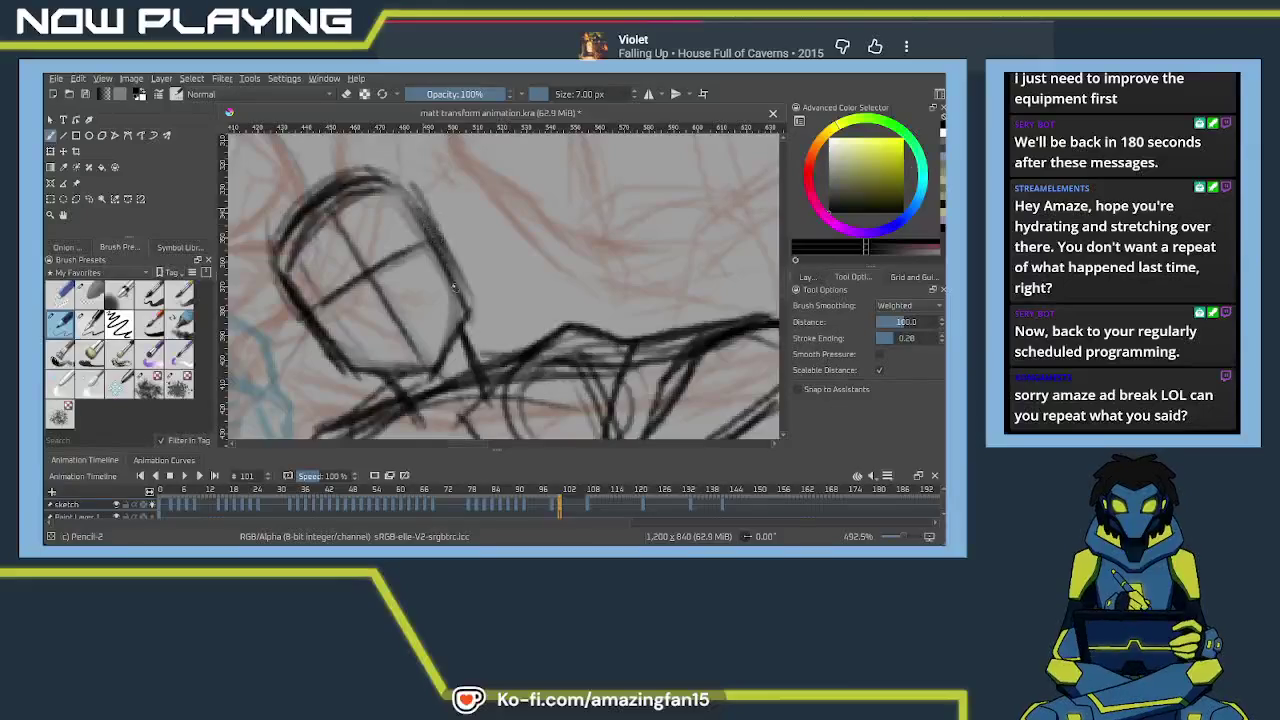
left_click_drag(358, 278, 402, 252)
left_click_drag(348, 283, 306, 308)
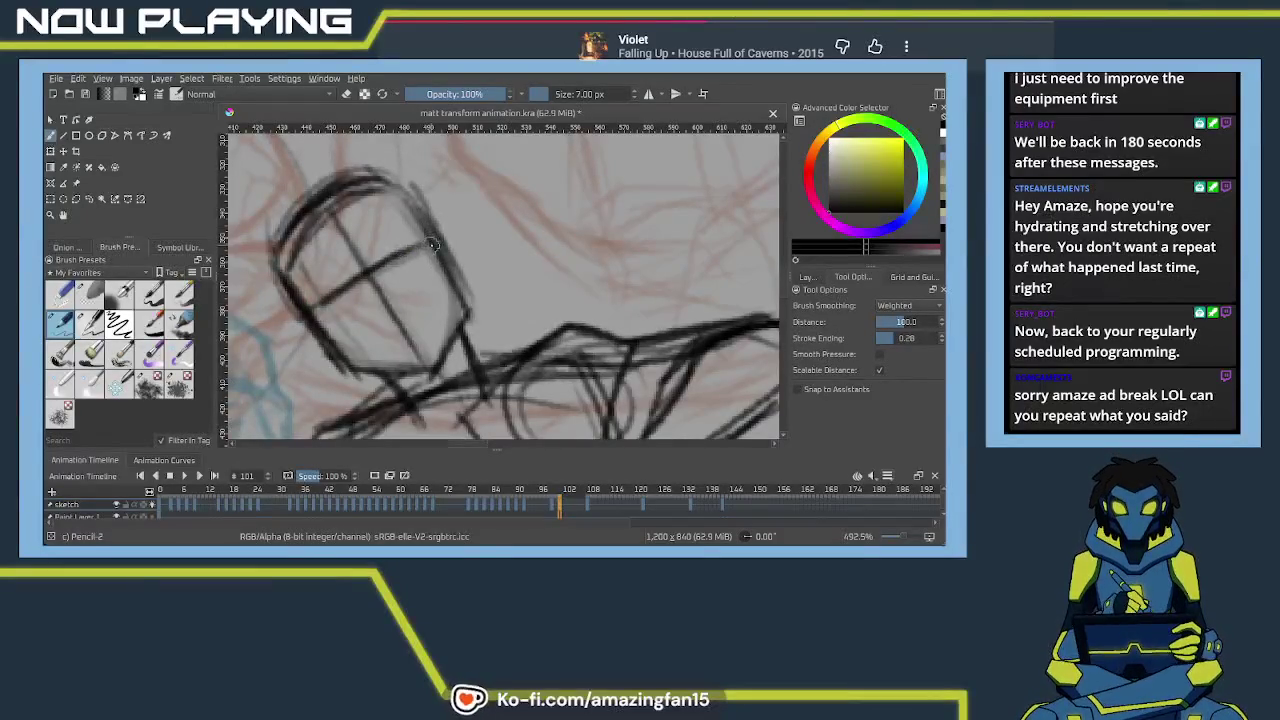
Sketch the ear and the lower-left jaw line, then zoom back out
mouse_move(450, 232)
left_mouse_down()
mouse_move(468, 253)
mouse_move(463, 290)
left_mouse_up()
left_click_drag(299, 317, 334, 364)
mouse_move(289, 326)
left_mouse_down()
mouse_move(303, 357)
mouse_move(337, 362)
left_mouse_up()
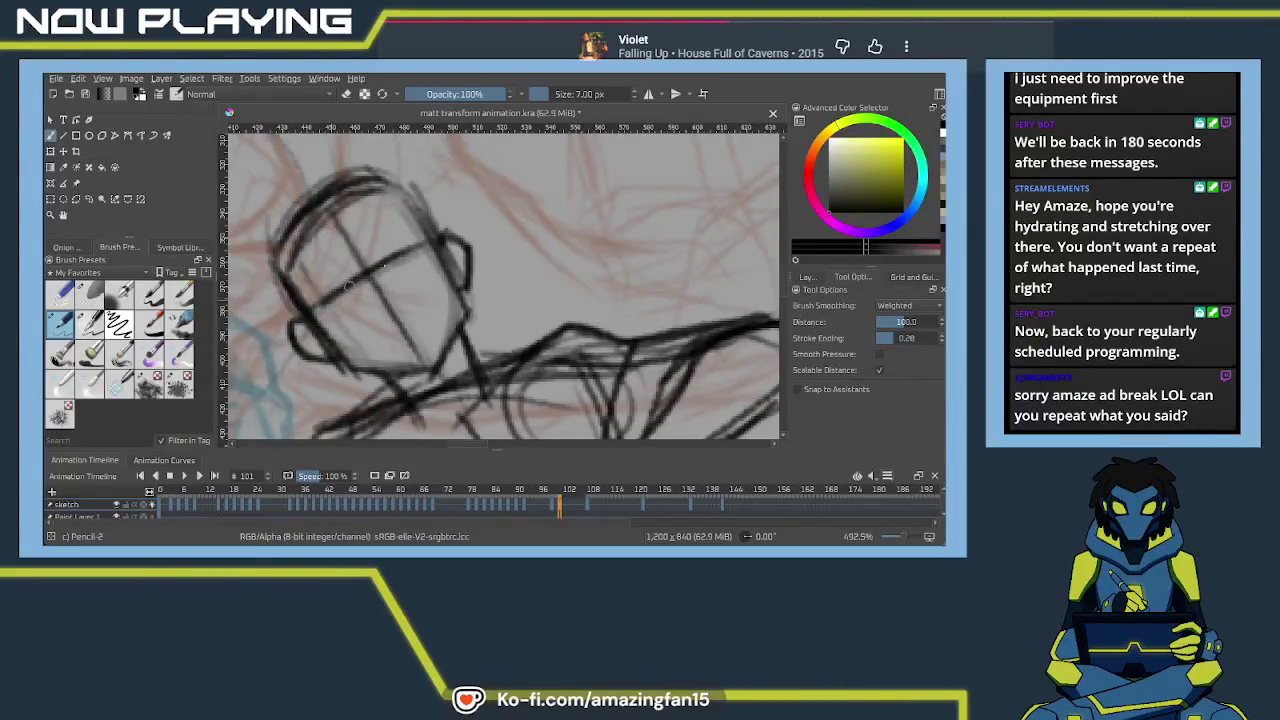
mouse_move(333, 296)
left_mouse_down()
mouse_move(508, 233)
mouse_move(438, 264)
mouse_move(264, 257)
left_mouse_up()
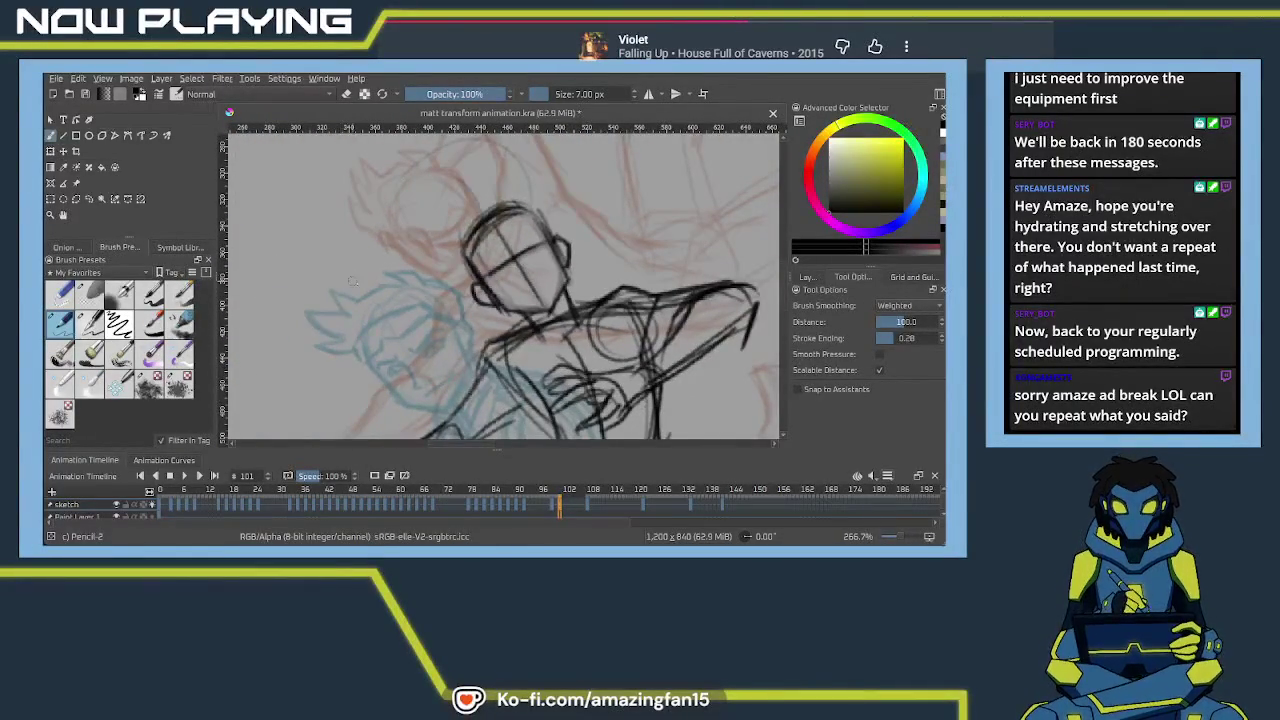
left_click(90, 199)
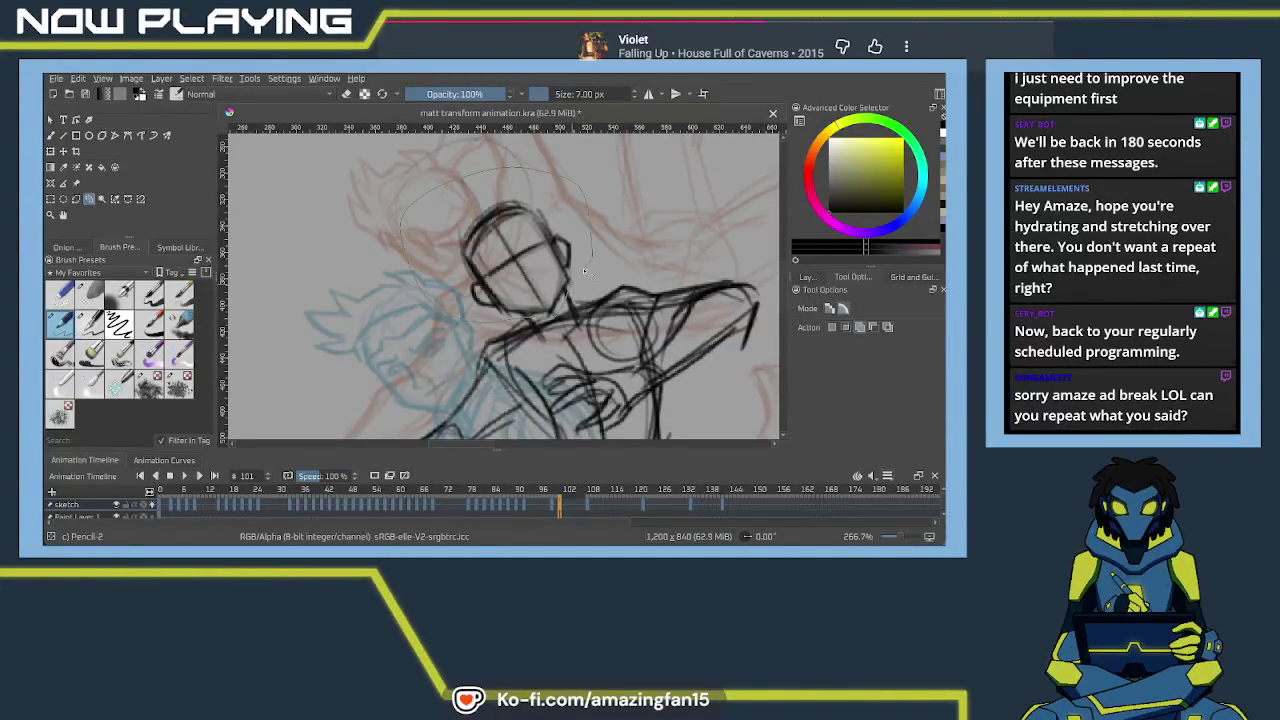
Scale the elliptically selected head up slightly from its top-left corner, then deselect
key("ctrl+t")
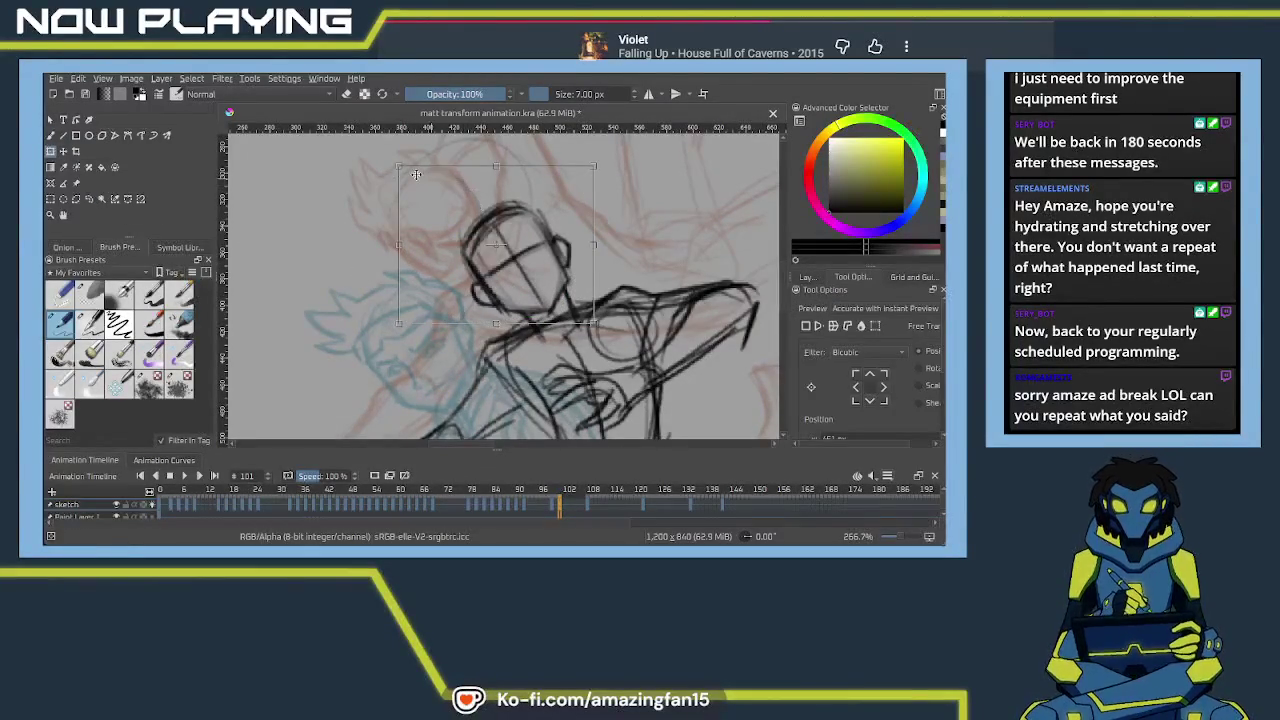
key("Escape")
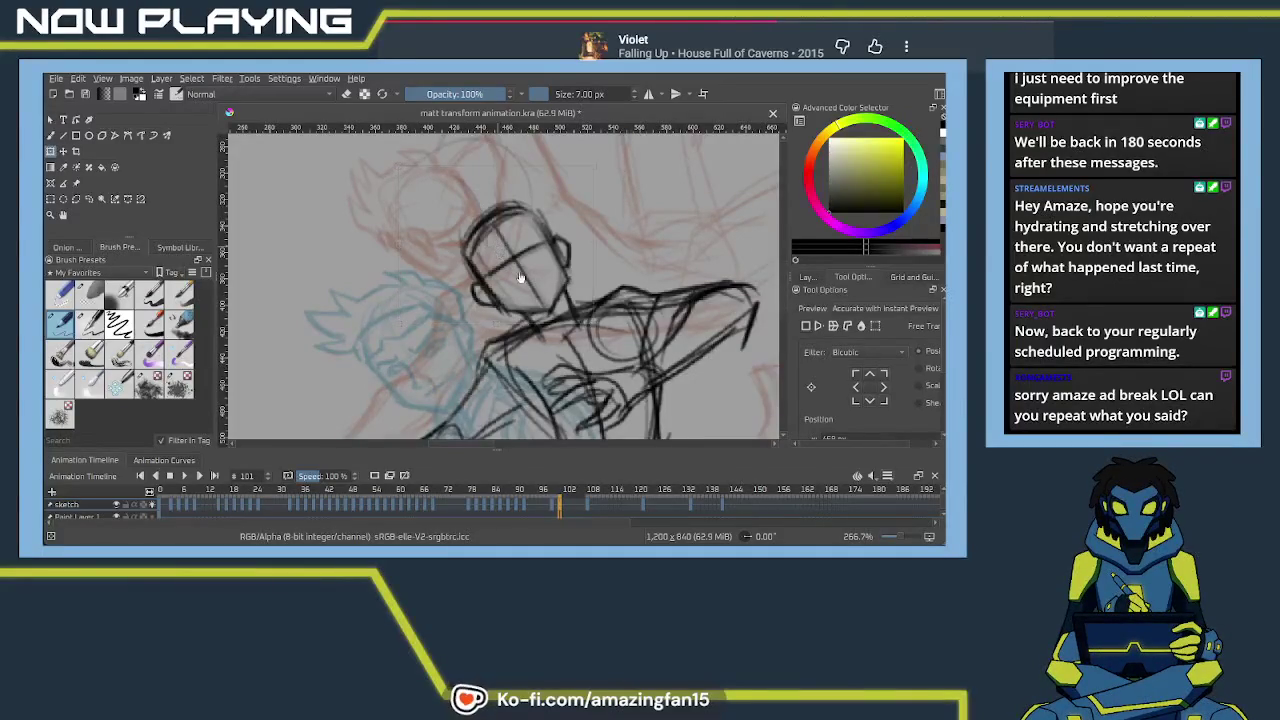
key("ctrl+t")
left_click_drag(398, 167, 385, 158)
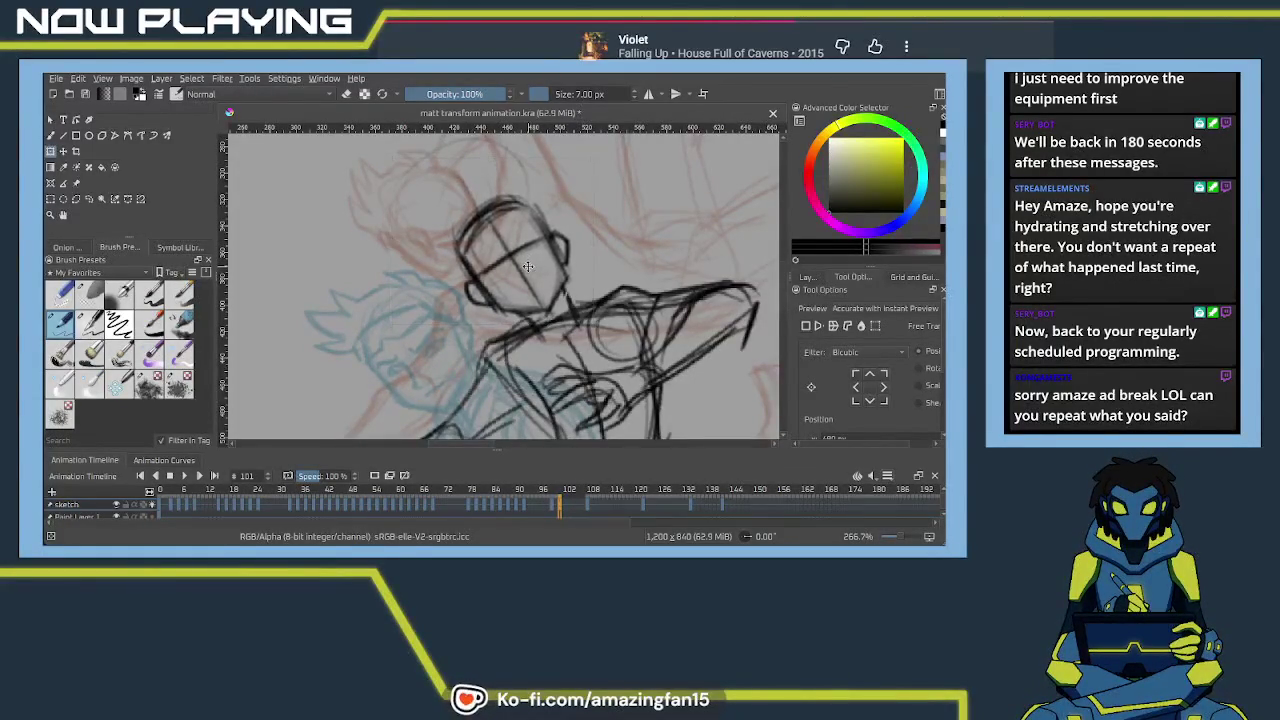
key("ctrl+t")
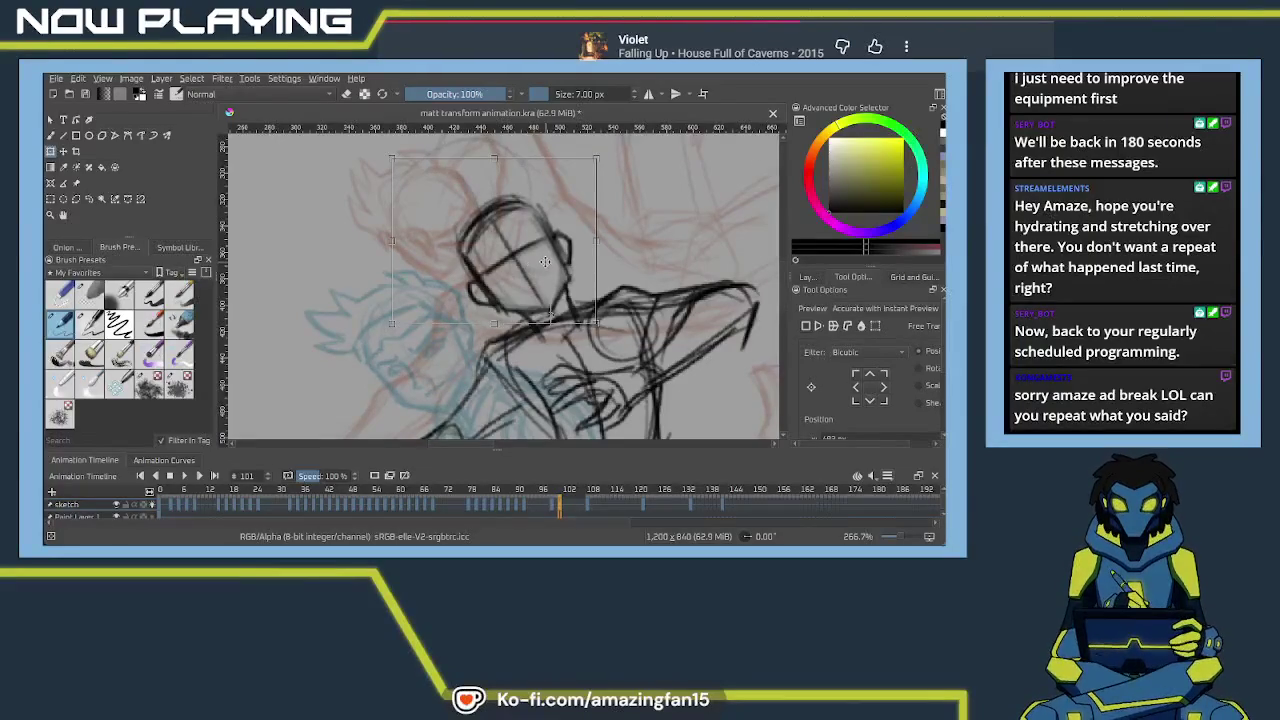
key("Return")
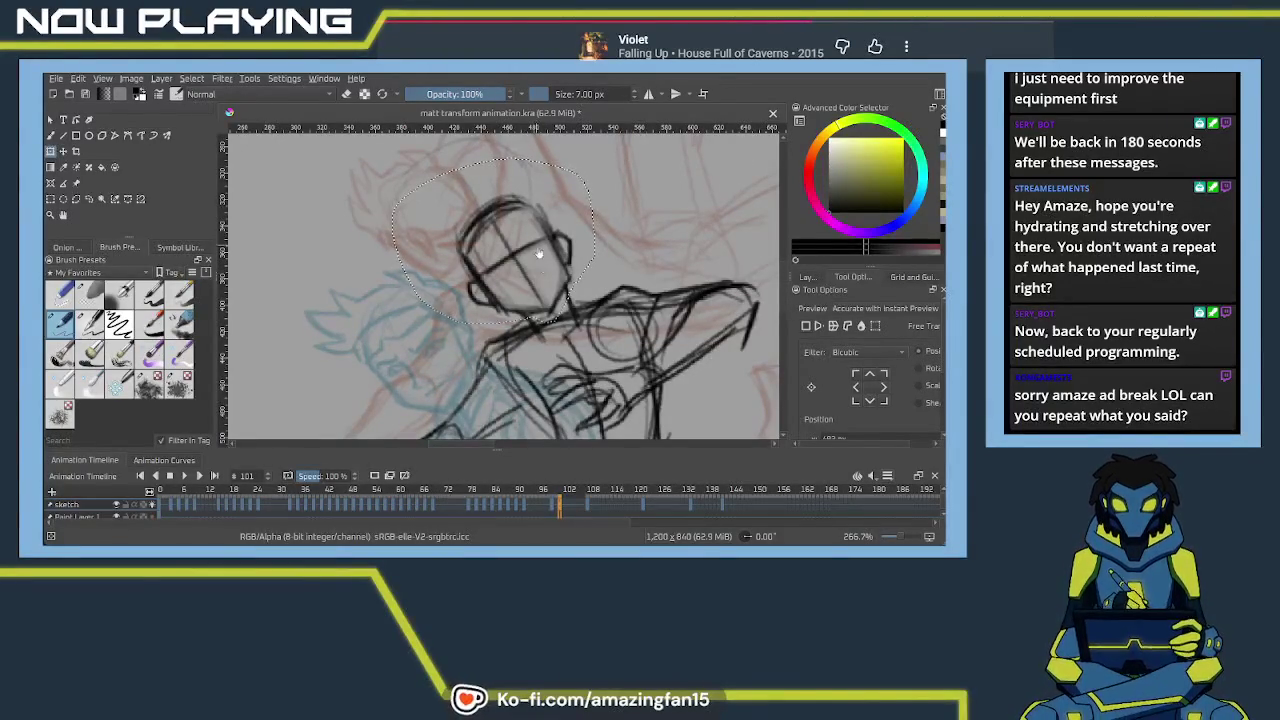
key("ctrl+shift+a")
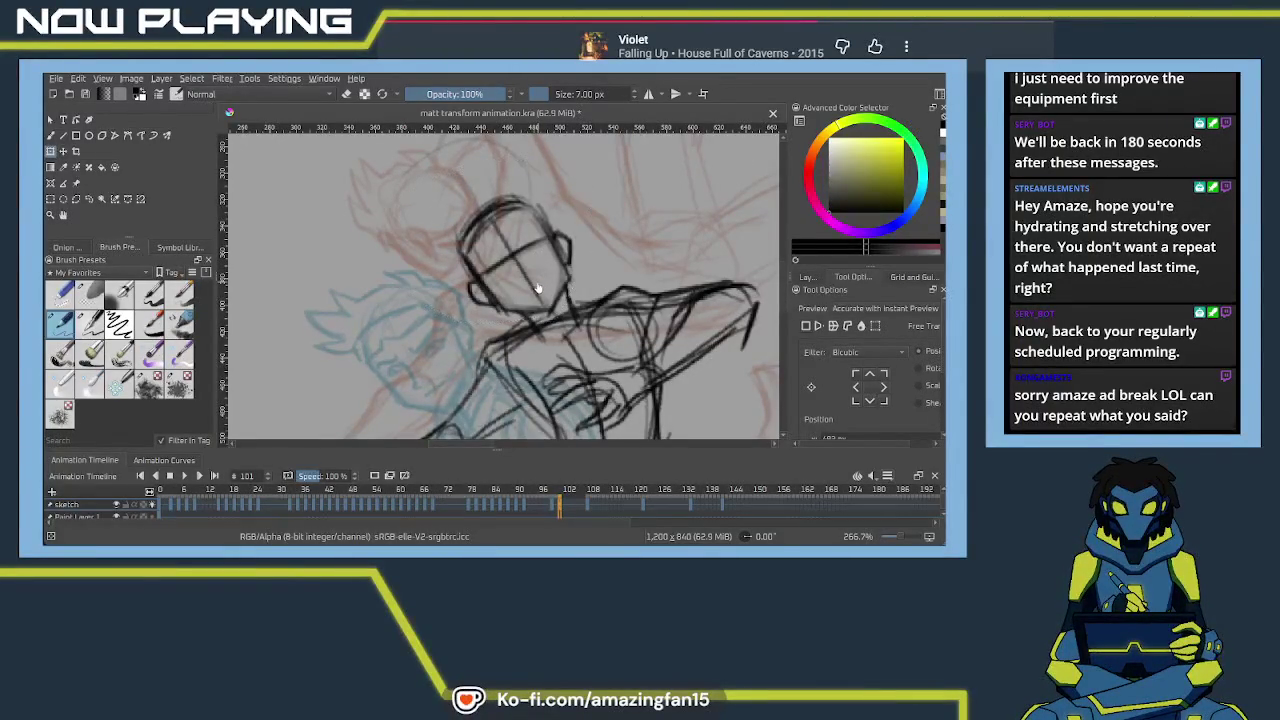
key("b")
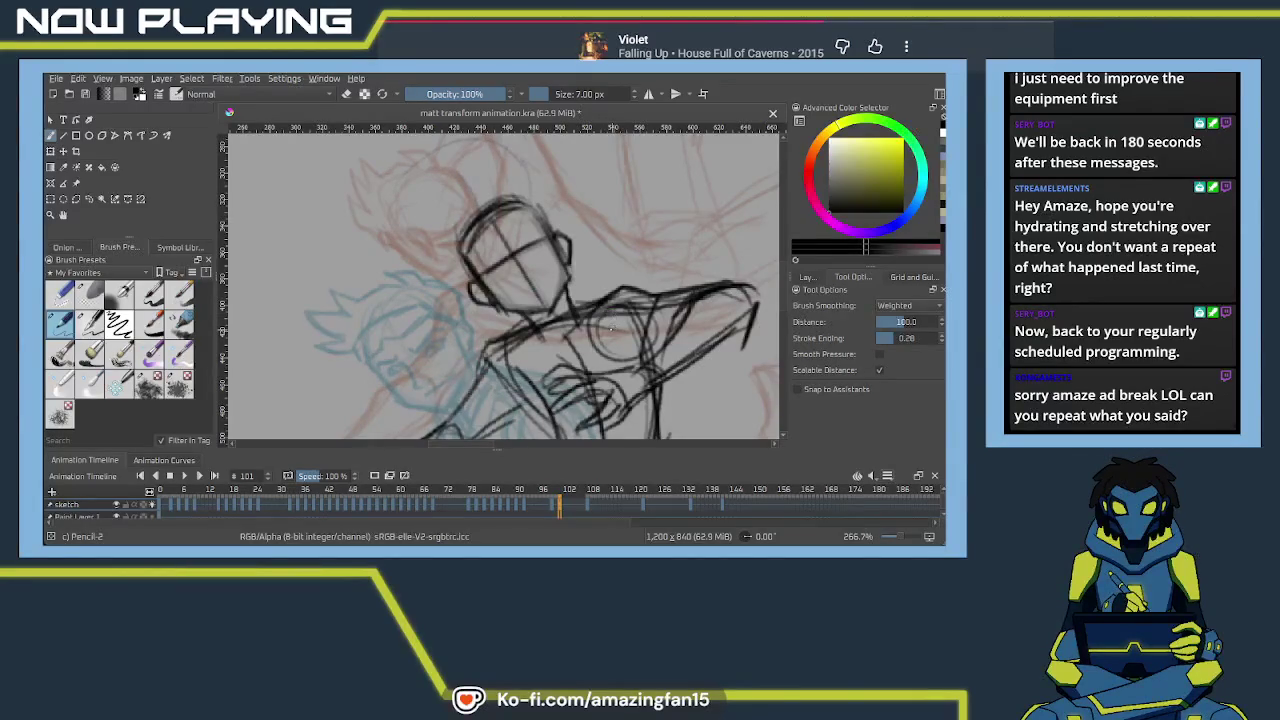
Sketch short neck lines and a shoulder line rising to the right
mouse_move(617, 289)
left_mouse_down()
mouse_move(597, 244)
mouse_move(562, 239)
mouse_move(556, 215)
mouse_move(585, 228)
mouse_move(573, 234)
left_mouse_up()
key("e")
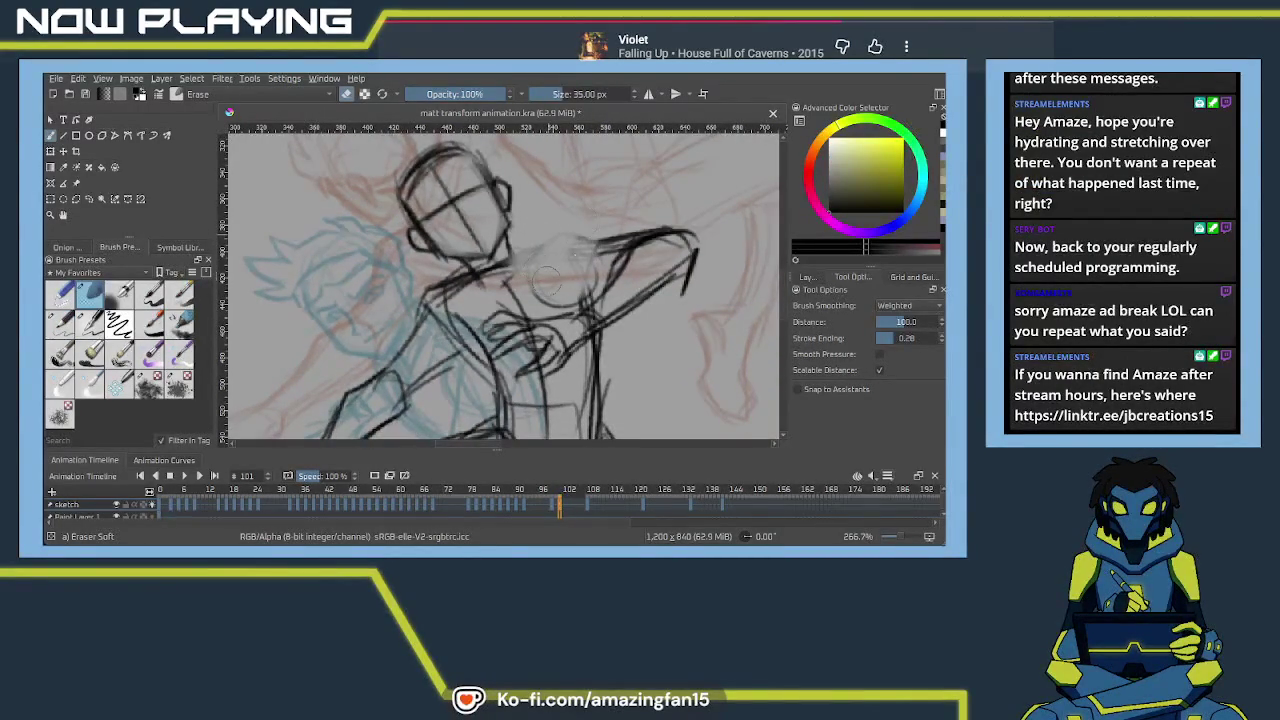
key("slash")
left_click_drag(505, 230, 517, 262)
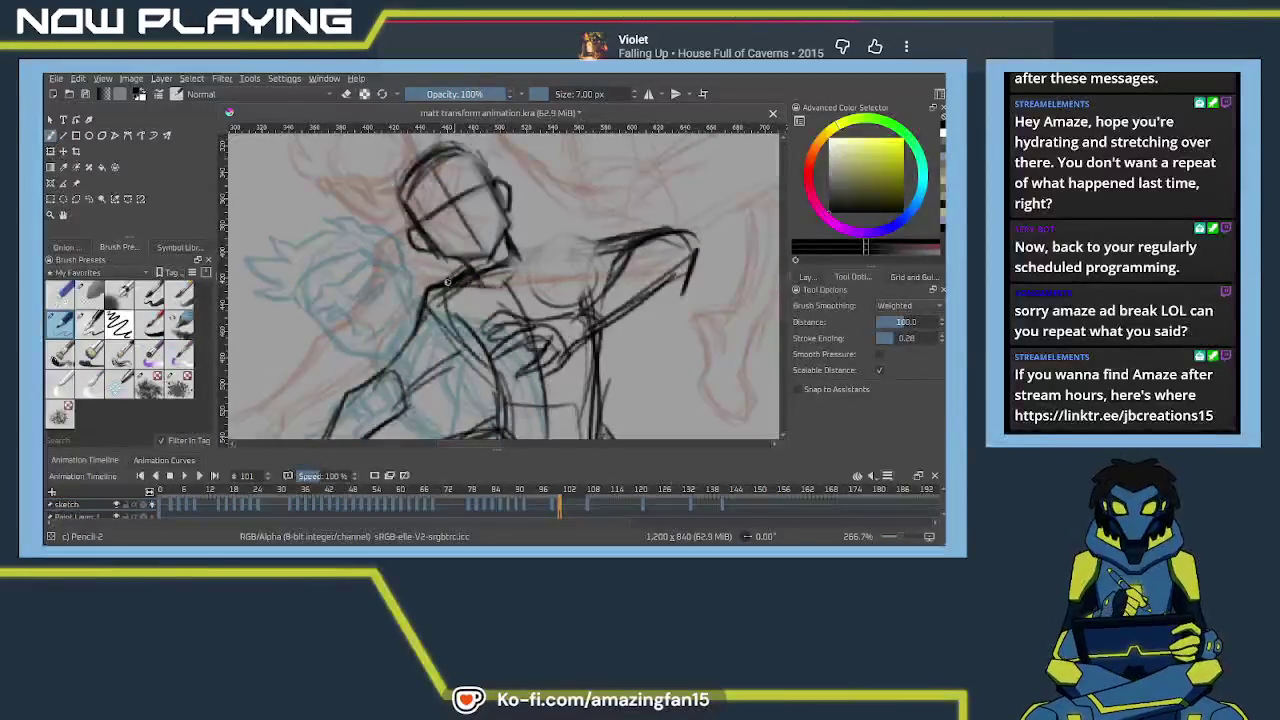
mouse_move(524, 262)
left_mouse_down()
mouse_move(562, 238)
mouse_move(618, 238)
mouse_move(600, 205)
left_mouse_up()
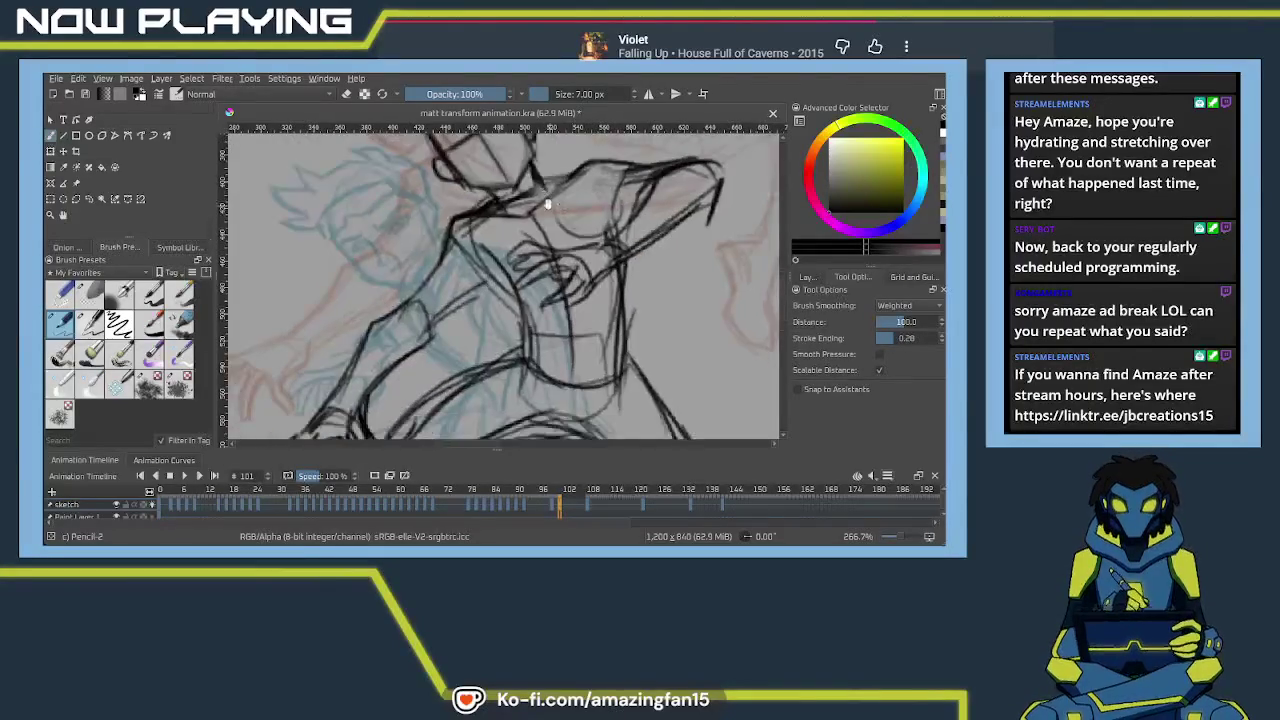
Curve the right shoulder downward, connect it to the neck, and zoom in on the head
mouse_move(508, 268)
left_mouse_down()
mouse_move(470, 214)
mouse_move(511, 283)
left_mouse_up()
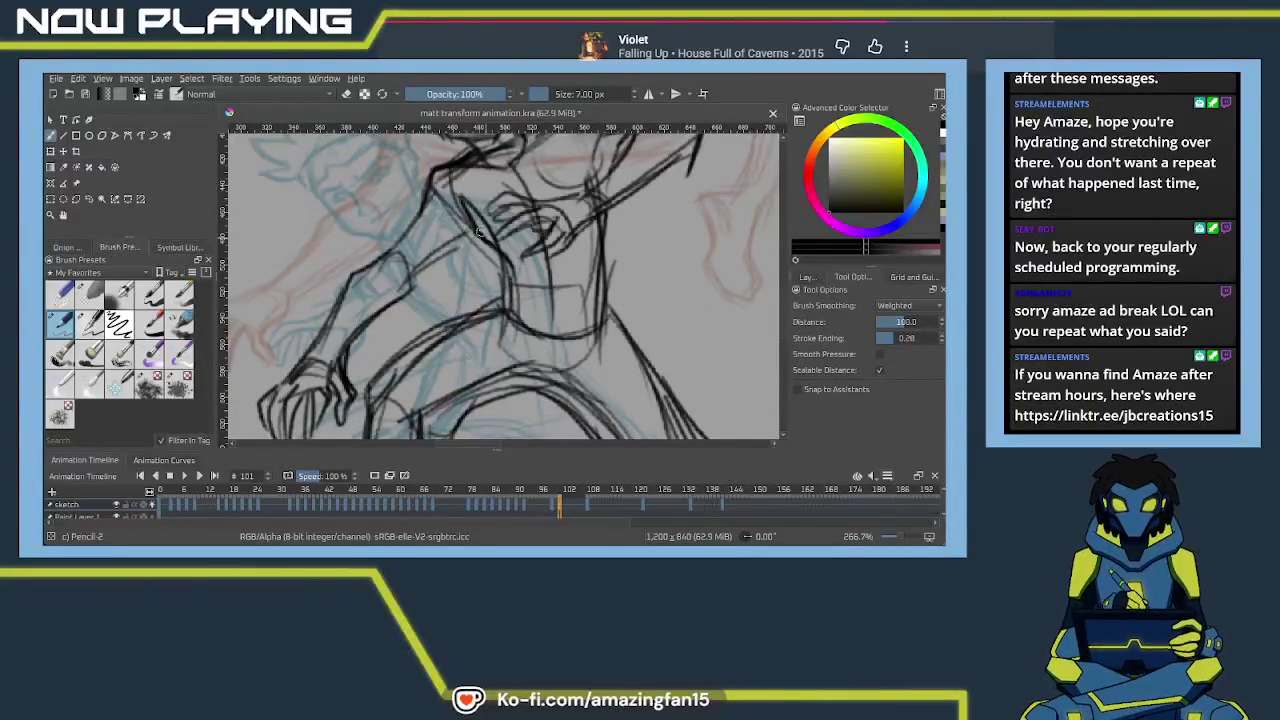
left_click_drag(615, 225, 431, 282)
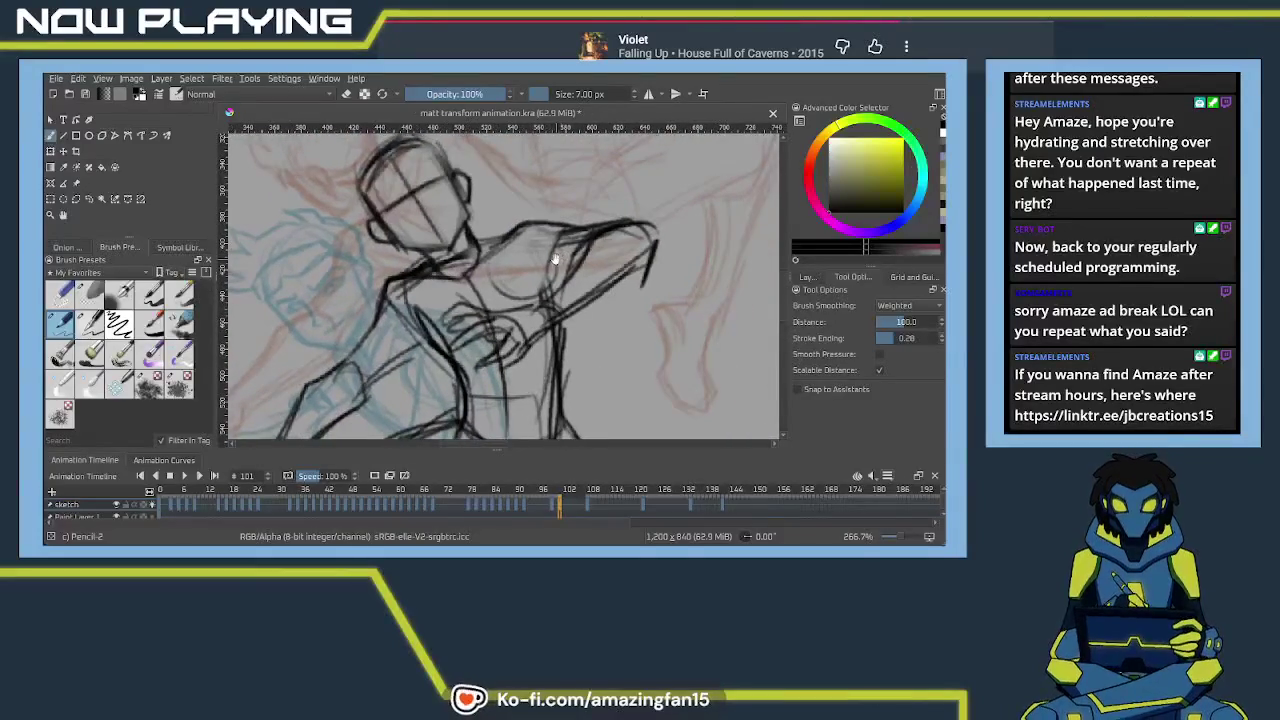
left_click_drag(568, 228, 540, 295)
mouse_move(478, 254)
left_mouse_down()
mouse_move(512, 228)
mouse_move(542, 252)
left_mouse_up()
scroll(541, 250, "up", 2)
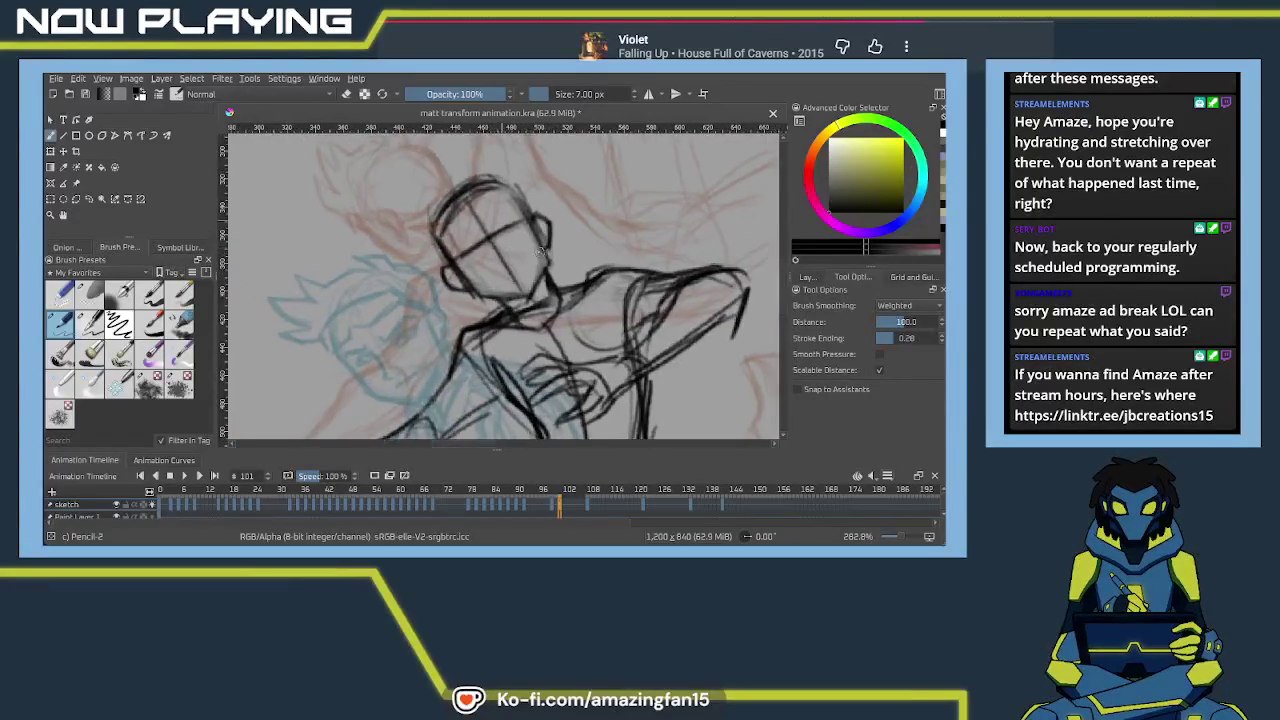
scroll(500, 265, "up", 2)
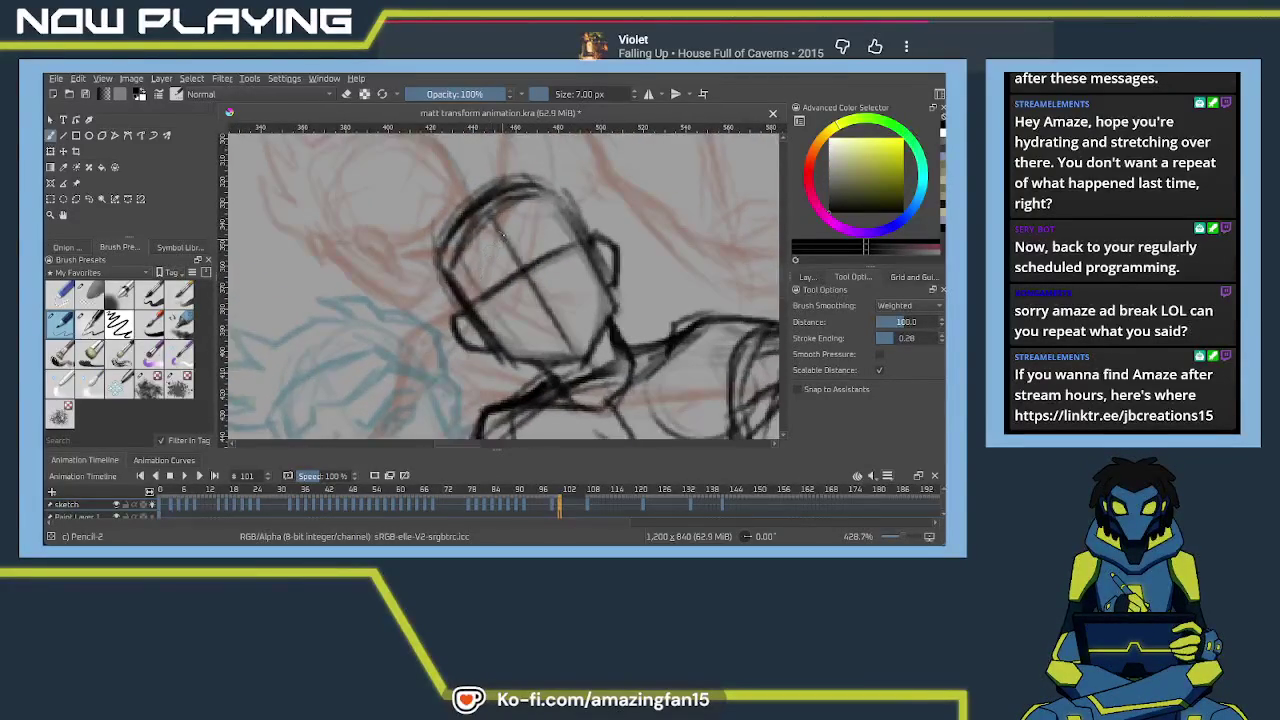
mouse_move(495, 230)
left_mouse_down()
mouse_move(515, 234)
mouse_move(572, 201)
mouse_move(484, 184)
mouse_move(430, 278)
mouse_move(501, 236)
left_mouse_up()
Darken the jaw and right side of the head, then draw brow and nose lines
left_click_drag(441, 268, 467, 320)
mouse_move(568, 198)
left_mouse_down()
mouse_move(576, 240)
mouse_move(540, 200)
left_mouse_up()
left_click_drag(432, 242, 540, 182)
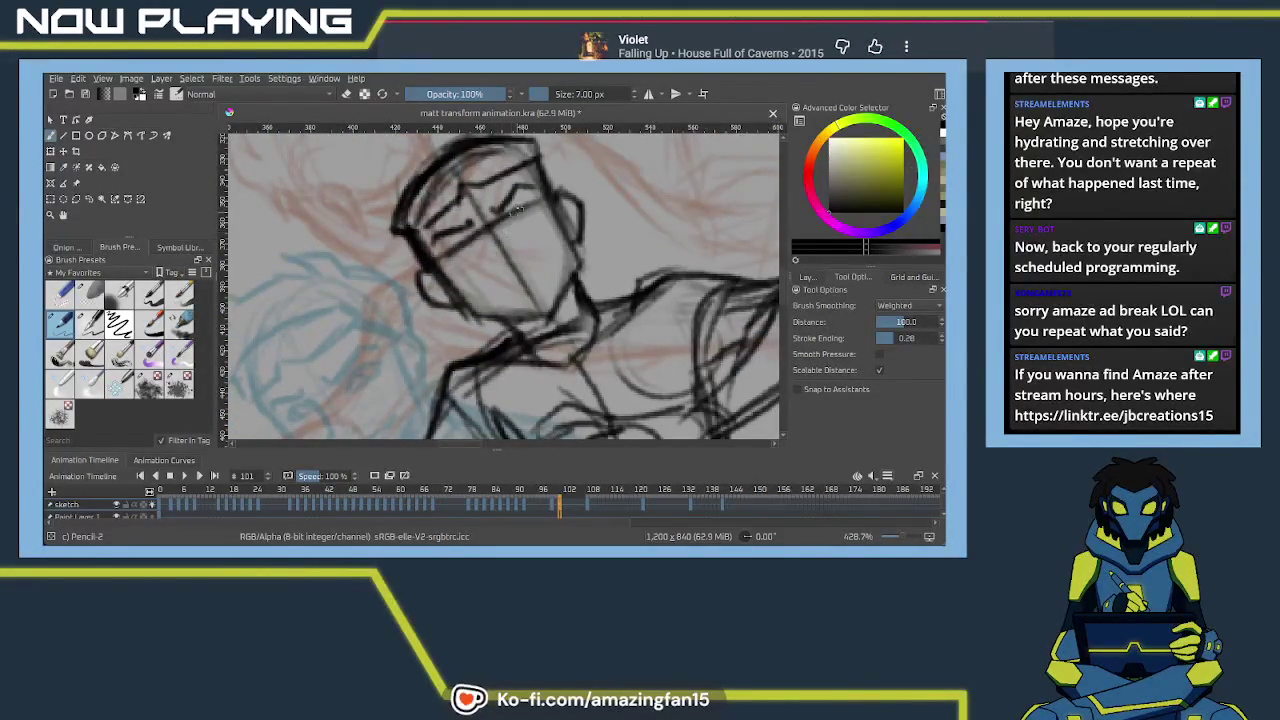
key("ctrl+z")
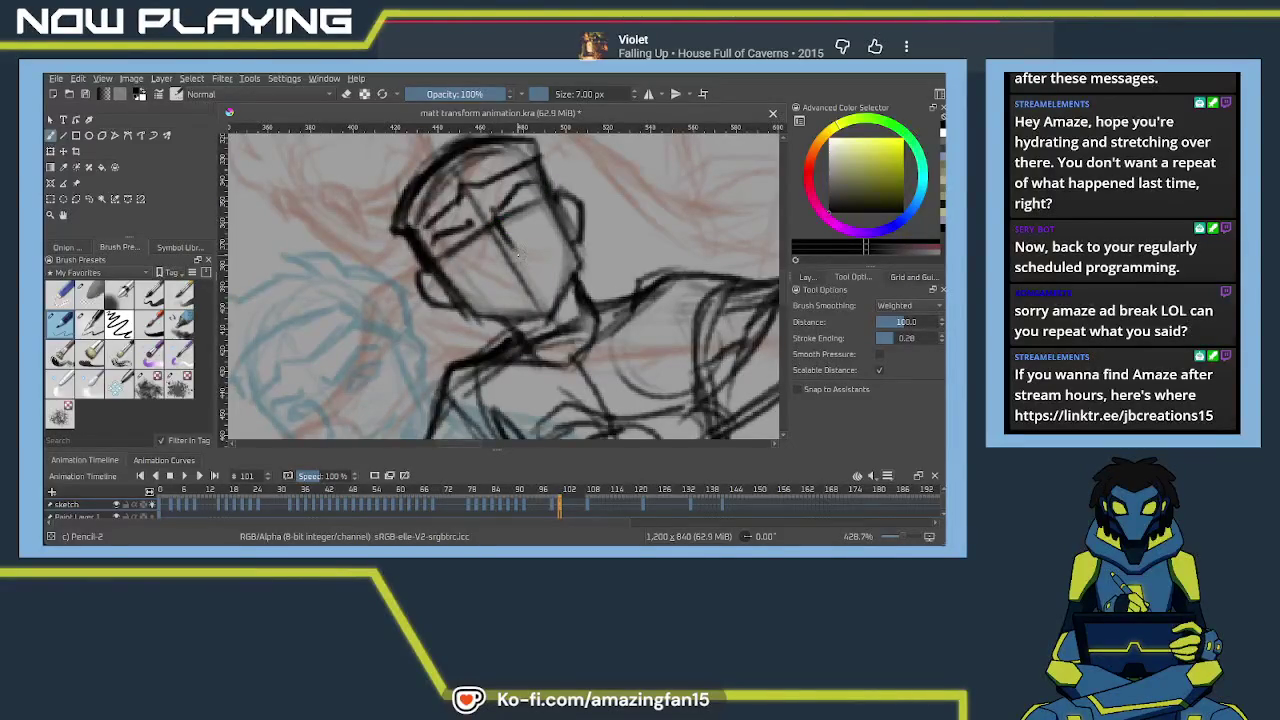
mouse_move(520, 248)
left_mouse_down()
mouse_move(527, 266)
mouse_move(505, 272)
mouse_move(531, 285)
left_mouse_up()
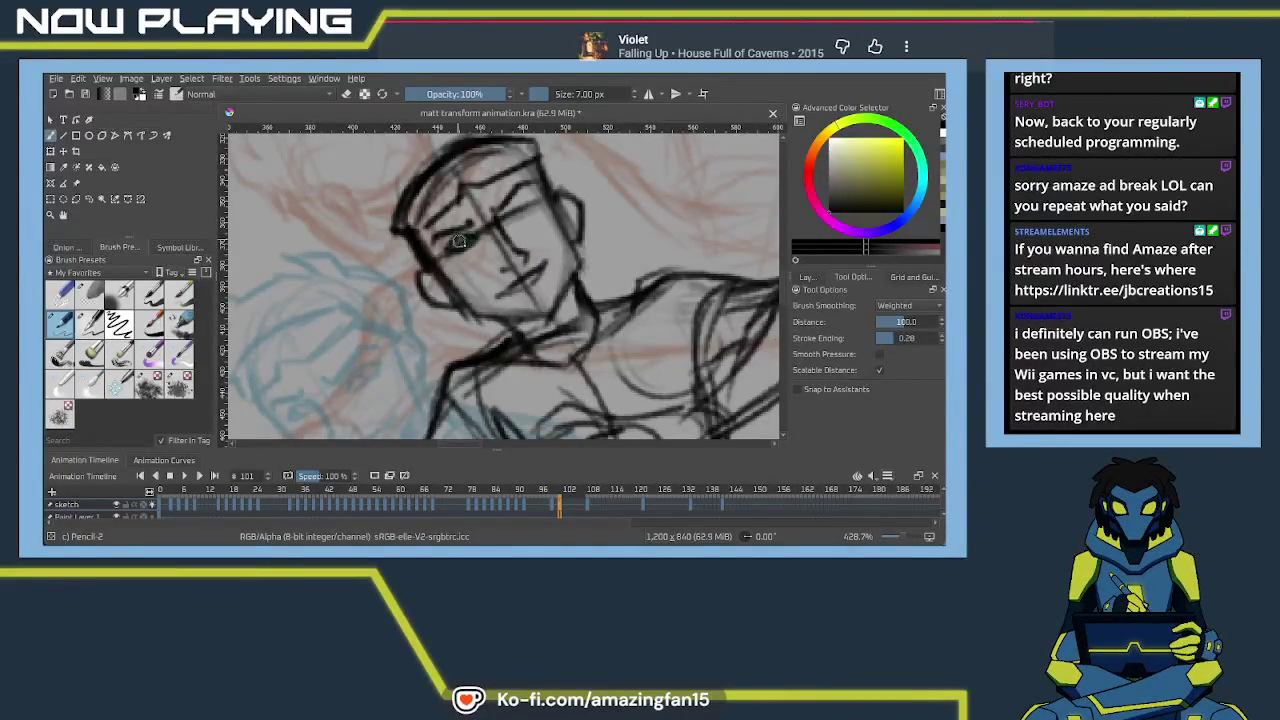
Clean up the eye, add a hair spike, and redraw the crown and outline to the jaw
key("e")
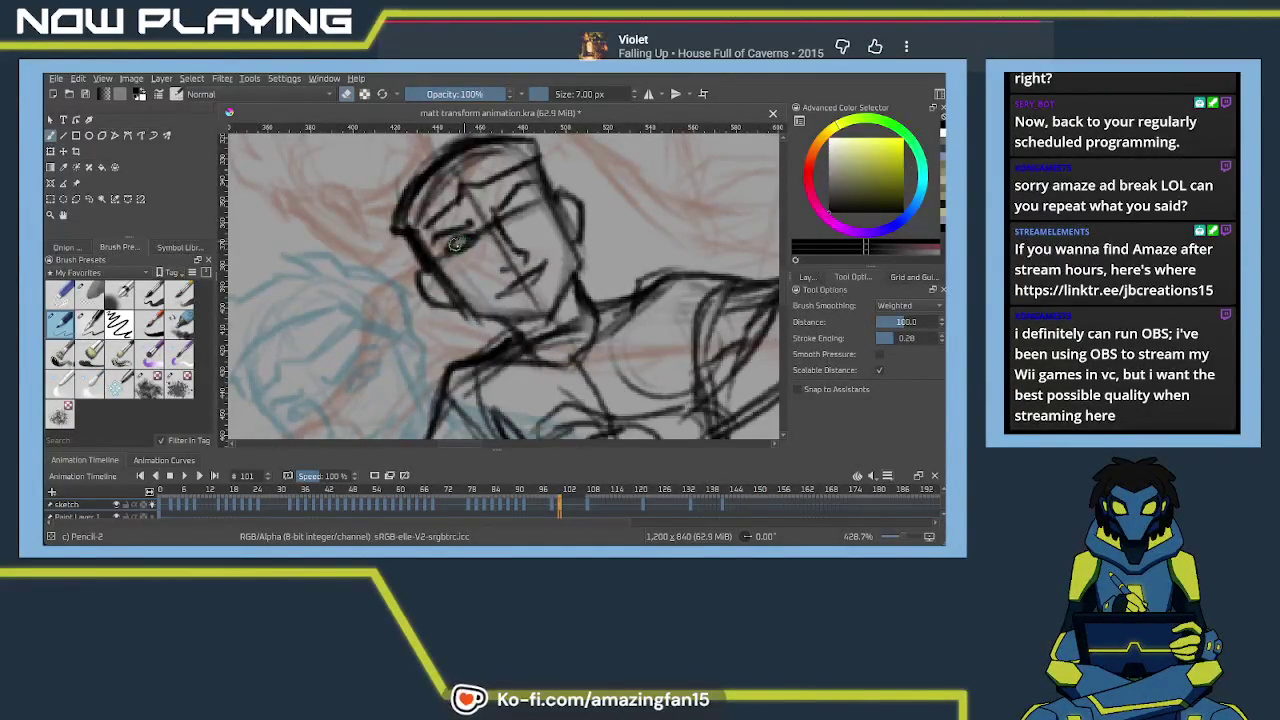
left_click_drag(456, 243, 471, 236)
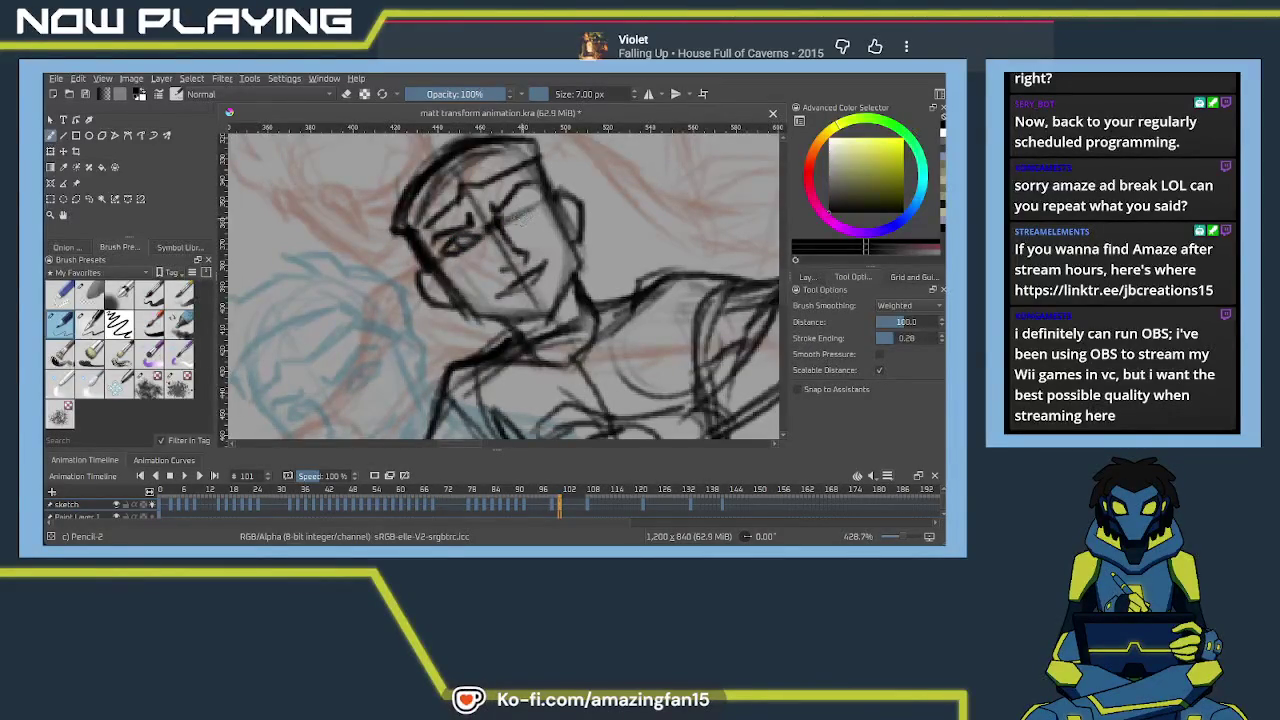
mouse_move(517, 207)
left_mouse_down()
mouse_move(540, 204)
mouse_move(521, 206)
mouse_move(477, 266)
left_mouse_up()
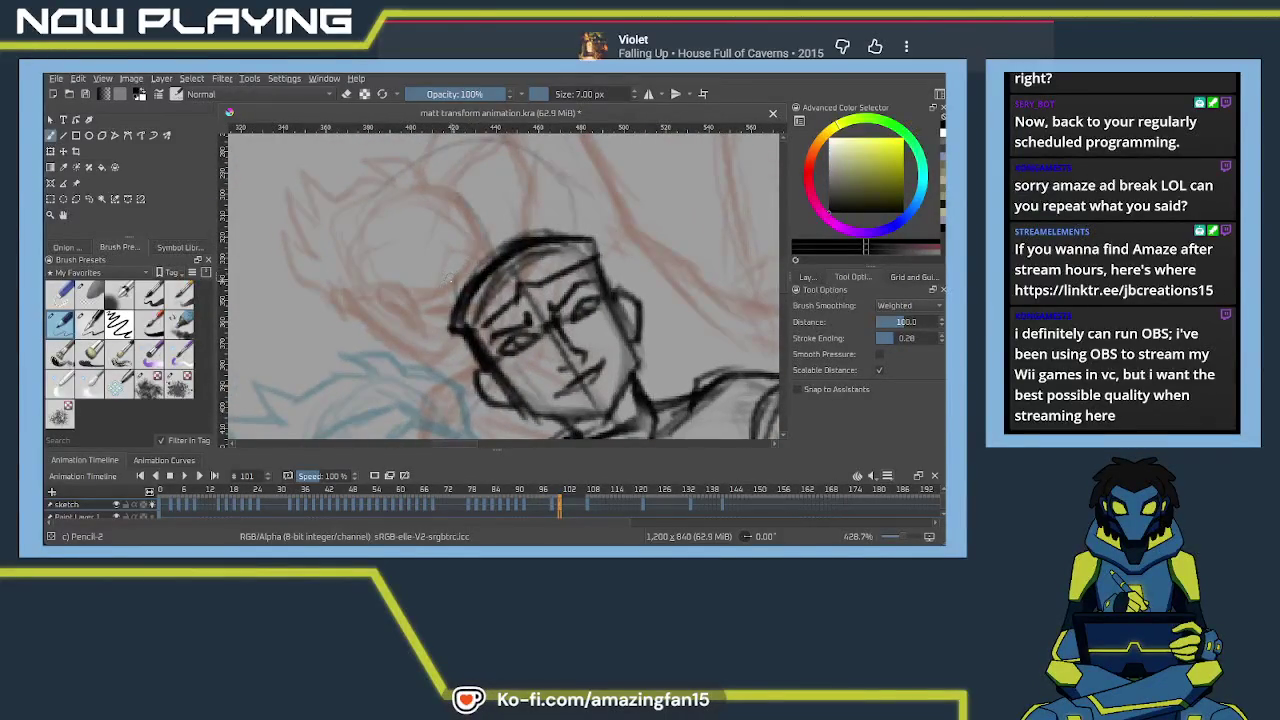
mouse_move(446, 276)
left_mouse_down()
mouse_move(440, 220)
mouse_move(462, 258)
mouse_move(492, 172)
mouse_move(530, 205)
mouse_move(562, 210)
mouse_move(572, 162)
mouse_move(600, 218)
mouse_move(578, 240)
mouse_move(600, 252)
left_mouse_up()
key("ctrl+z")
left_click_drag(572, 165, 626, 294)
left_click_drag(604, 238, 628, 298)
mouse_move(454, 274)
left_mouse_down()
mouse_move(506, 216)
mouse_move(496, 278)
mouse_move(455, 247)
left_mouse_up()
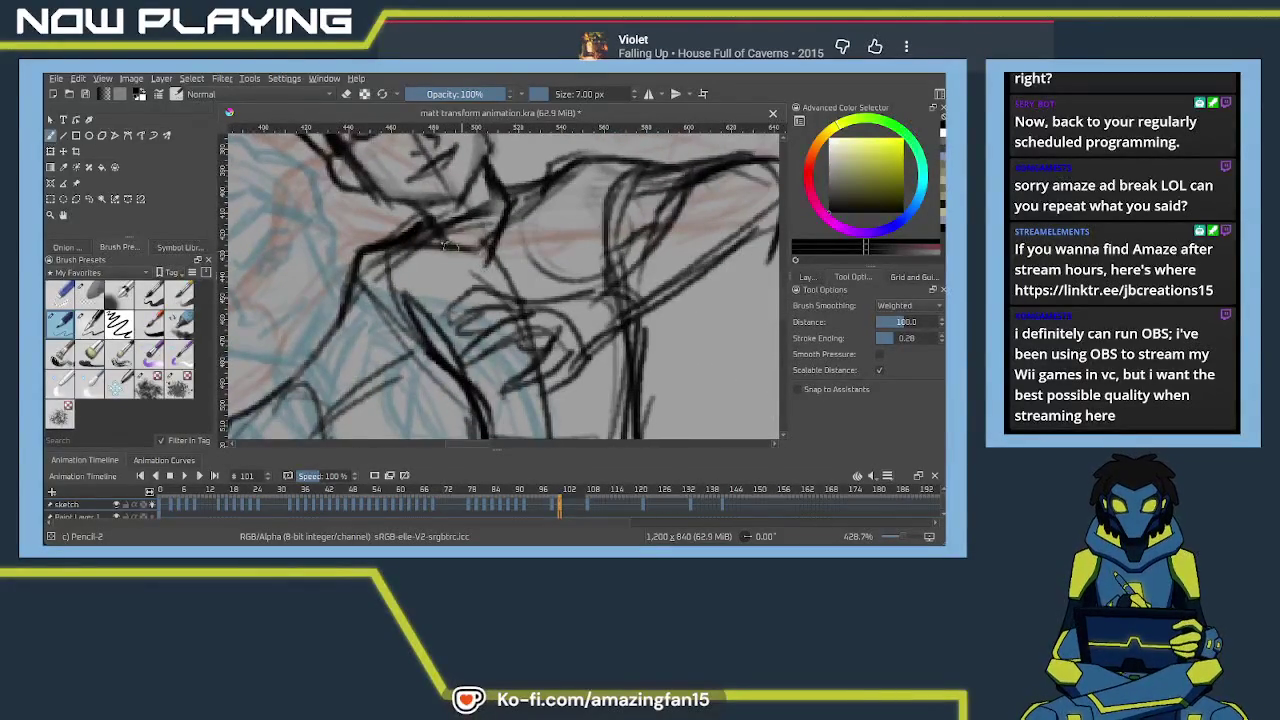
Erase the rough neck-to-shoulder strokes and redraw a clean shoulder line
left_click_drag(506, 192, 558, 166)
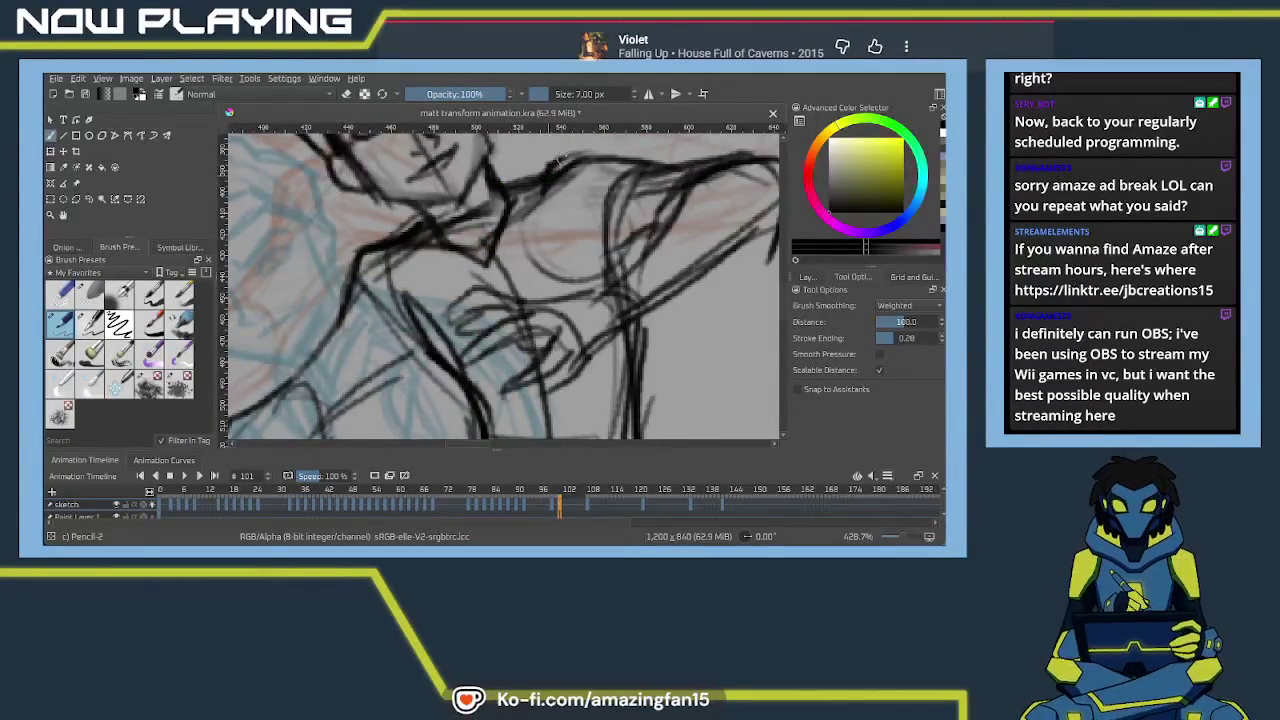
scroll(560, 175, "down", 2)
scroll(556, 197, "down", 2)
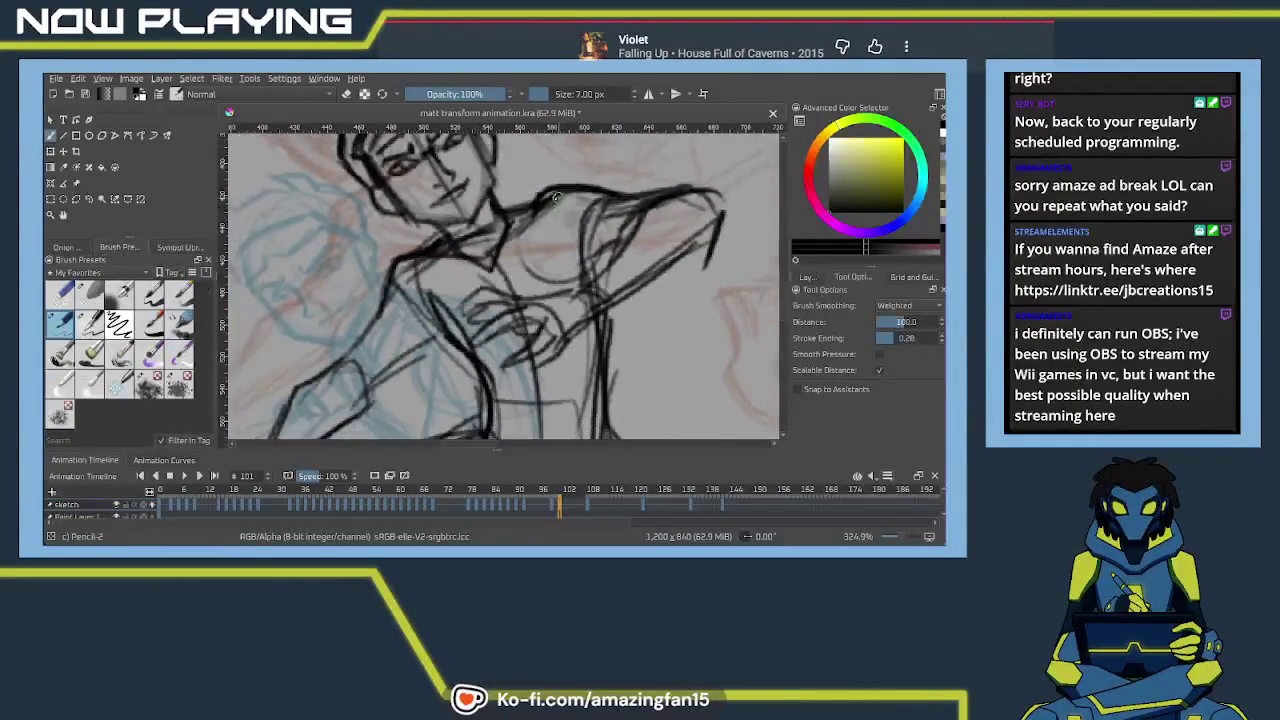
scroll(556, 197, "down", 1)
key("e")
left_click_drag(553, 205, 565, 180)
key("e")
mouse_move(507, 216)
left_mouse_down()
mouse_move(558, 194)
mouse_move(598, 200)
mouse_move(435, 282)
mouse_move(406, 266)
mouse_move(423, 234)
left_mouse_up()
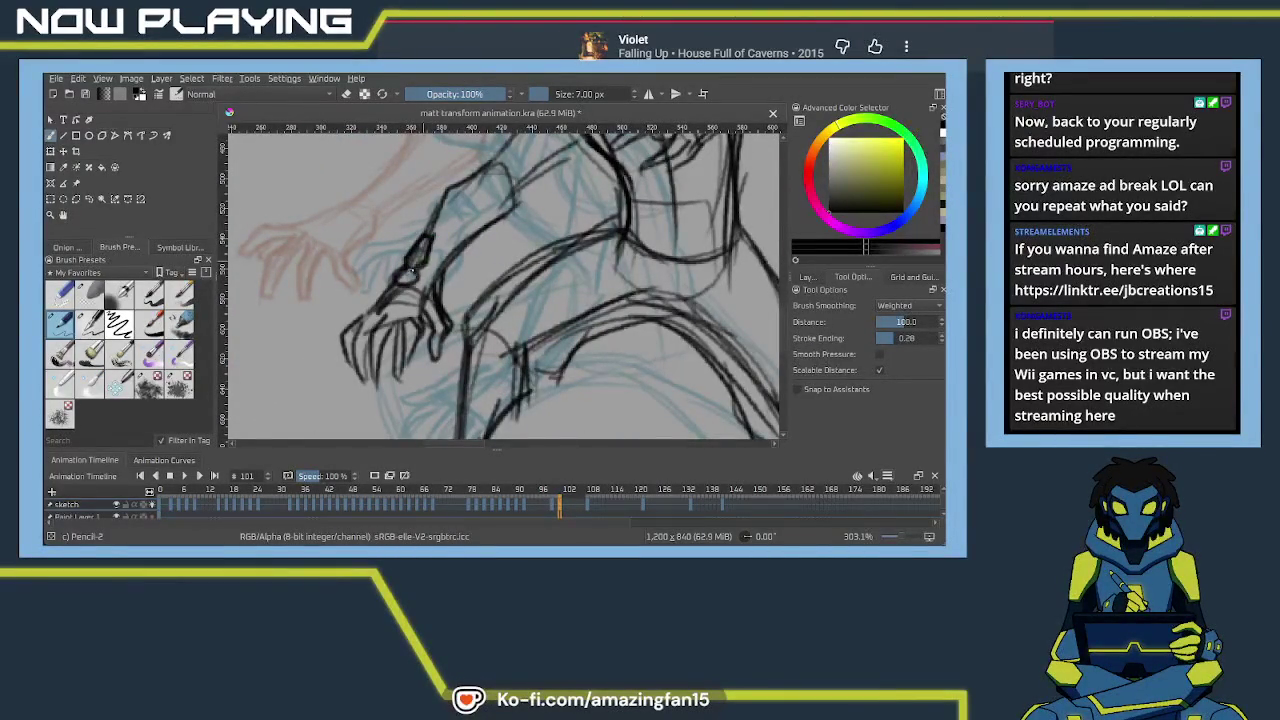
Add a wrist cuff with short strokes and zoom out
mouse_move(366, 266)
left_mouse_down()
mouse_move(398, 271)
mouse_move(365, 259)
left_mouse_up()
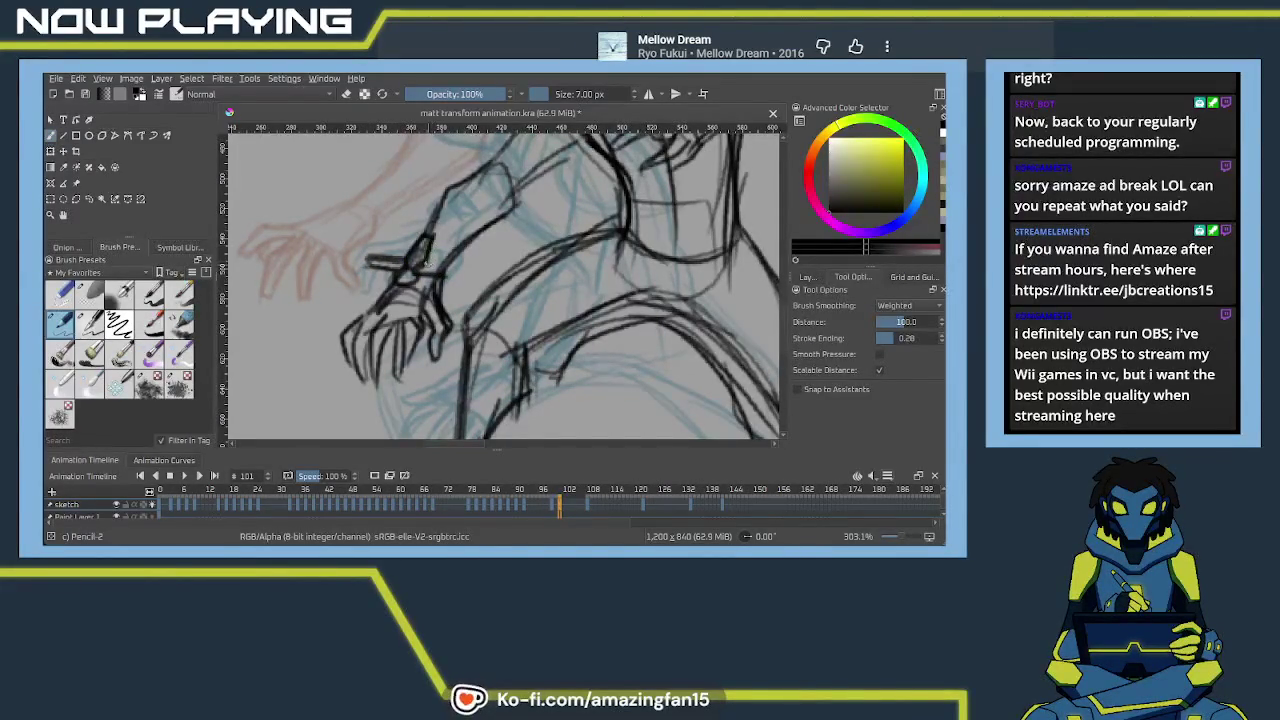
left_click_drag(402, 270, 452, 266)
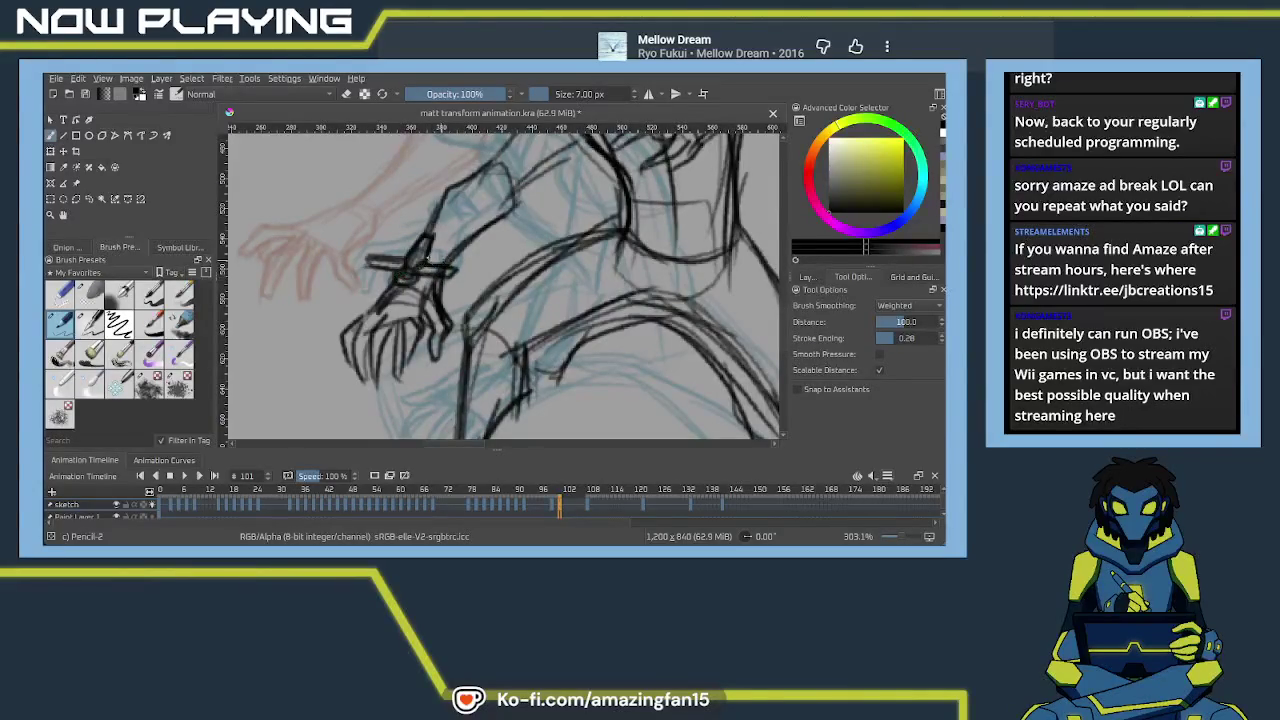
scroll(532, 270, "down", 1)
scroll(527, 272, "down", 5)
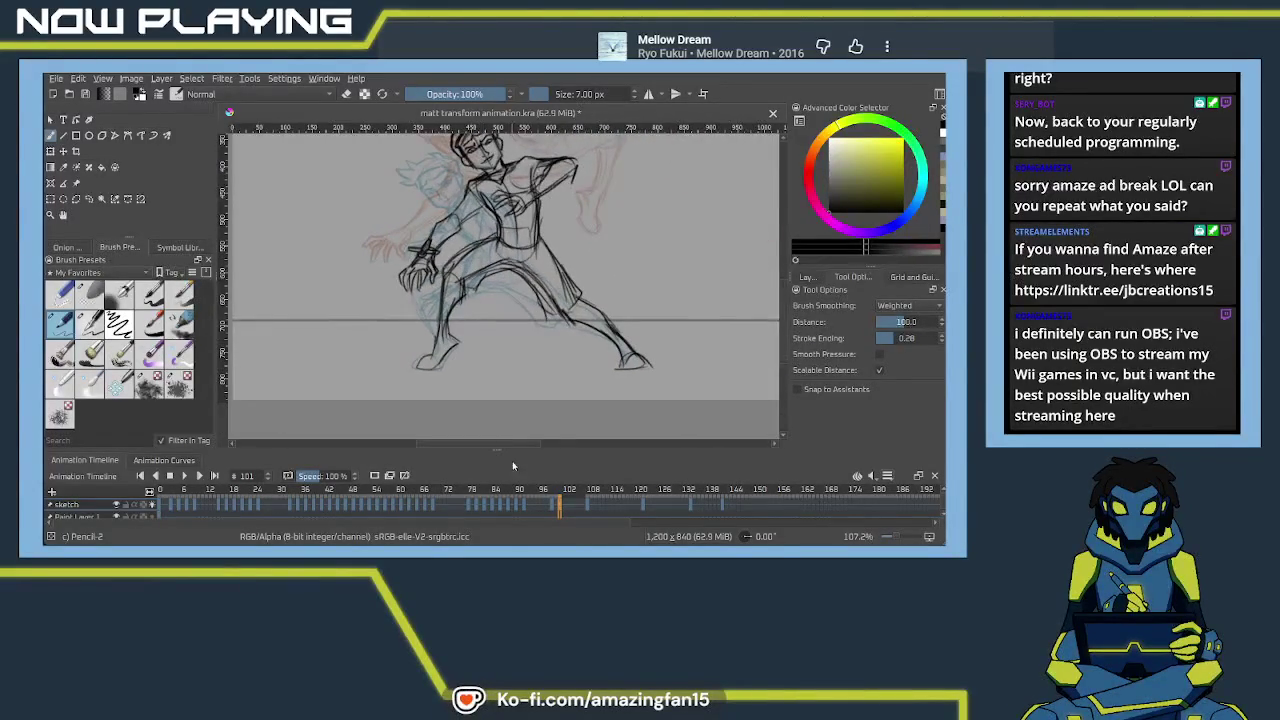
Compare frames 99 and 101, then move to frame 103 and reframe the figure
left_click(552, 506)
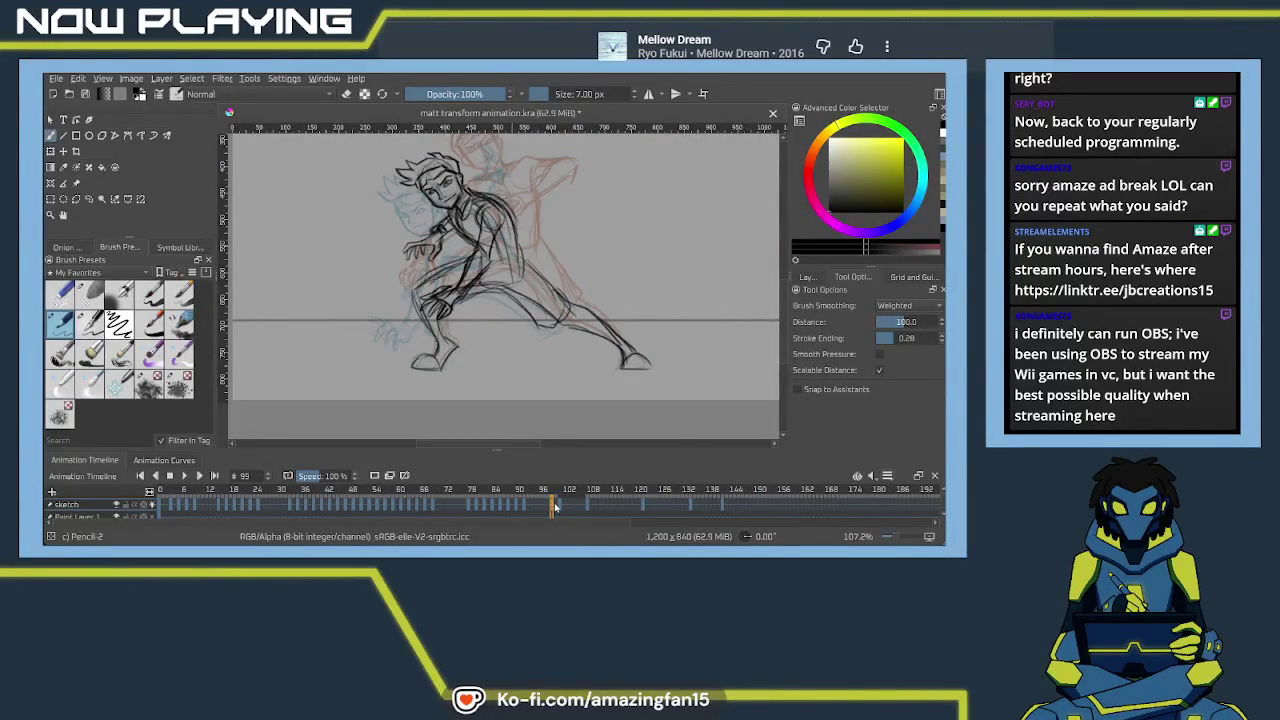
left_click(560, 506)
left_click(568, 508)
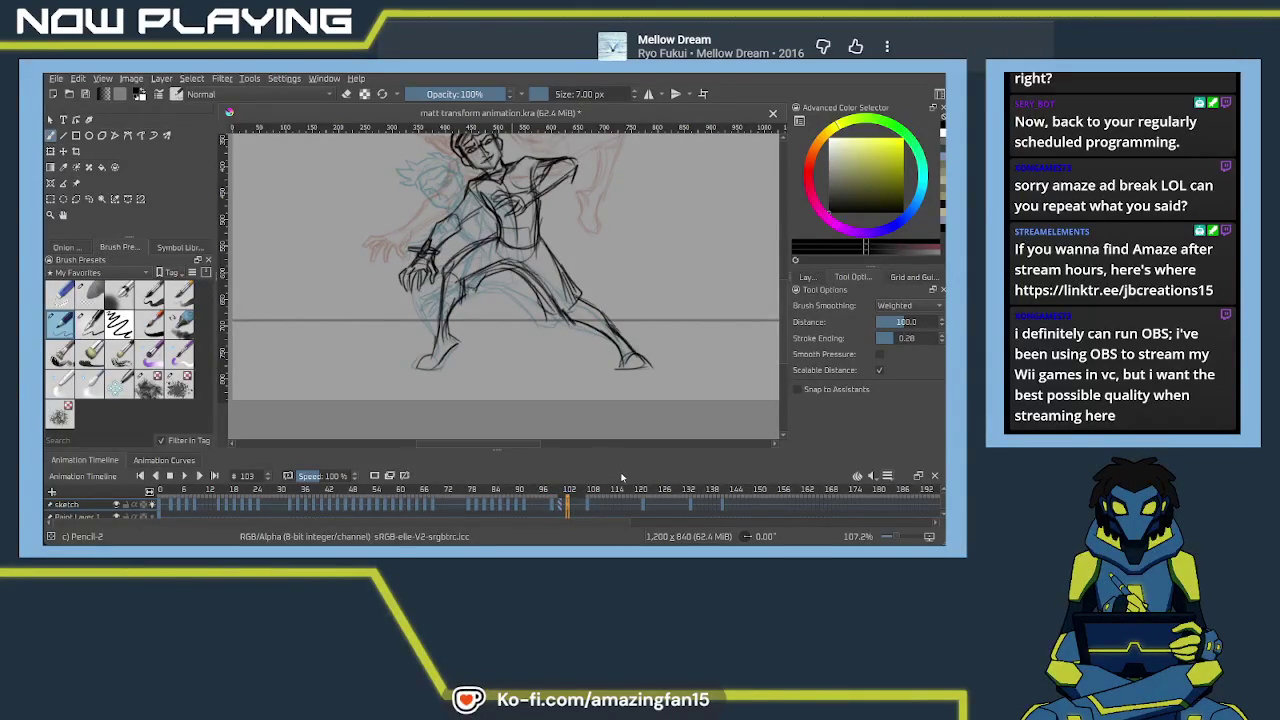
left_click_drag(580, 230, 463, 292)
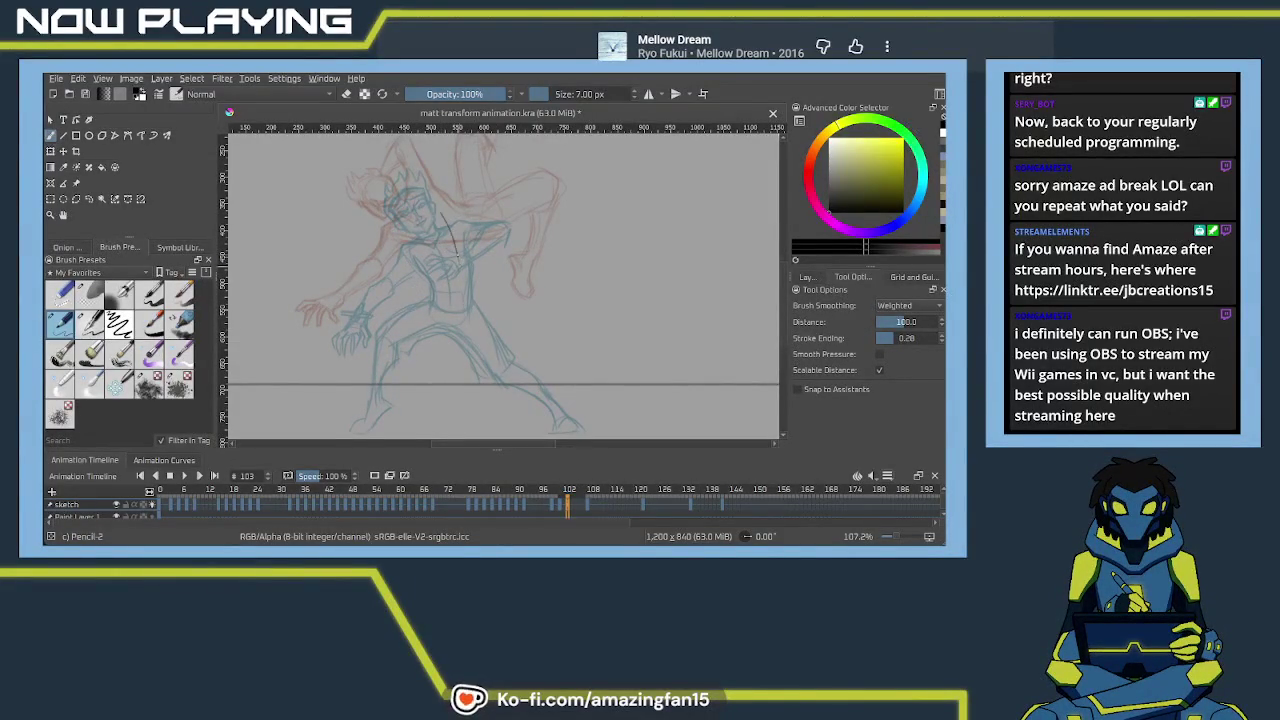
Sketch torso, head-top and waist lines on frame 103, then undo them
left_click_drag(449, 213, 454, 266)
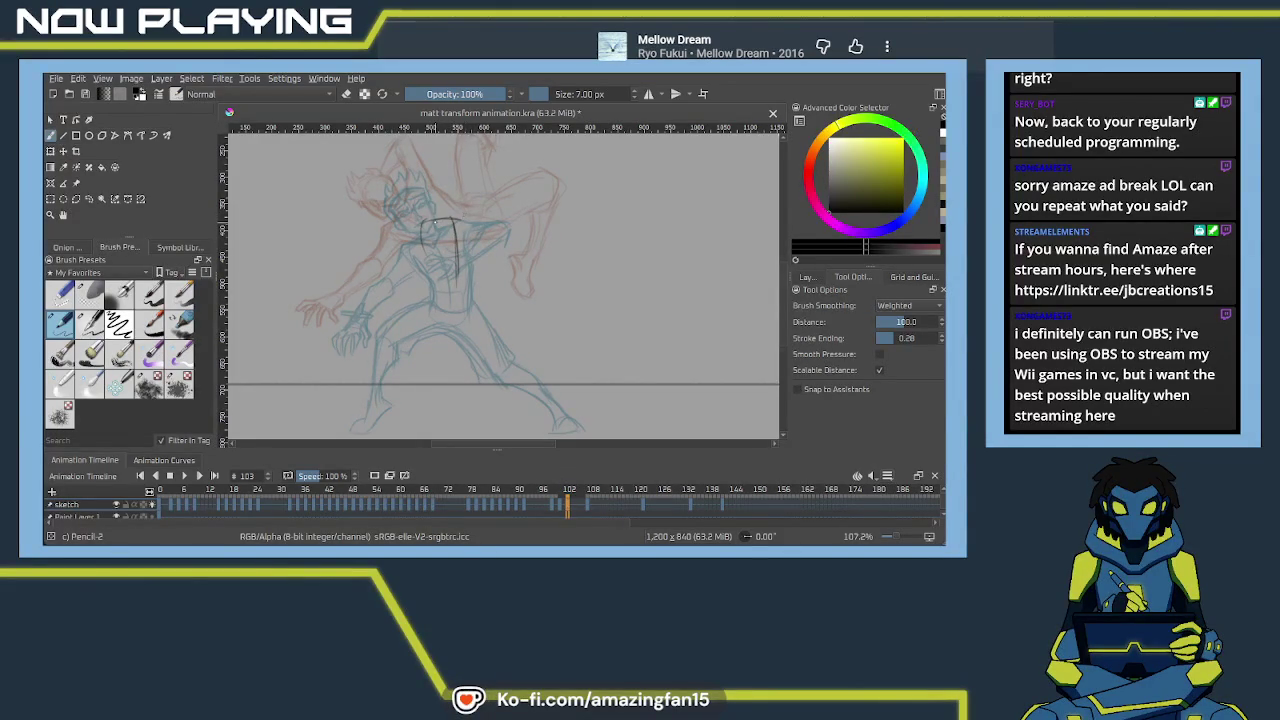
left_click_drag(430, 225, 452, 220)
mouse_move(436, 287)
left_mouse_down()
mouse_move(470, 286)
mouse_move(477, 300)
mouse_move(460, 312)
left_mouse_up()
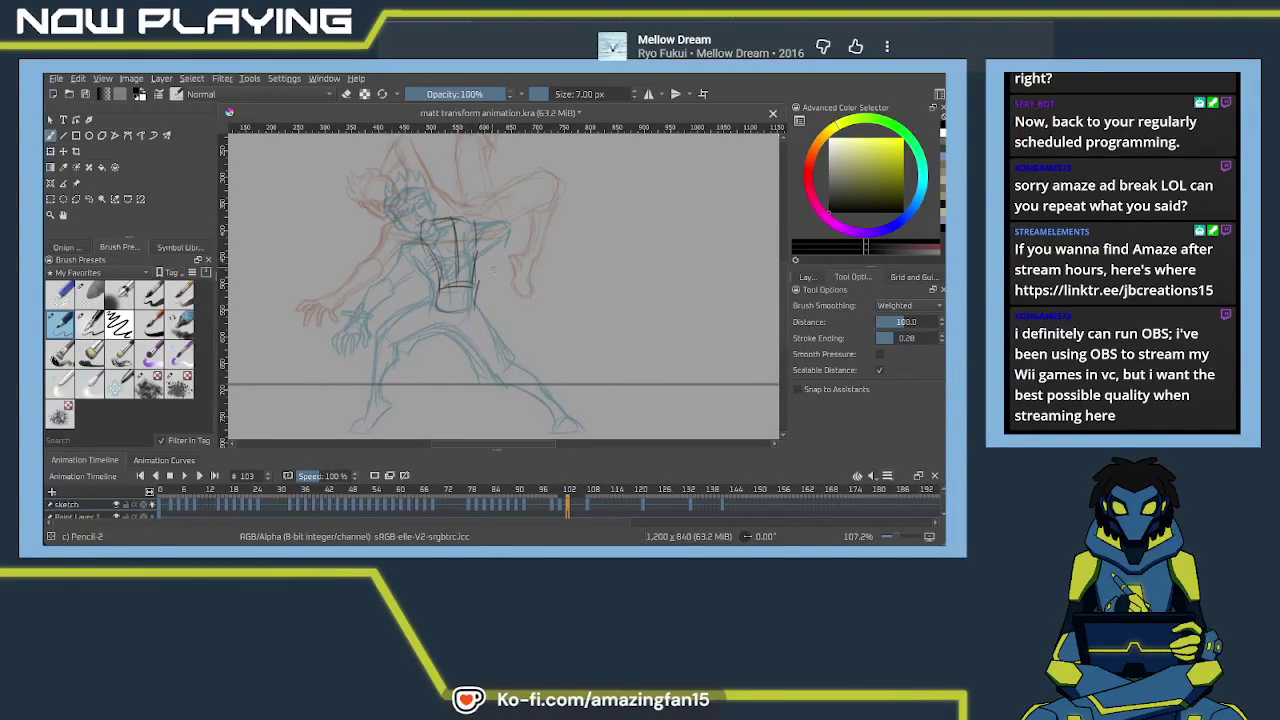
key("space")
key("space")
left_click_drag(488, 288, 430, 280)
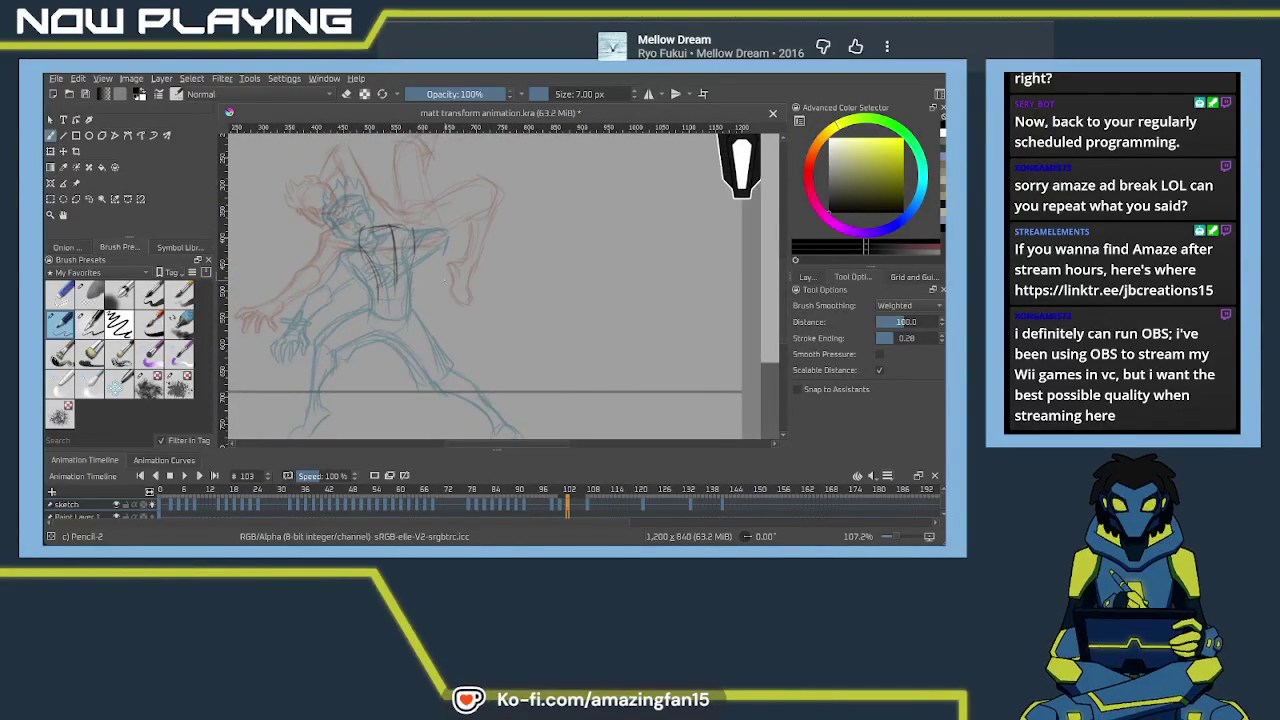
key("ctrl+z")
key("ctrl+z")
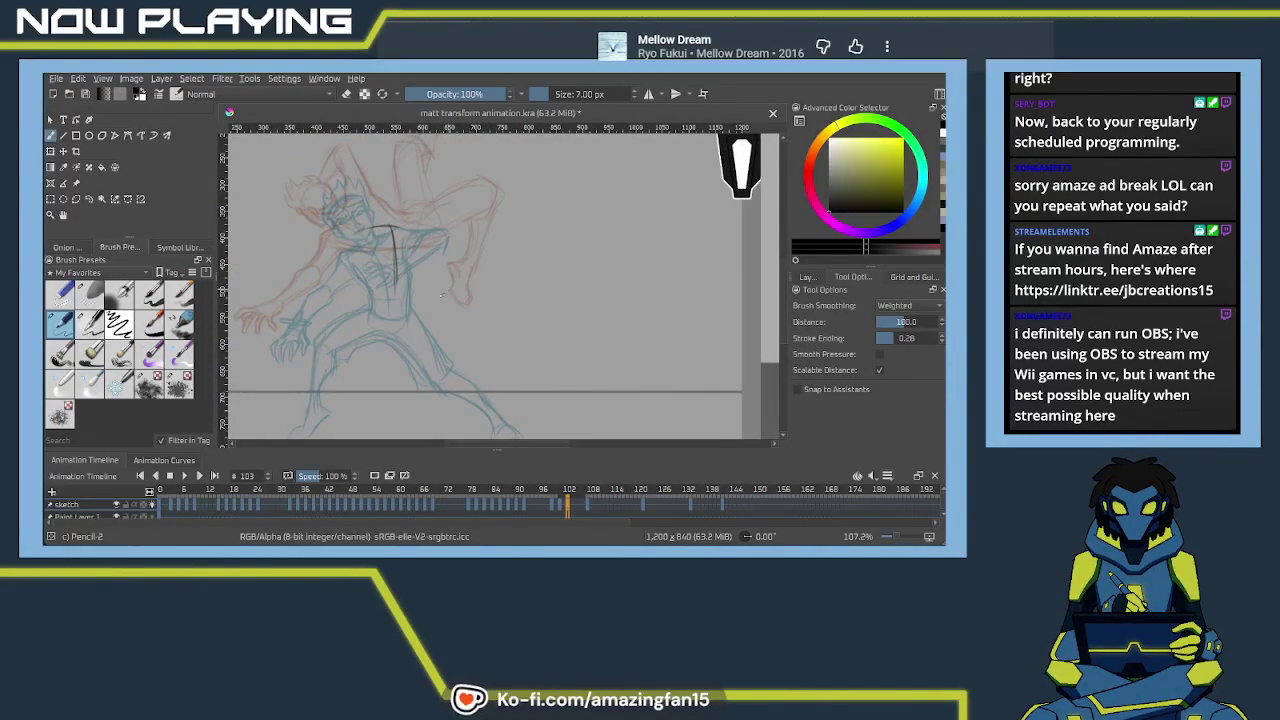
key("ctrl+z")
key("ctrl+z")
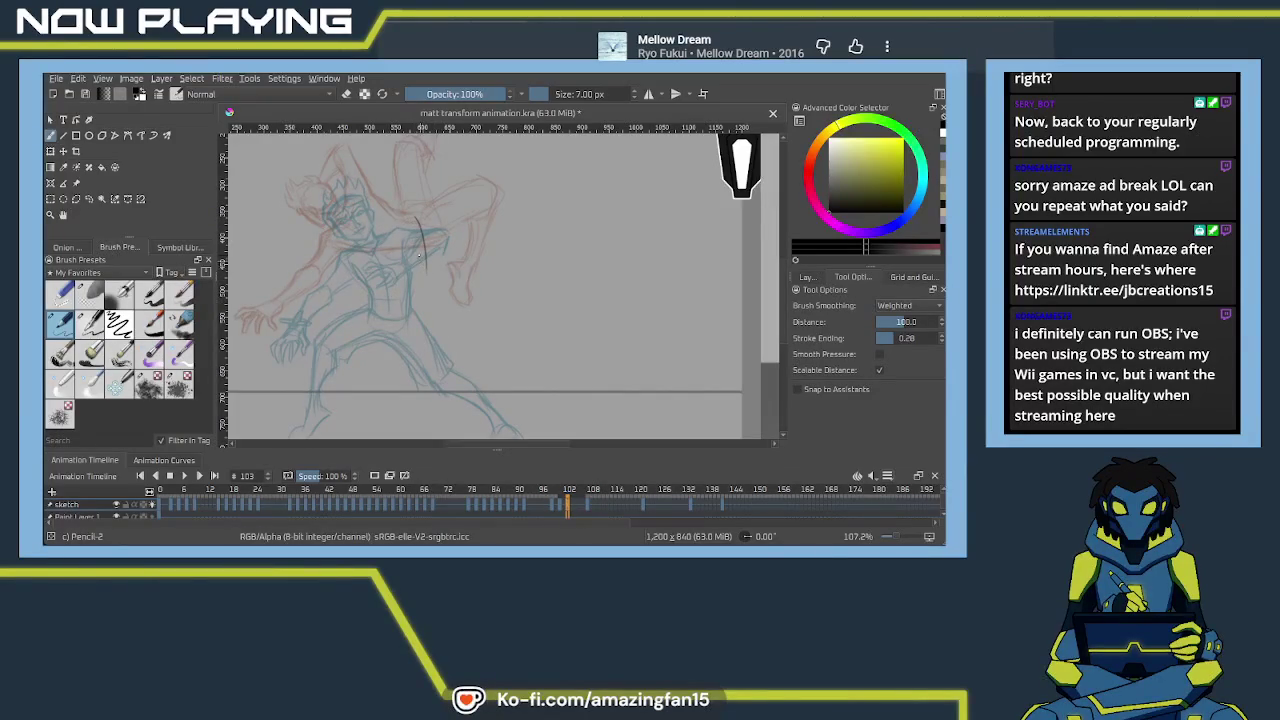
key("ctrl+z")
Redraw three near-vertical torso strokes and zoom out to see more canvas
left_click_drag(421, 224, 419, 280)
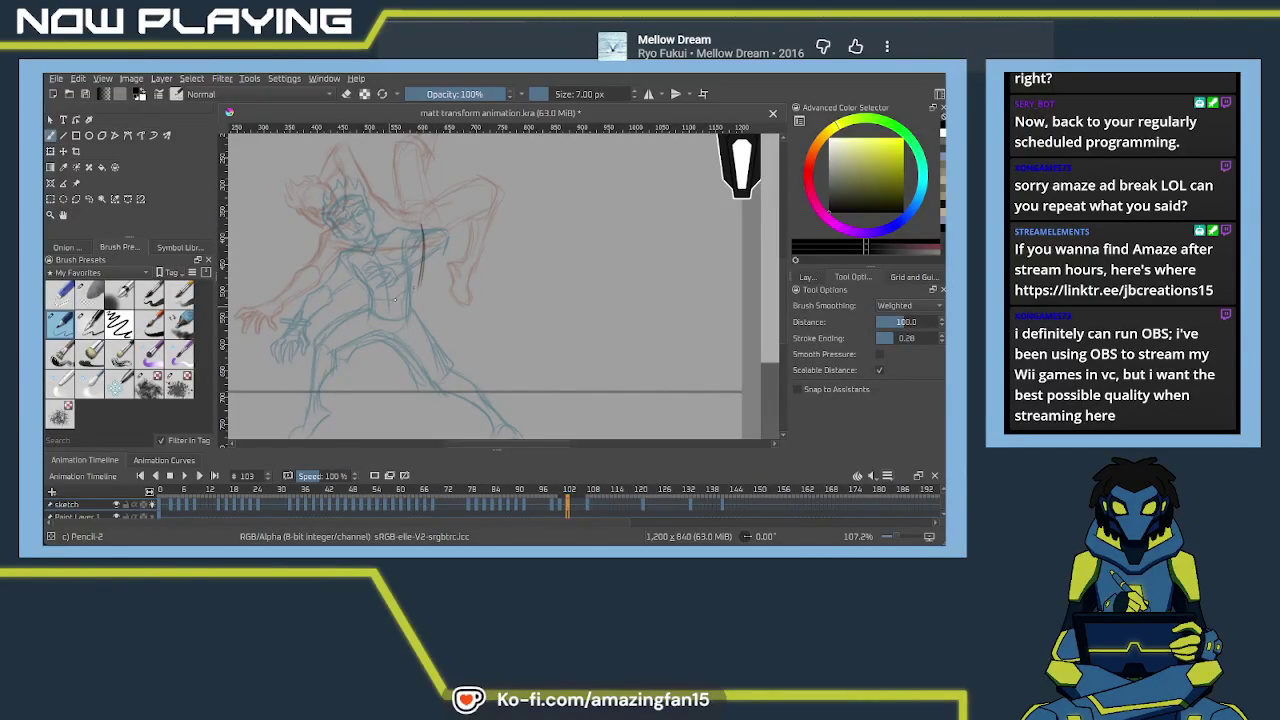
key("ctrl+z")
key("ctrl+z")
left_click_drag(405, 224, 398, 270)
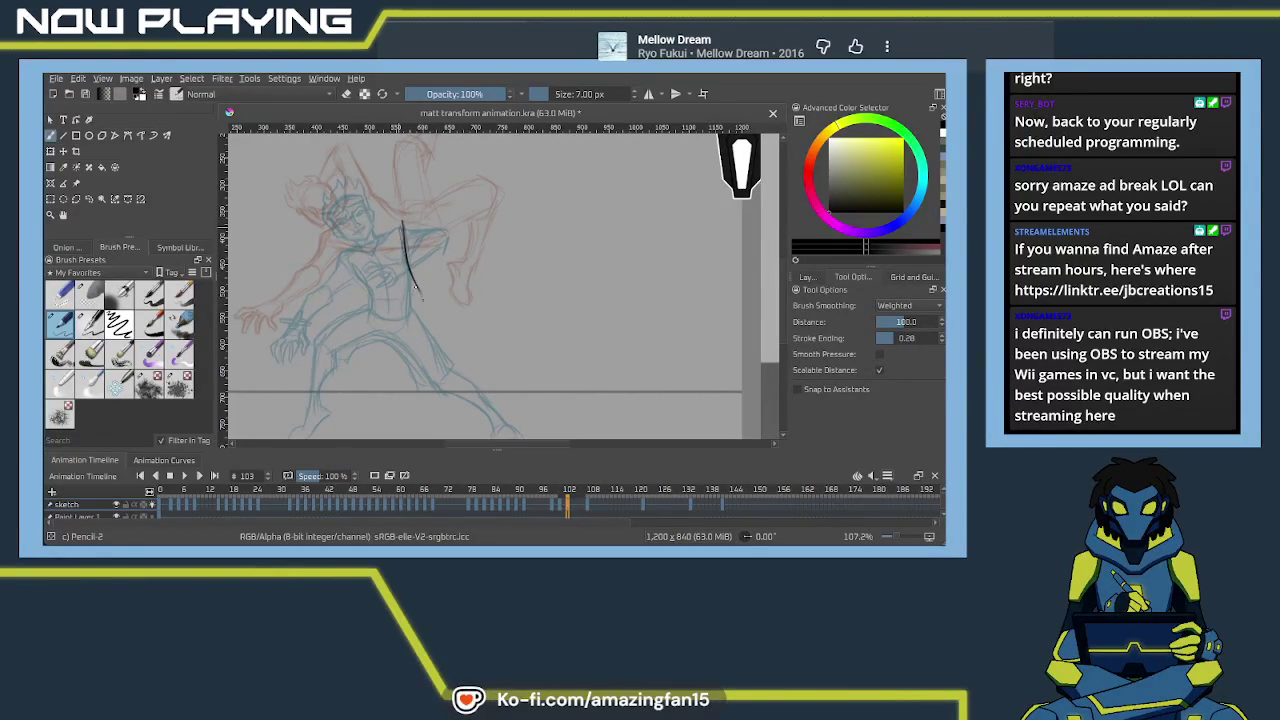
left_click_drag(400, 226, 408, 294)
left_click_drag(405, 226, 413, 288)
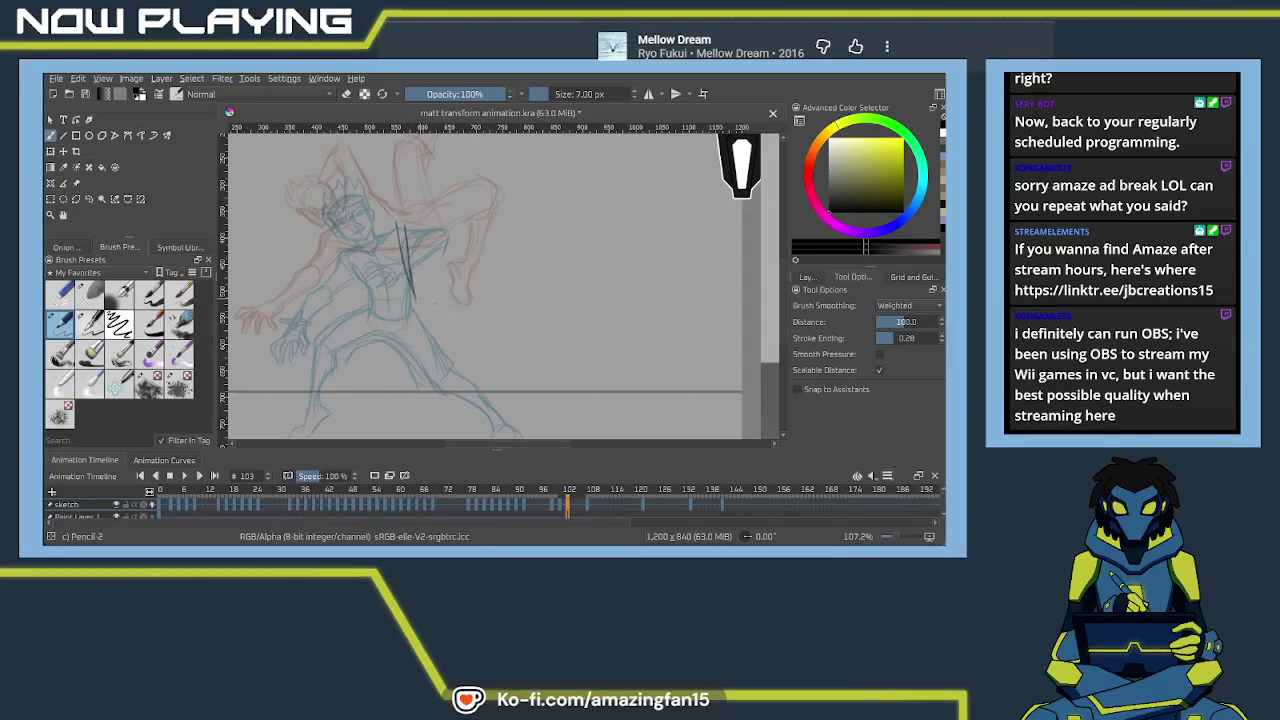
left_click_drag(441, 328, 420, 242)
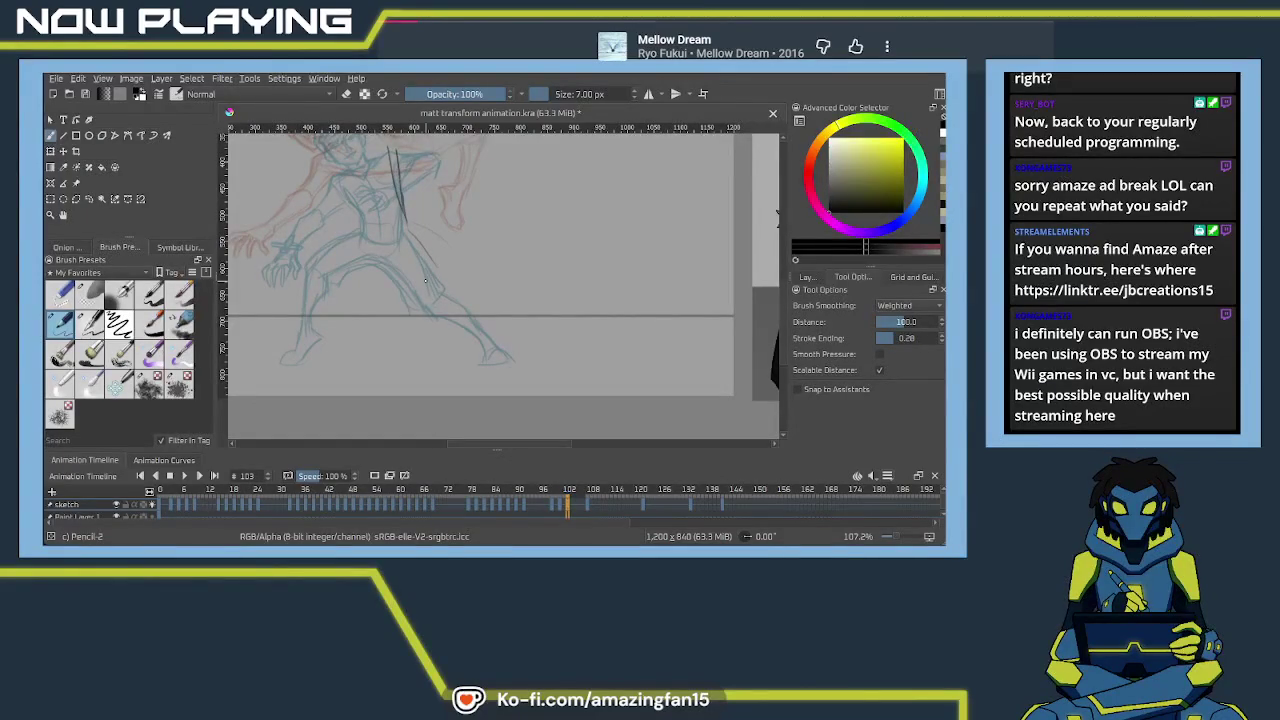
key("minus")
key("minus")
key("minus")
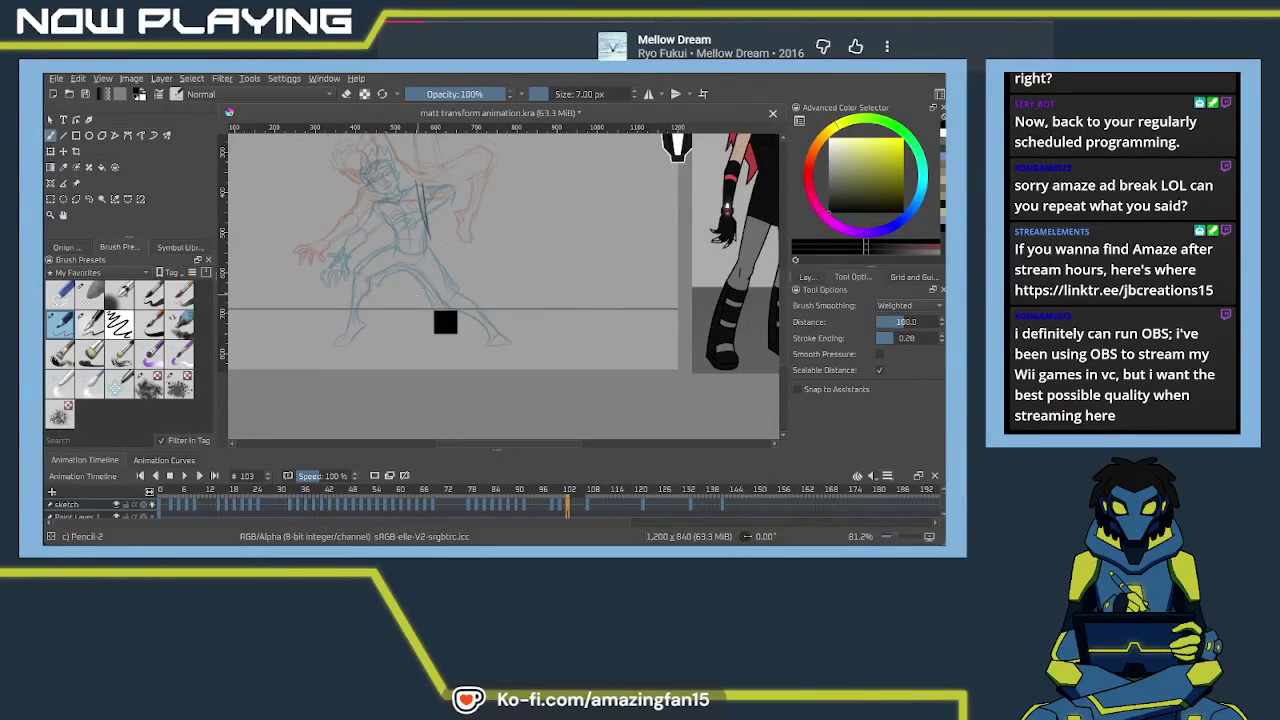
Undo the two diagonal torso strokes and delete the character reference picture
key("ctrl+z")
left_click_drag(416, 296, 351, 371)
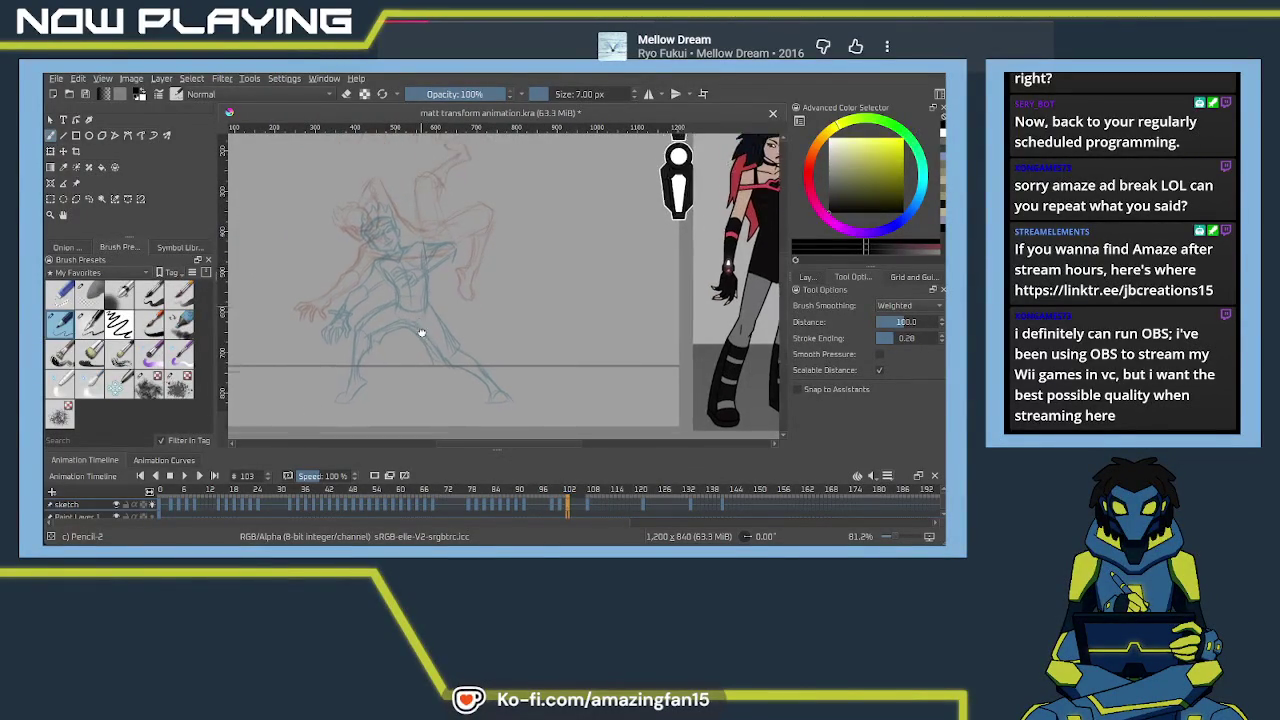
left_click(77, 183)
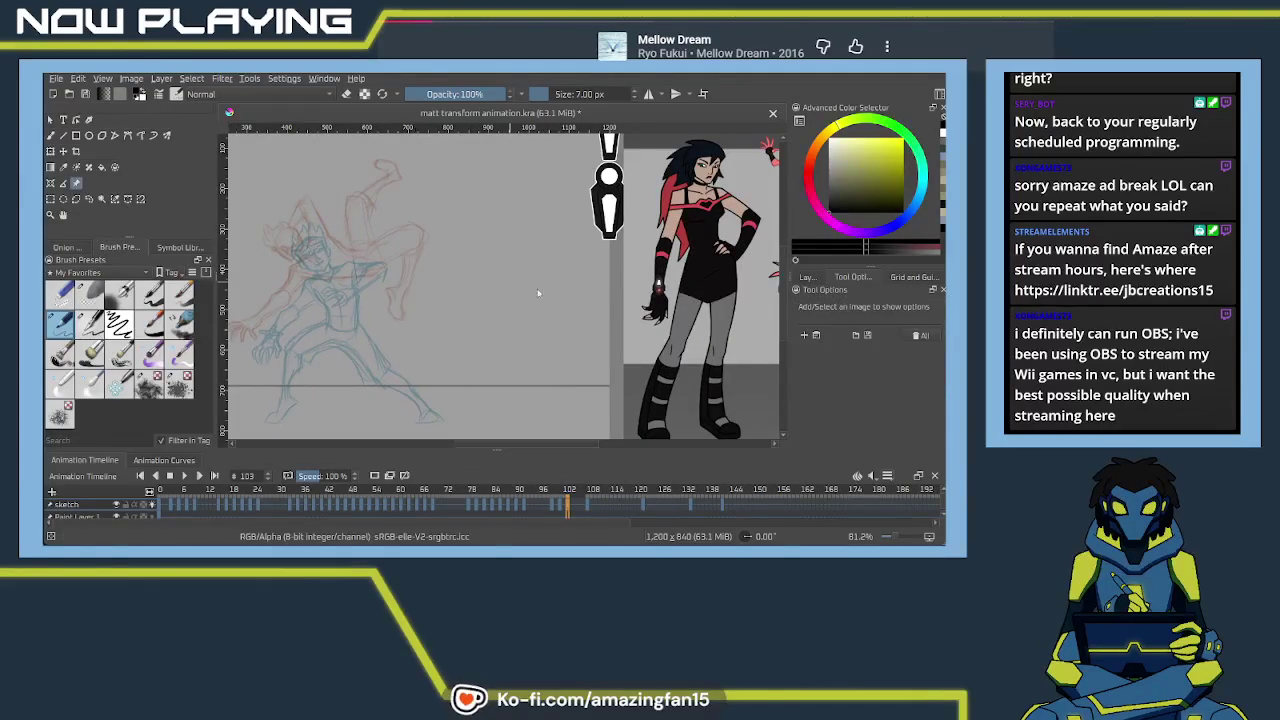
left_click(712, 302)
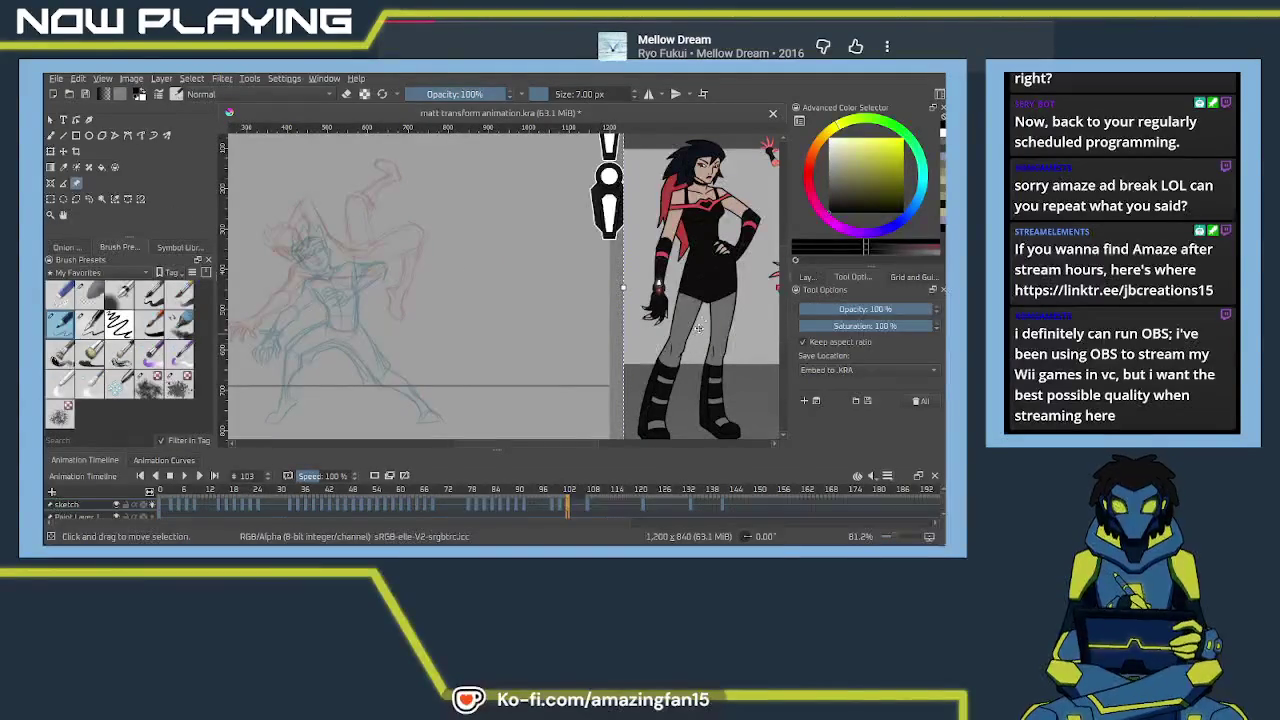
key("Delete")
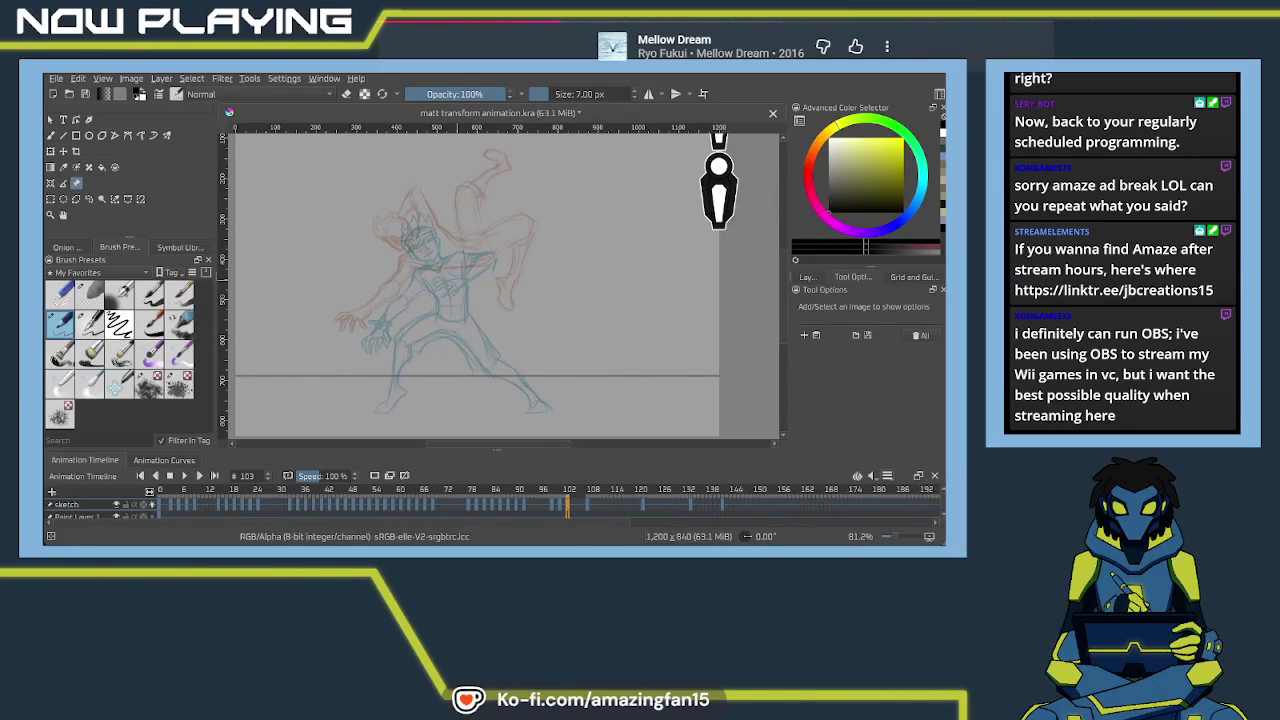
left_click_drag(490, 160, 505, 300)
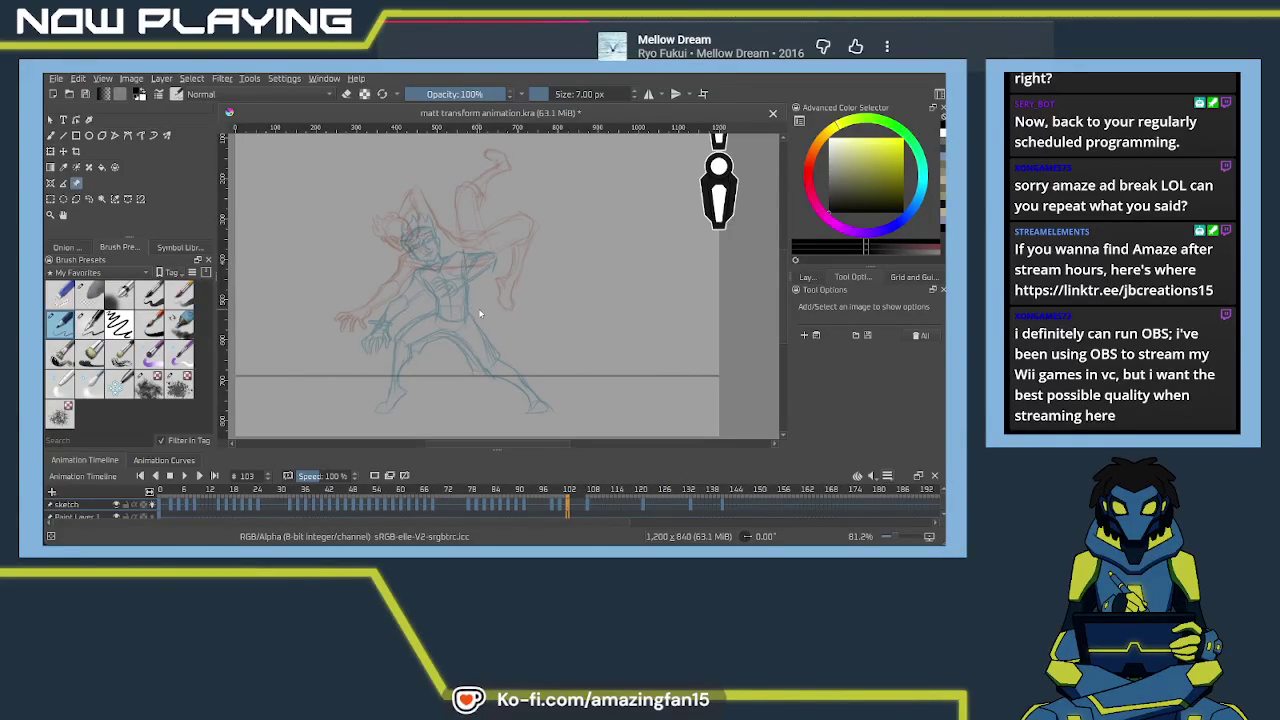
Rough in the chest with Pencil-2 strokes on frame 103
key("b")
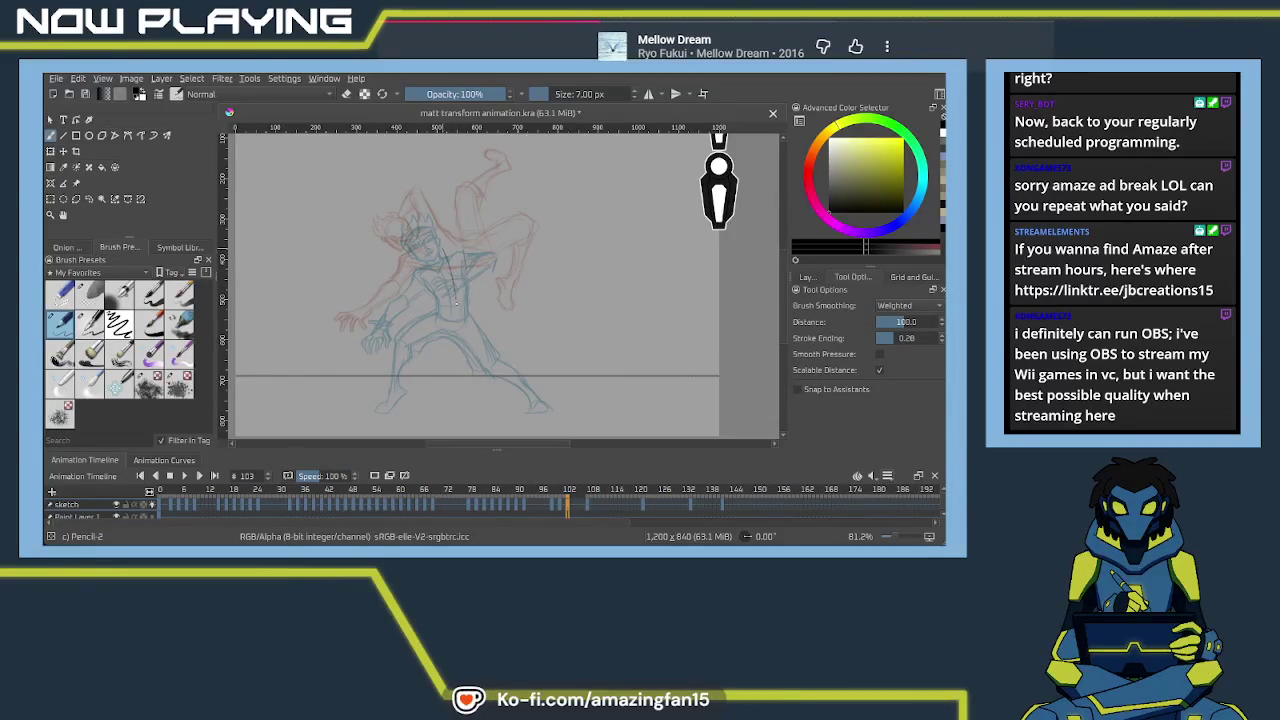
left_click_drag(446, 258, 458, 300)
left_click_drag(418, 262, 459, 263)
key("ctrl+z")
left_click_drag(420, 260, 444, 298)
left_click_drag(468, 248, 470, 296)
mouse_move(465, 252)
left_mouse_down()
mouse_move(474, 306)
mouse_move(446, 318)
left_mouse_up()
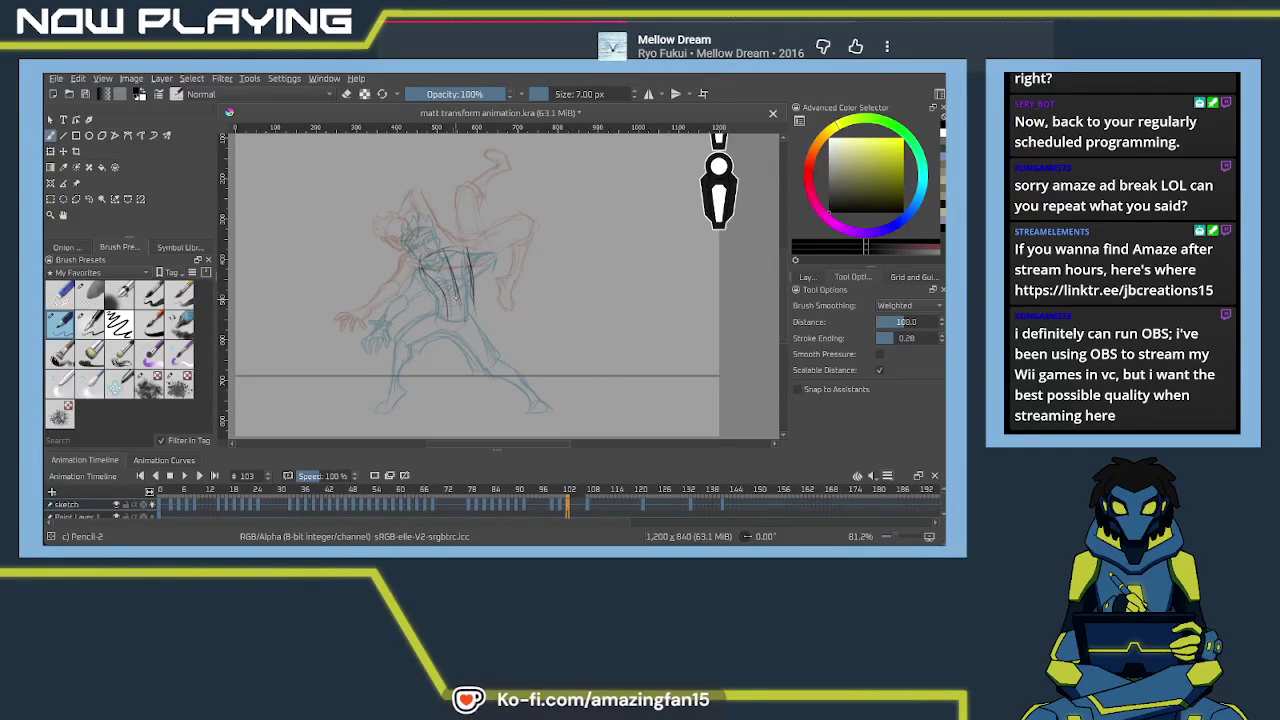
mouse_move(468, 260)
left_mouse_down()
mouse_move(478, 314)
mouse_move(450, 325)
left_mouse_up()
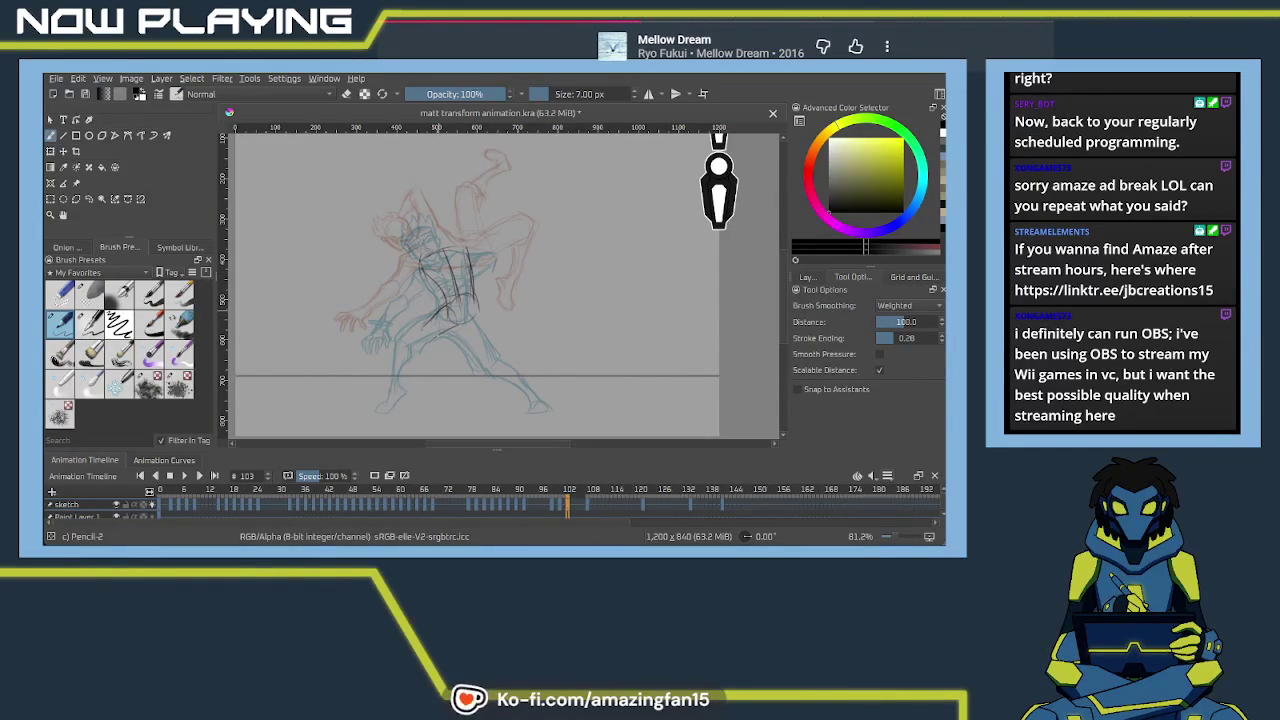
Sketch the leg, torso curve and right hip on frame 103
left_click_drag(430, 316, 395, 372)
key("ctrl+z")
left_click_drag(424, 320, 410, 360)
left_click_drag(438, 334, 412, 360)
mouse_move(444, 304)
left_mouse_down()
mouse_move(430, 316)
mouse_move(440, 308)
left_mouse_up()
left_click_drag(414, 352, 482, 298)
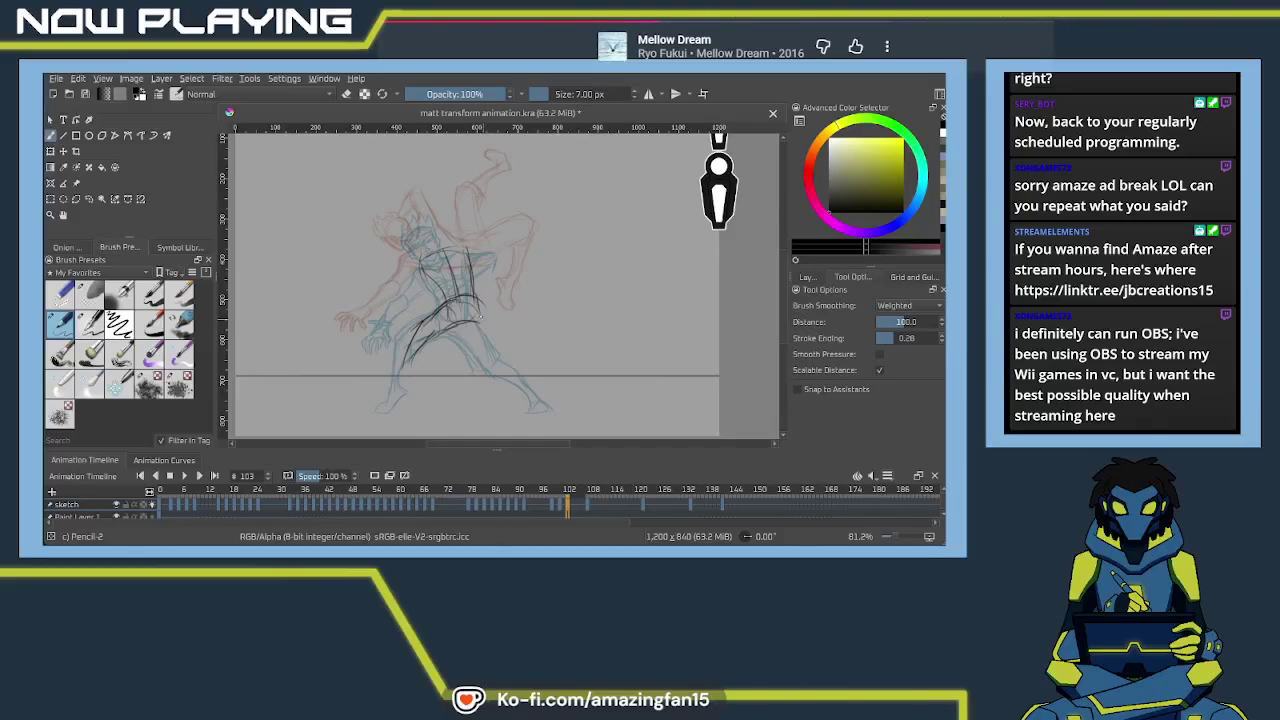
left_click_drag(482, 310, 498, 350)
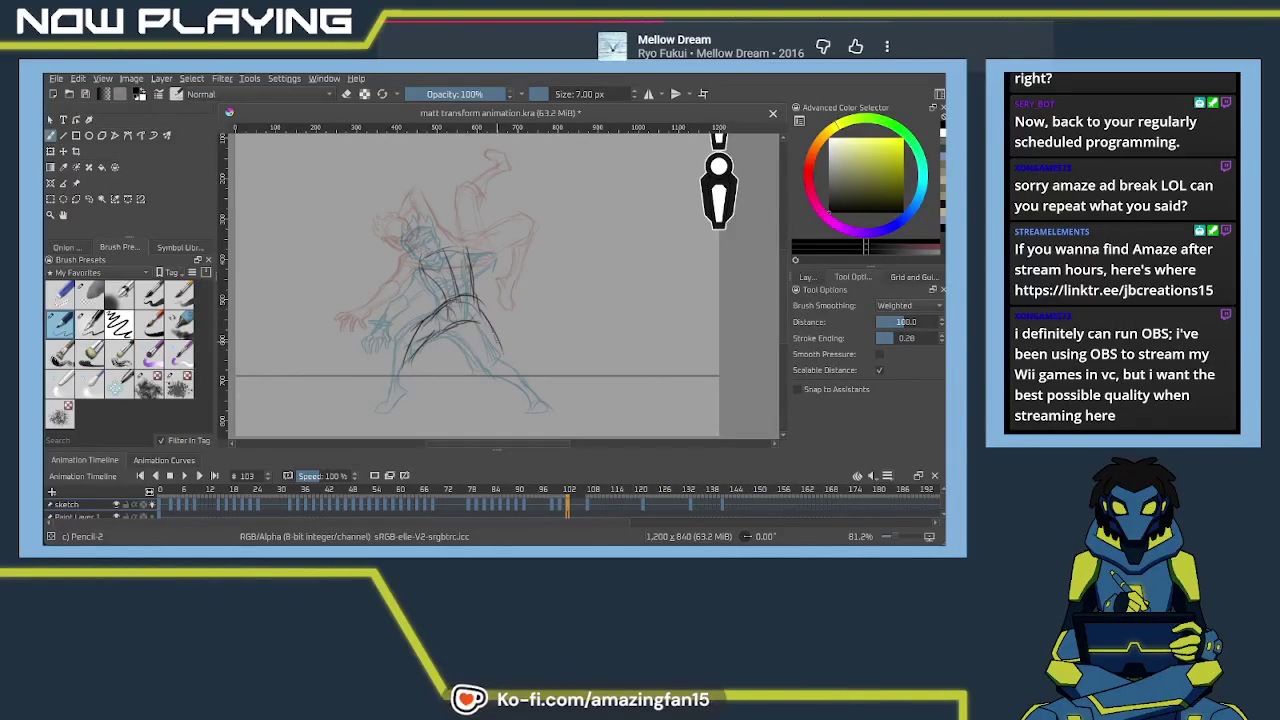
left_click(554, 509)
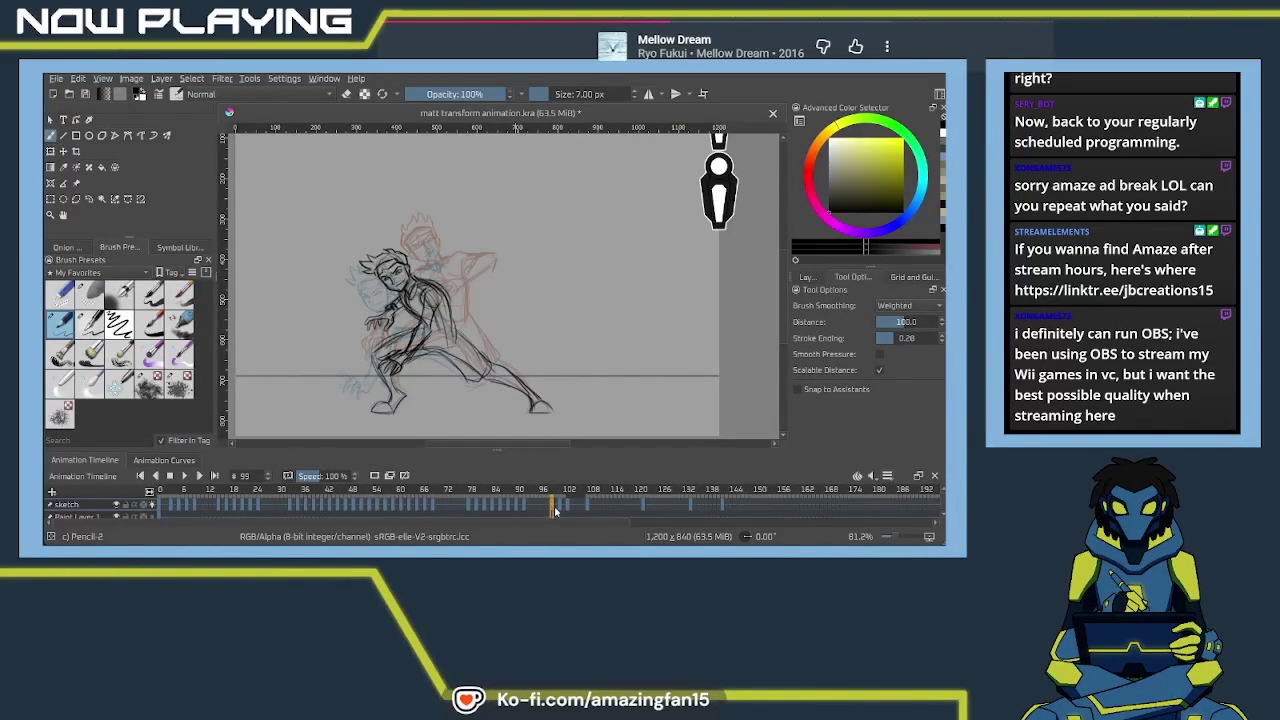
Flip between frames 99, 100 and 101 to compare the back leg poses
left_click(560, 509)
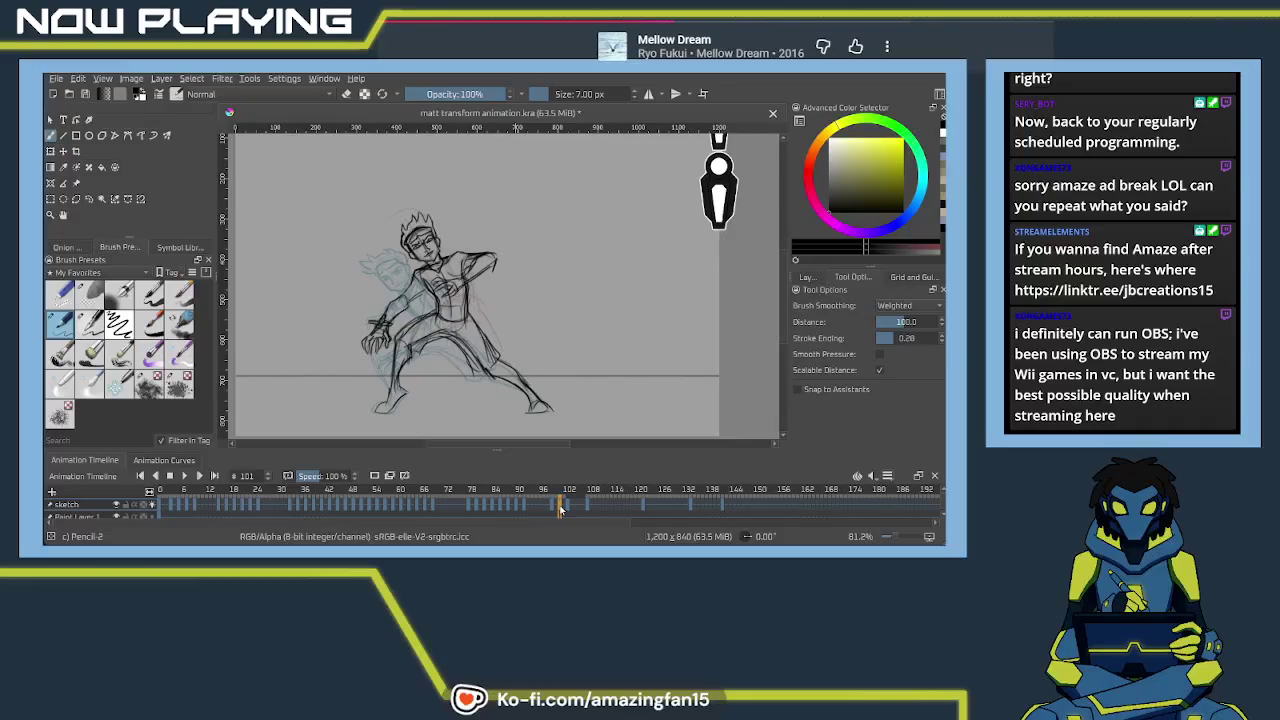
left_click(551, 509)
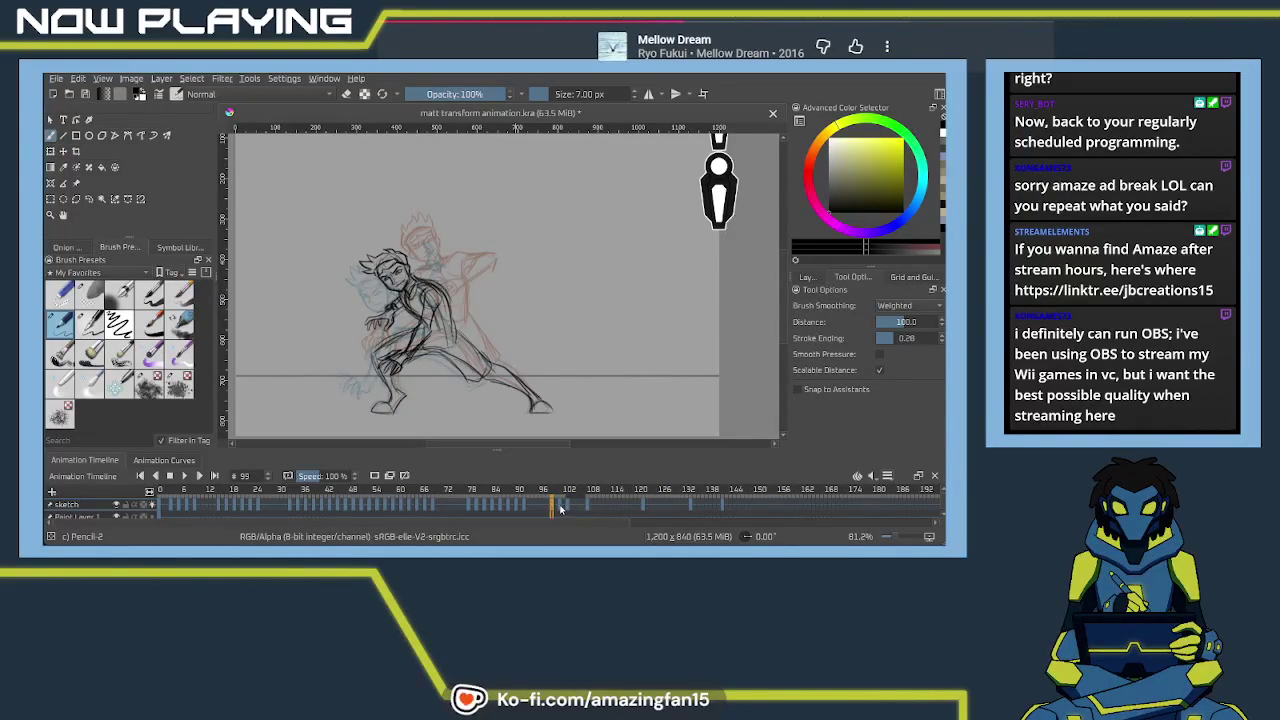
left_click(560, 509)
scroll(527, 330, "up", 2)
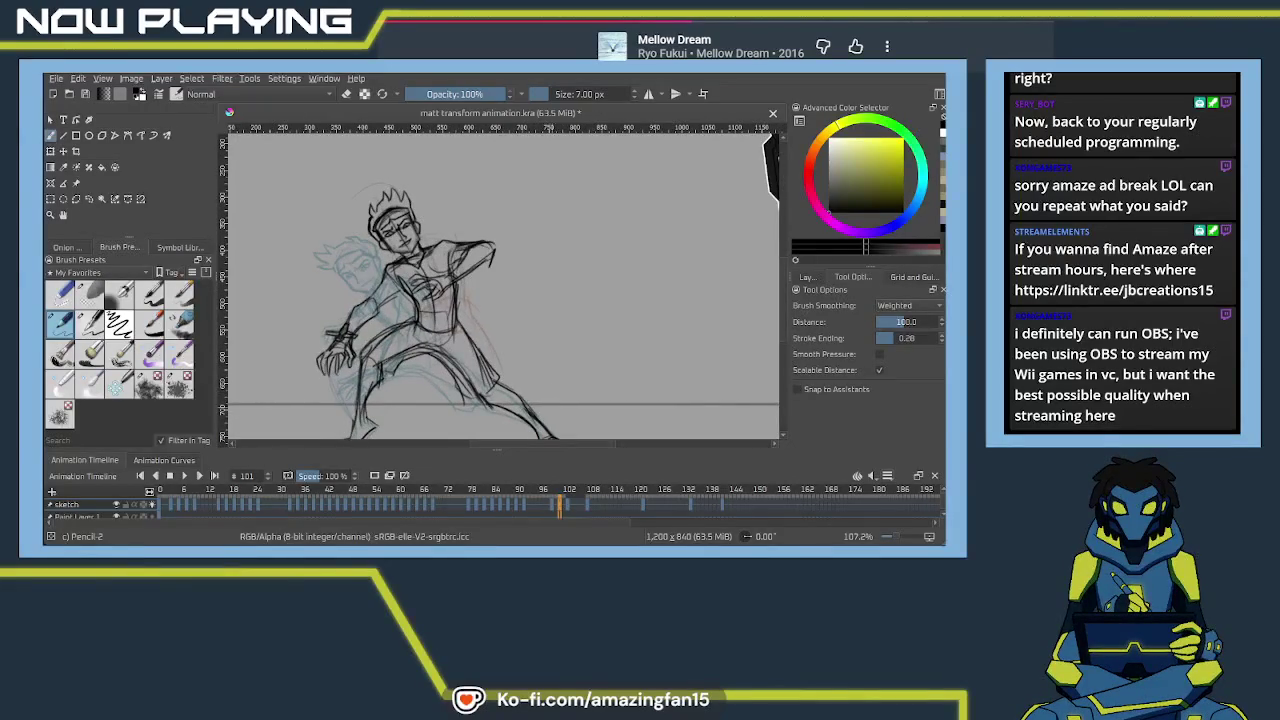
left_click_drag(555, 382, 557, 325)
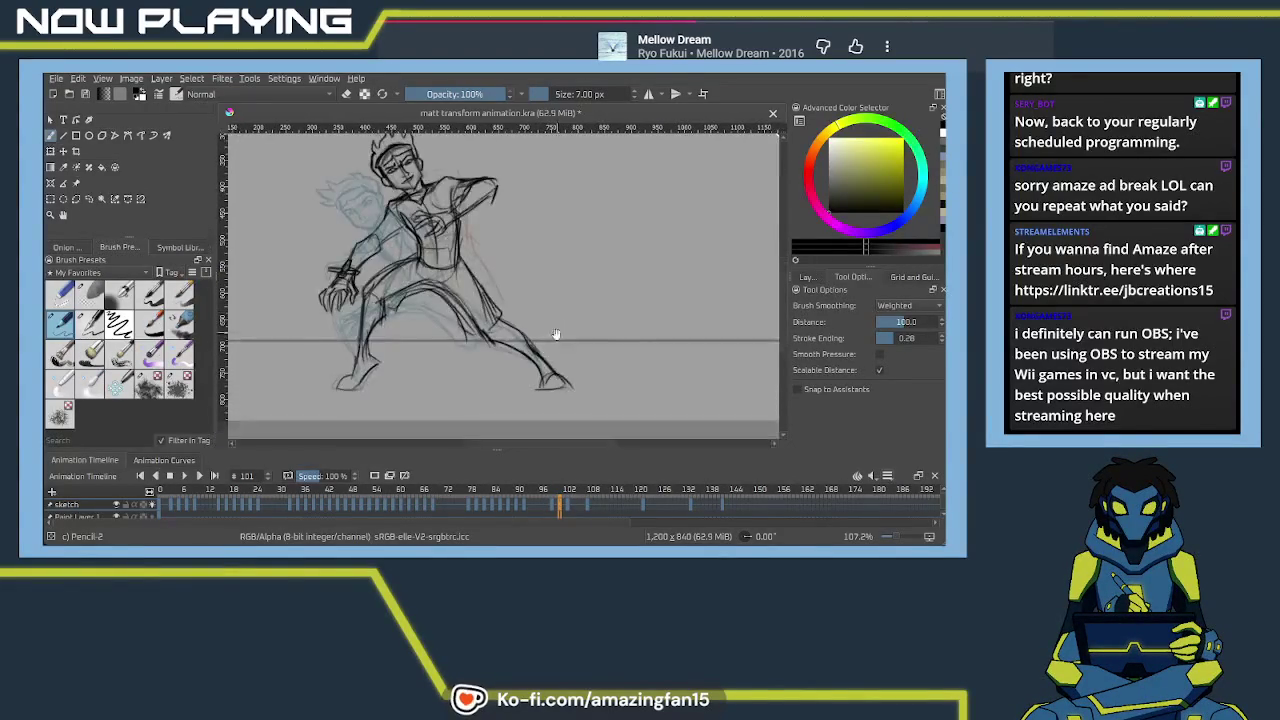
left_click(554, 504)
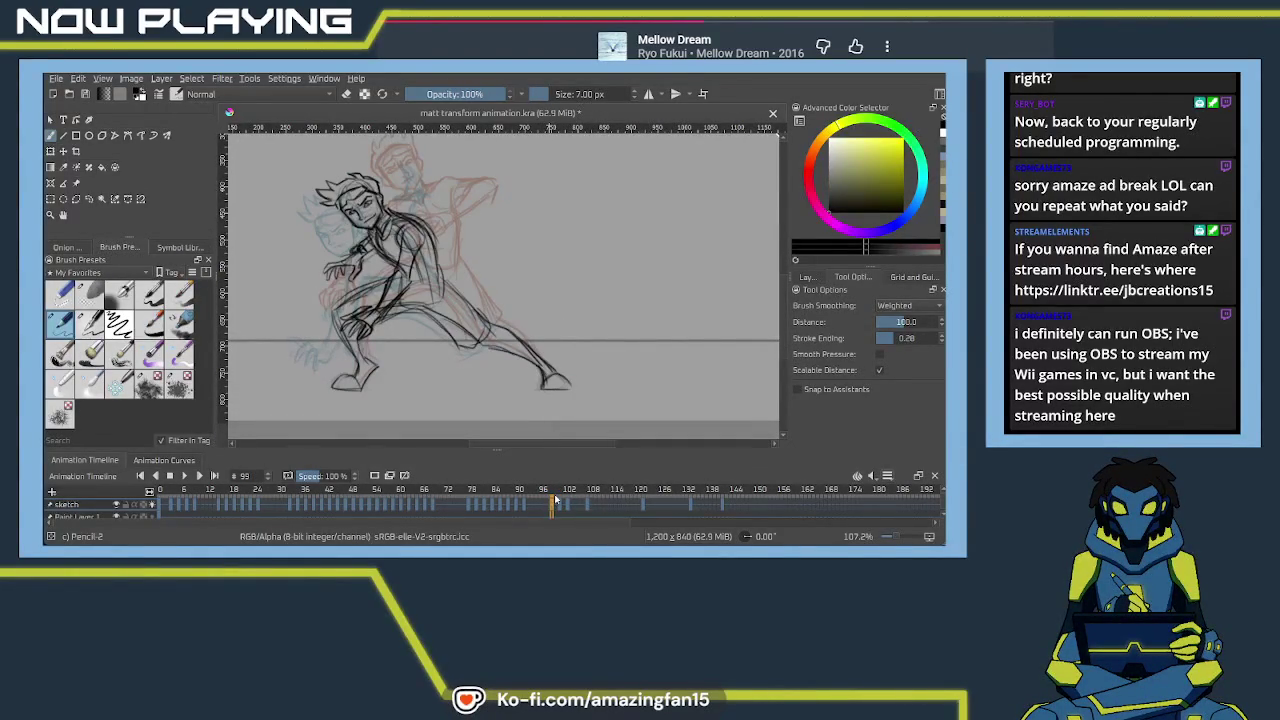
left_click(558, 506)
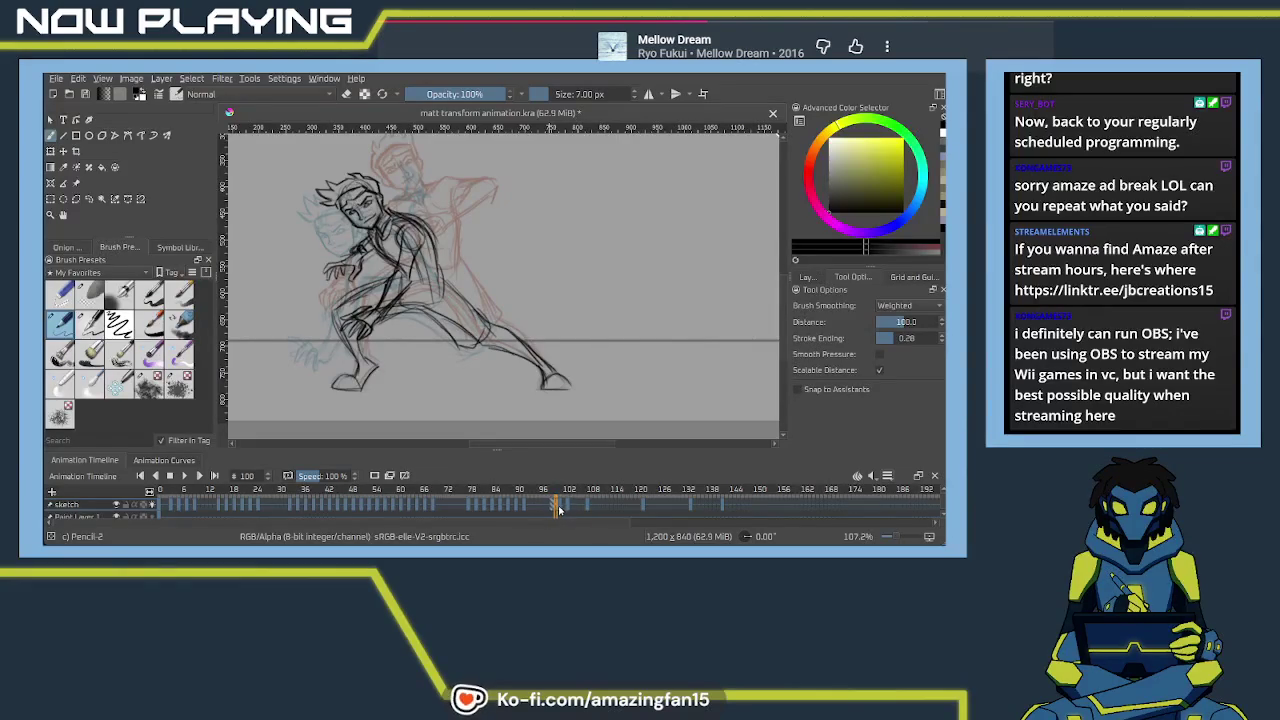
left_click(561, 506)
Erase the old back leg lines on frame 101 and sketch the thigh and knee
key("e")
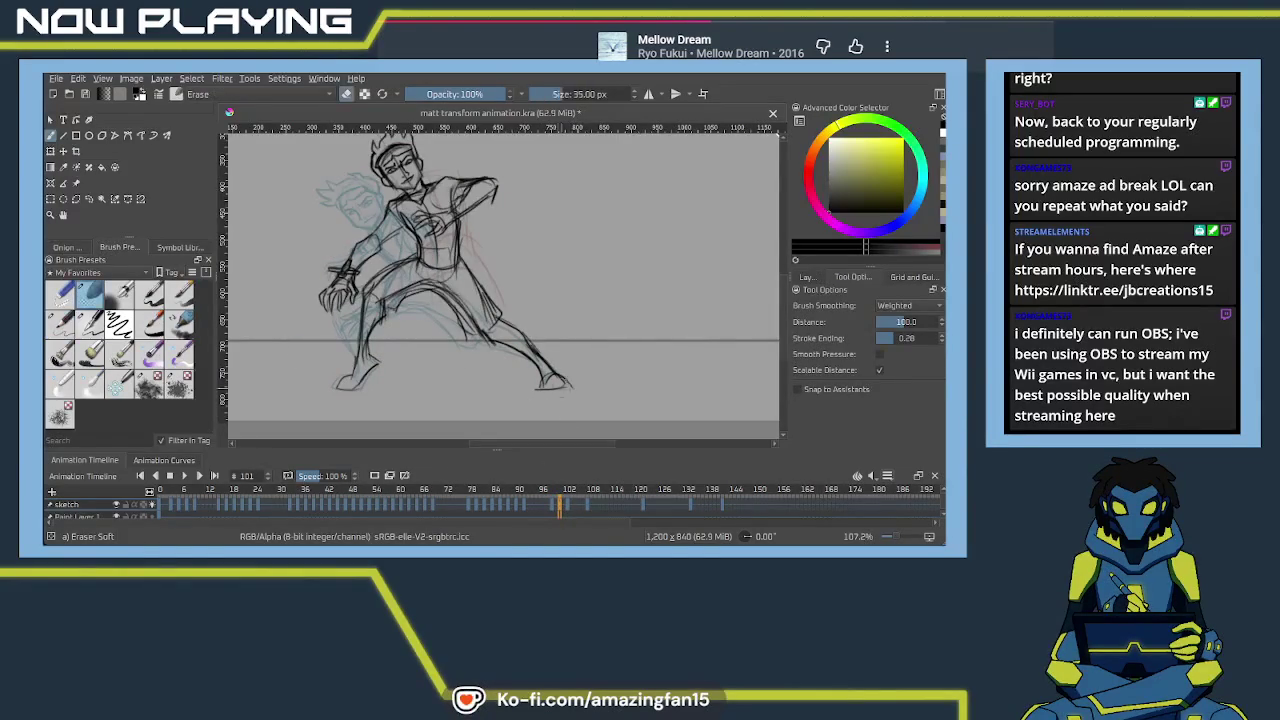
left_click_drag(460, 300, 568, 385)
key("e")
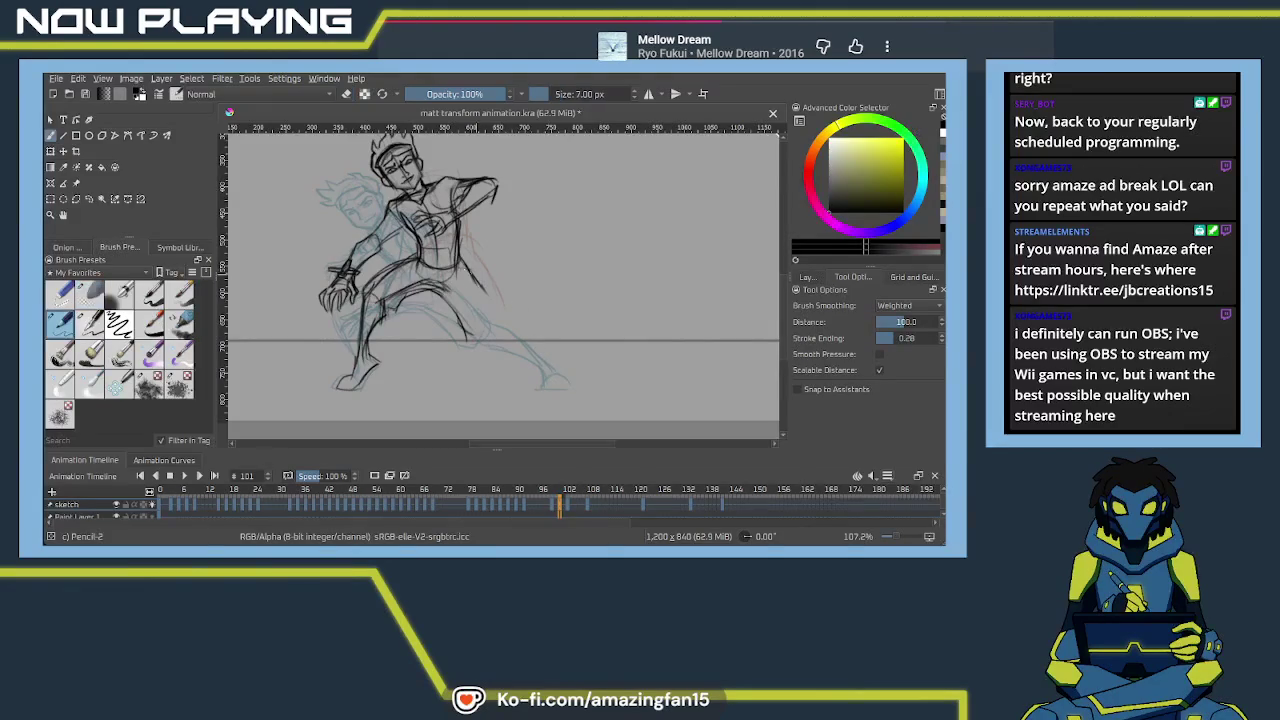
left_click_drag(448, 324, 493, 290)
mouse_move(448, 326)
left_mouse_down()
mouse_move(484, 294)
mouse_move(486, 334)
left_mouse_up()
left_click_drag(506, 290, 480, 320)
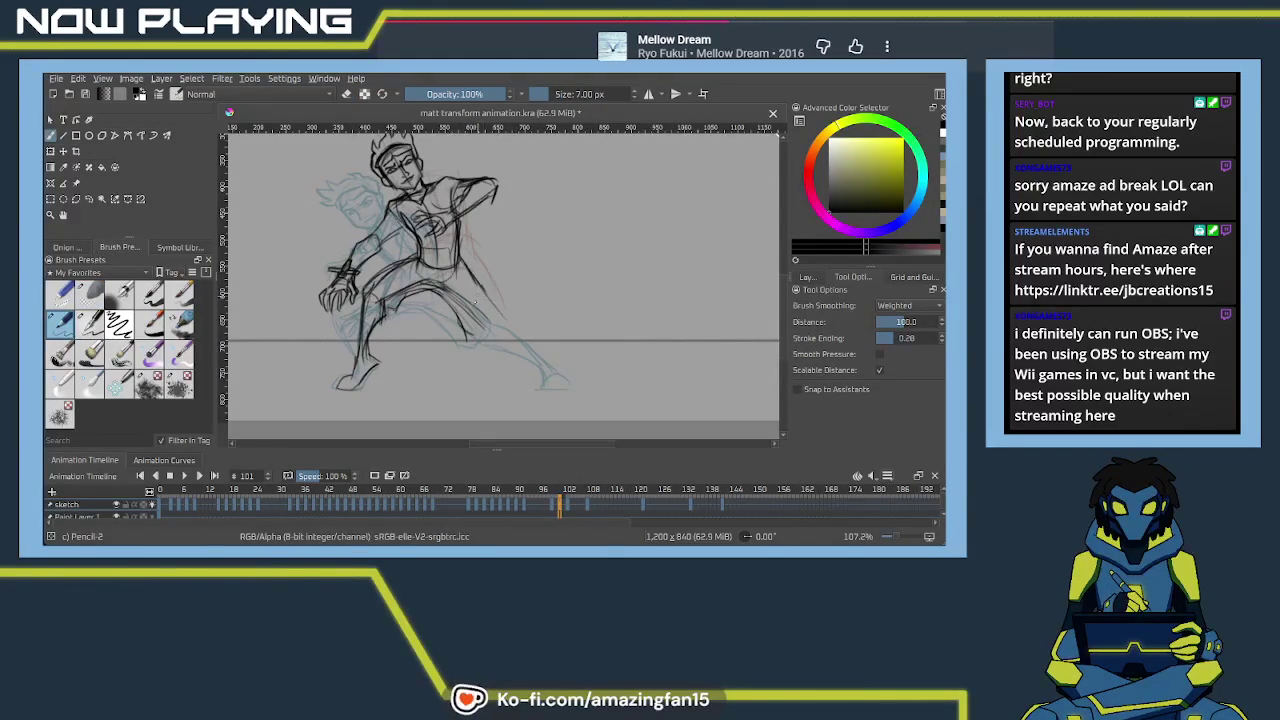
Redraw the thigh and knee, and darken the lower leg down to the foot
key("ctrl+z")
key("ctrl+z")
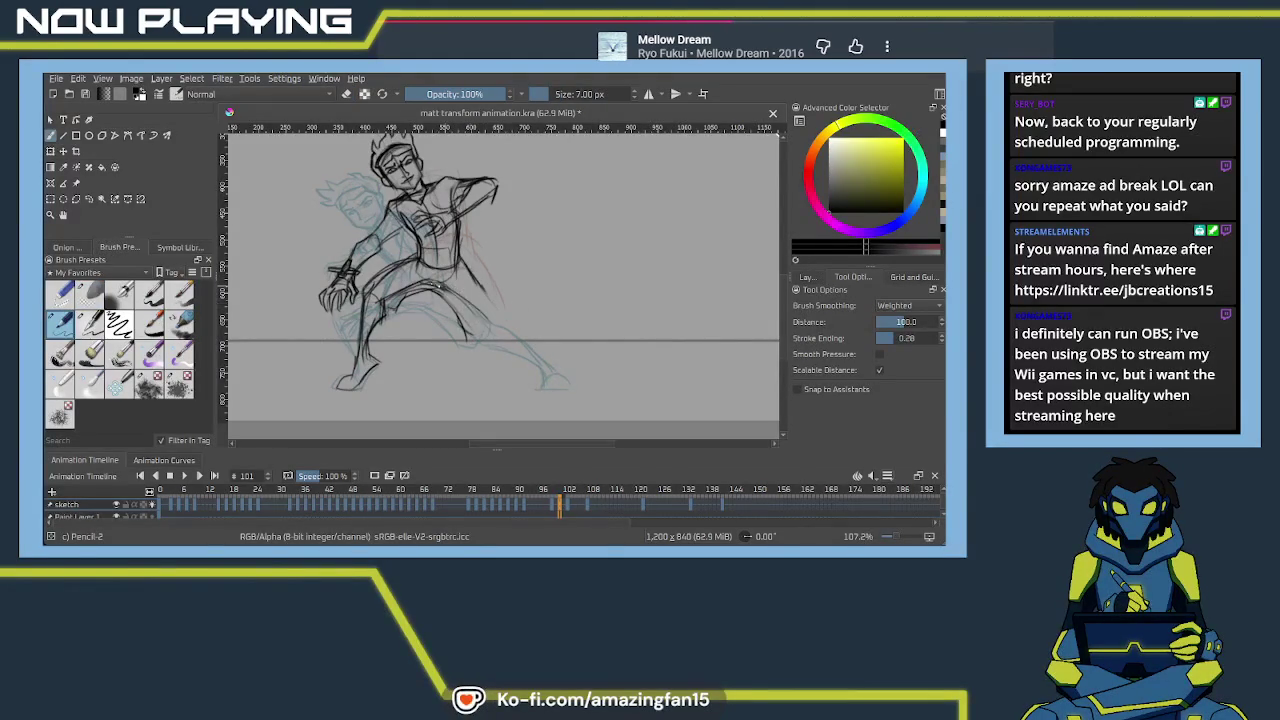
left_click_drag(455, 296, 489, 326)
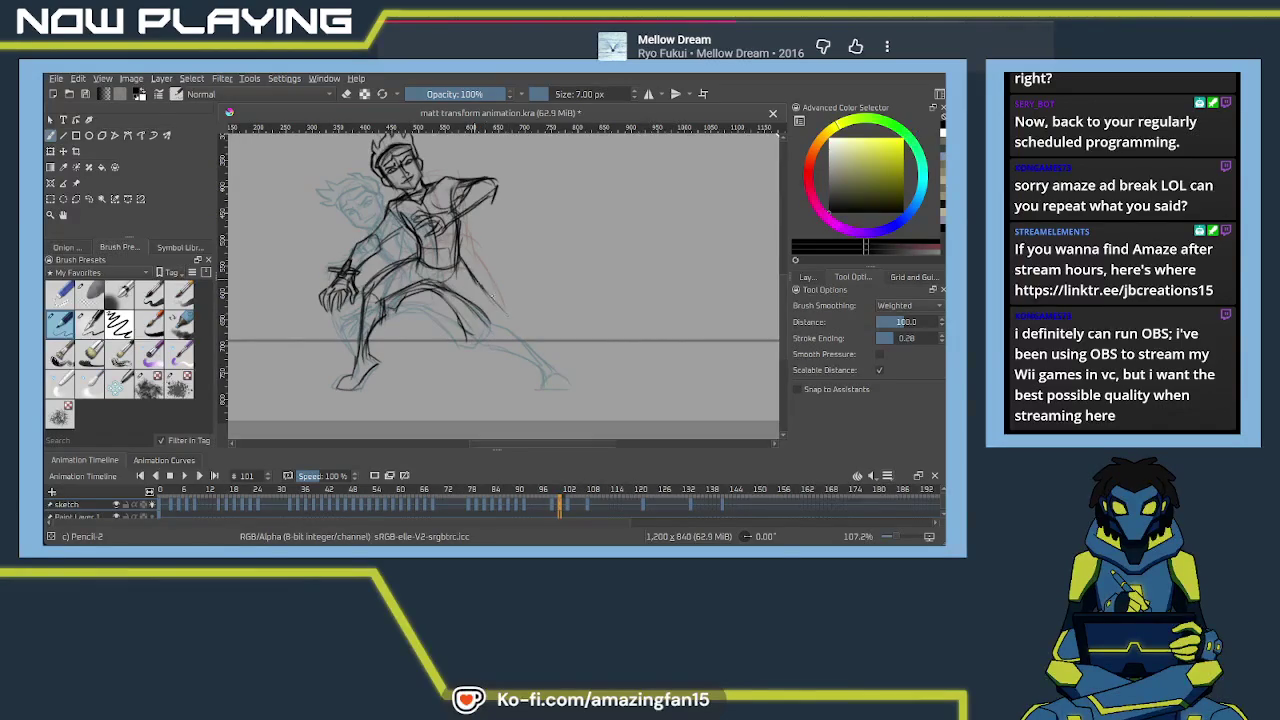
mouse_move(478, 278)
left_mouse_down()
mouse_move(520, 345)
mouse_move(498, 340)
mouse_move(540, 368)
left_mouse_up()
mouse_move(505, 308)
left_mouse_down()
mouse_move(560, 376)
mouse_move(545, 386)
mouse_move(578, 392)
left_mouse_up()
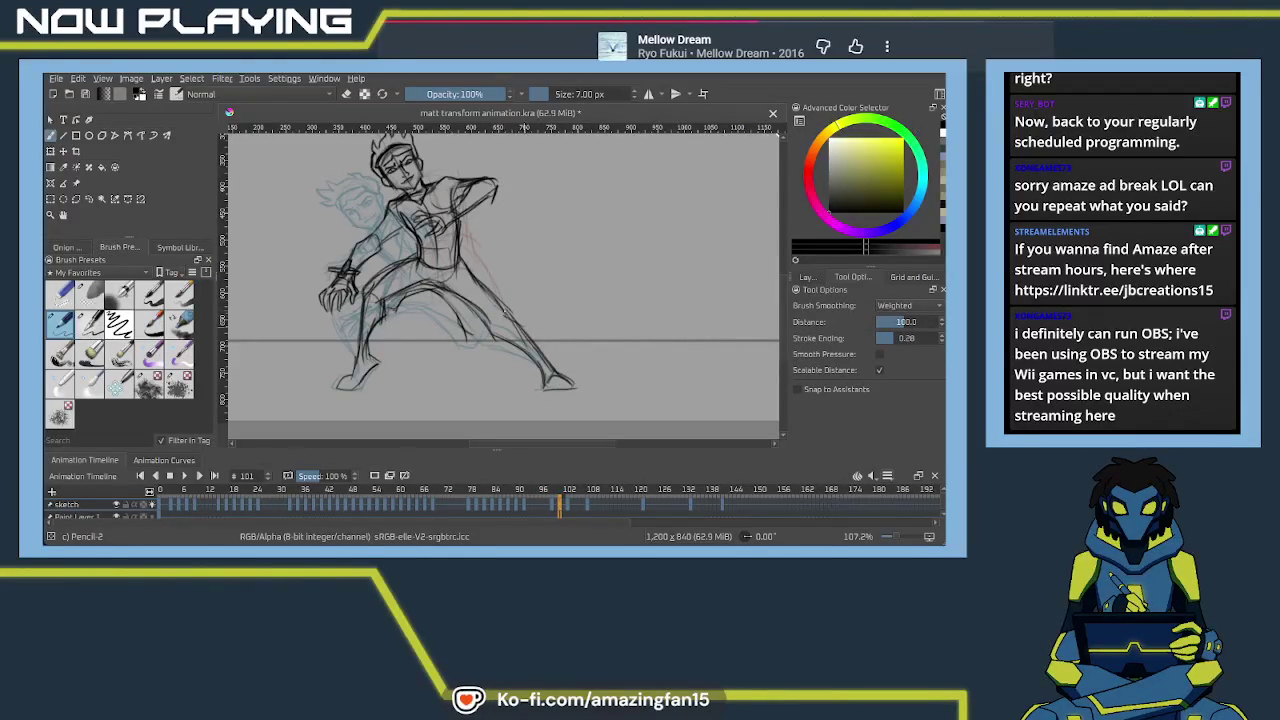
left_click_drag(455, 292, 494, 336)
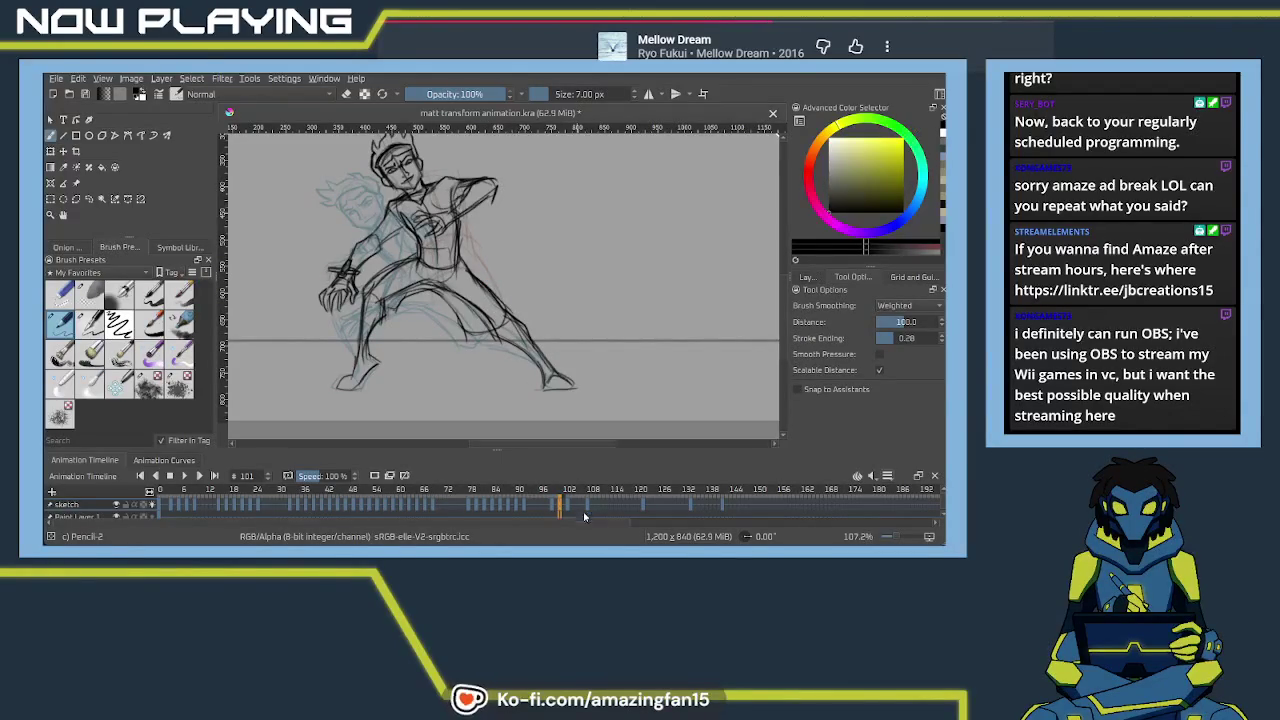
key("Right")
key("Right")
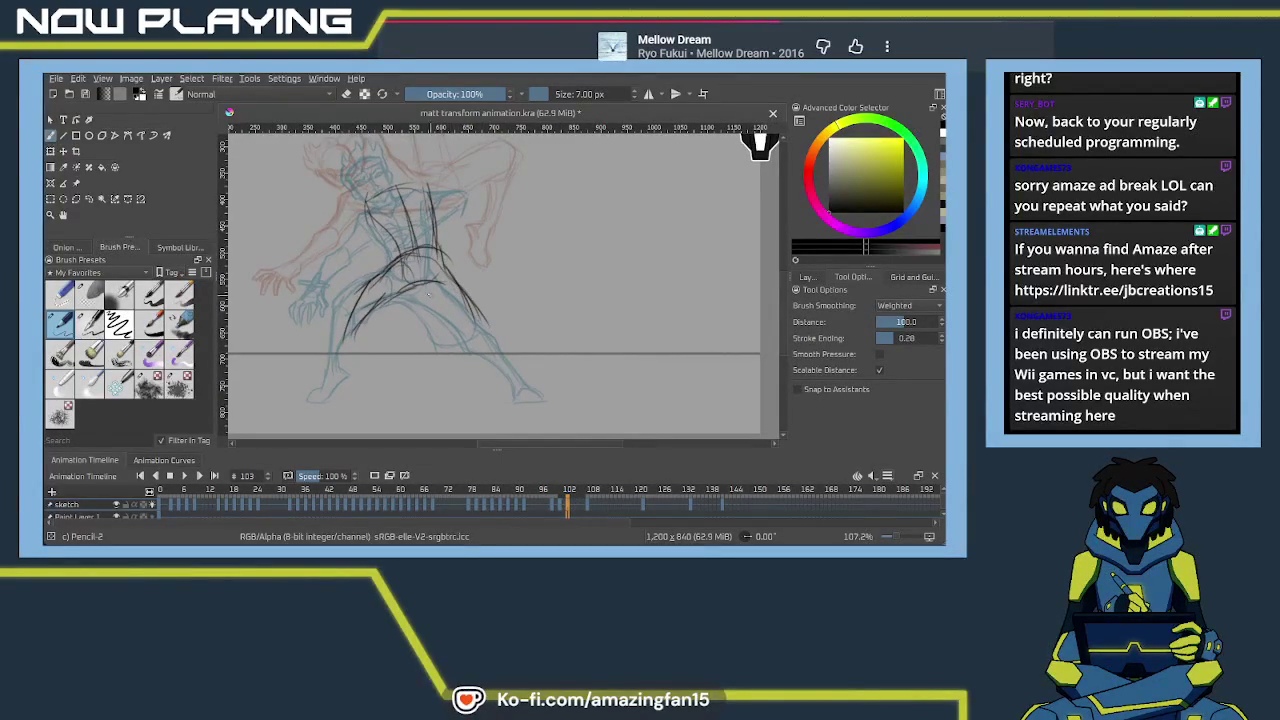
Sketch the hips, the right leg down to the foot, and the lower-left leg
mouse_move(420, 306)
left_mouse_down()
mouse_move(456, 291)
mouse_move(470, 322)
mouse_move(478, 266)
left_mouse_up()
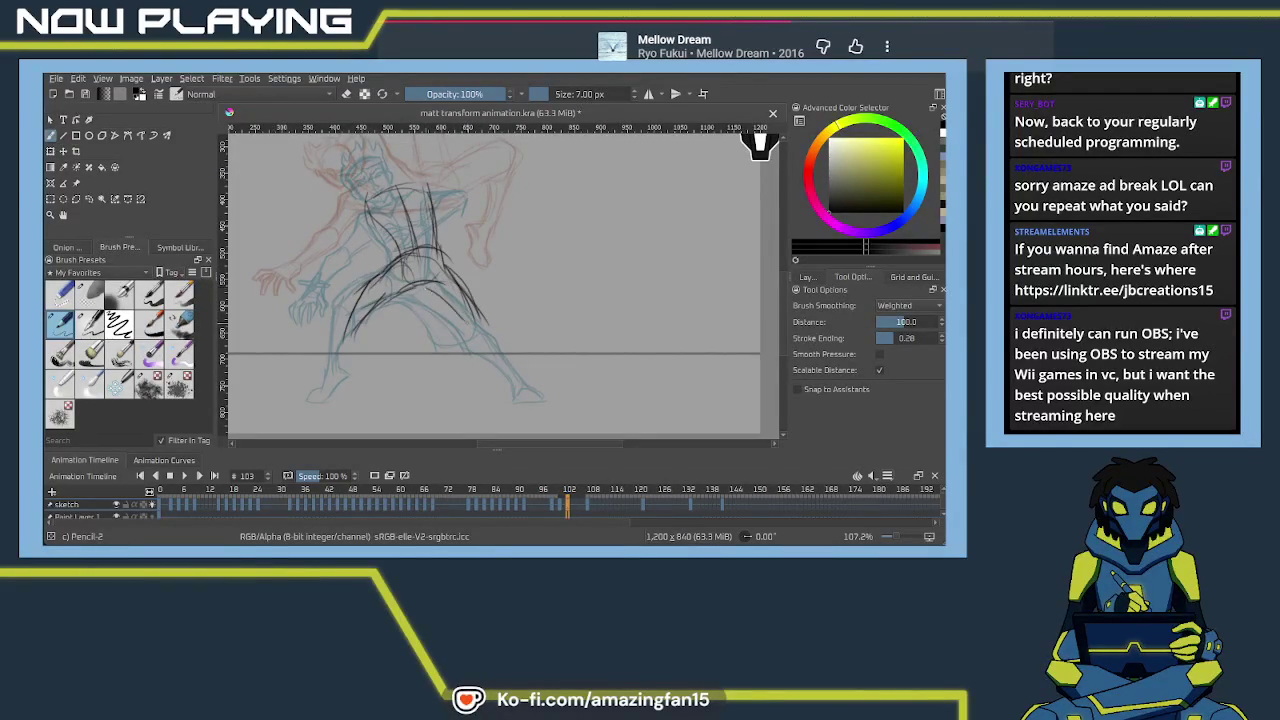
mouse_move(512, 370)
left_mouse_down()
mouse_move(488, 316)
mouse_move(475, 348)
left_mouse_up()
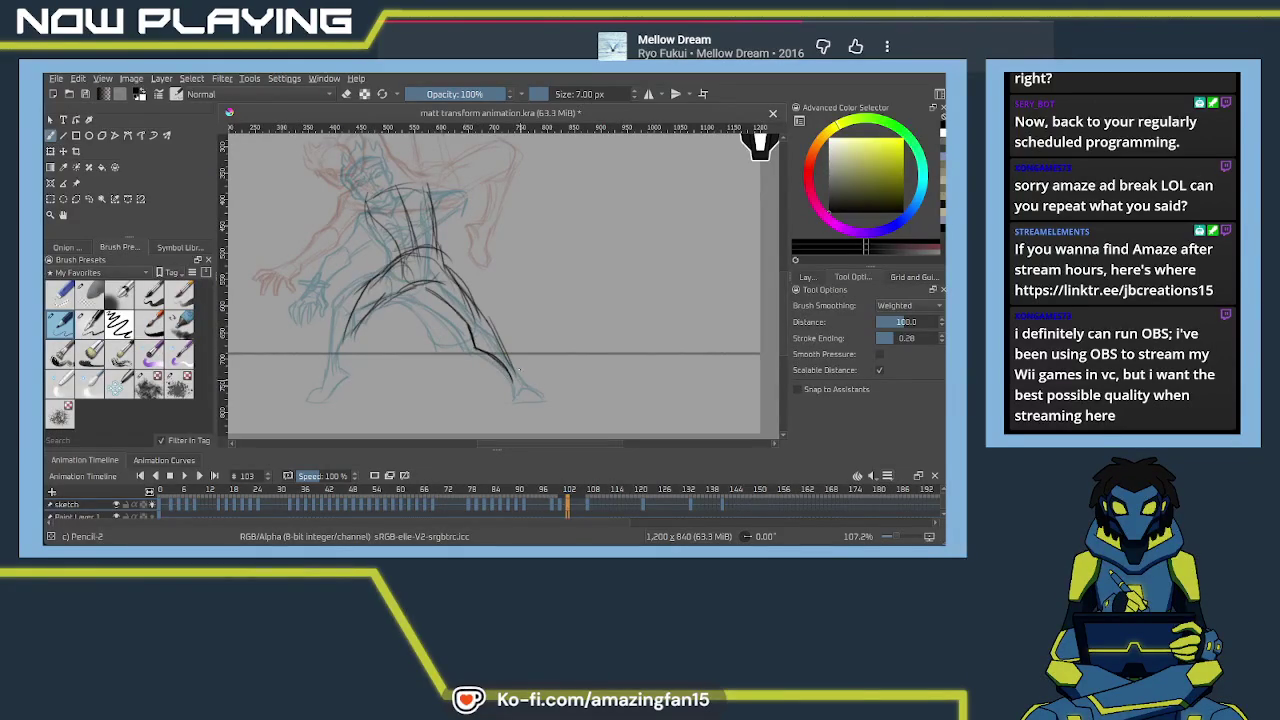
left_click_drag(516, 366, 536, 395)
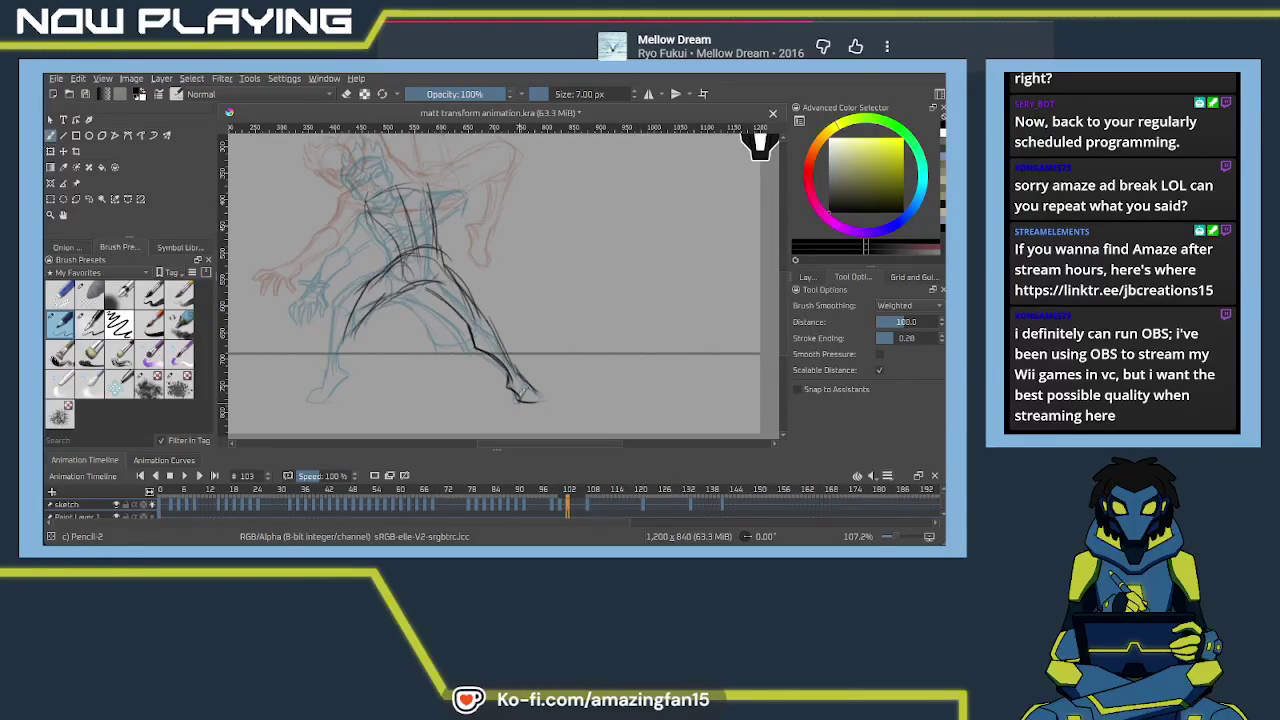
left_click_drag(455, 282, 493, 328)
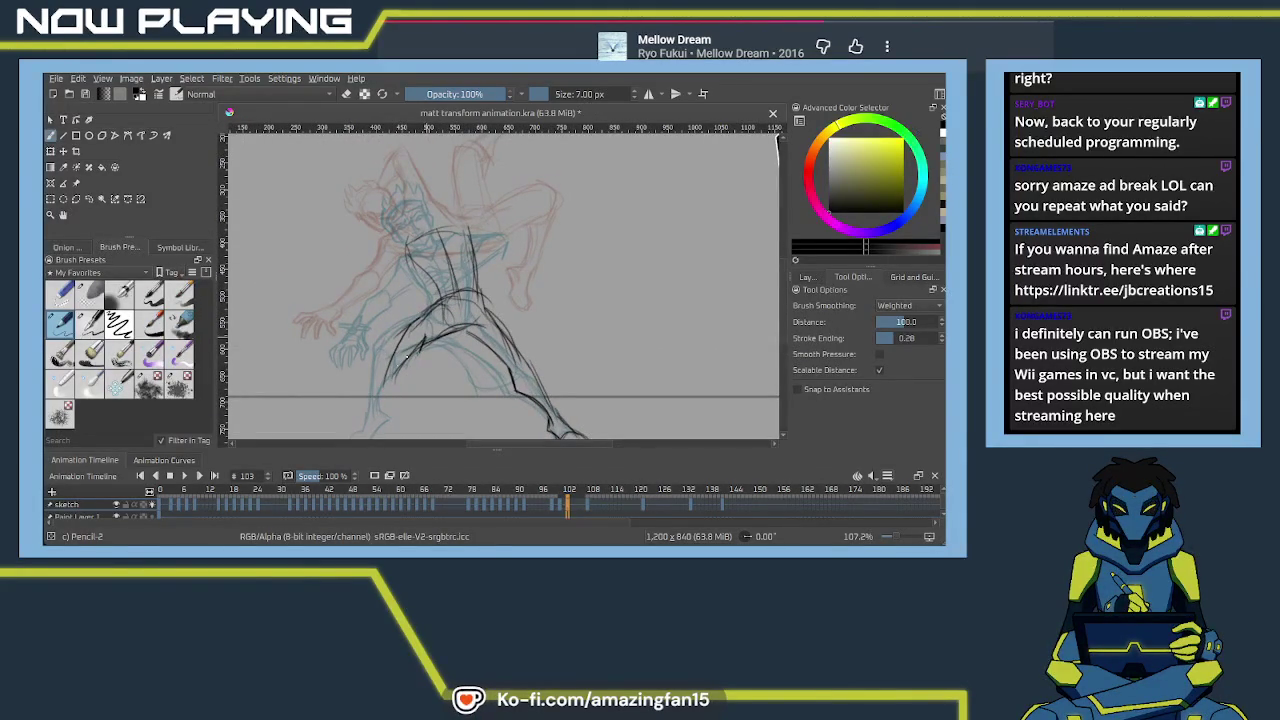
left_click_drag(397, 338, 381, 387)
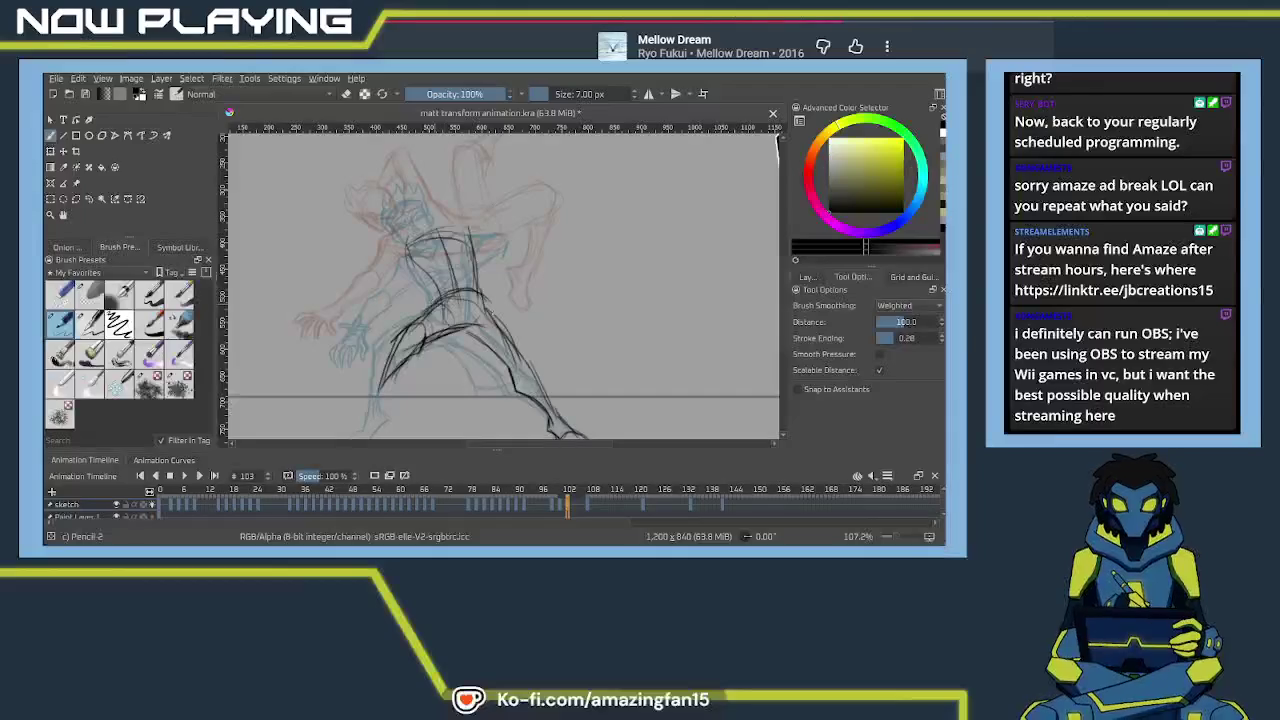
left_click_drag(480, 291, 457, 334)
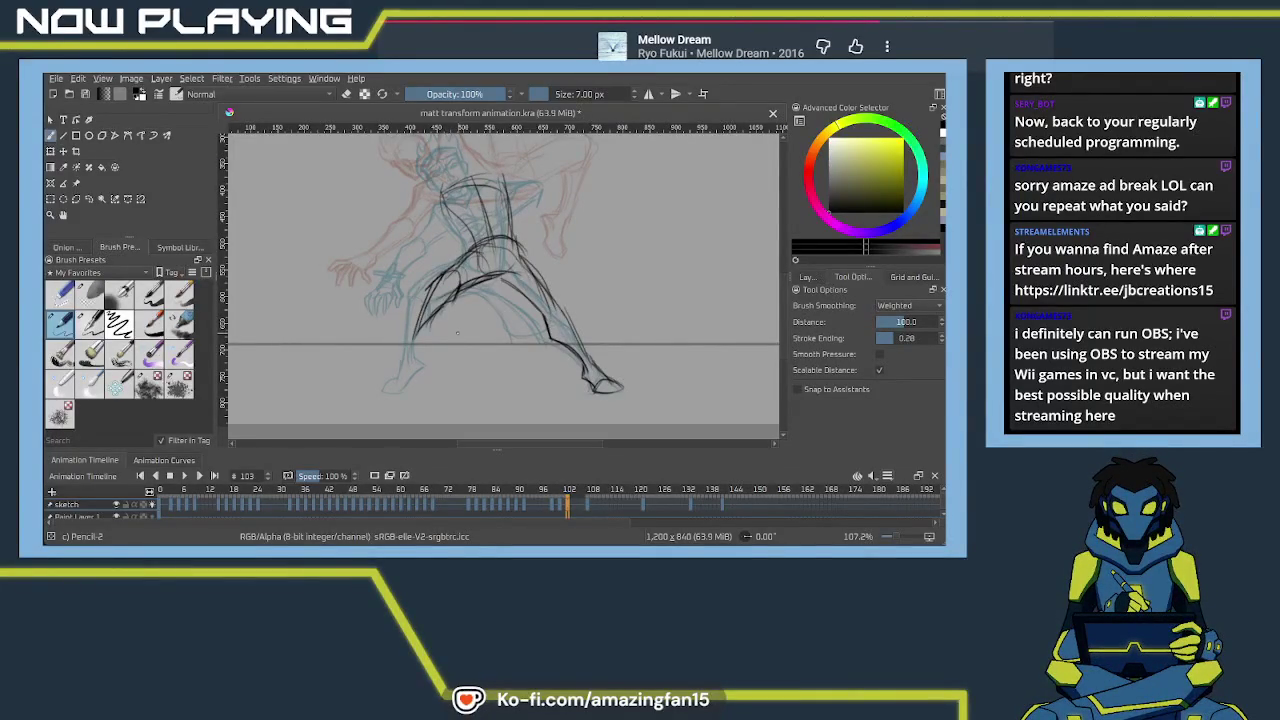
scroll(534, 338, "up", 2)
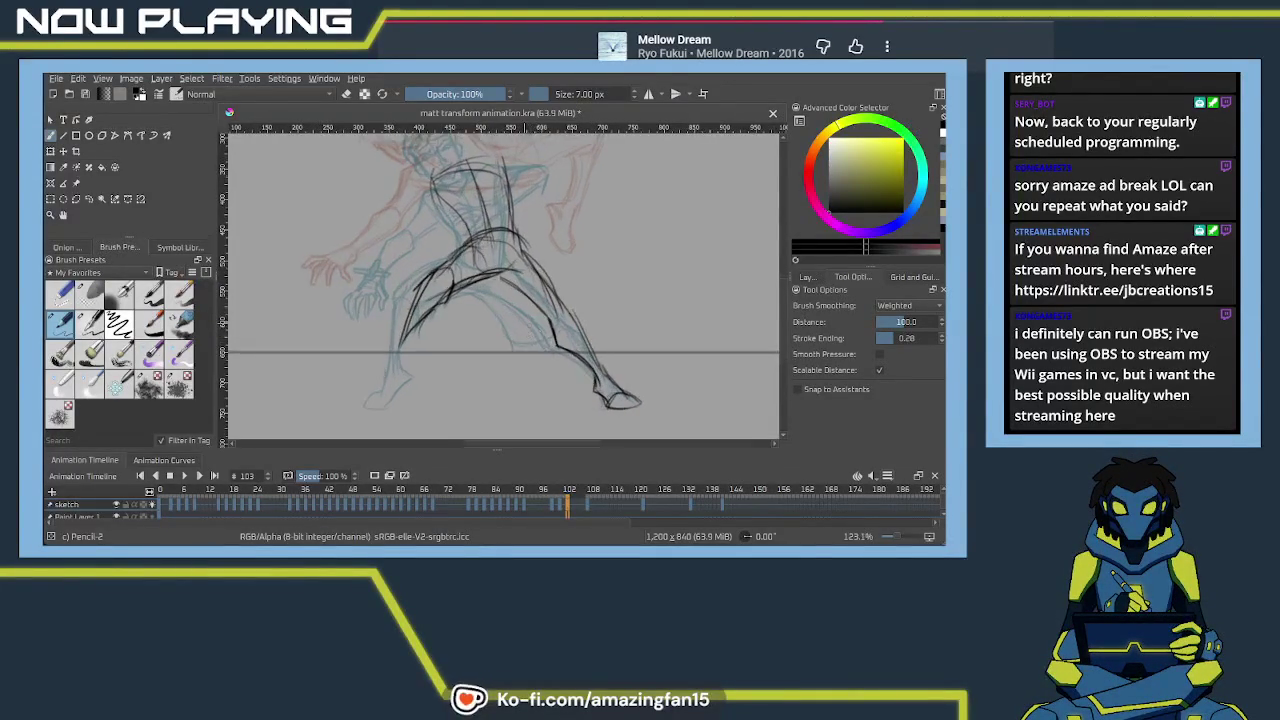
Erase stray left-thigh strokes, then redraw the hip line and left thigh contour in pencil
key("e")
mouse_move(401, 343)
left_mouse_down()
mouse_move(452, 262)
mouse_move(406, 327)
left_mouse_up()
key("e")
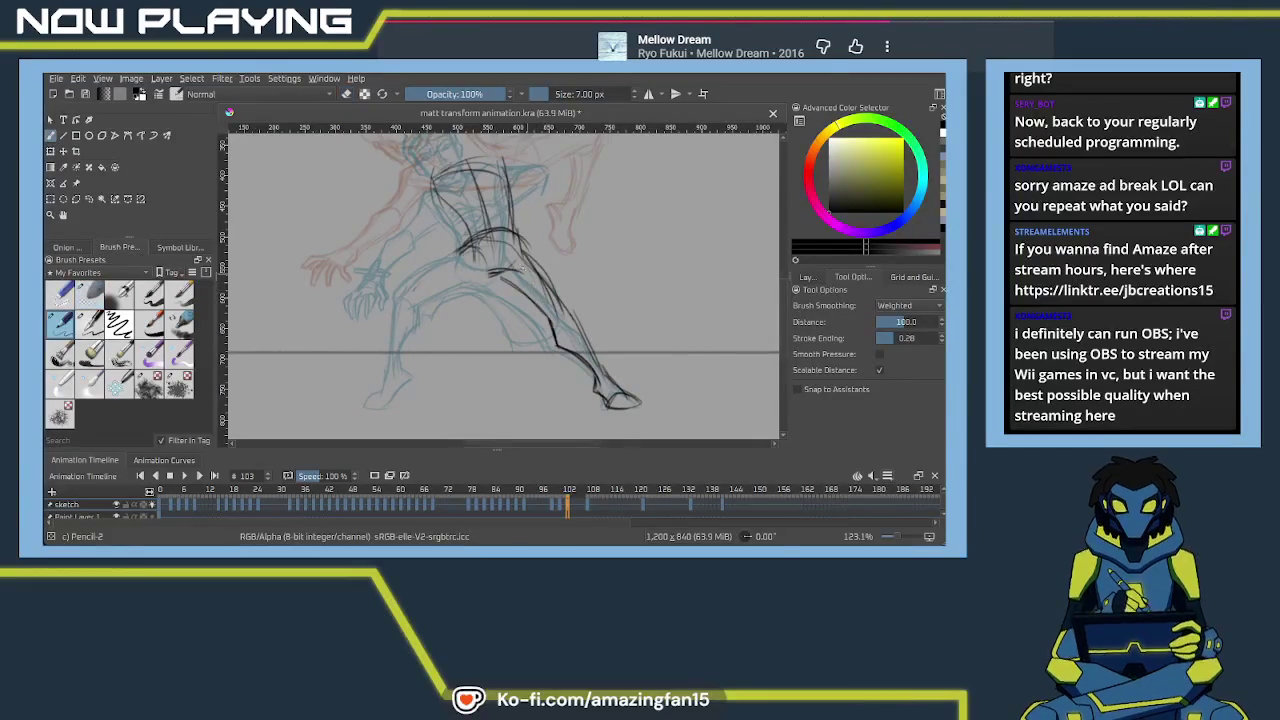
mouse_move(477, 267)
left_mouse_down()
mouse_move(507, 287)
mouse_move(448, 304)
left_mouse_up()
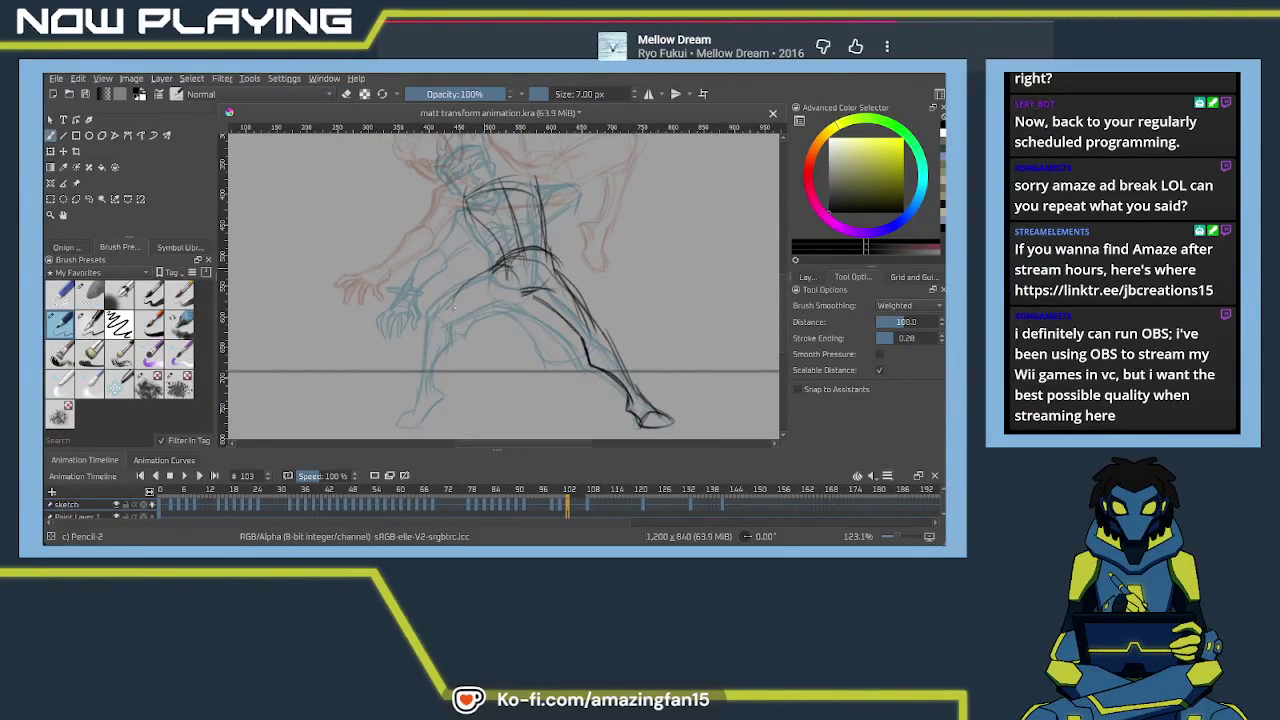
left_click_drag(528, 298, 444, 313)
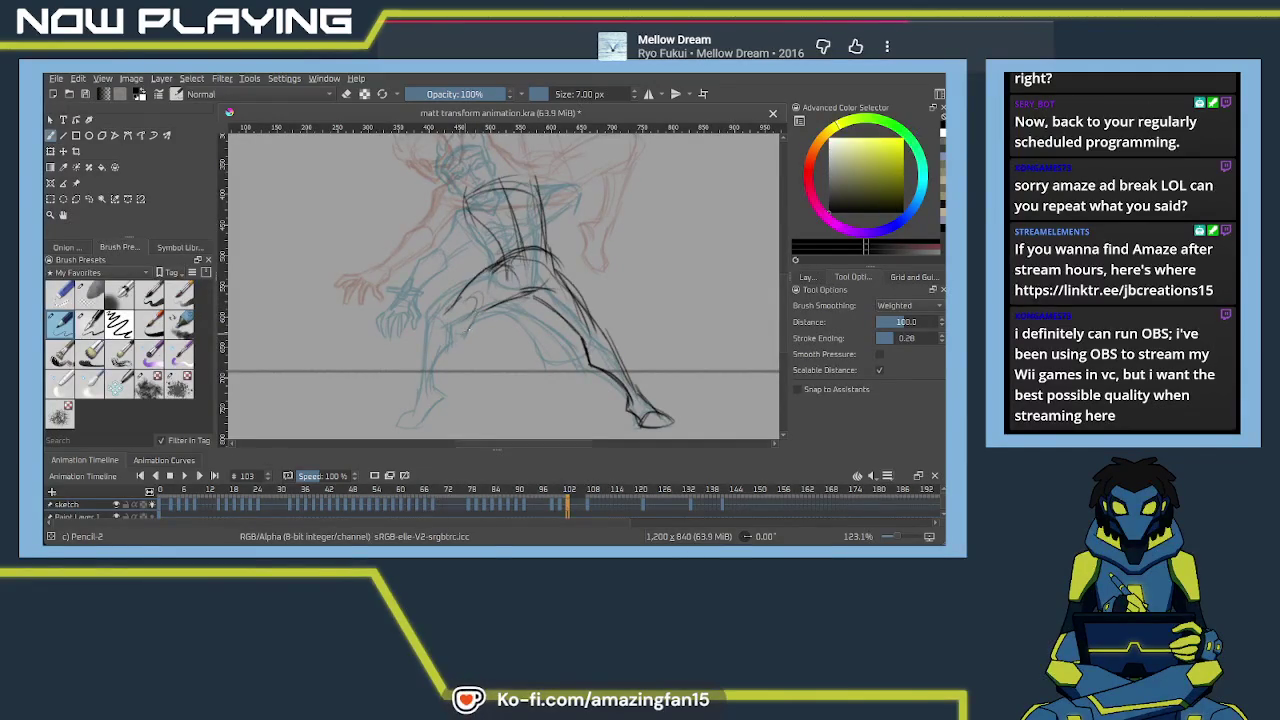
left_click_drag(480, 308, 440, 370)
left_click_drag(466, 328, 438, 378)
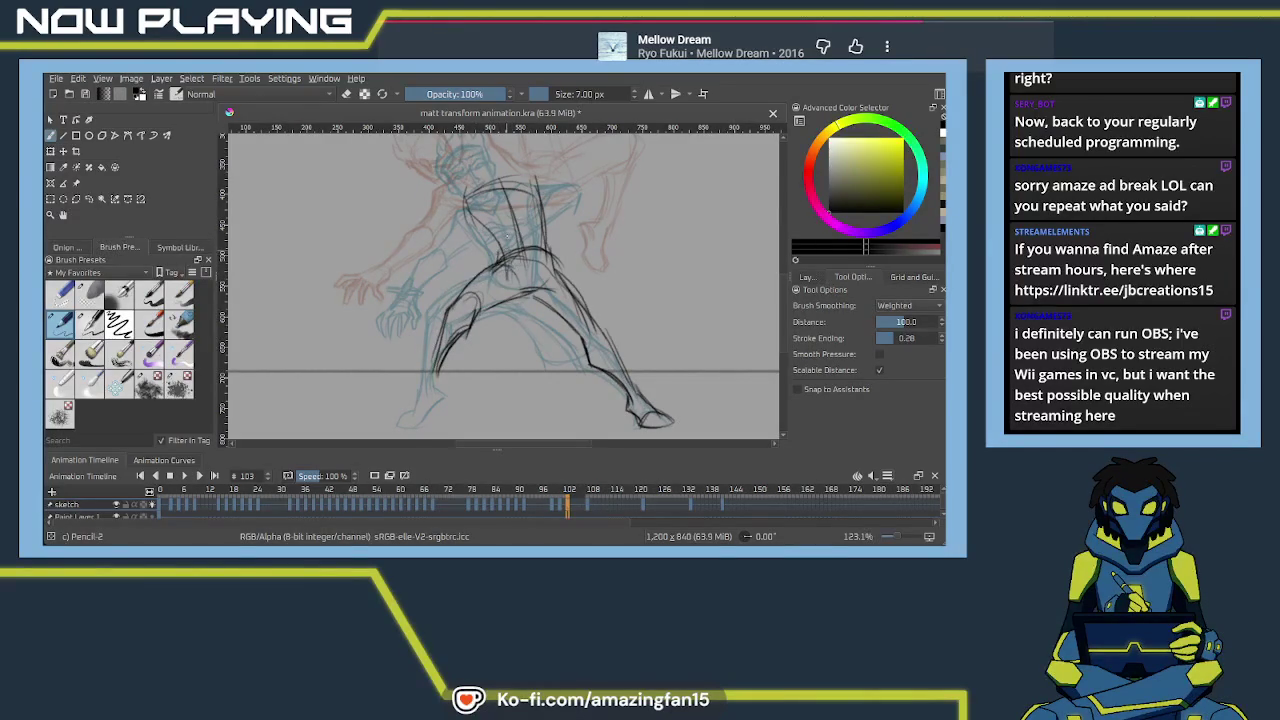
Sketch the chest and shoulder lines, closing a dark shoulder joint circle and strengthening the upper chest
left_click_drag(553, 202, 553, 252)
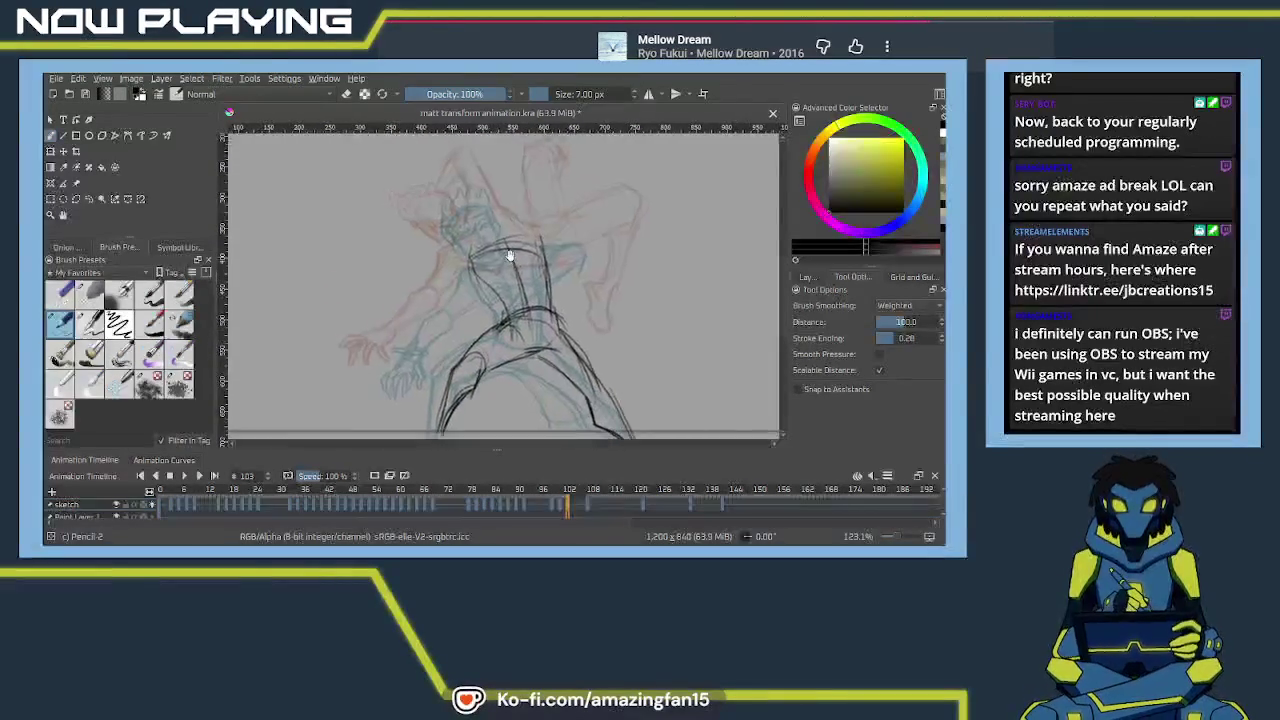
left_click_drag(508, 256, 483, 260)
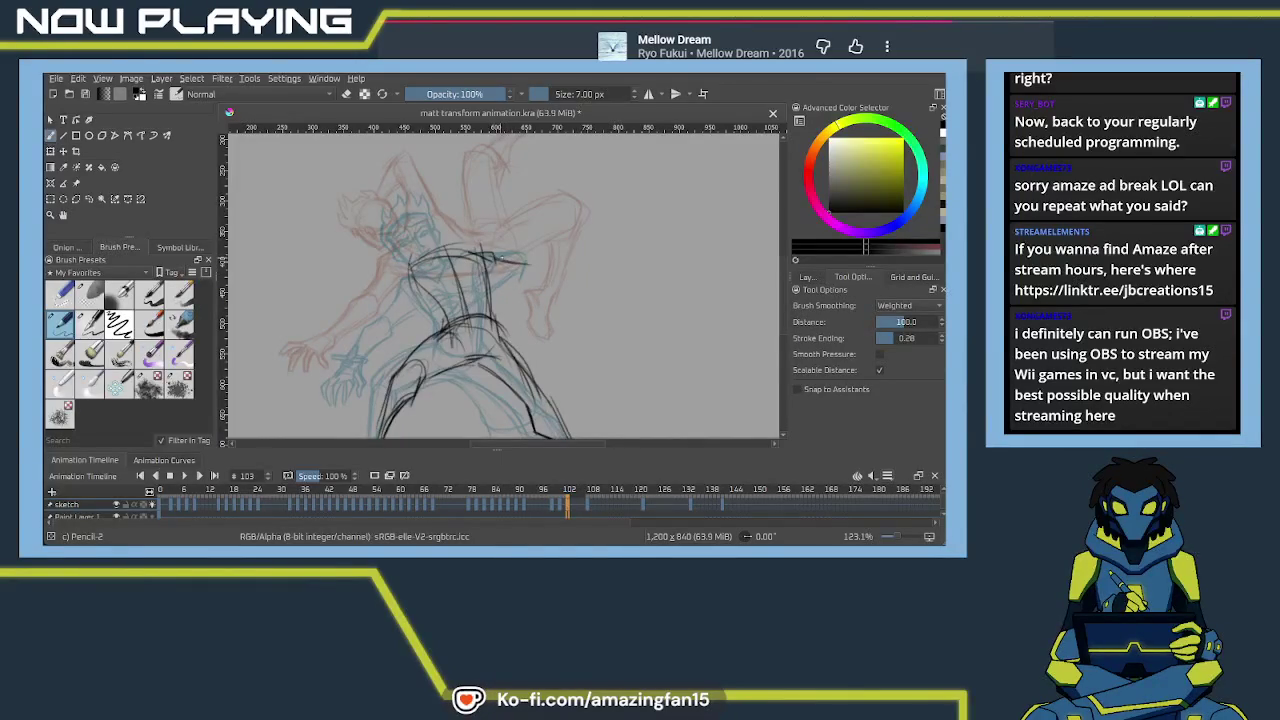
mouse_move(484, 274)
left_mouse_down()
mouse_move(530, 256)
mouse_move(546, 258)
mouse_move(544, 273)
left_mouse_up()
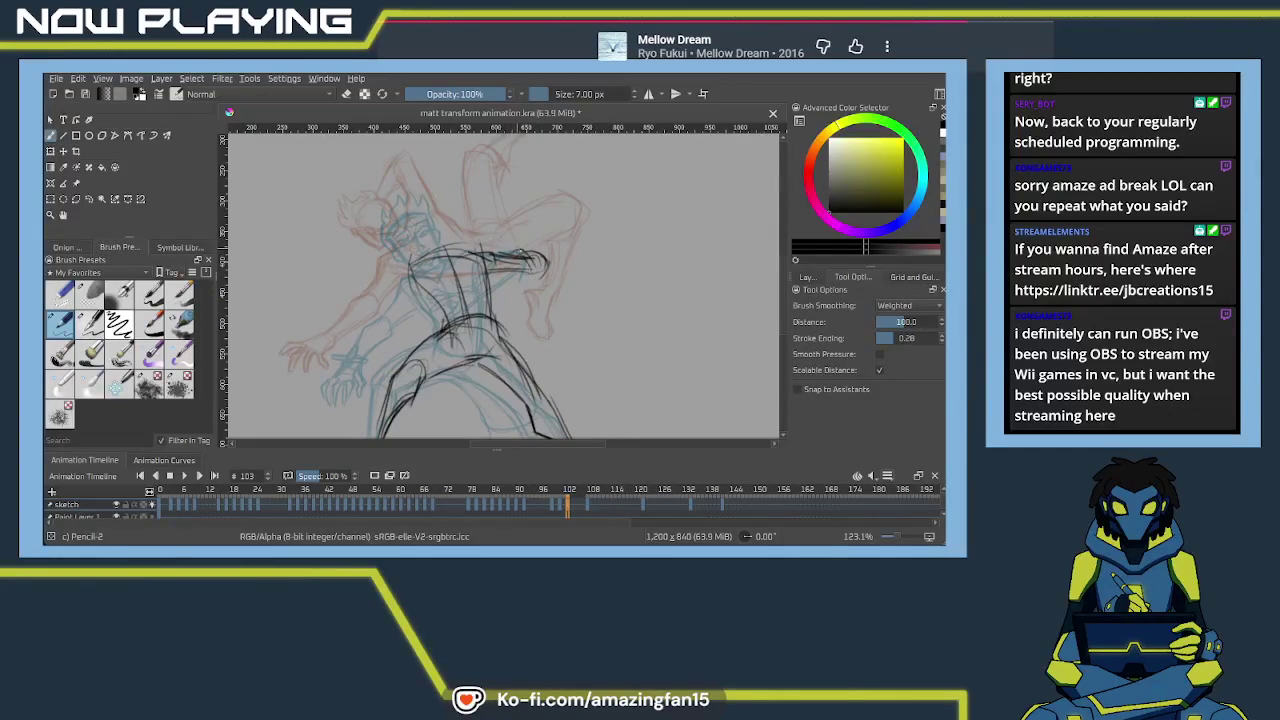
left_click_drag(530, 252, 490, 266)
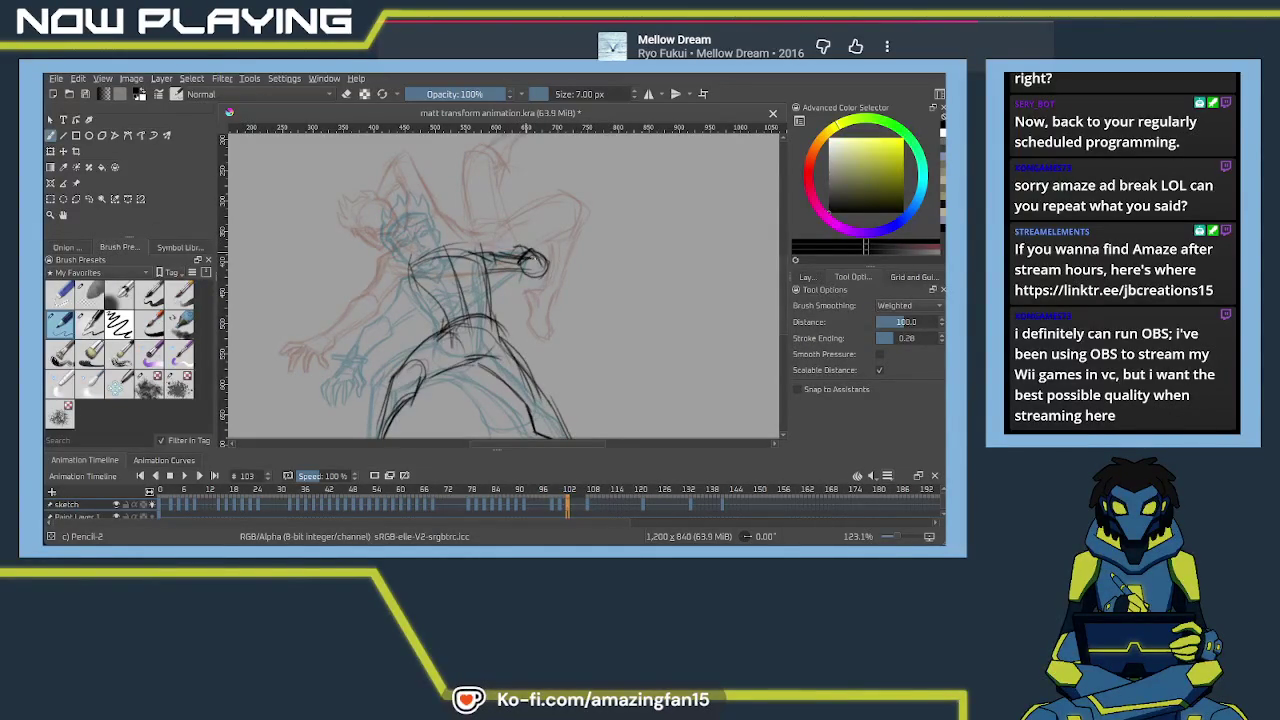
mouse_move(526, 258)
left_mouse_down()
mouse_move(536, 270)
mouse_move(516, 246)
left_mouse_up()
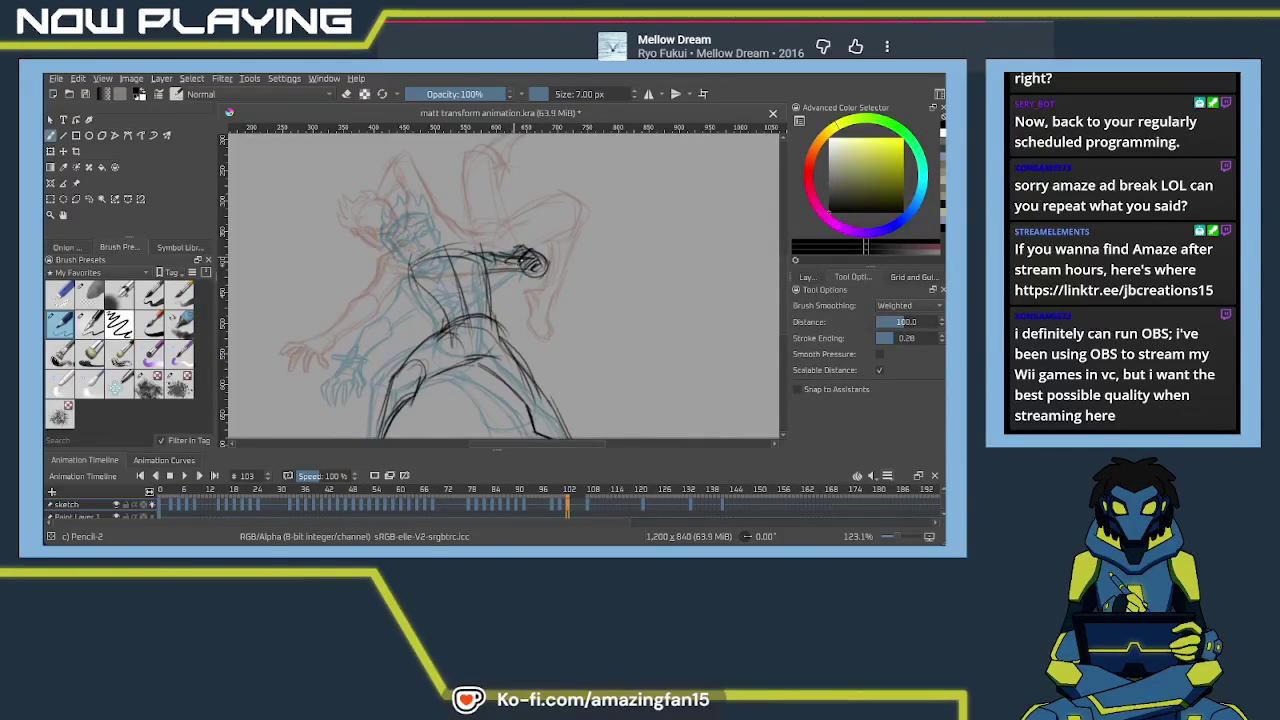
left_click_drag(491, 290, 533, 274)
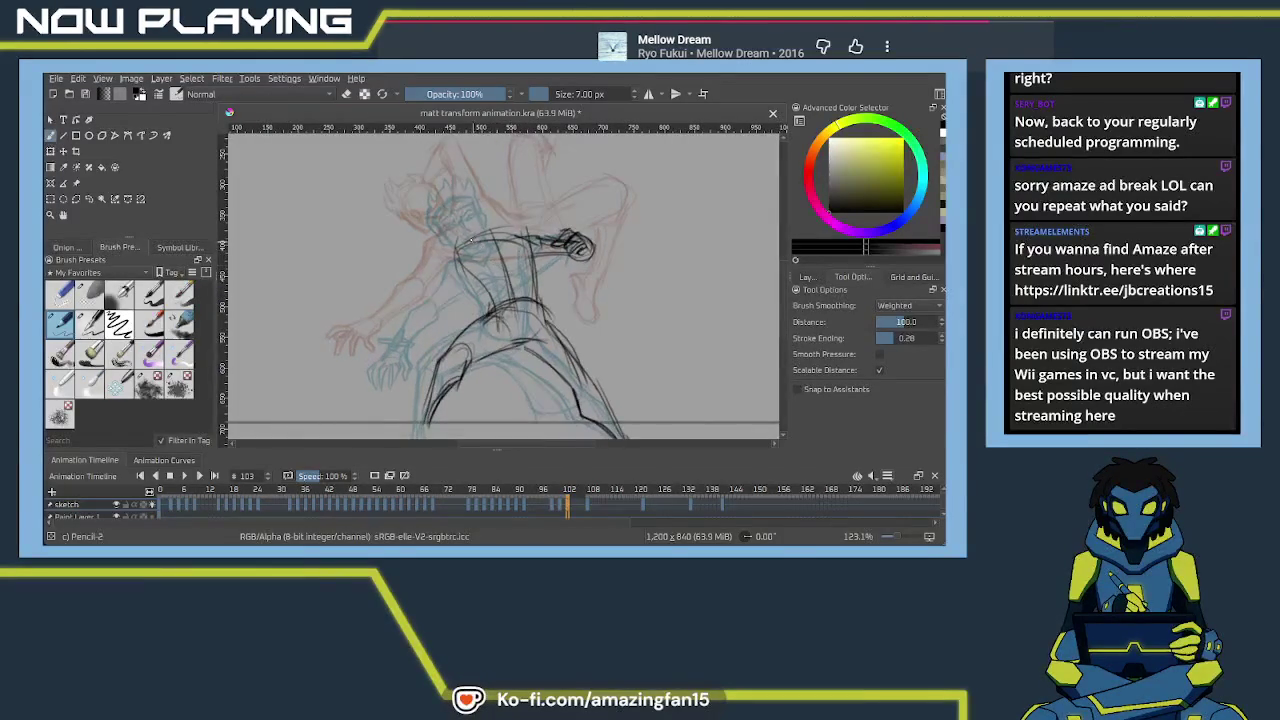
mouse_move(486, 238)
left_mouse_down()
mouse_move(538, 233)
mouse_move(490, 236)
mouse_move(424, 280)
mouse_move(440, 292)
mouse_move(424, 280)
left_mouse_up()
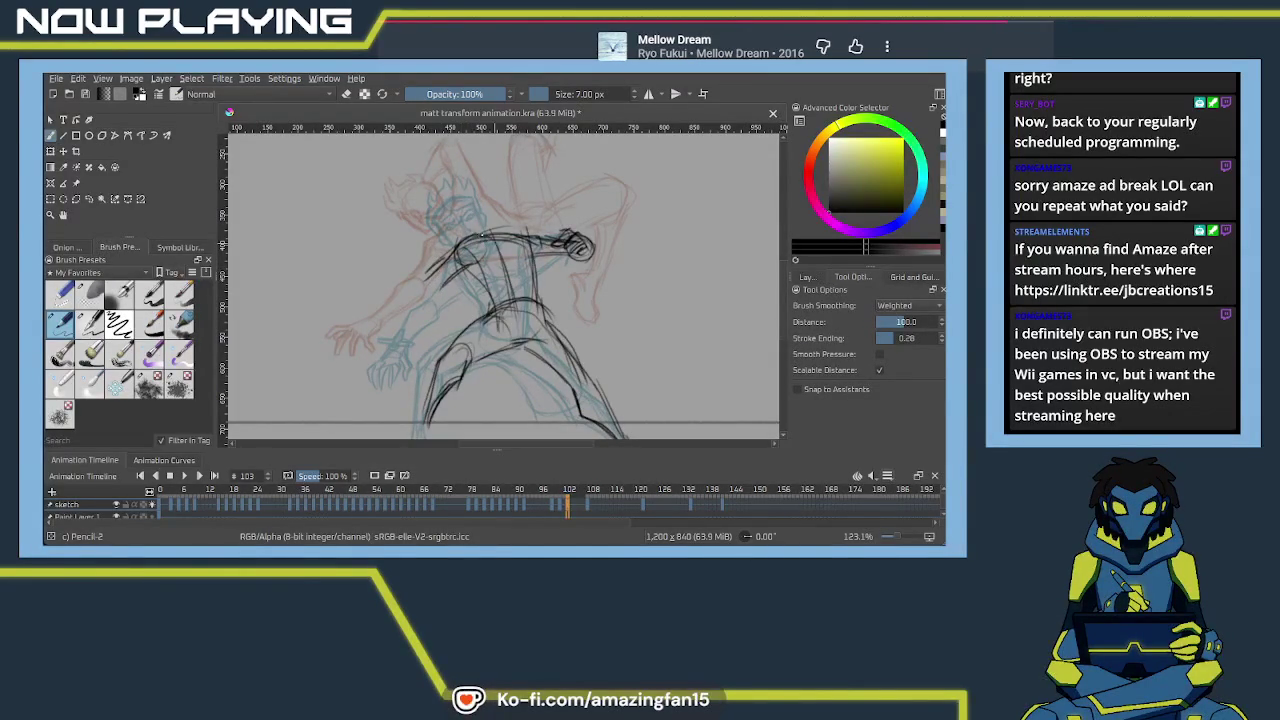
Play back the animation to check the poses, then return the view to the torso
mouse_move(528, 314)
left_mouse_down()
mouse_move(522, 268)
mouse_move(508, 345)
mouse_move(490, 287)
left_mouse_up()
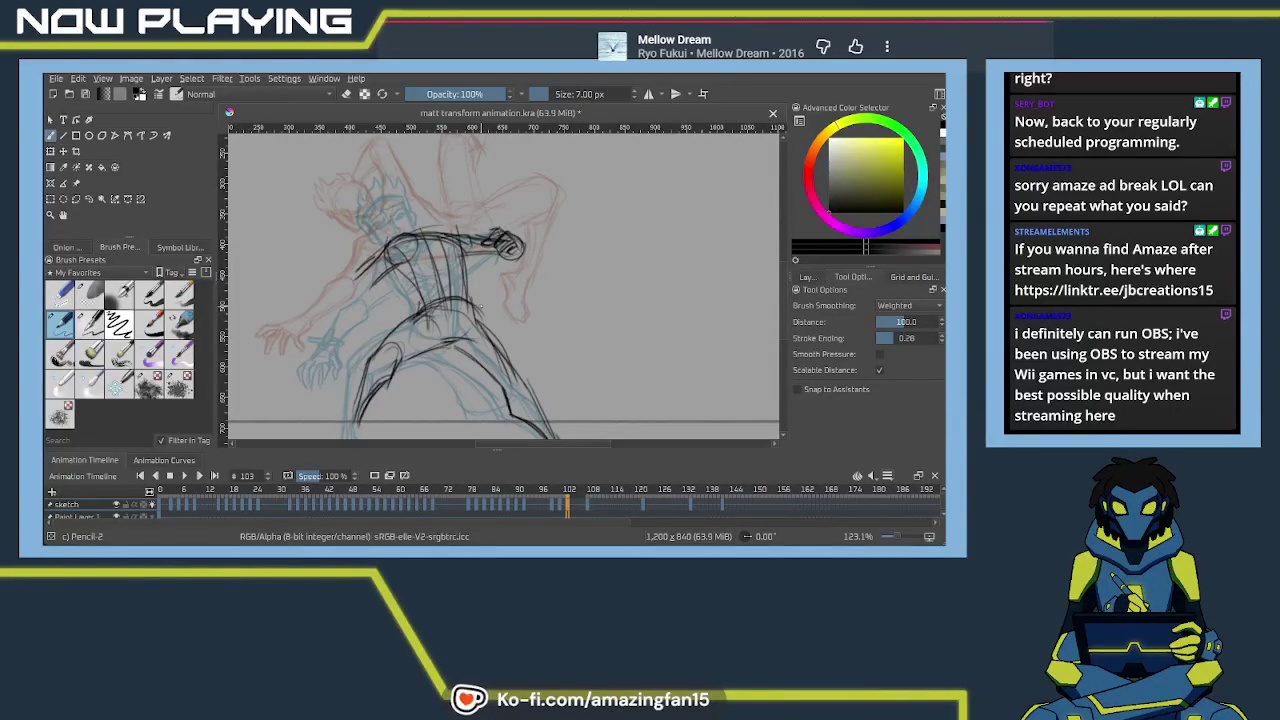
key("space")
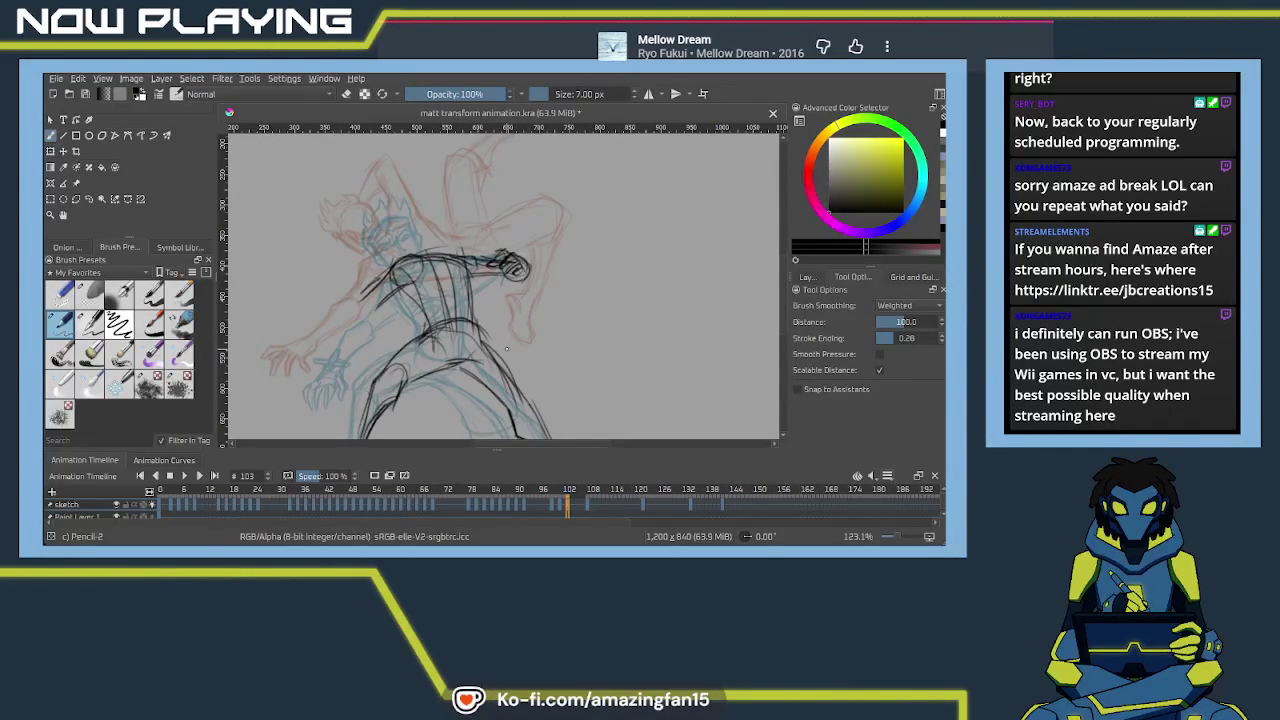
mouse_move(491, 289)
left_mouse_down()
mouse_move(509, 251)
mouse_move(514, 287)
left_mouse_up()
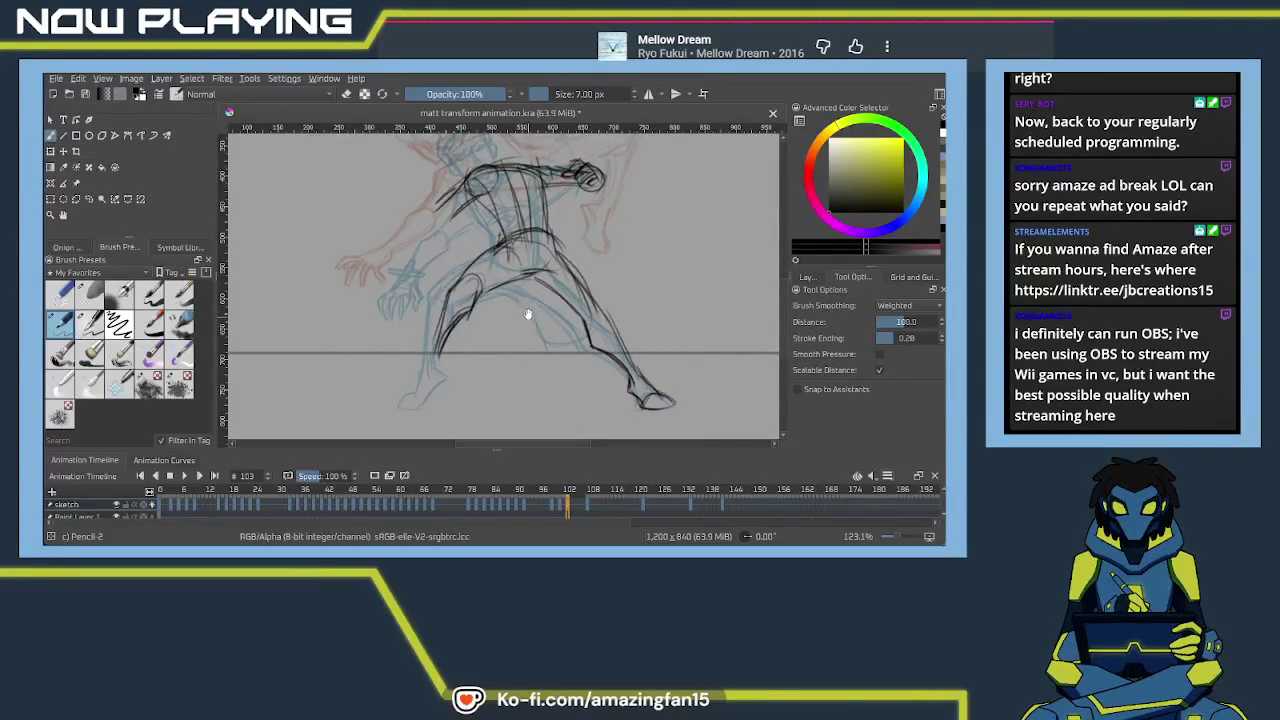
left_click_drag(525, 318, 518, 322)
scroll(500, 280, "up", 2)
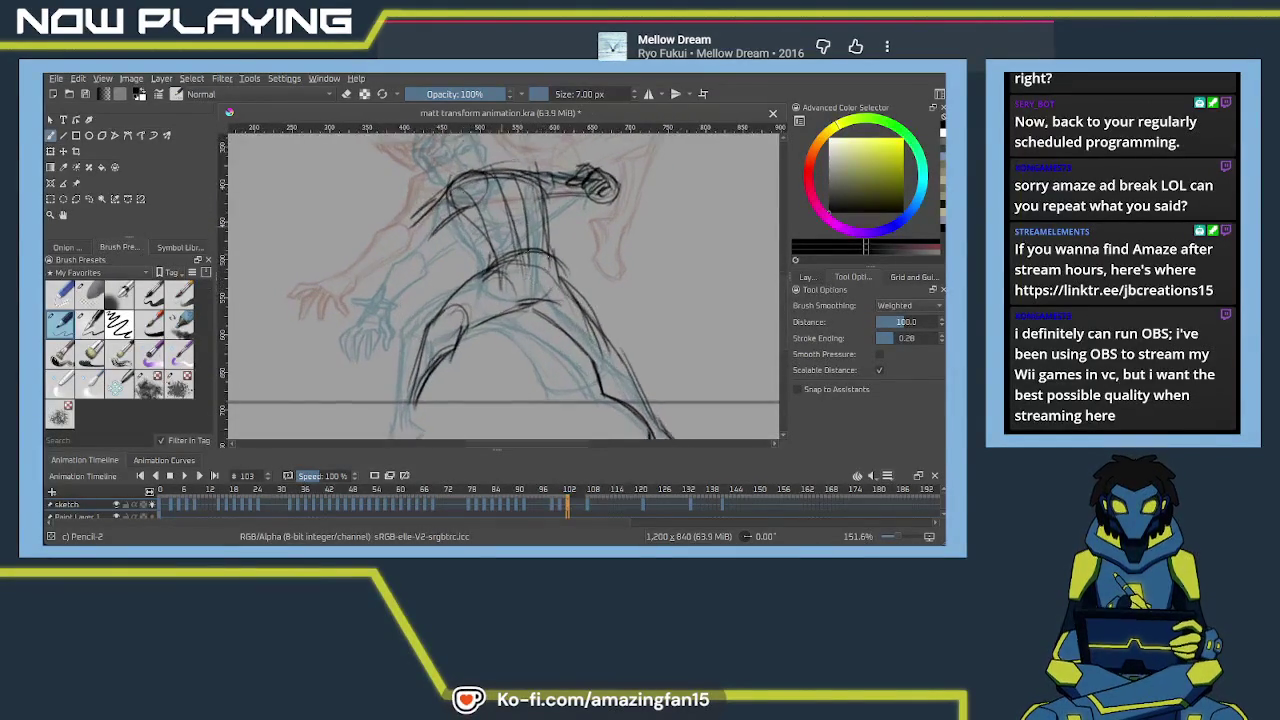
Sketch the figure's left body contour, undoing the last left-torso stroke
left_click_drag(442, 284, 472, 262)
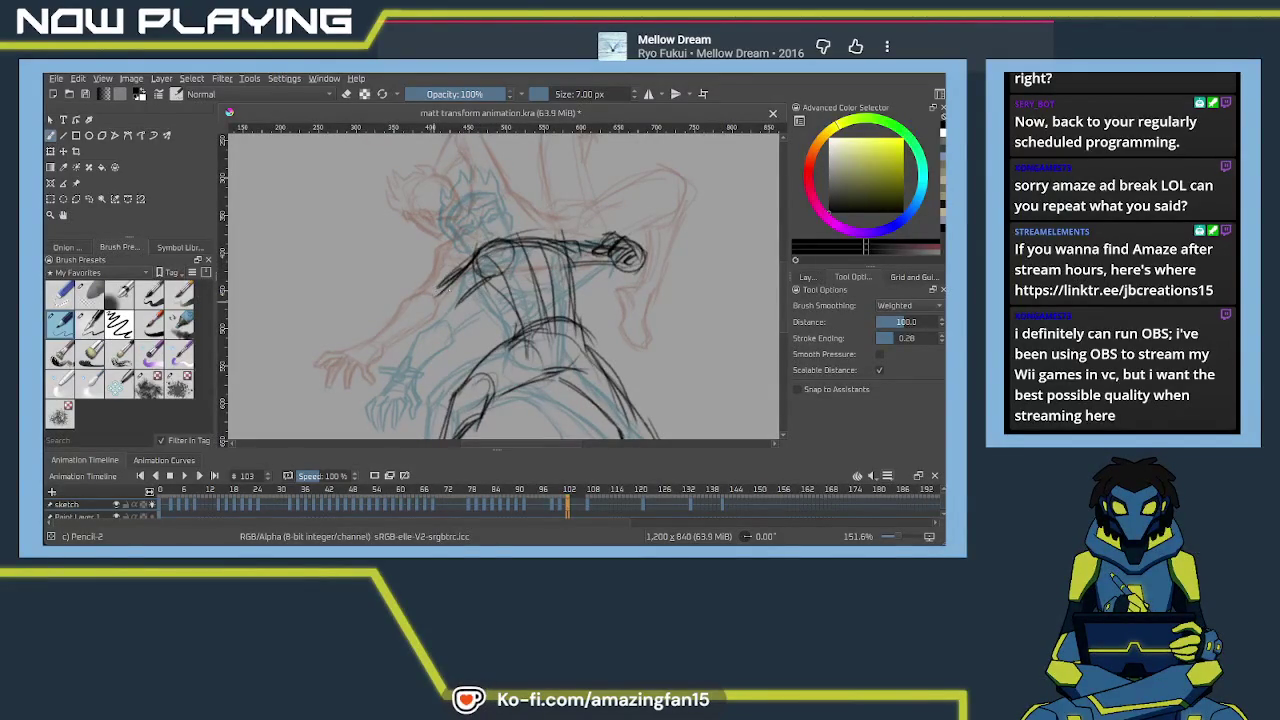
mouse_move(448, 282)
left_mouse_down()
mouse_move(408, 340)
mouse_move(426, 348)
left_mouse_up()
key("ctrl+z")
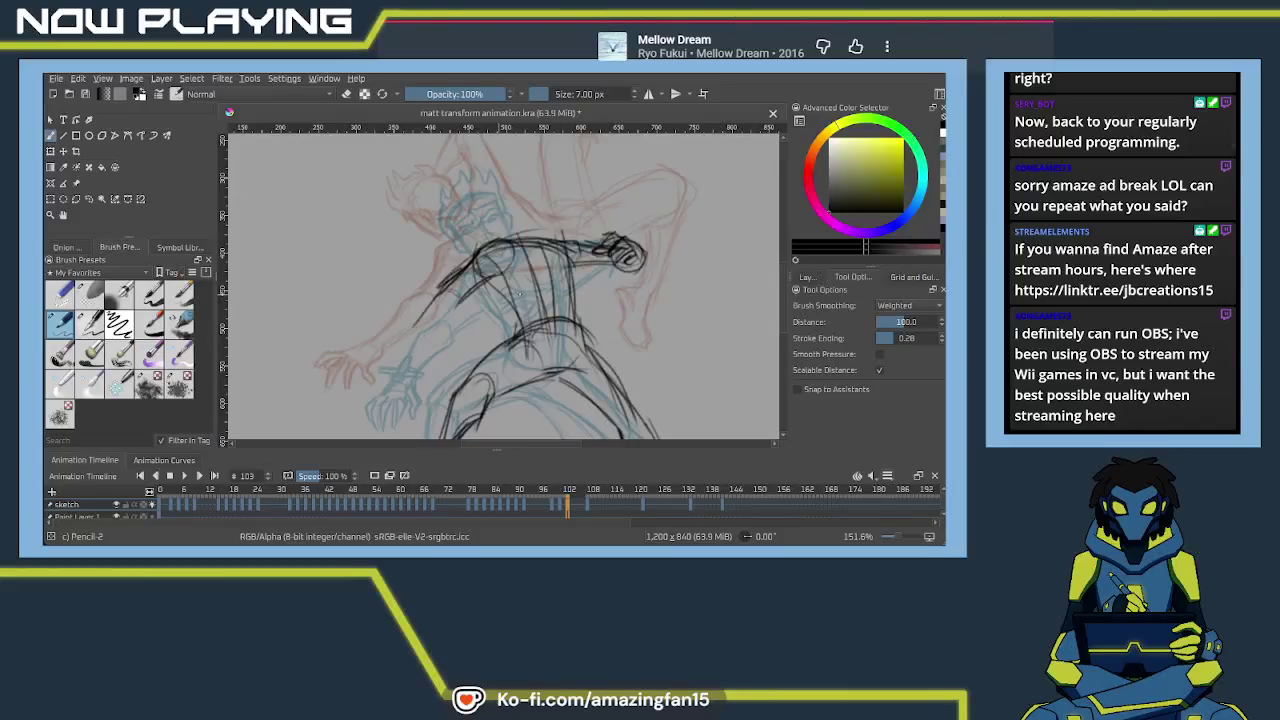
key("e")
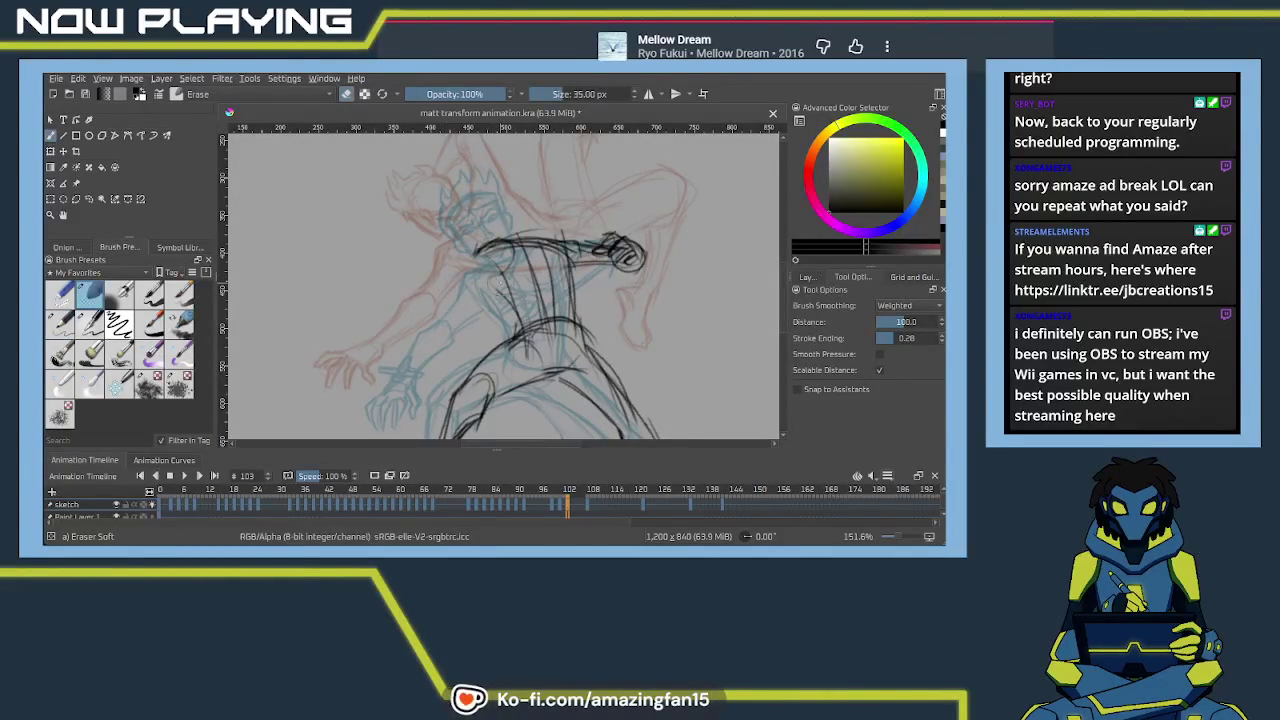
key("e")
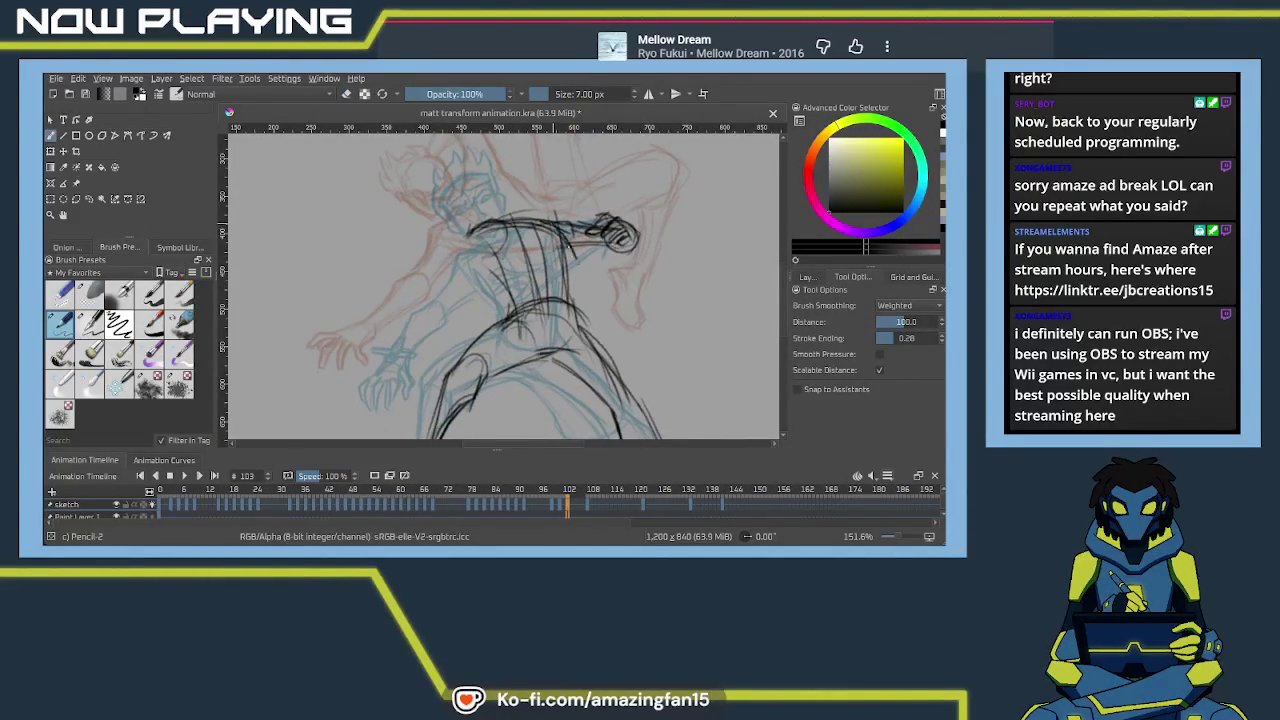
Rough in the torso, head-shoulder area and left upper arm
left_click_drag(492, 262, 512, 330)
left_click_drag(500, 226, 530, 216)
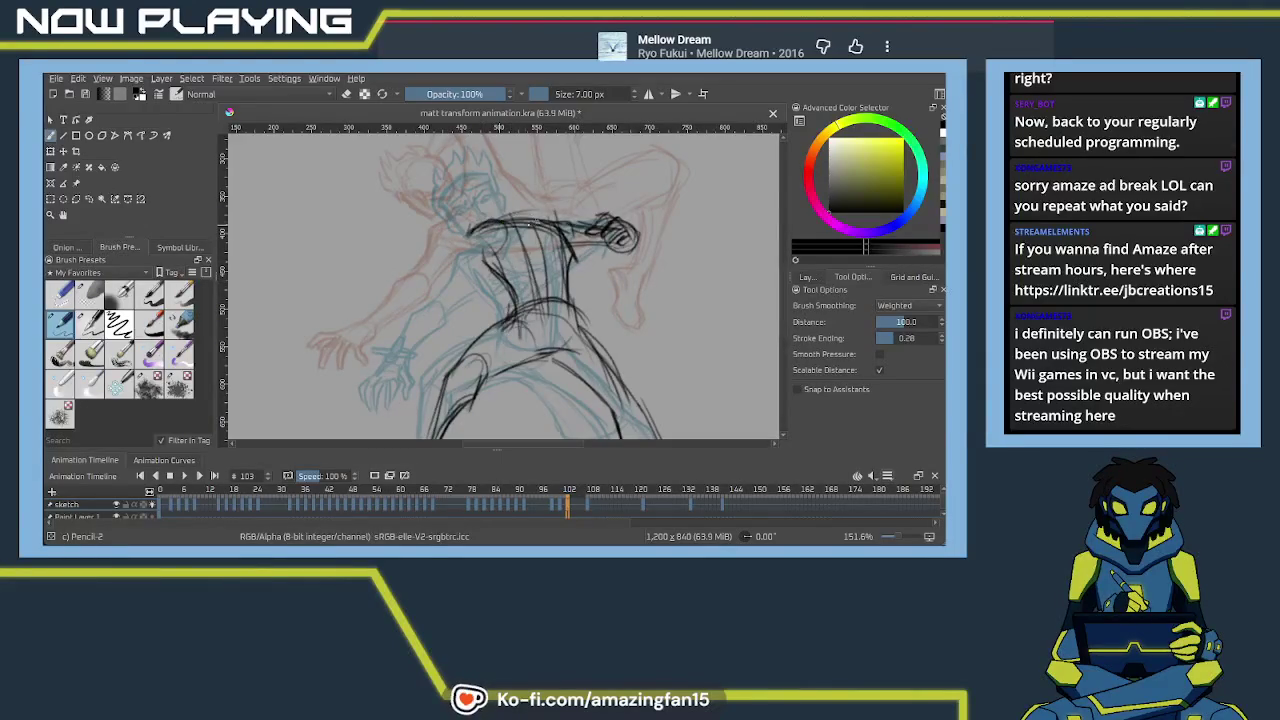
scroll(500, 285, "up", 2)
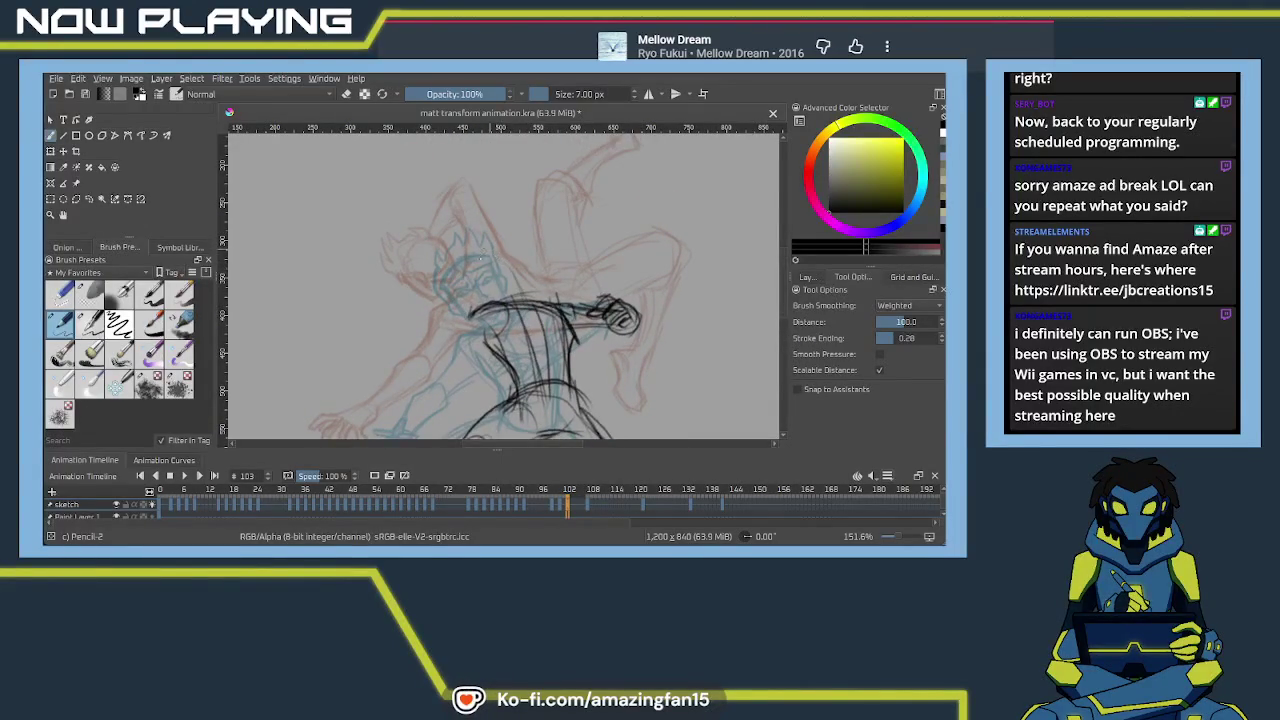
mouse_move(494, 243)
left_mouse_down()
mouse_move(484, 262)
mouse_move(522, 270)
mouse_move(543, 329)
mouse_move(516, 302)
mouse_move(532, 250)
mouse_move(490, 292)
left_mouse_up()
left_click_drag(512, 250, 456, 314)
left_click_drag(483, 268, 456, 314)
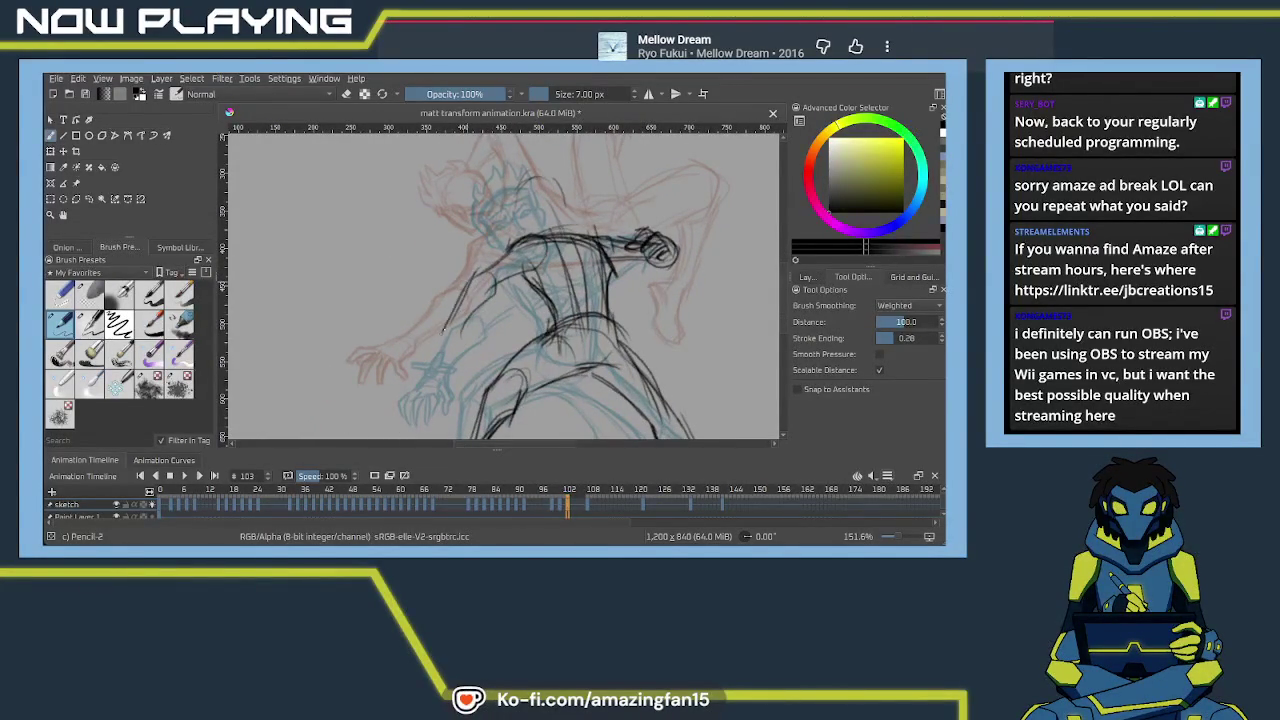
Sketch the left forearm and the clawed hand with spread fingers
left_click_drag(464, 340, 458, 348)
left_click_drag(468, 342, 428, 348)
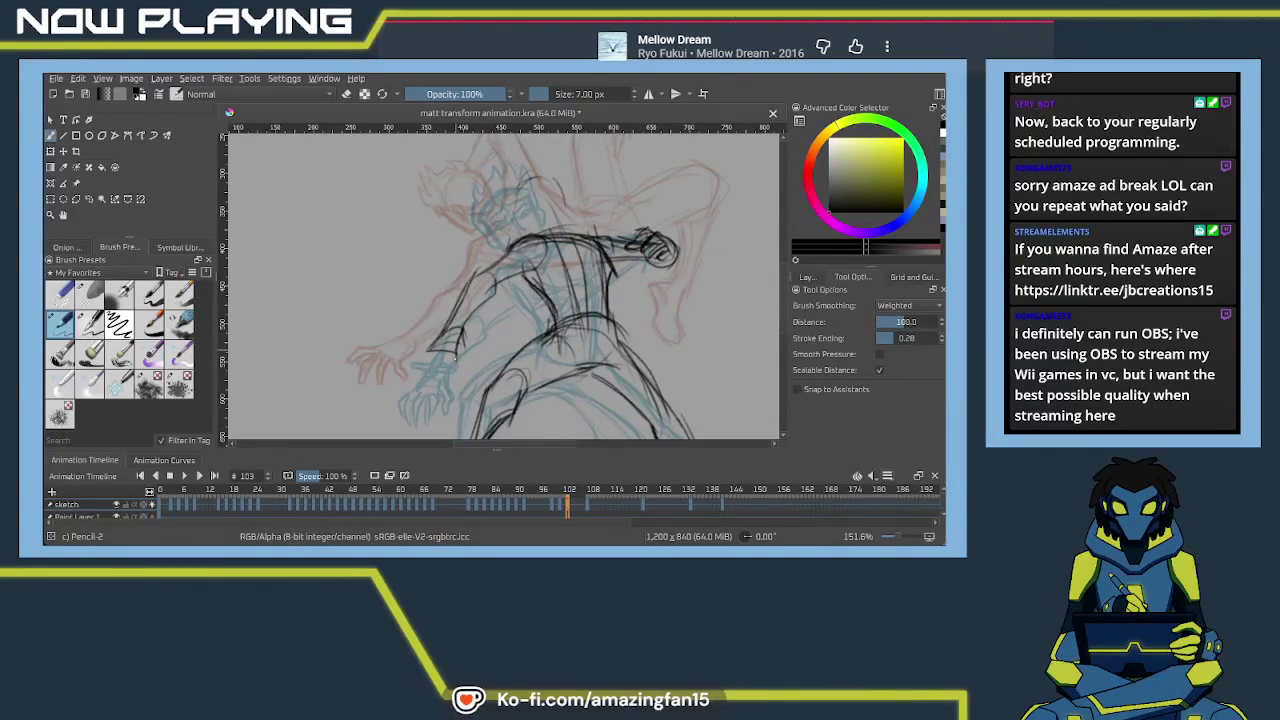
mouse_move(458, 348)
left_mouse_down()
mouse_move(448, 375)
mouse_move(424, 378)
mouse_move(430, 352)
mouse_move(462, 346)
mouse_move(476, 370)
mouse_move(455, 363)
mouse_move(452, 375)
left_mouse_up()
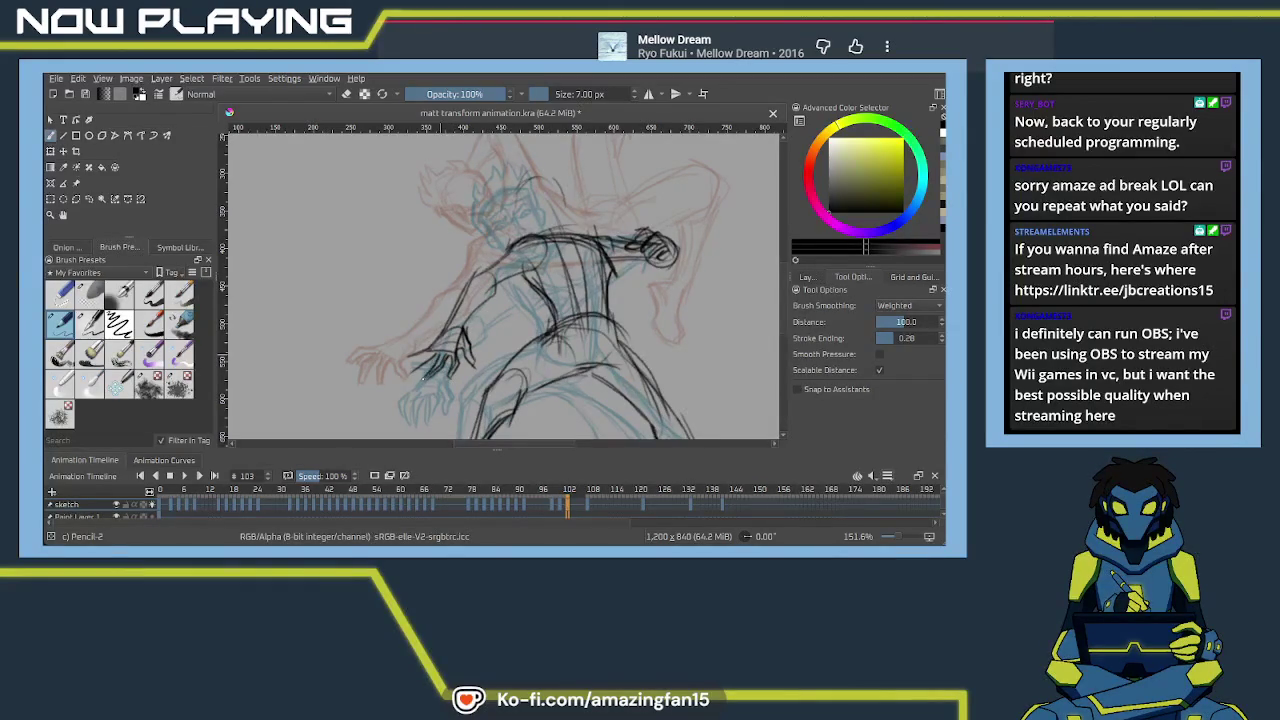
left_click_drag(425, 356, 434, 366)
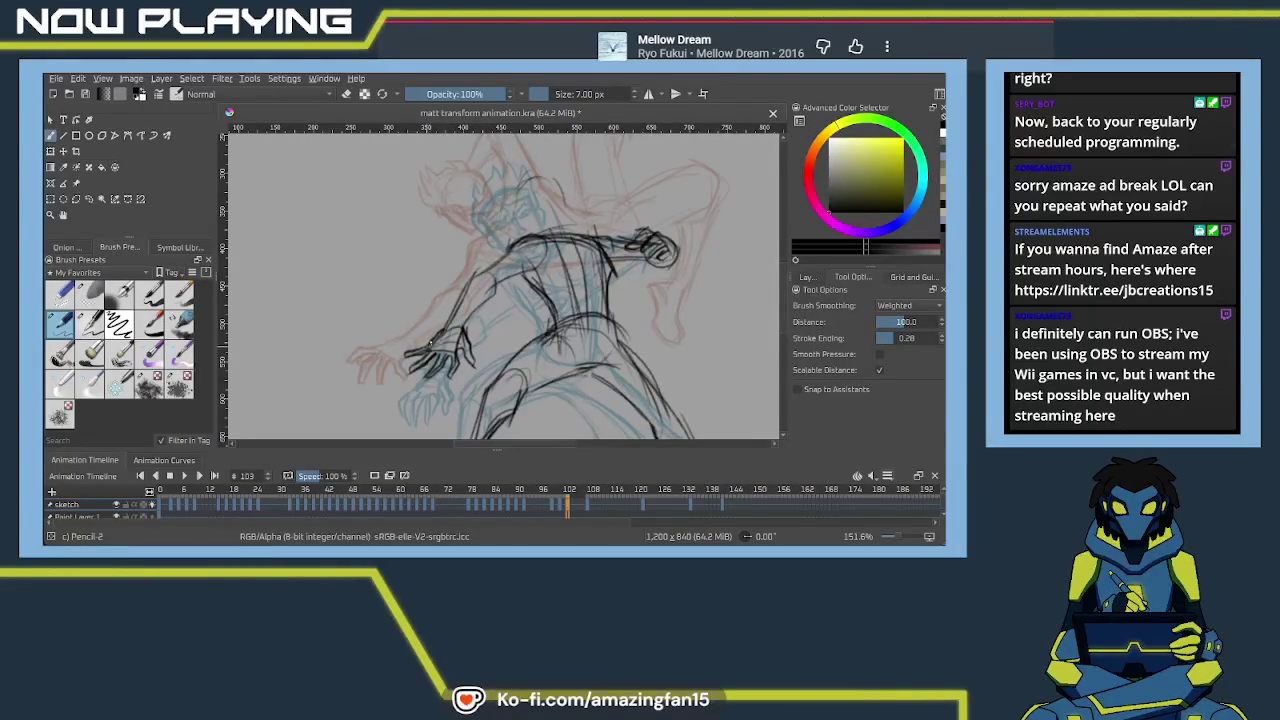
Reframe the view around the figure's upper body and reaching arm on frame 103
left_click_drag(520, 280, 465, 240)
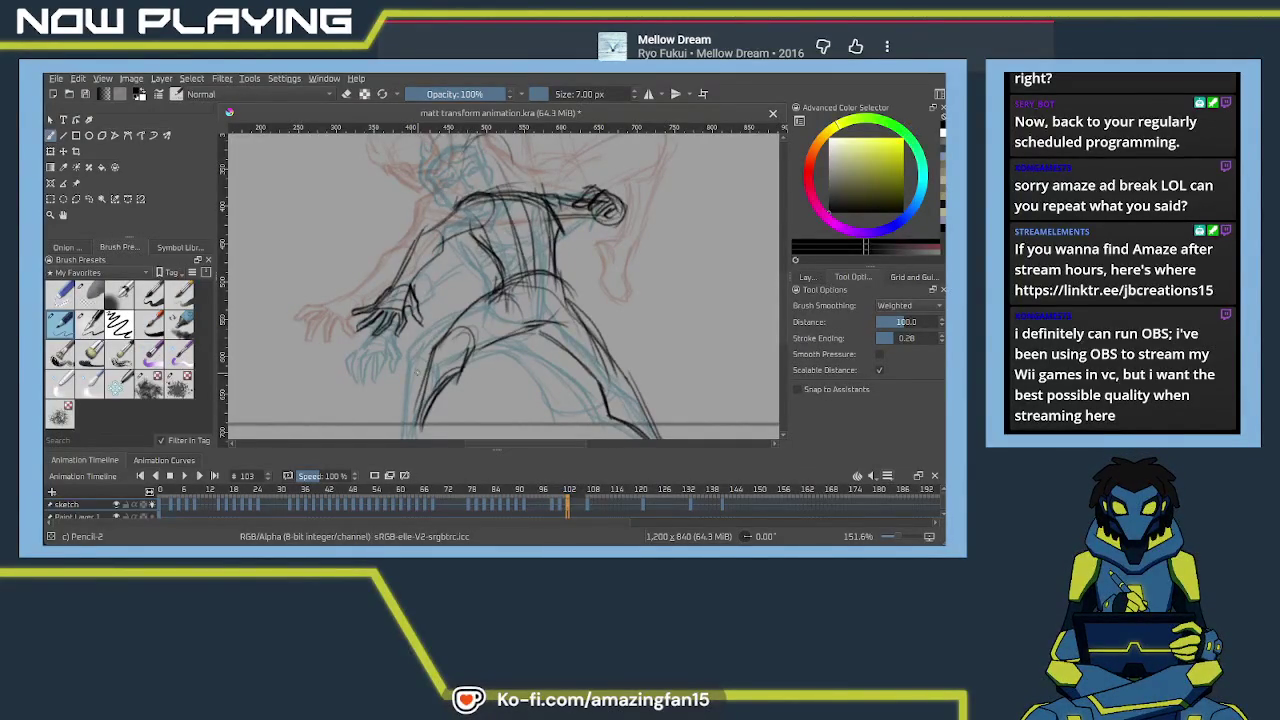
mouse_move(545, 260)
left_mouse_down()
mouse_move(586, 338)
mouse_move(580, 294)
mouse_move(500, 366)
mouse_move(472, 424)
mouse_move(484, 392)
left_mouse_up()
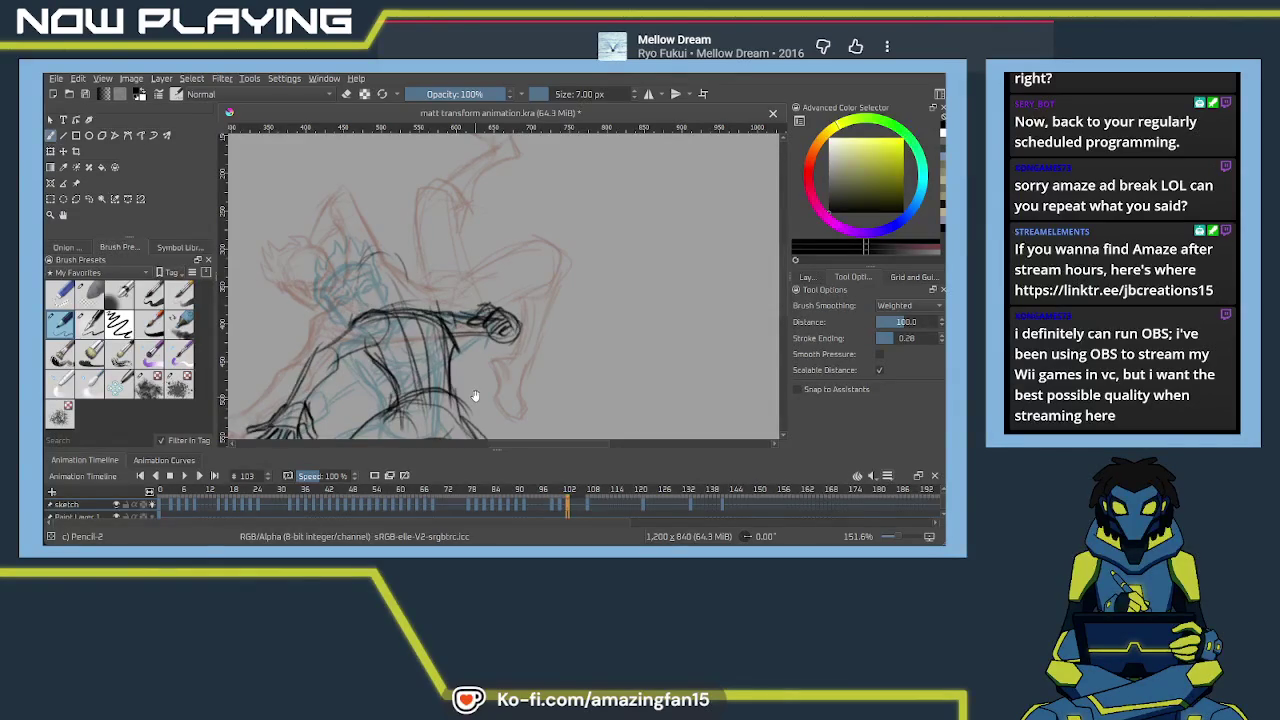
left_click_drag(475, 396, 476, 375)
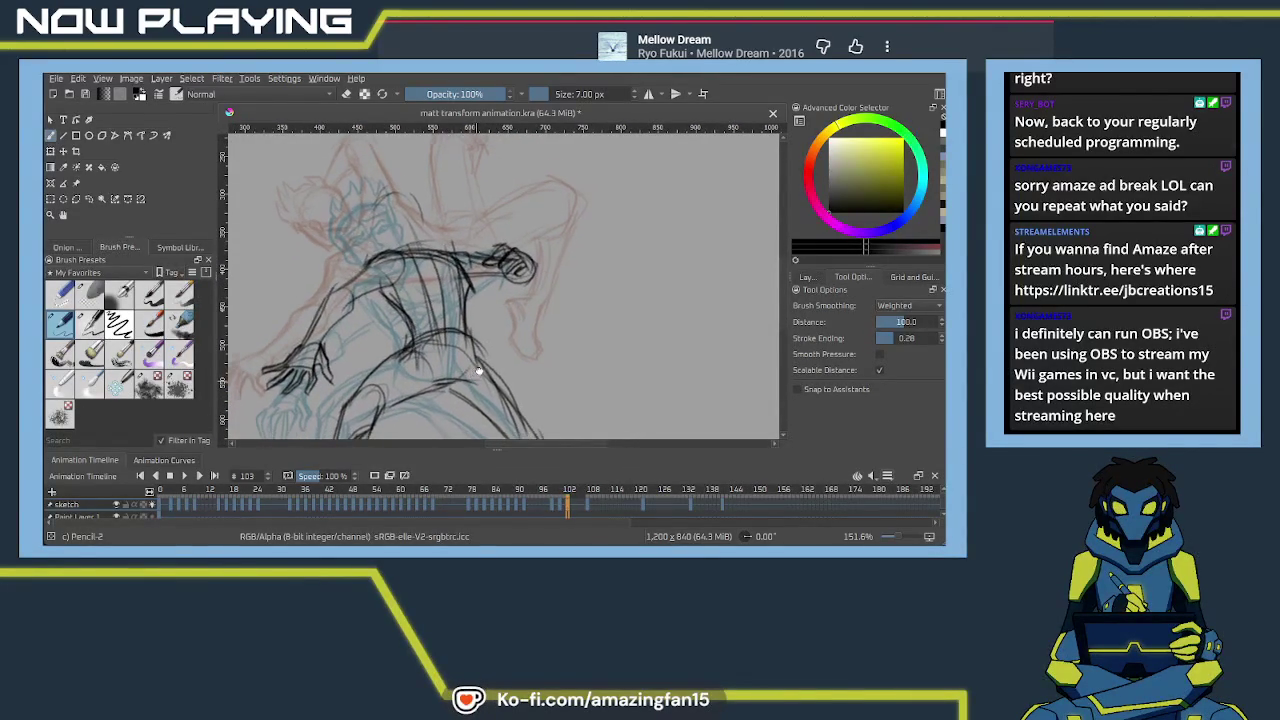
mouse_move(474, 381)
left_mouse_down()
mouse_move(479, 355)
mouse_move(476, 421)
left_mouse_up()
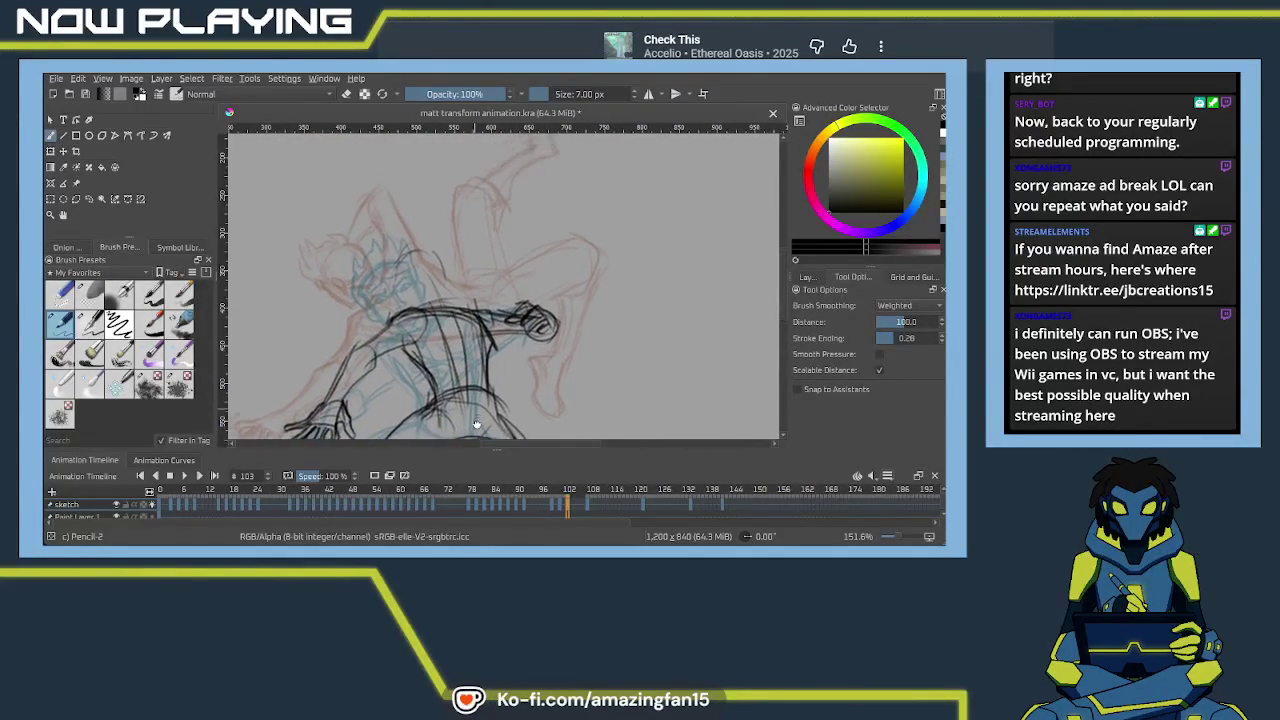
left_click_drag(476, 421, 533, 306)
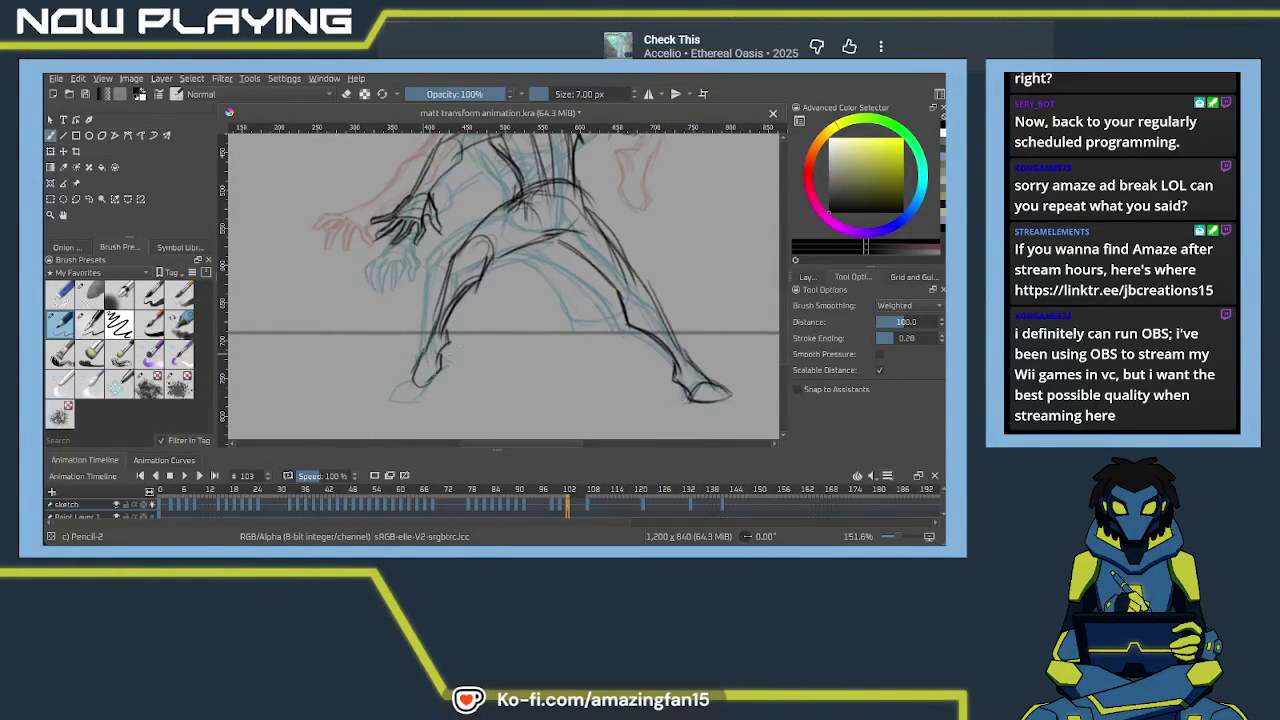
mouse_move(440, 360)
left_mouse_down()
mouse_move(509, 253)
mouse_move(415, 281)
mouse_move(476, 304)
mouse_move(472, 294)
mouse_move(466, 306)
left_mouse_up()
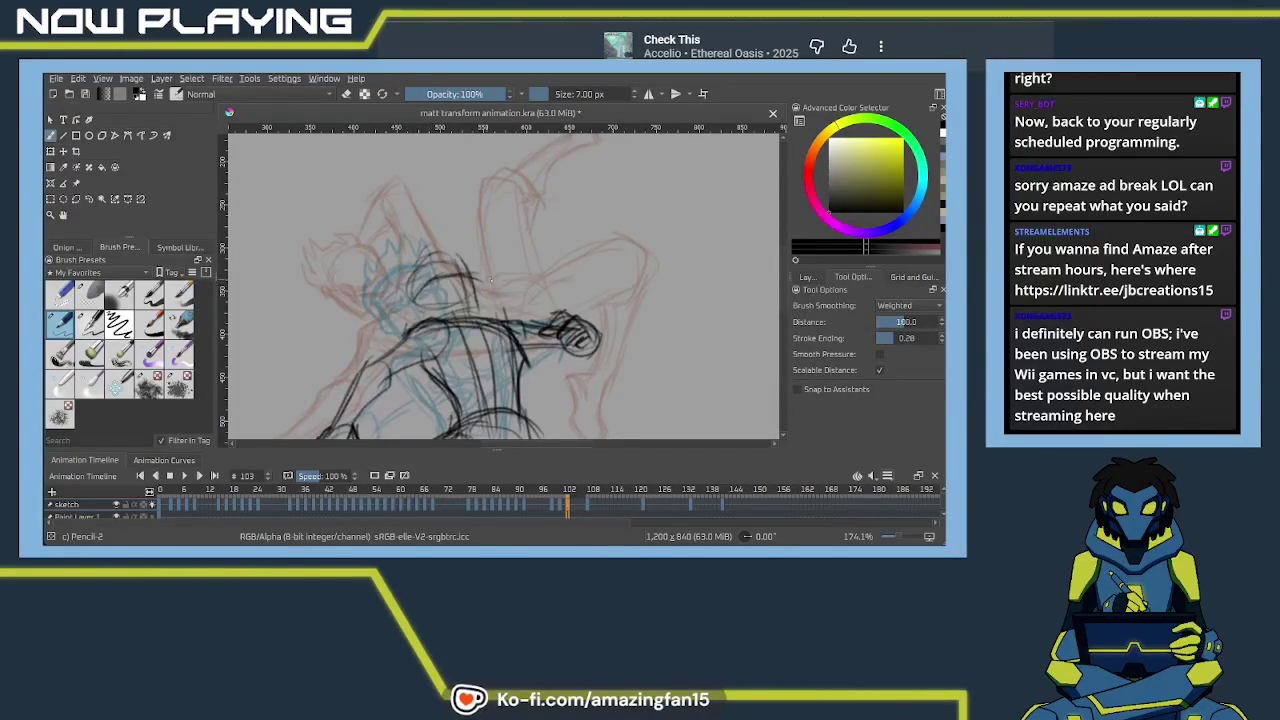
scroll(490, 288, "up", 1)
Zoom in on the head and outline the jaw, face edges and top of the head
scroll(494, 291, "up", 1)
scroll(493, 291, "up", 1)
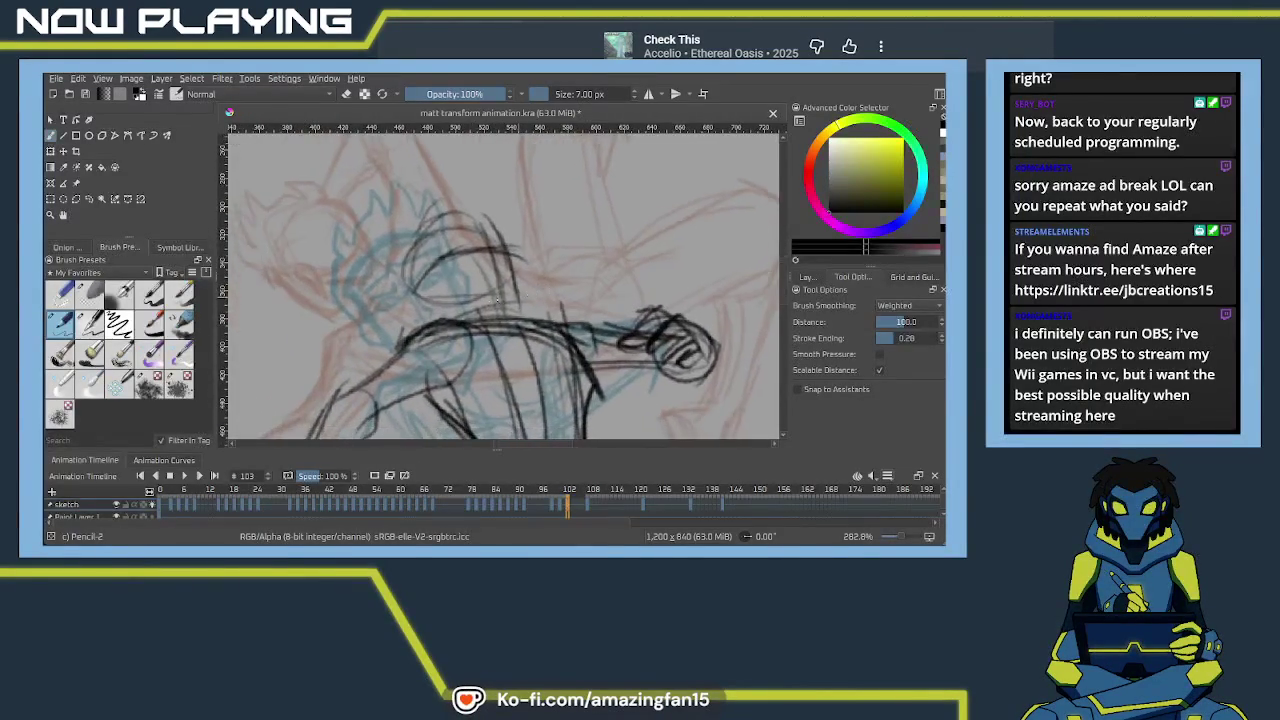
left_click_drag(440, 290, 500, 302)
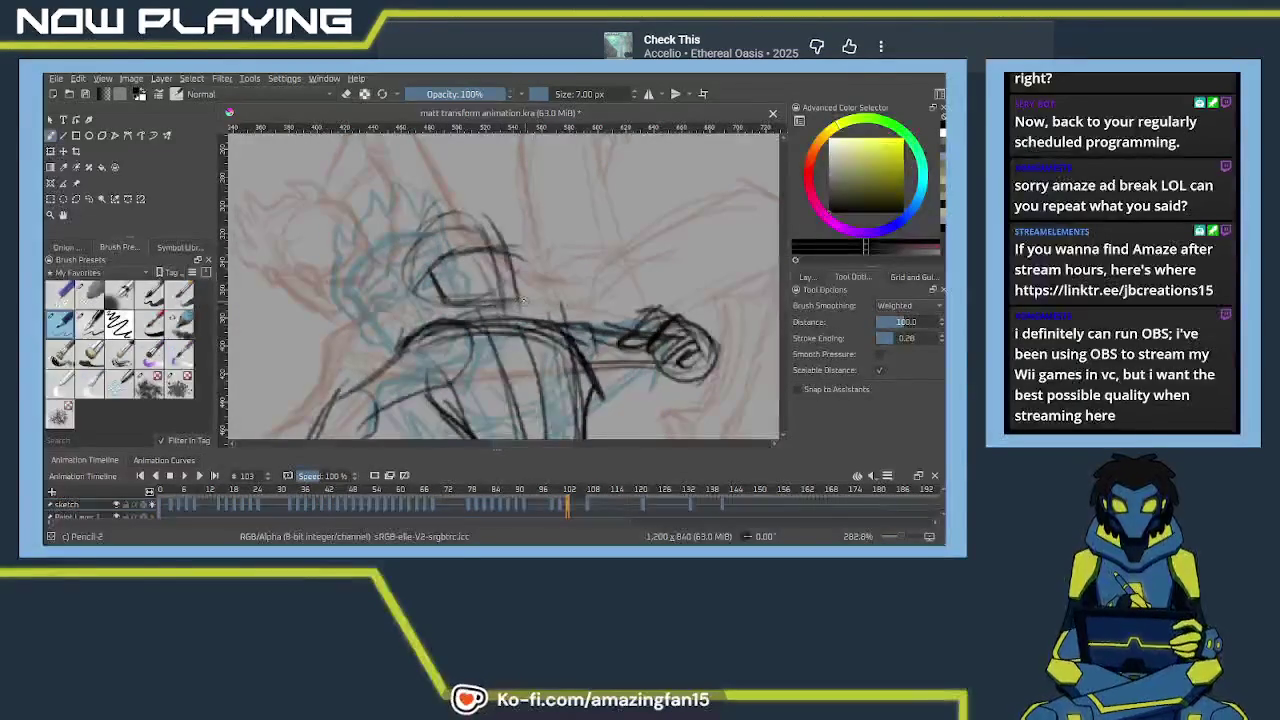
left_click_drag(440, 262, 500, 252)
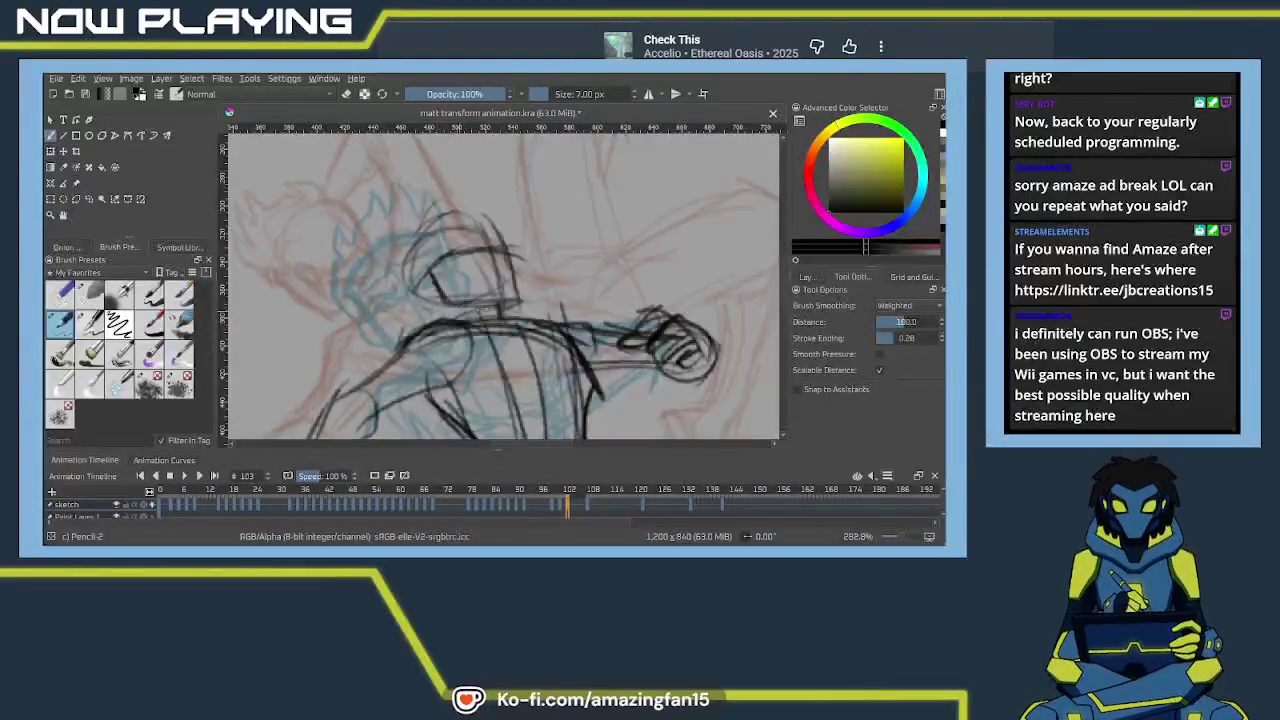
left_click_drag(498, 302, 522, 318)
left_click_drag(430, 266, 412, 290)
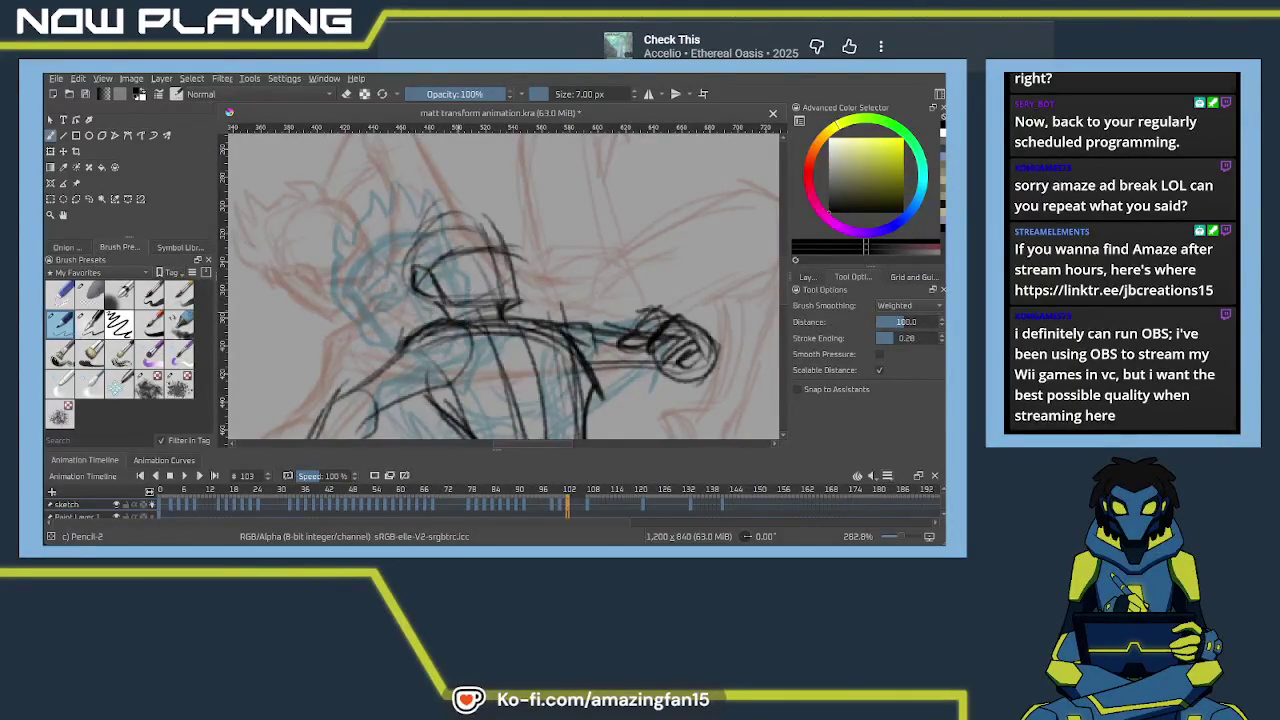
left_click_drag(455, 245, 495, 238)
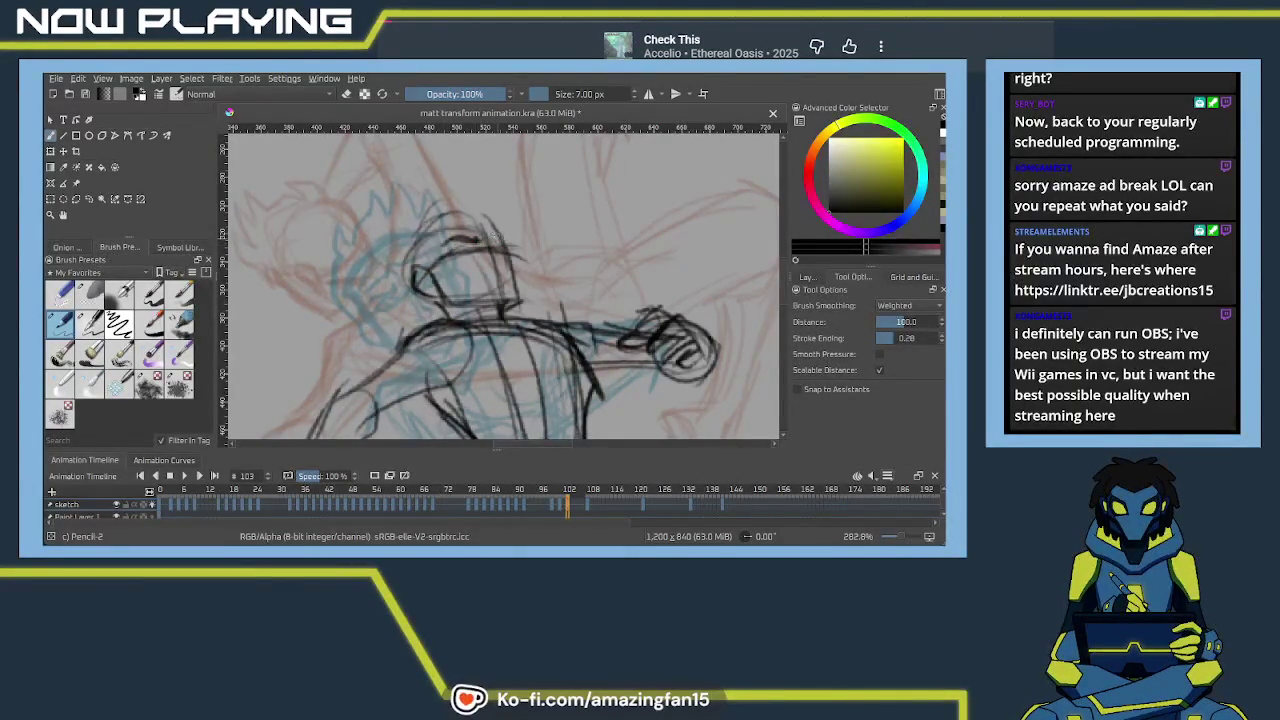
mouse_move(500, 243)
left_mouse_down()
mouse_move(495, 225)
mouse_move(507, 264)
left_mouse_up()
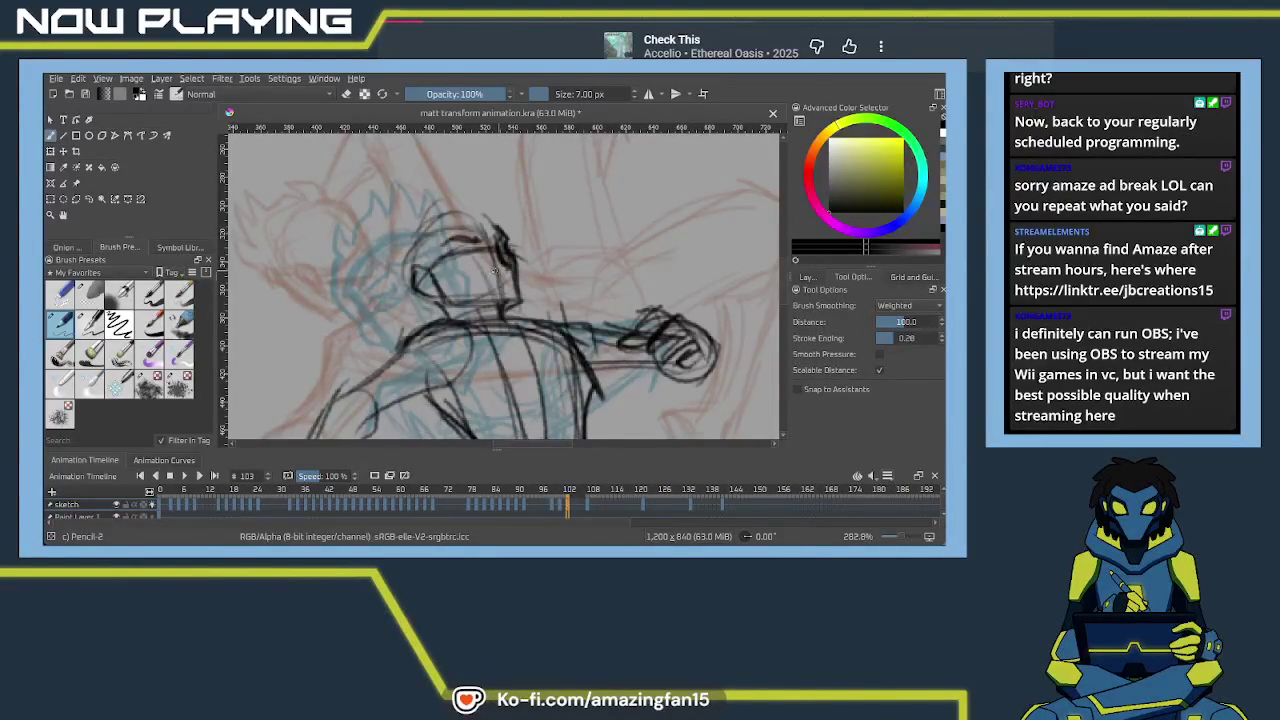
Redraw the eye and brow, then add the jaw, neck line and mouth
left_click_drag(458, 247, 482, 252)
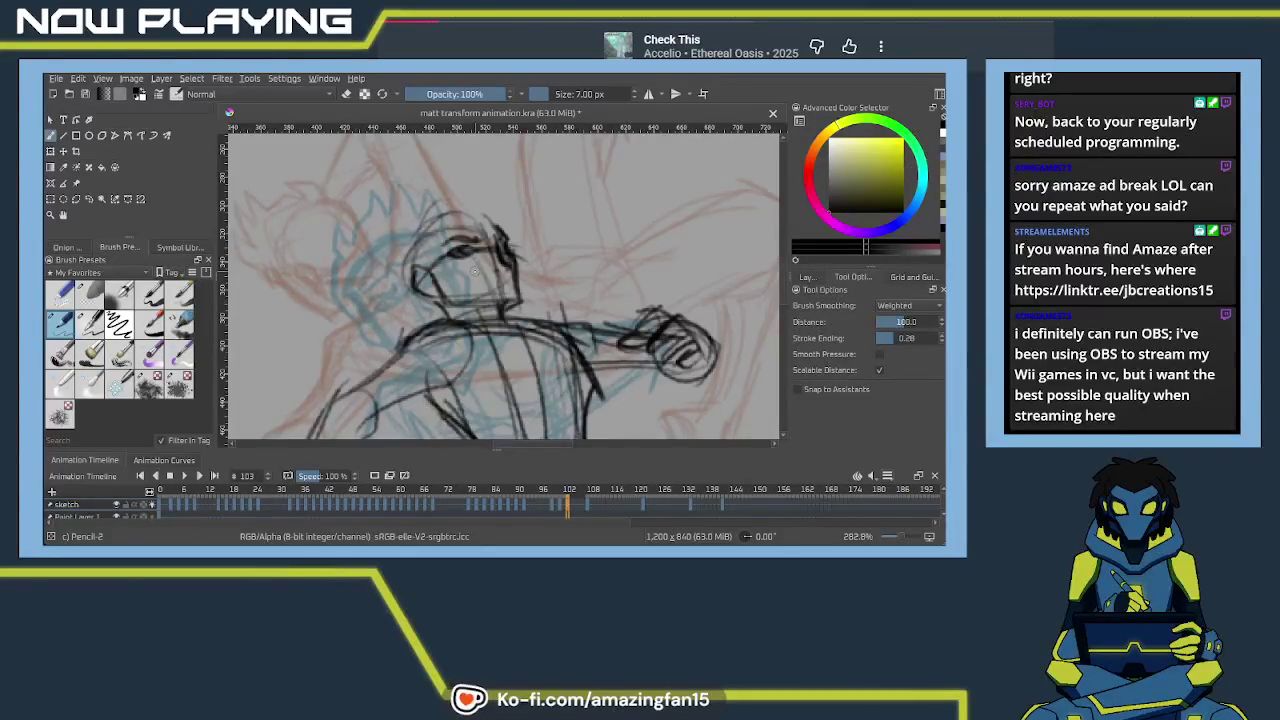
key("ctrl+z")
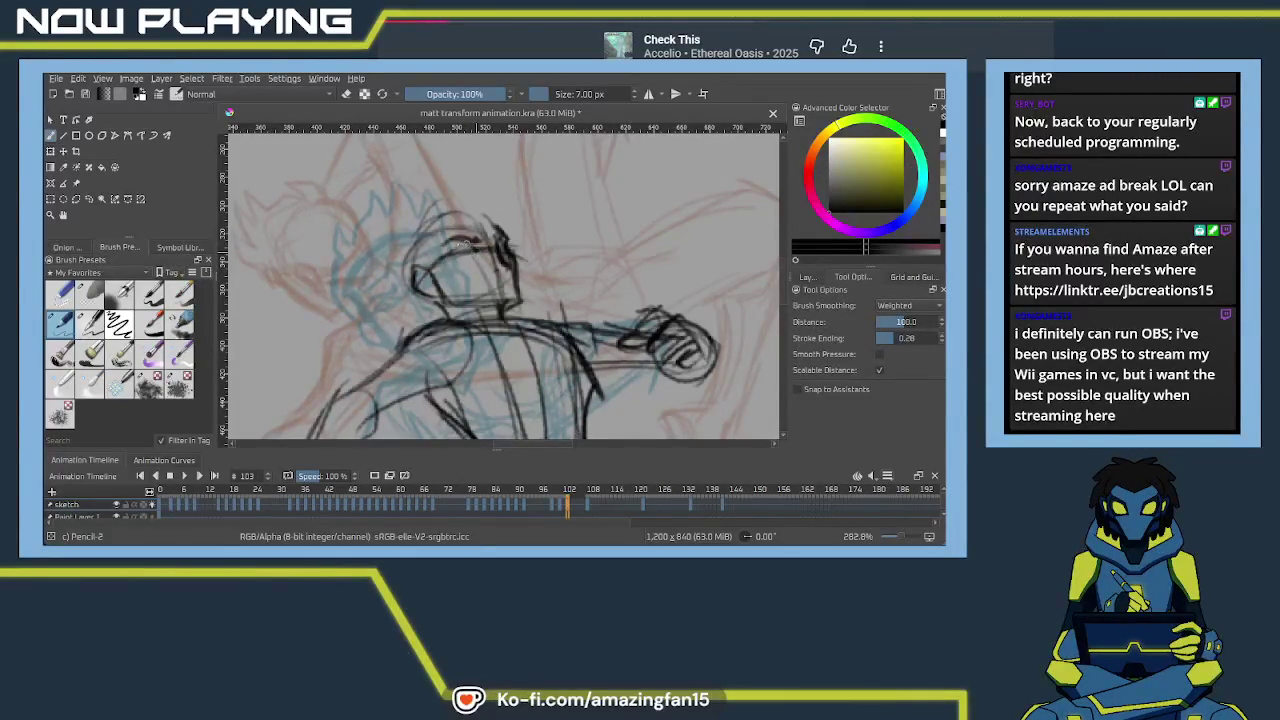
key("ctrl+z")
left_click_drag(466, 246, 476, 254)
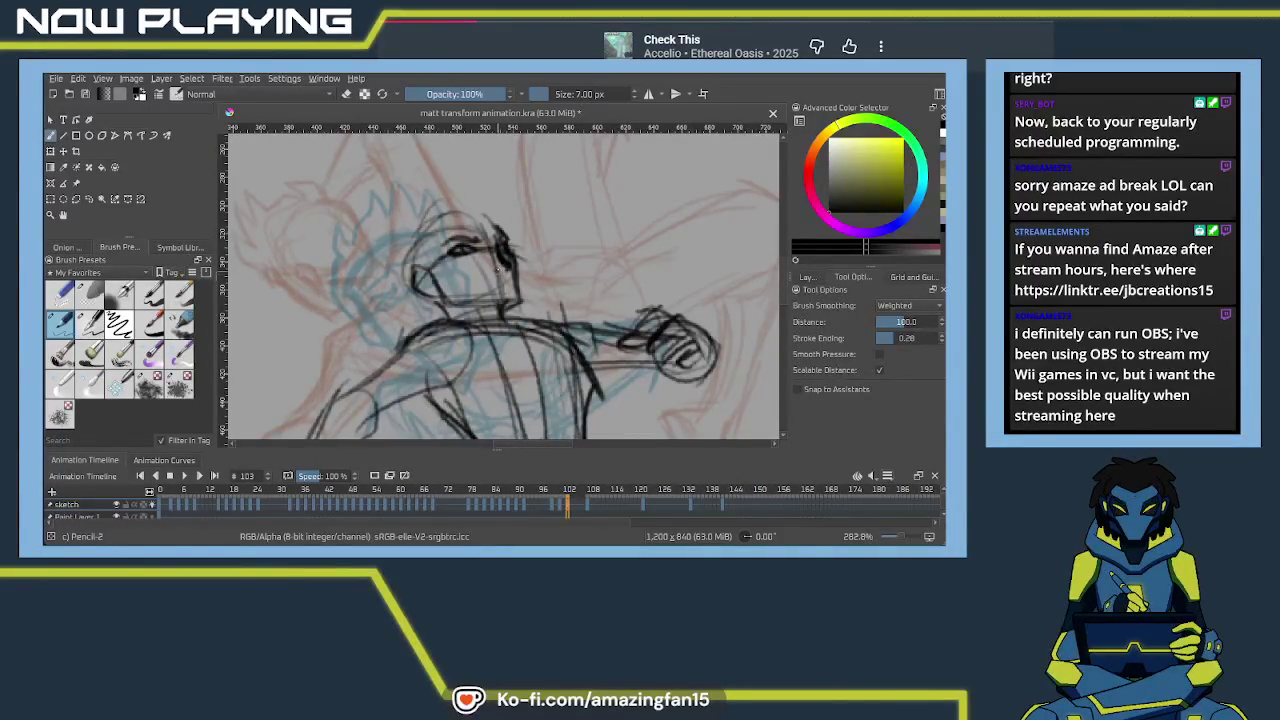
left_click_drag(512, 256, 522, 304)
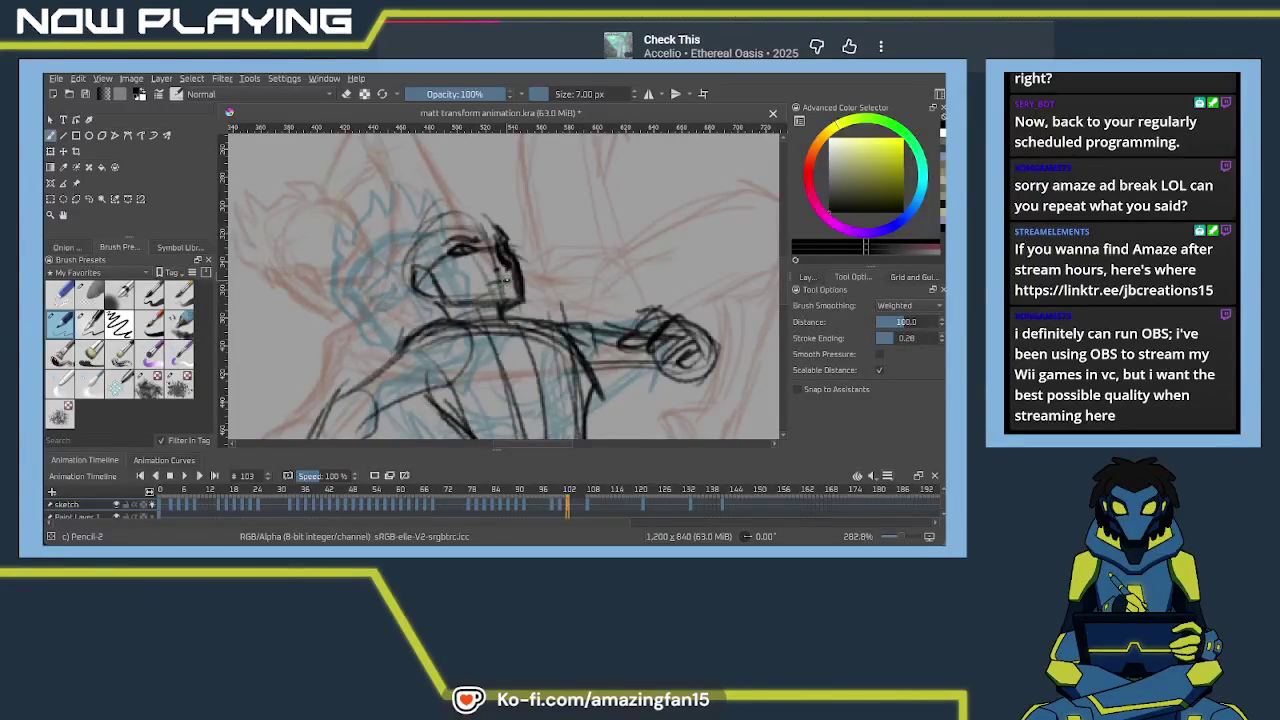
left_click_drag(503, 281, 482, 285)
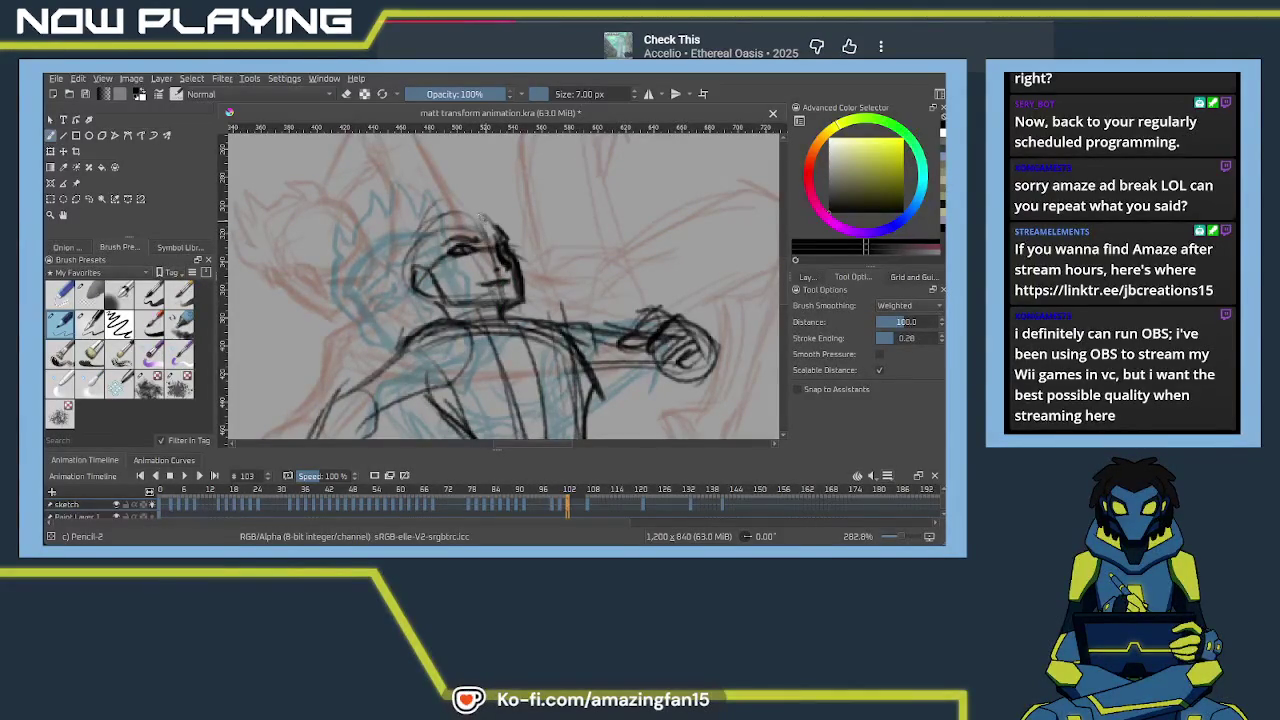
mouse_move(441, 235)
left_mouse_down()
mouse_move(490, 200)
mouse_move(436, 218)
left_mouse_up()
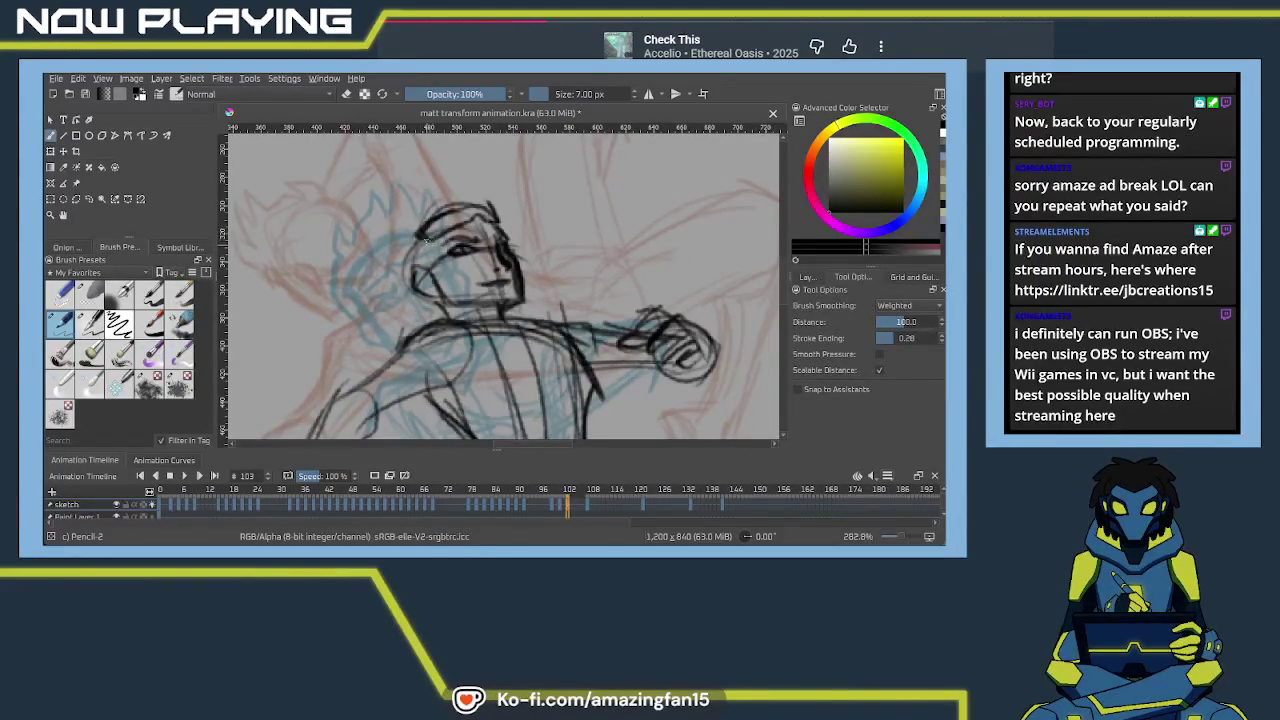
Add spiky hair on the head's right side and the lower-left jaw line
mouse_move(427, 239)
left_mouse_down()
mouse_move(424, 296)
mouse_move(400, 287)
mouse_move(432, 224)
mouse_move(476, 232)
left_mouse_up()
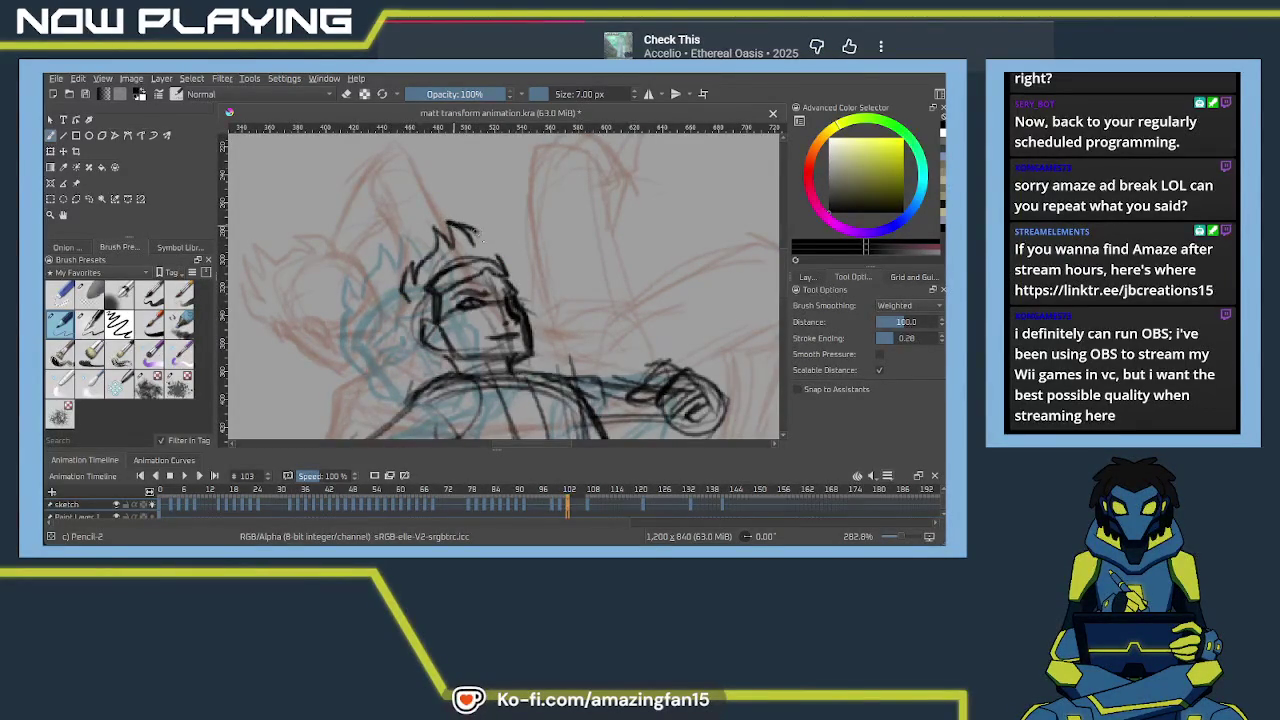
key("ctrl+z")
mouse_move(480, 250)
left_mouse_down()
mouse_move(466, 226)
mouse_move(476, 222)
mouse_move(498, 272)
left_mouse_up()
left_click_drag(402, 330, 426, 346)
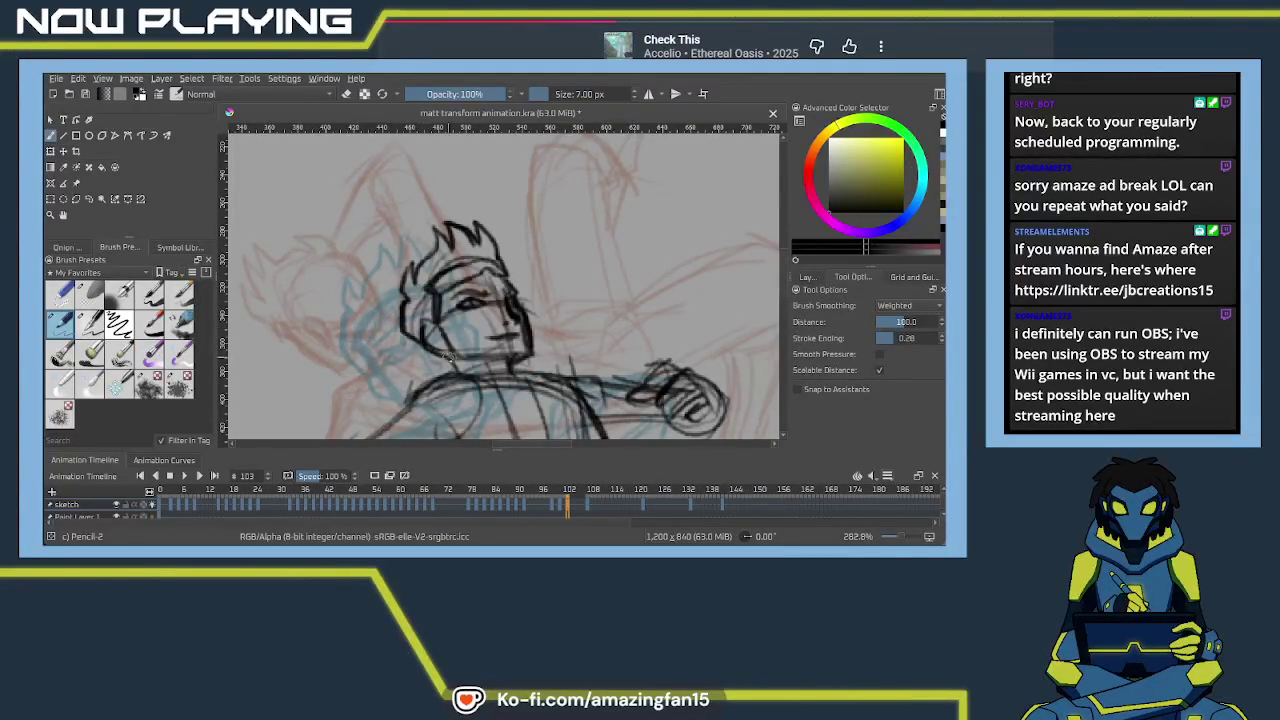
left_click_drag(456, 368, 552, 268)
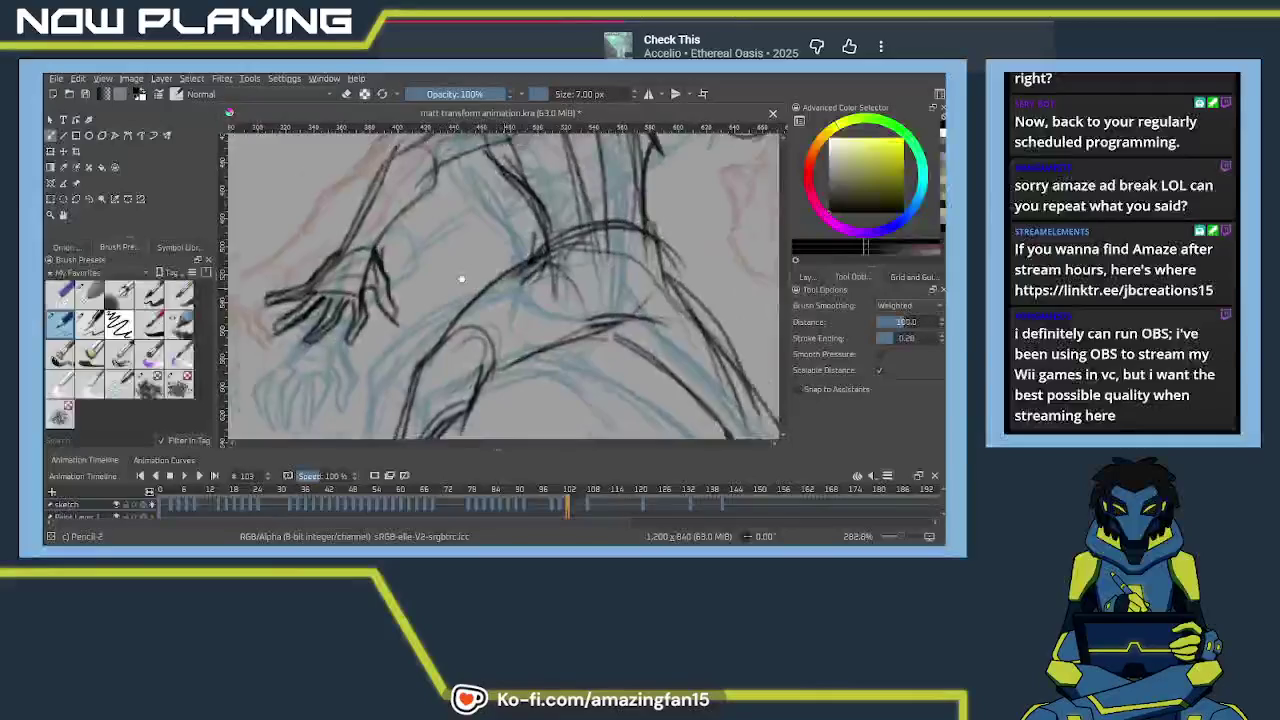
scroll(552, 268, "down", 3)
Zoom out and play the animation from frame 97 to review the motion
scroll(552, 268, "down", 3)
scroll(552, 268, "down", 4)
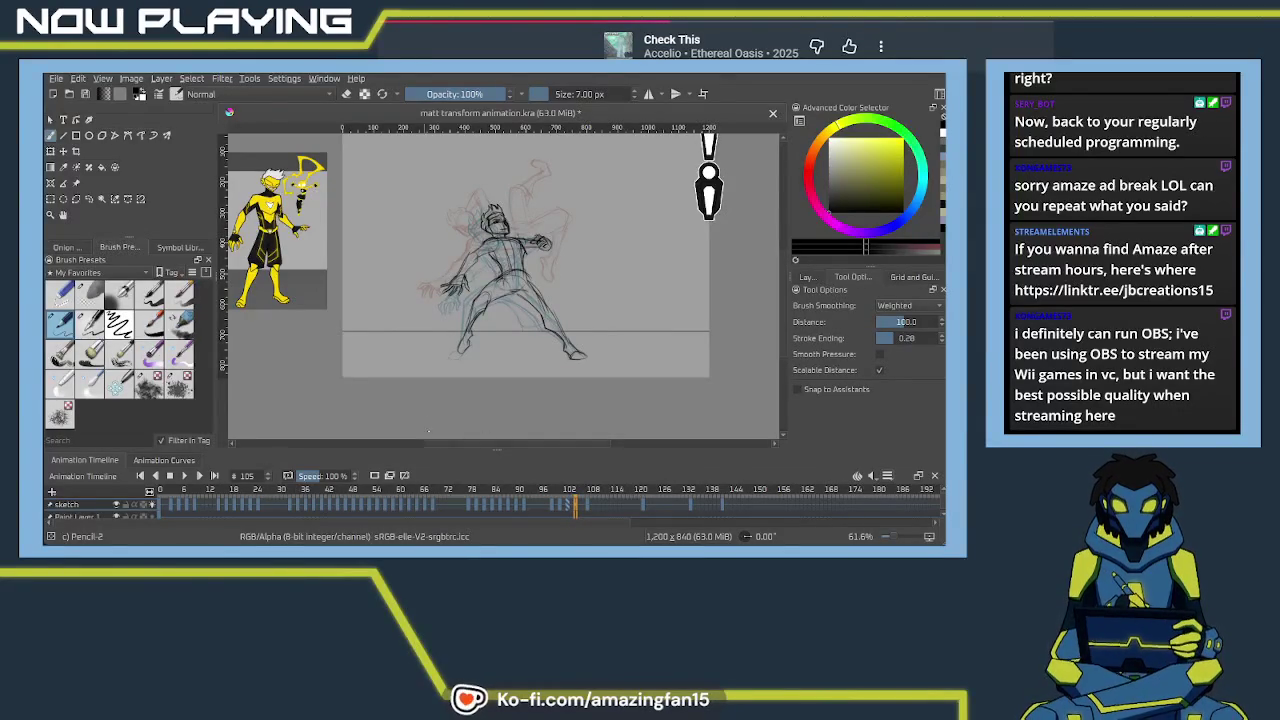
key("period")
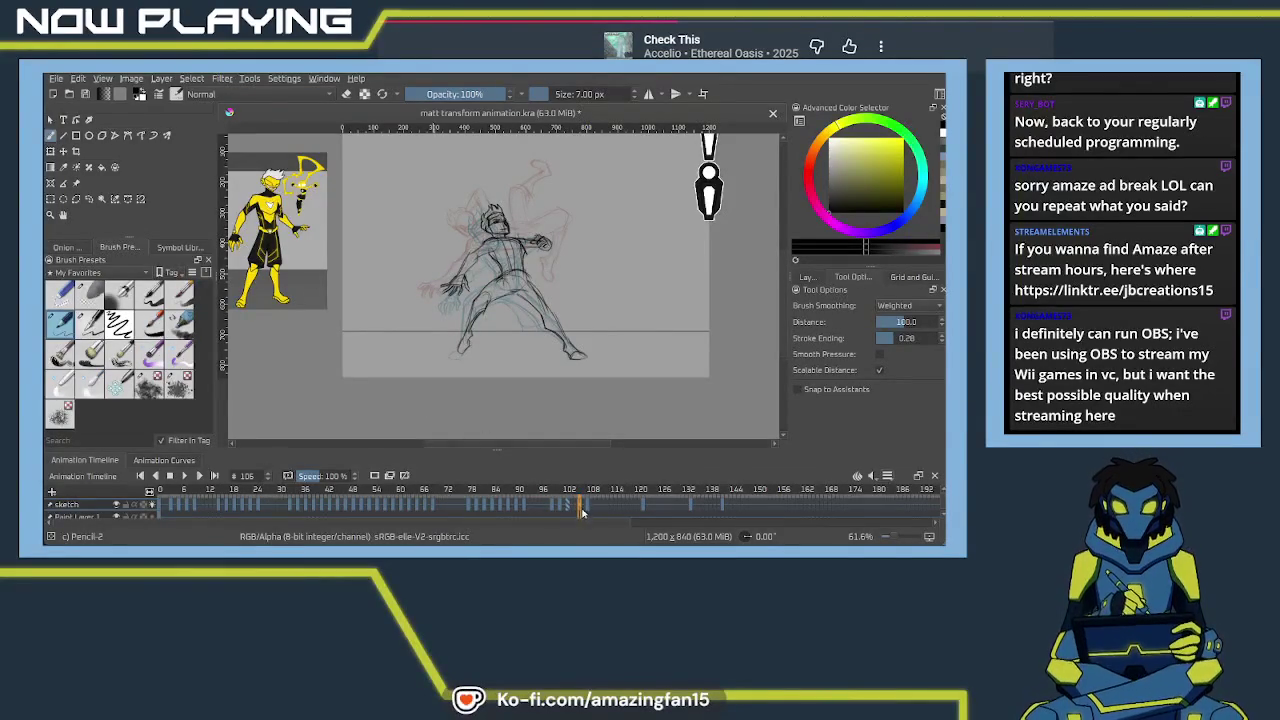
left_click(544, 510, "shift")
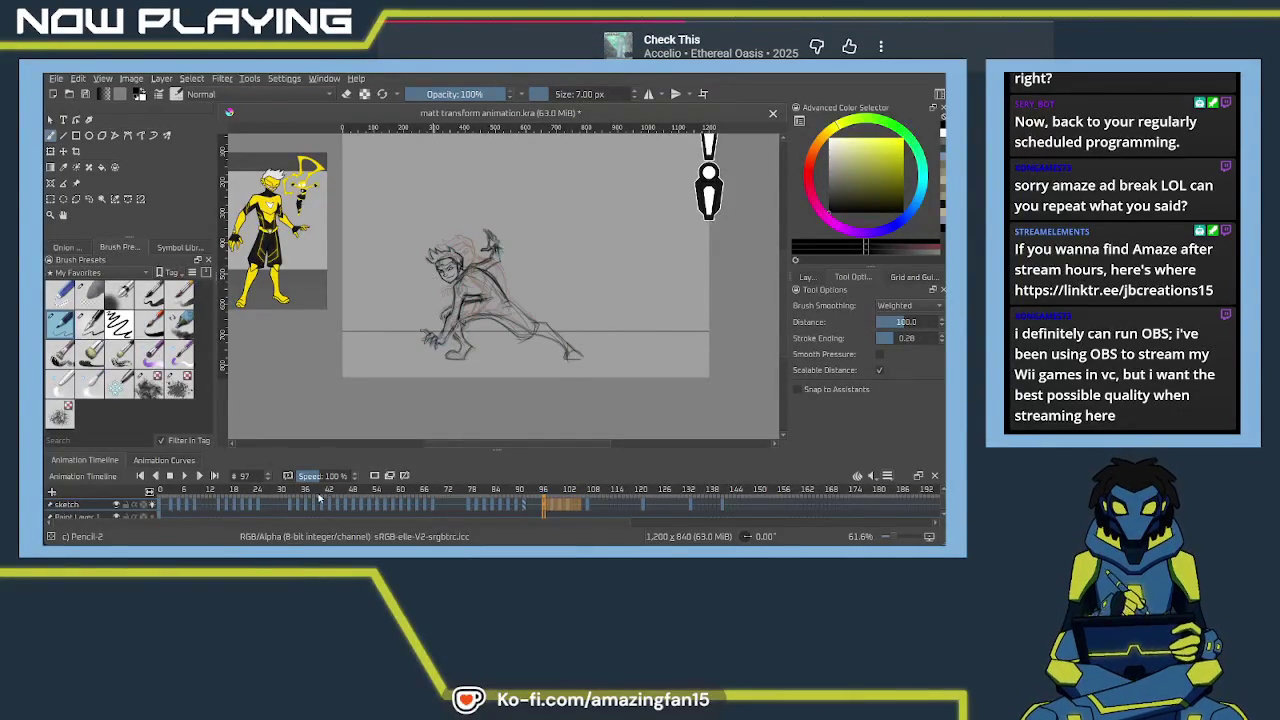
left_click(184, 477)
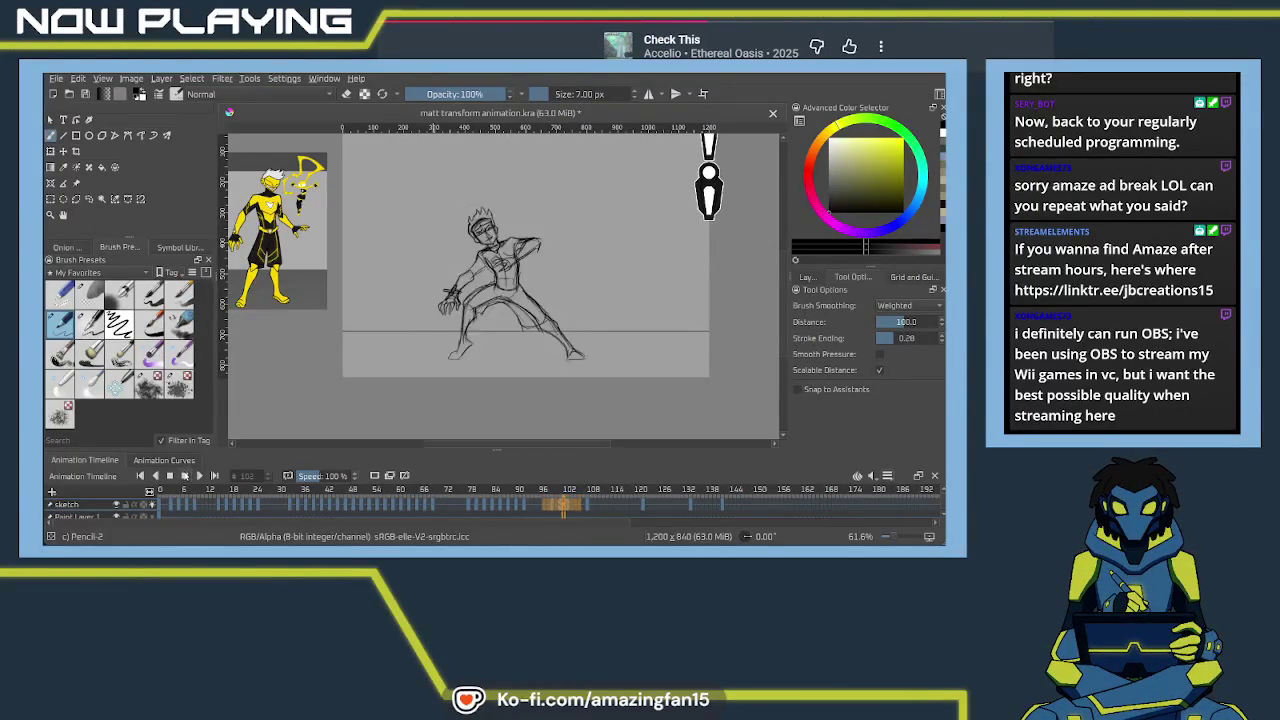
Stop playback and delete the drawing on frame 105
left_click(185, 477)
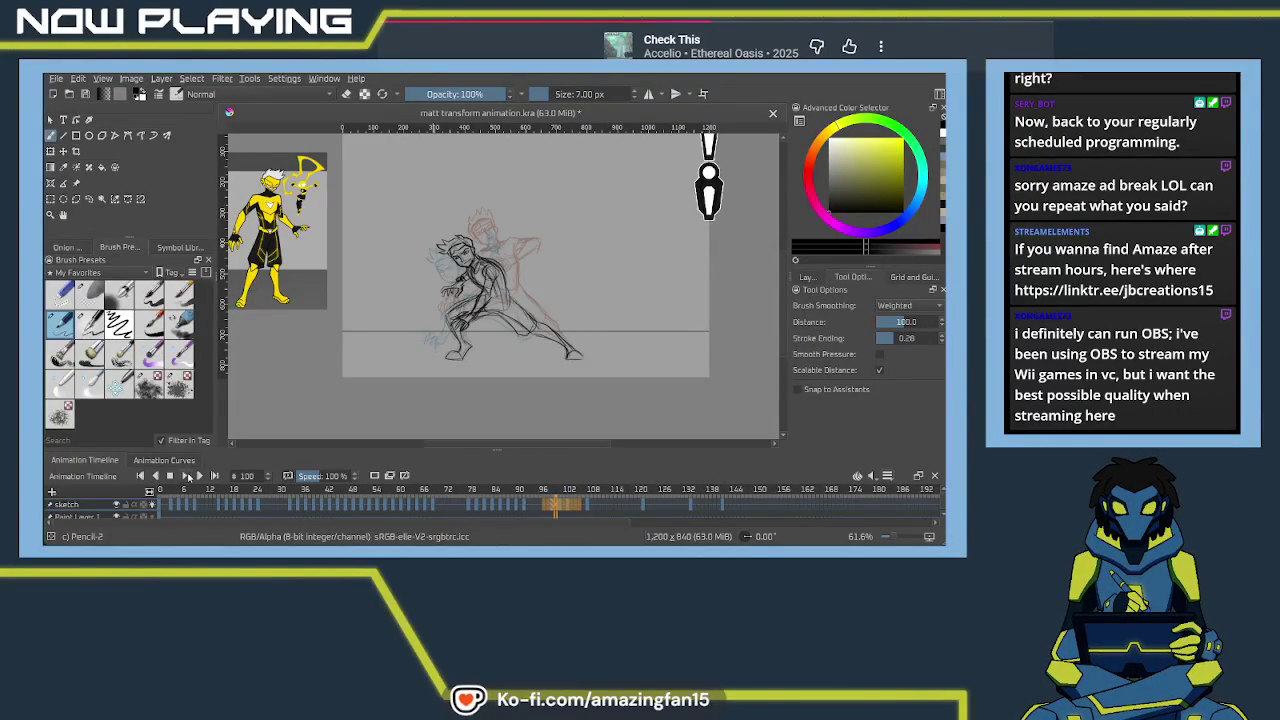
left_click(575, 510)
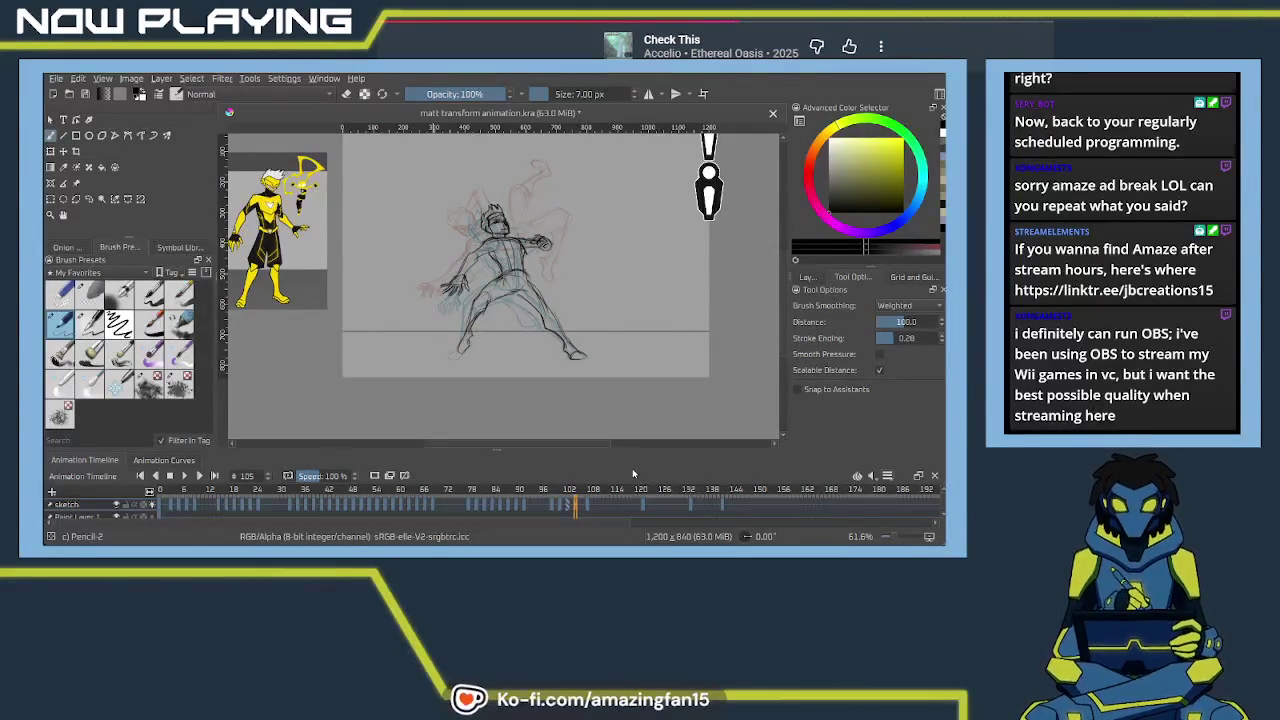
key("Delete")
Zoom in on the figure and draw a short dark stroke across the chest, redoing it once
scroll(556, 355, "up", 1)
scroll(522, 376, "up", 2)
scroll(521, 375, "up", 1)
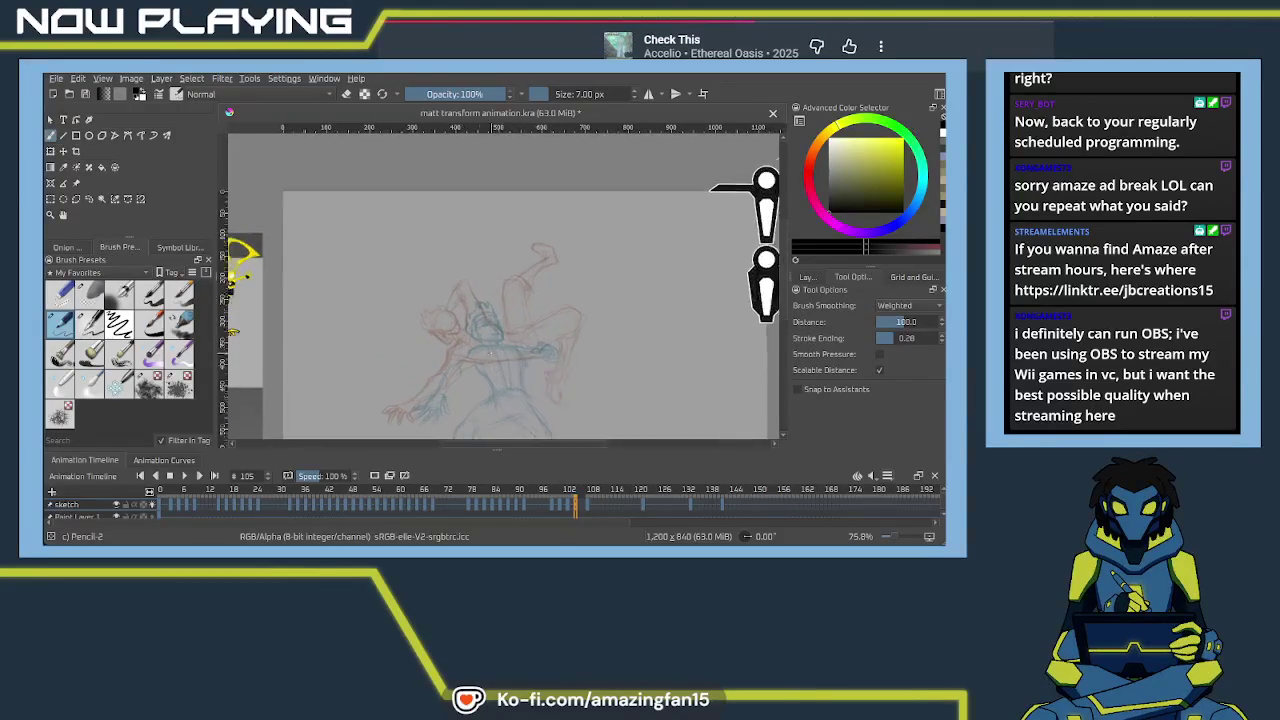
scroll(525, 378, "up", 1)
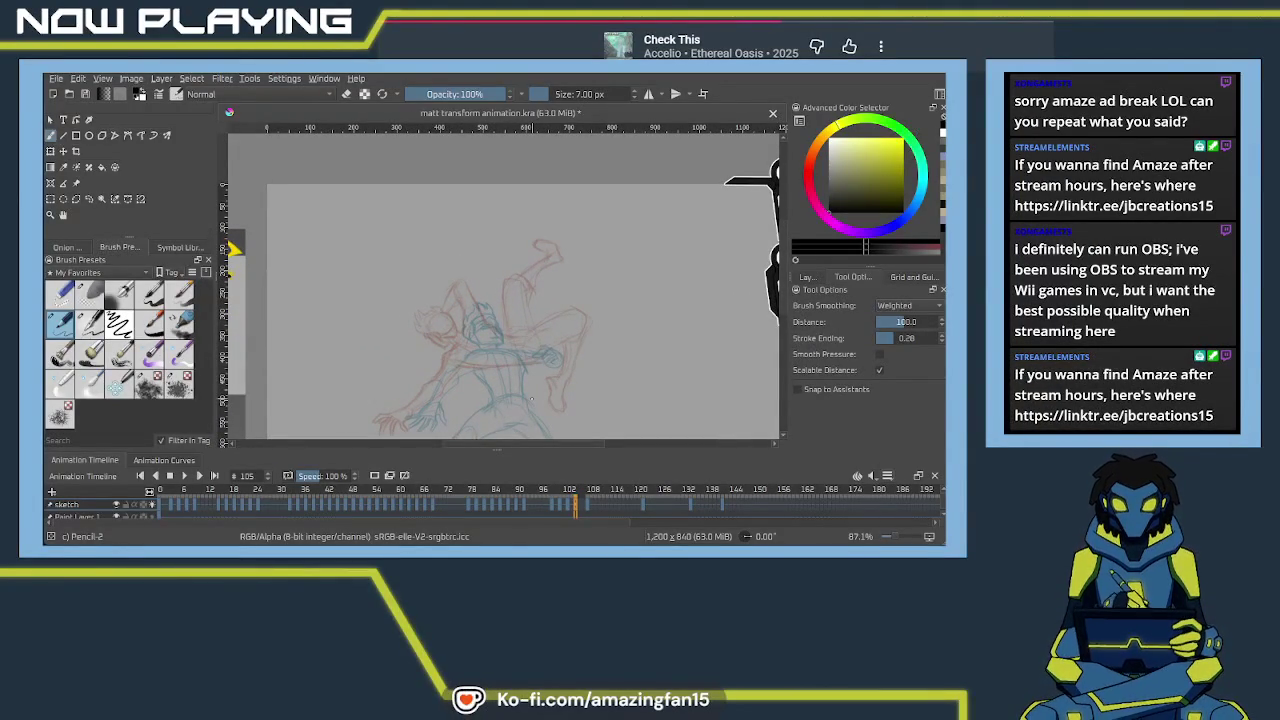
left_click_drag(541, 378, 479, 322)
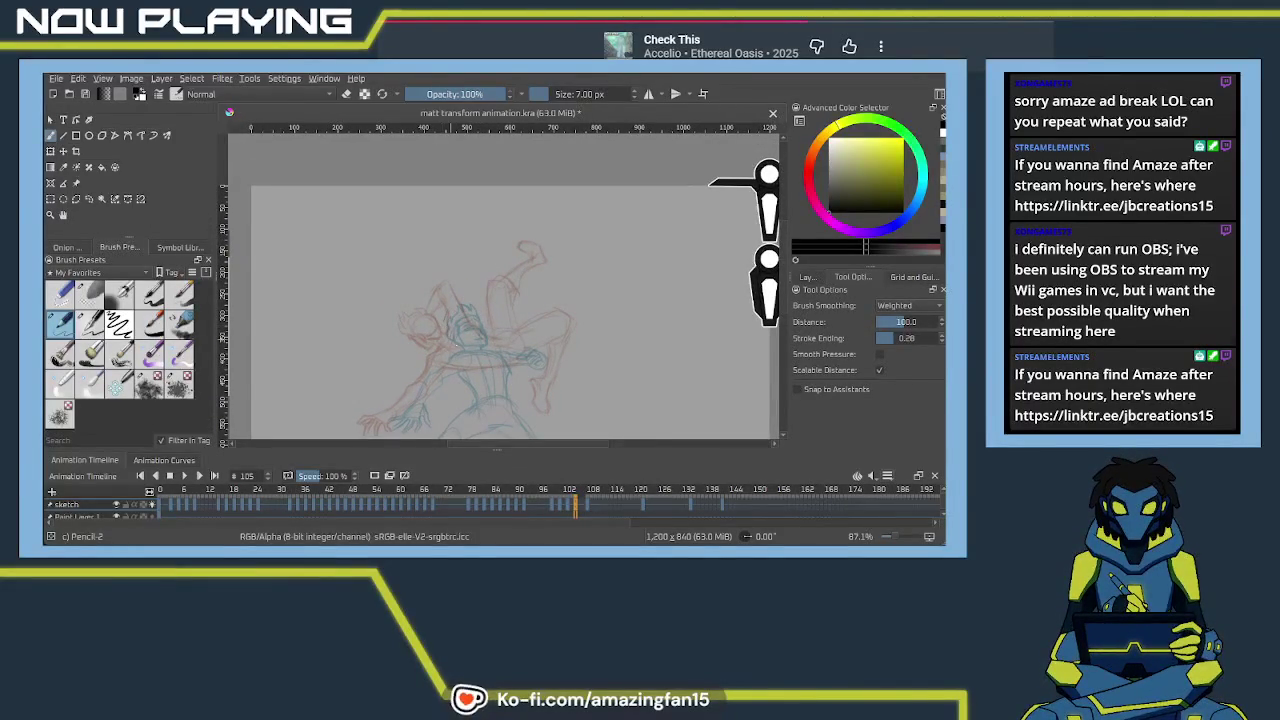
mouse_move(517, 391)
left_mouse_down()
mouse_move(504, 323)
mouse_move(514, 368)
left_mouse_up()
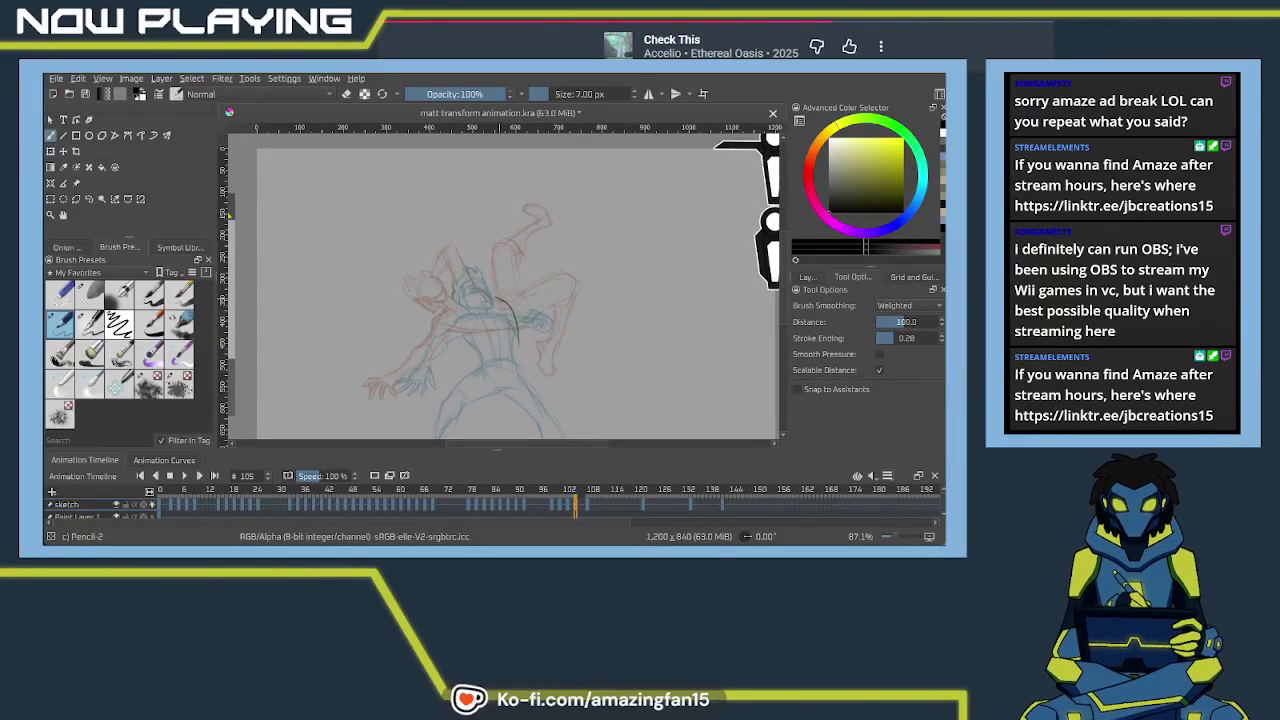
key("ctrl+z")
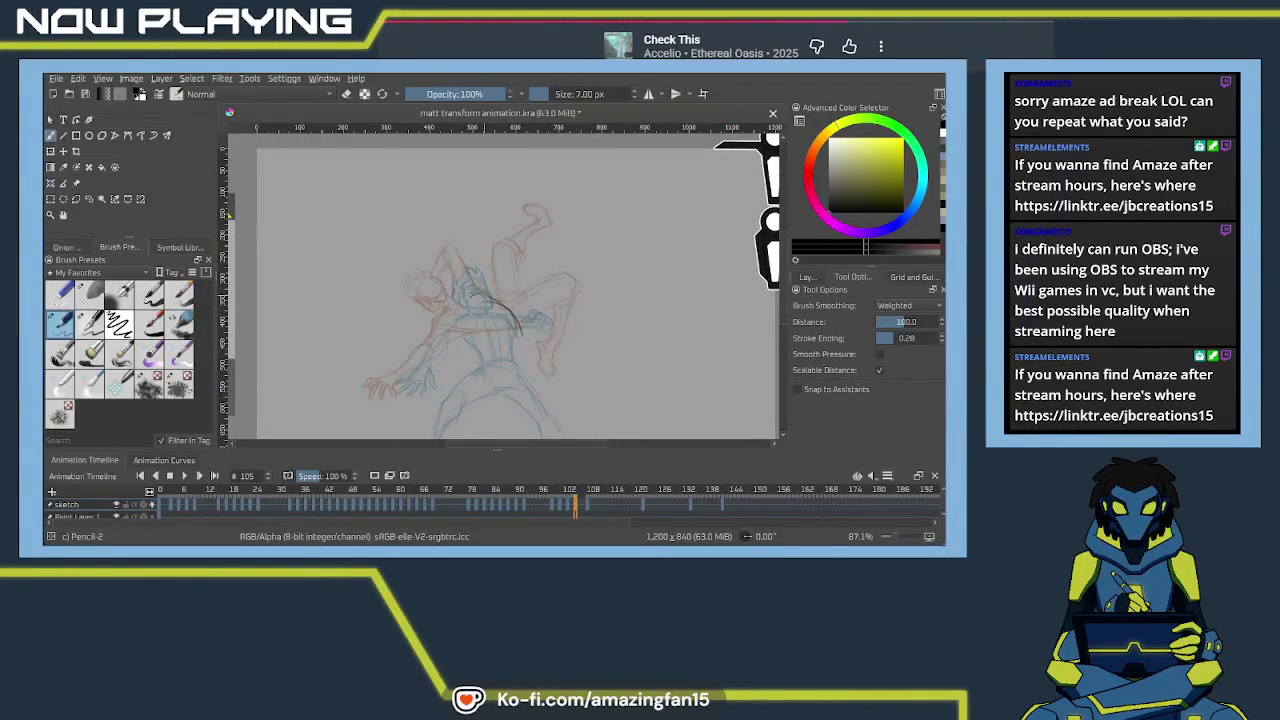
mouse_move(462, 294)
left_mouse_down()
mouse_move(516, 341)
mouse_move(501, 357)
left_mouse_up()
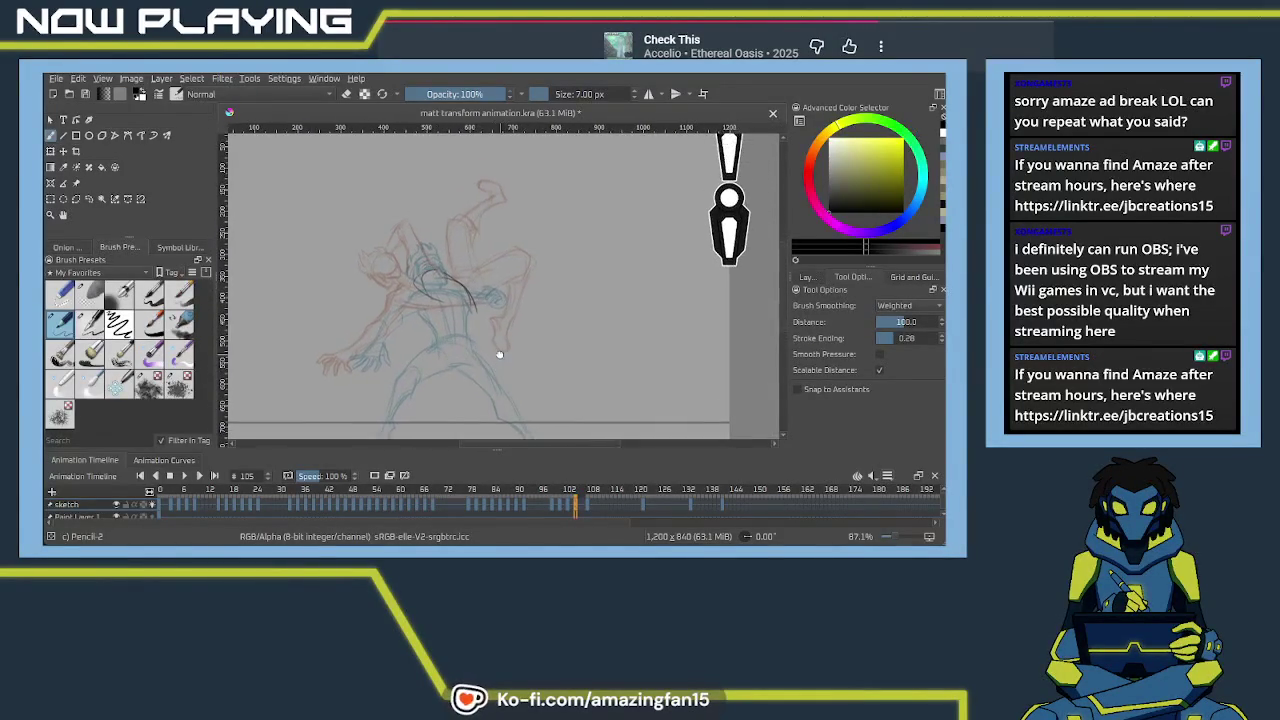